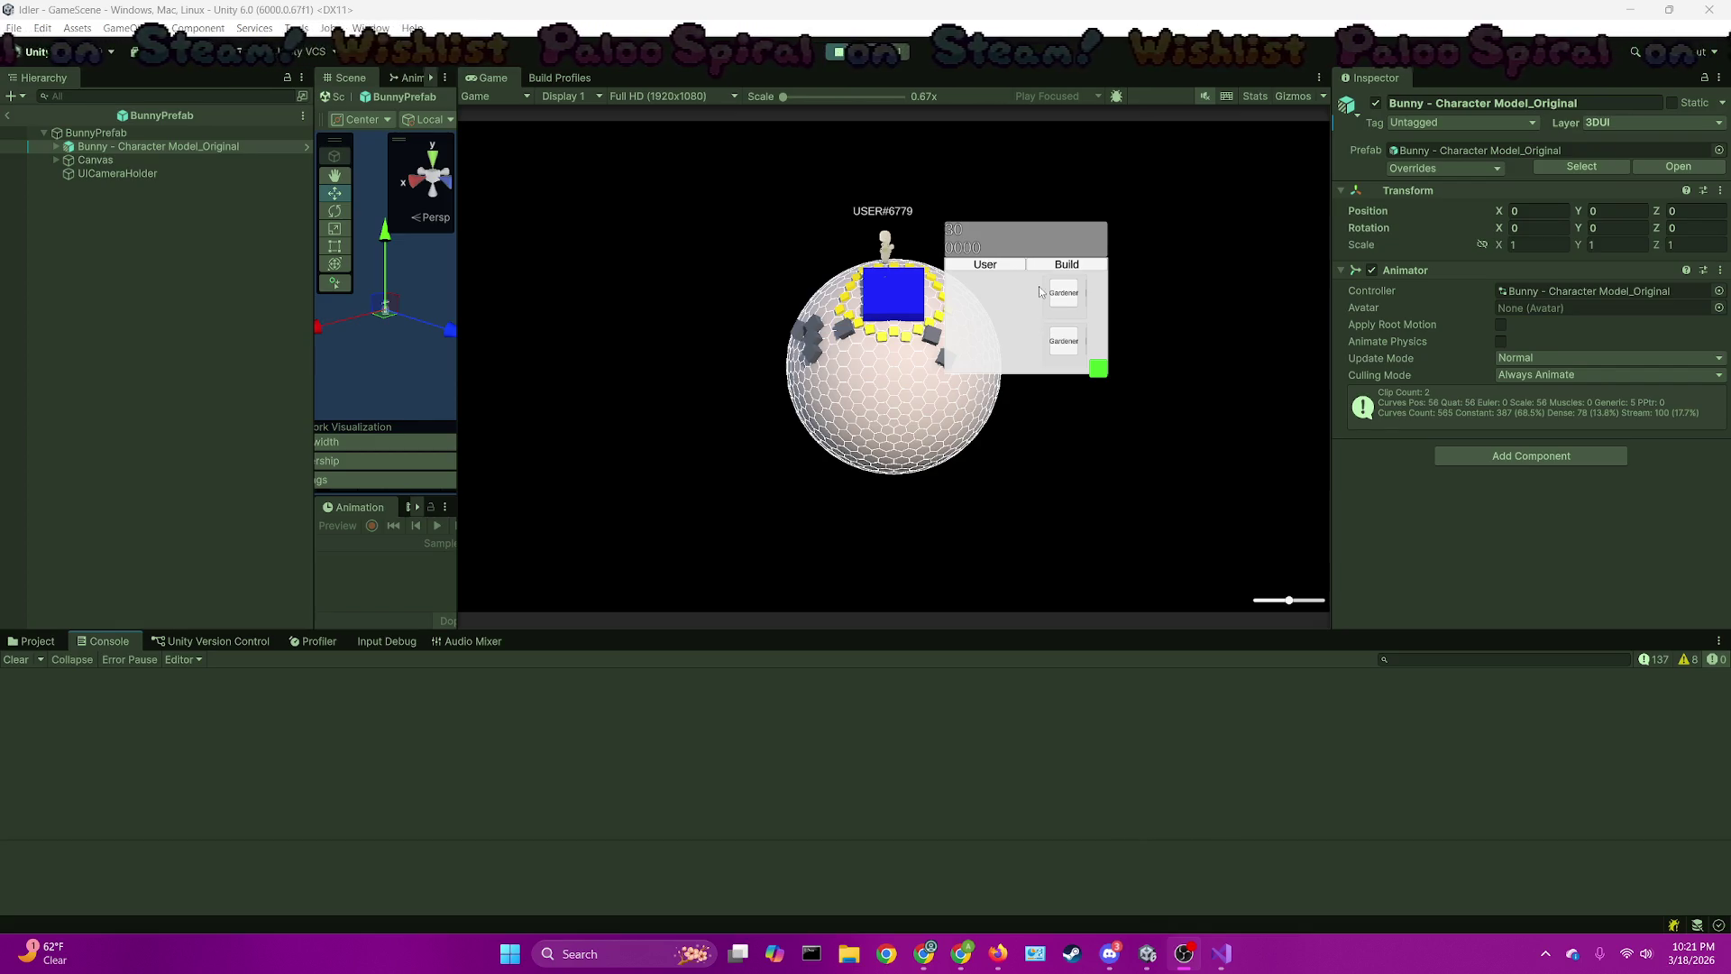
# Show the bunny outfit preview on the game's User tab, then bring Visual Studio forward
pyautogui.click(1017, 265)
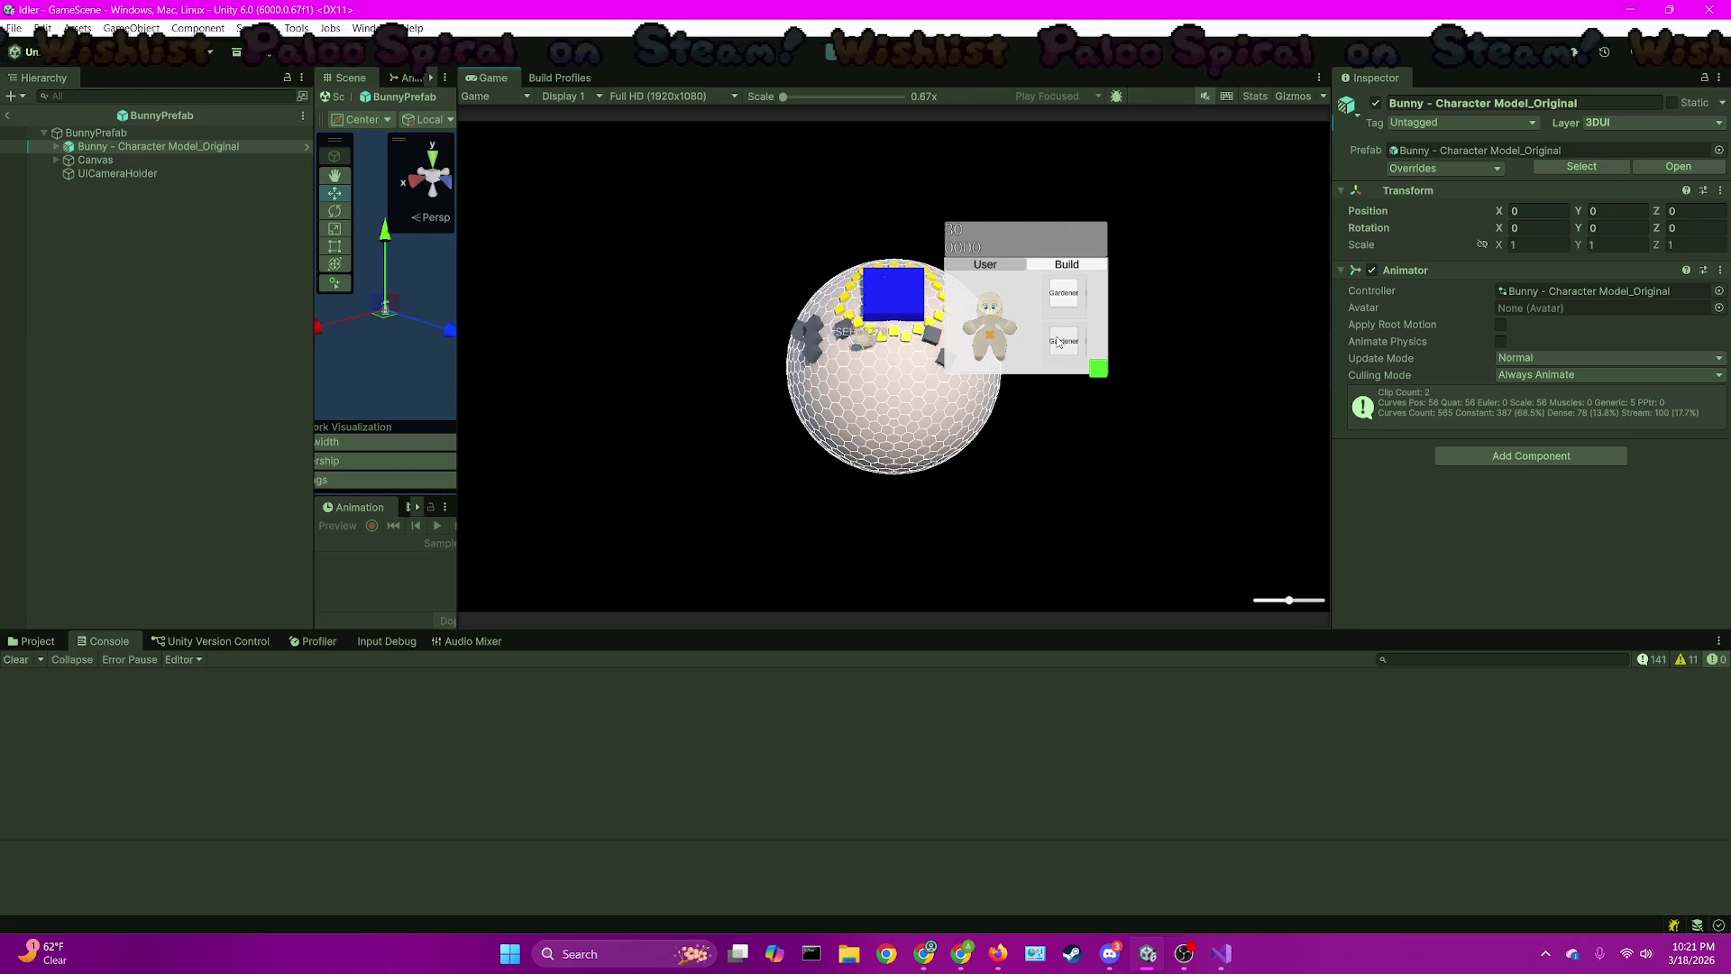
pyautogui.click(1221, 966)
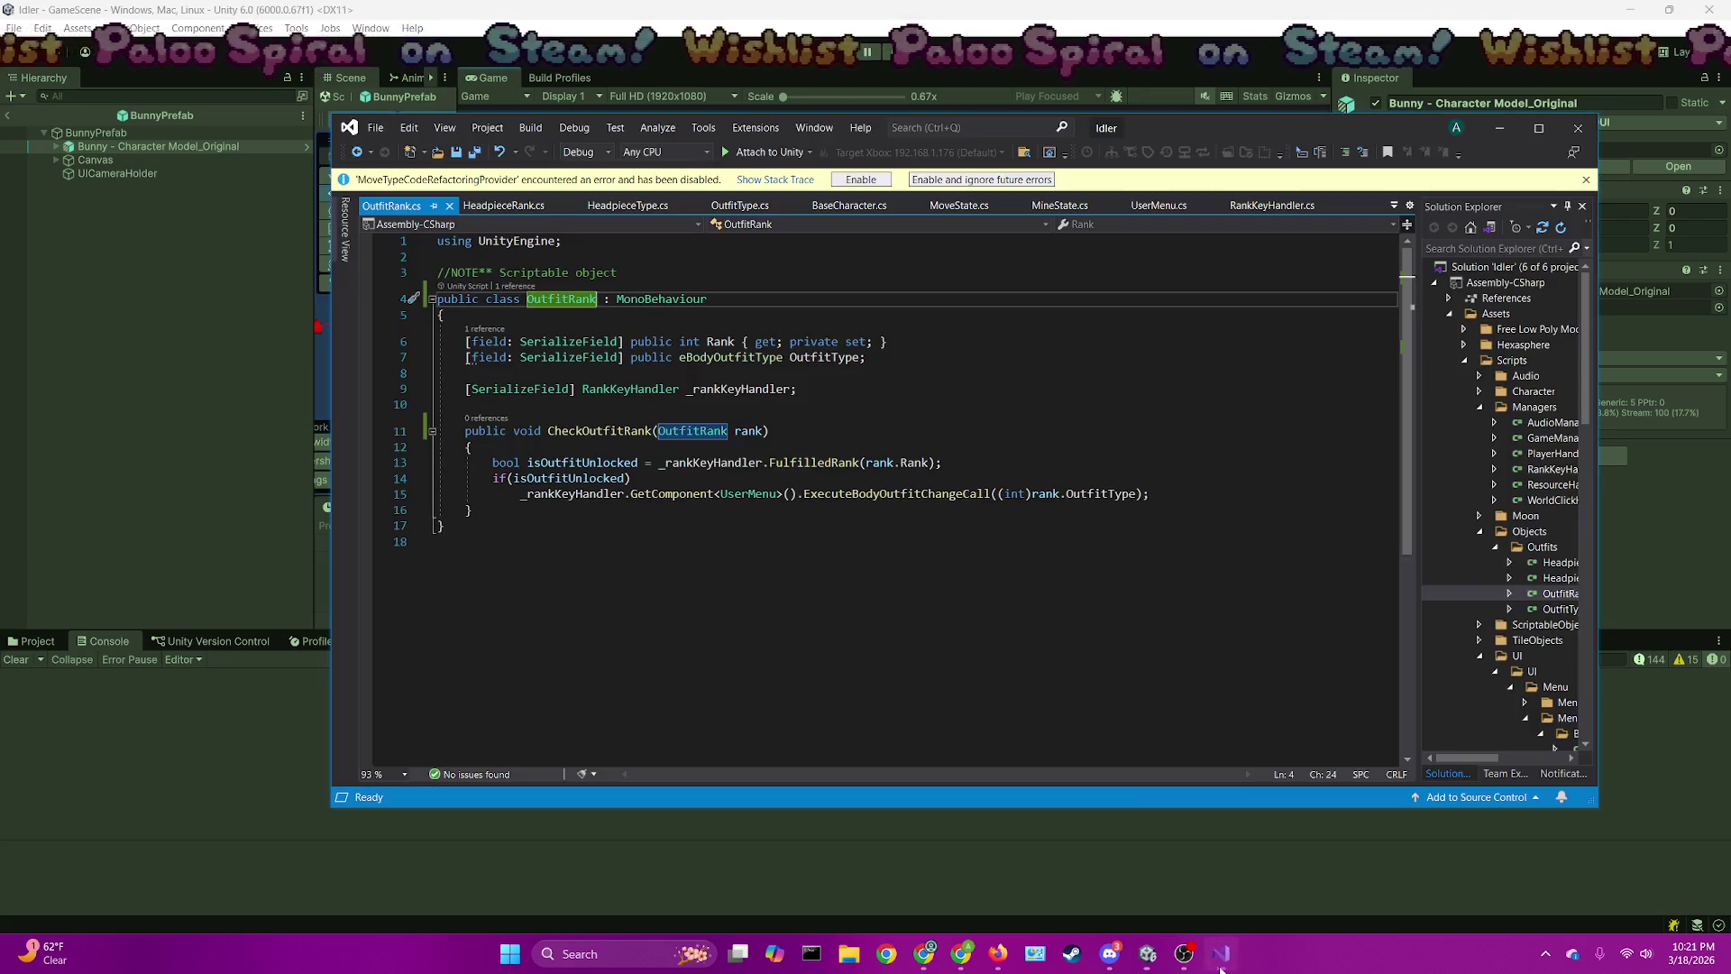
# Add a breakpoint on line 12 of HeadpieceRank.cs, attach to Unity, and return to Unity
pyautogui.click(503, 206)
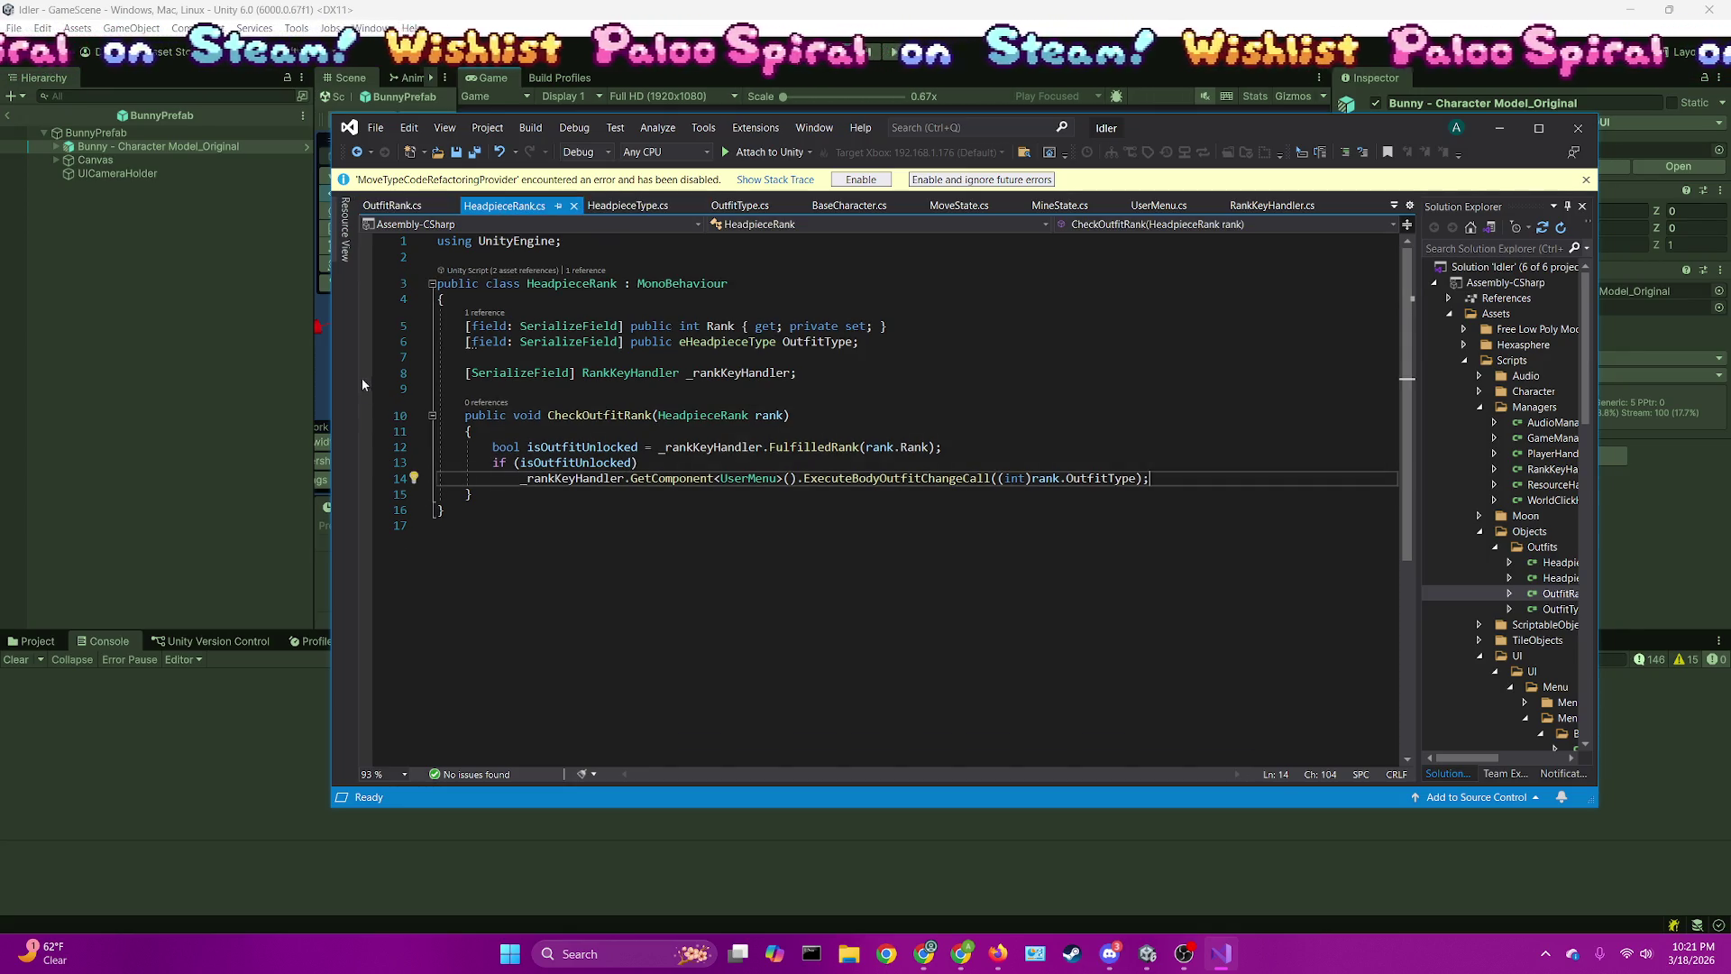
pyautogui.click(366, 446)
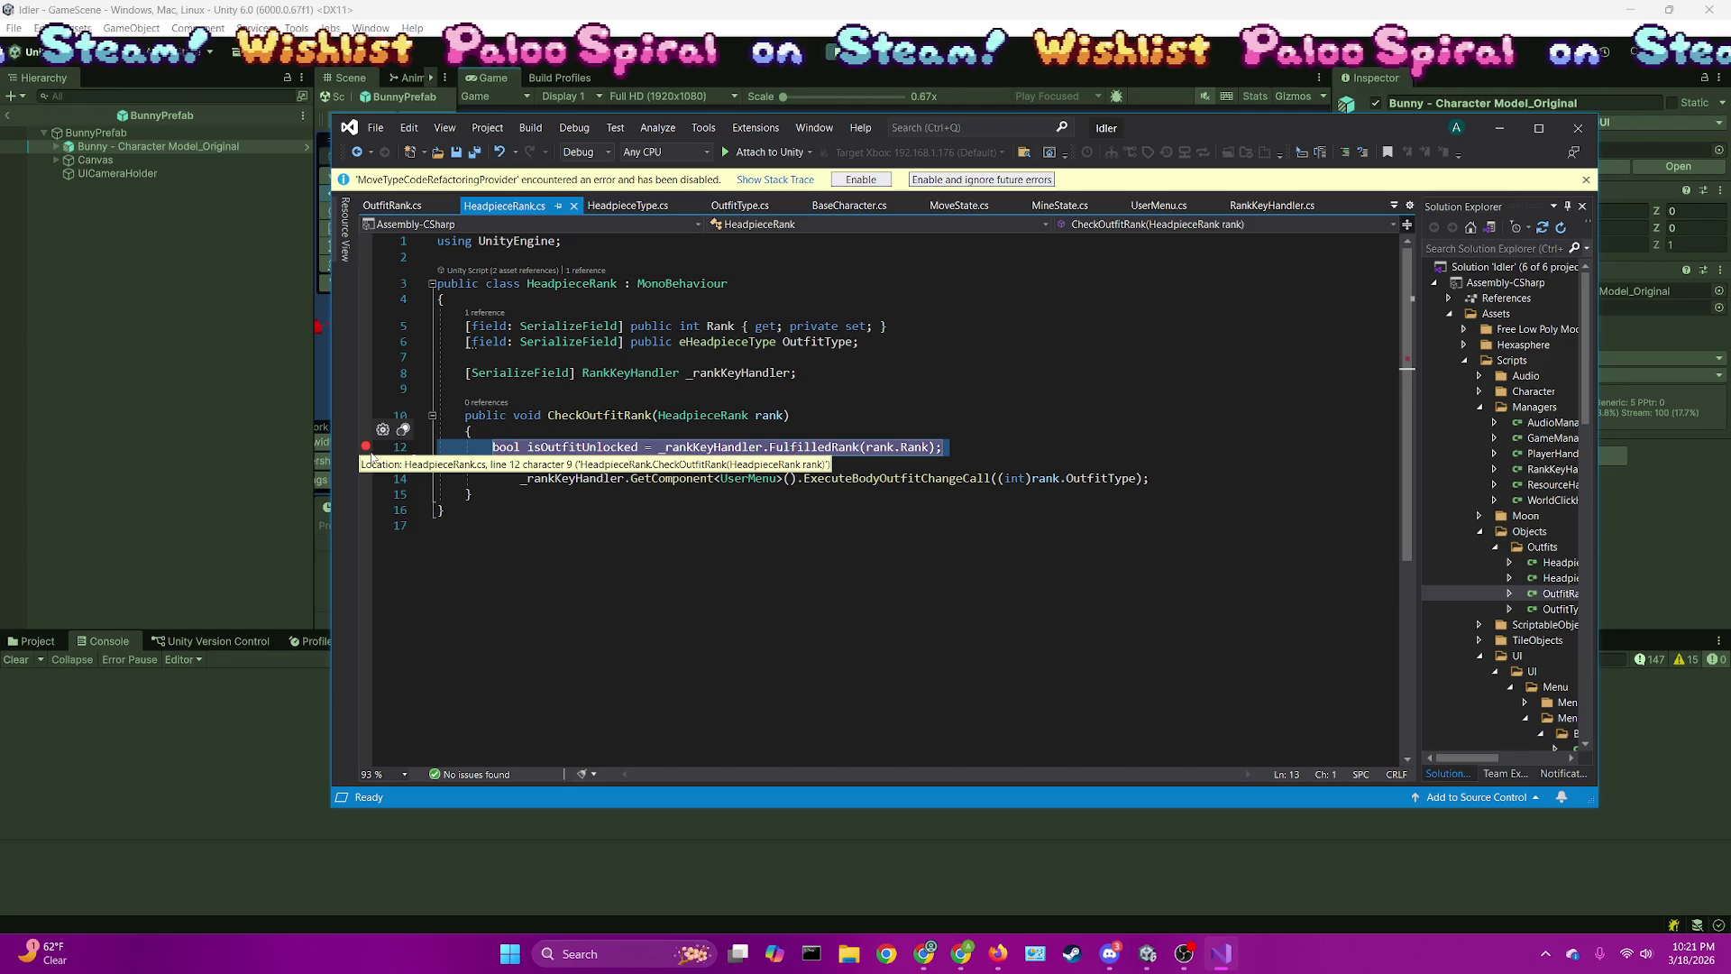
pyautogui.click(771, 153)
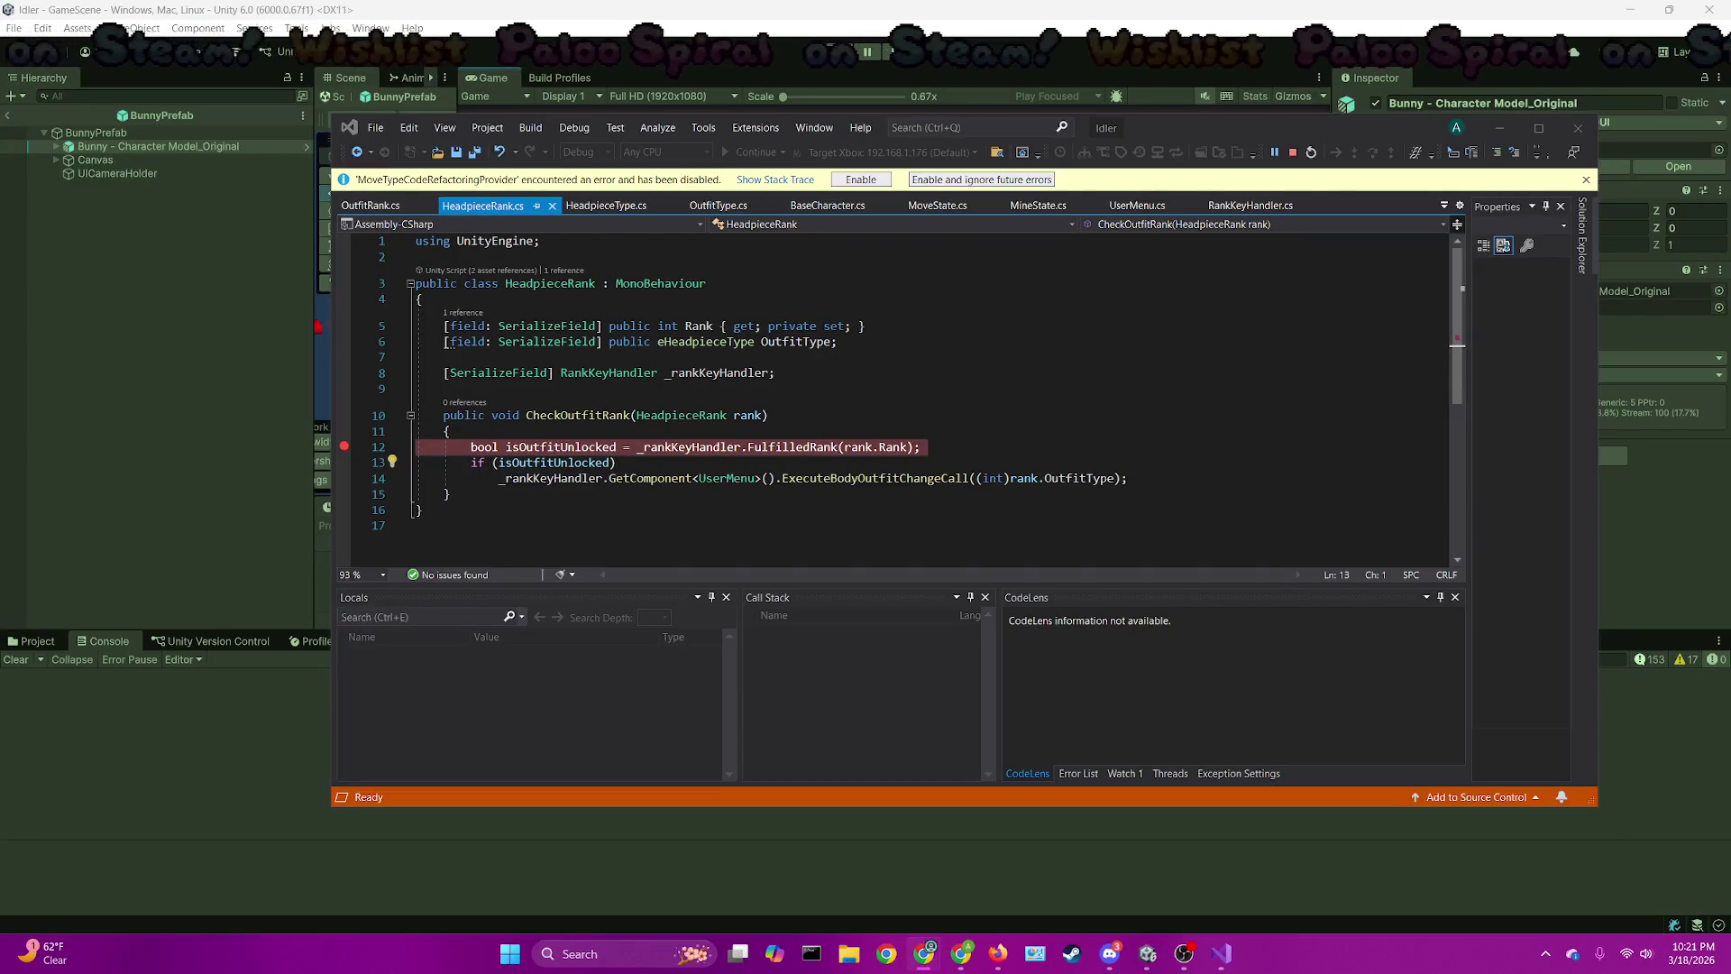
pyautogui.click(718, 430)
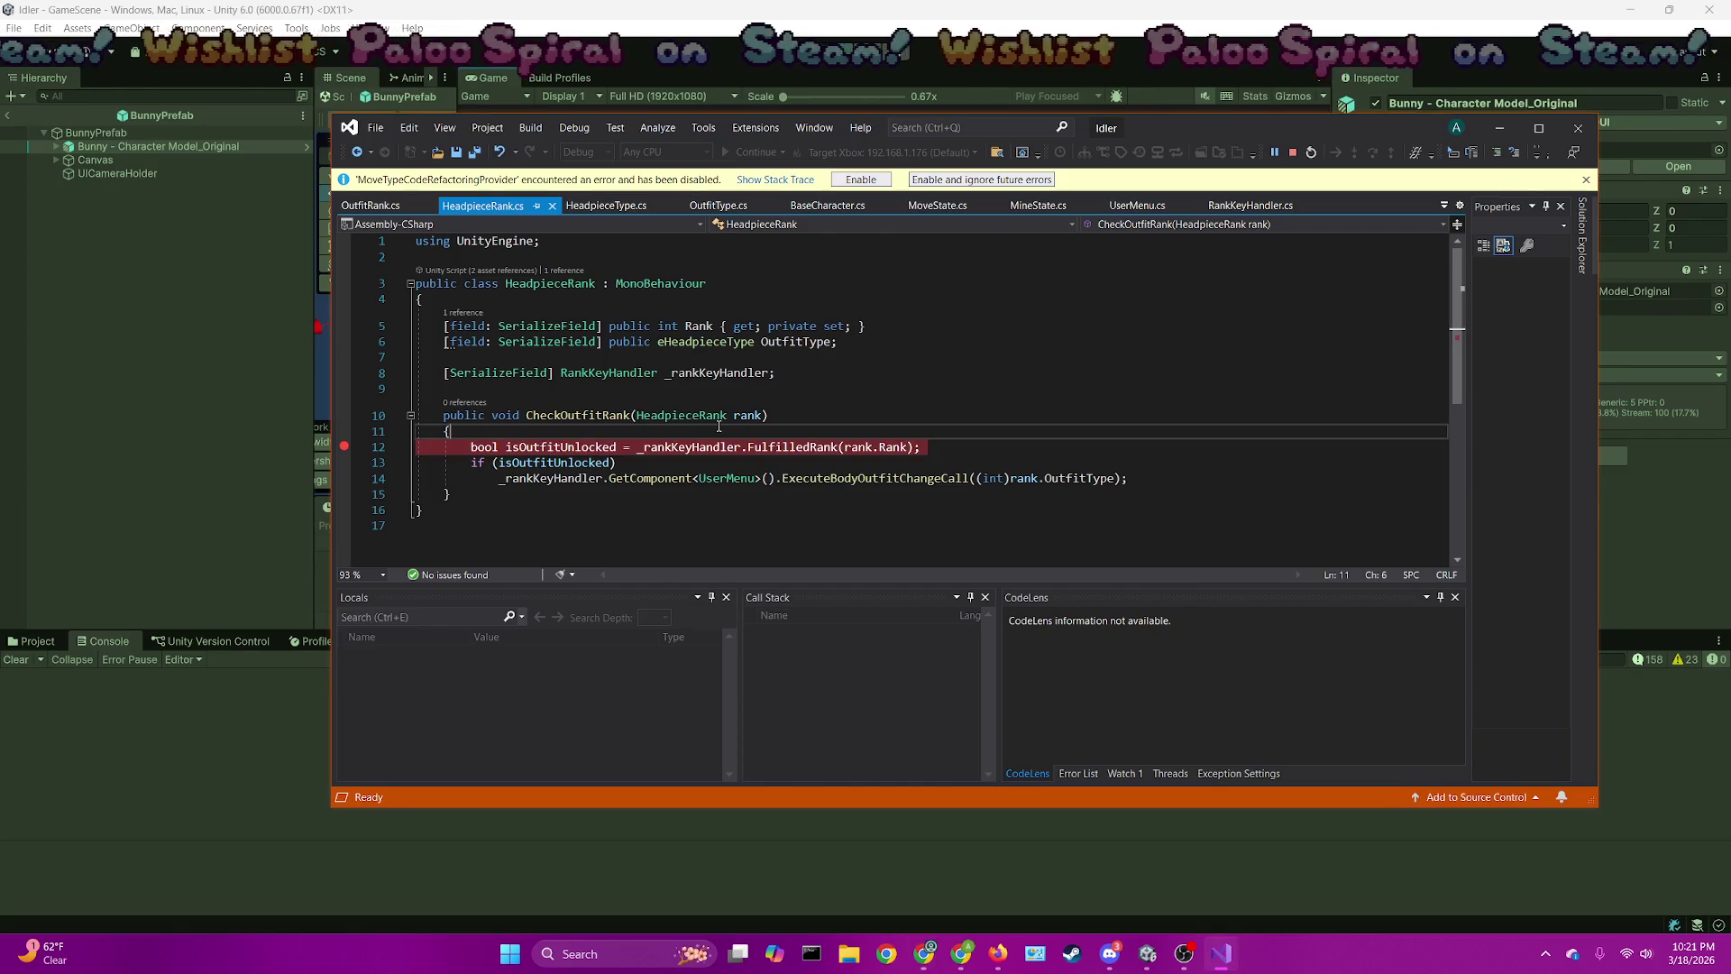
pyautogui.hotkey('alt', 'Tab')
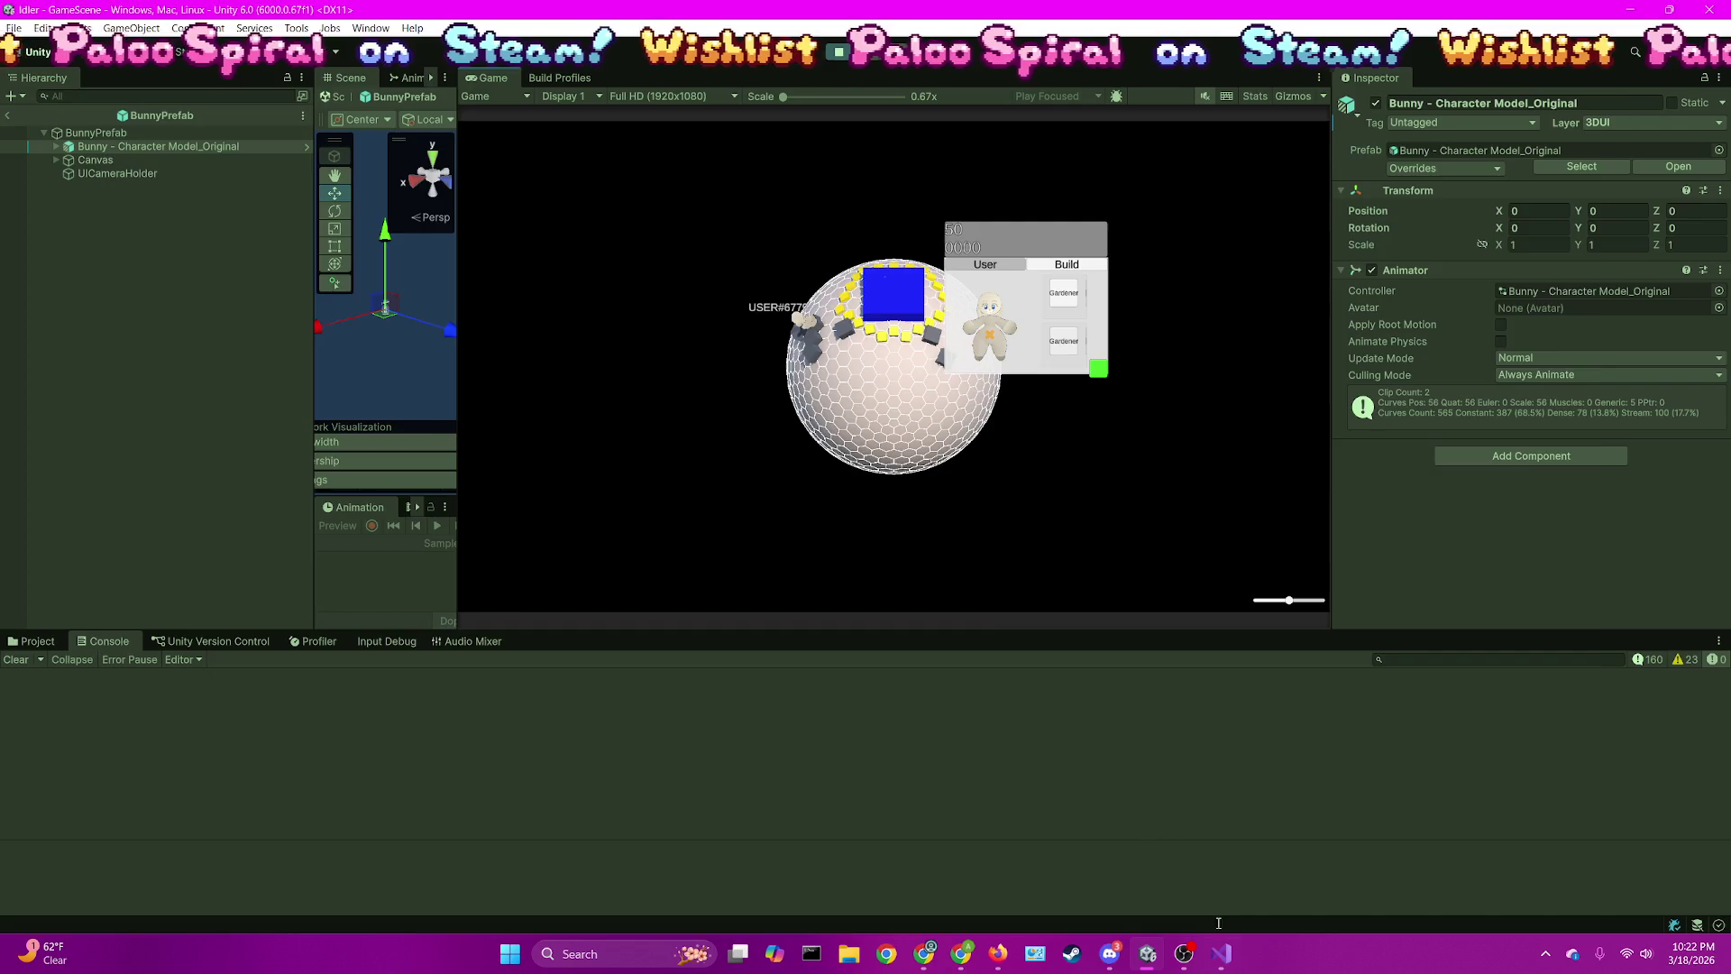
# Put the Visual Studio caret at the end of line 13, then go back to Unity
pyautogui.click(1221, 953)
pyautogui.click(628, 462)
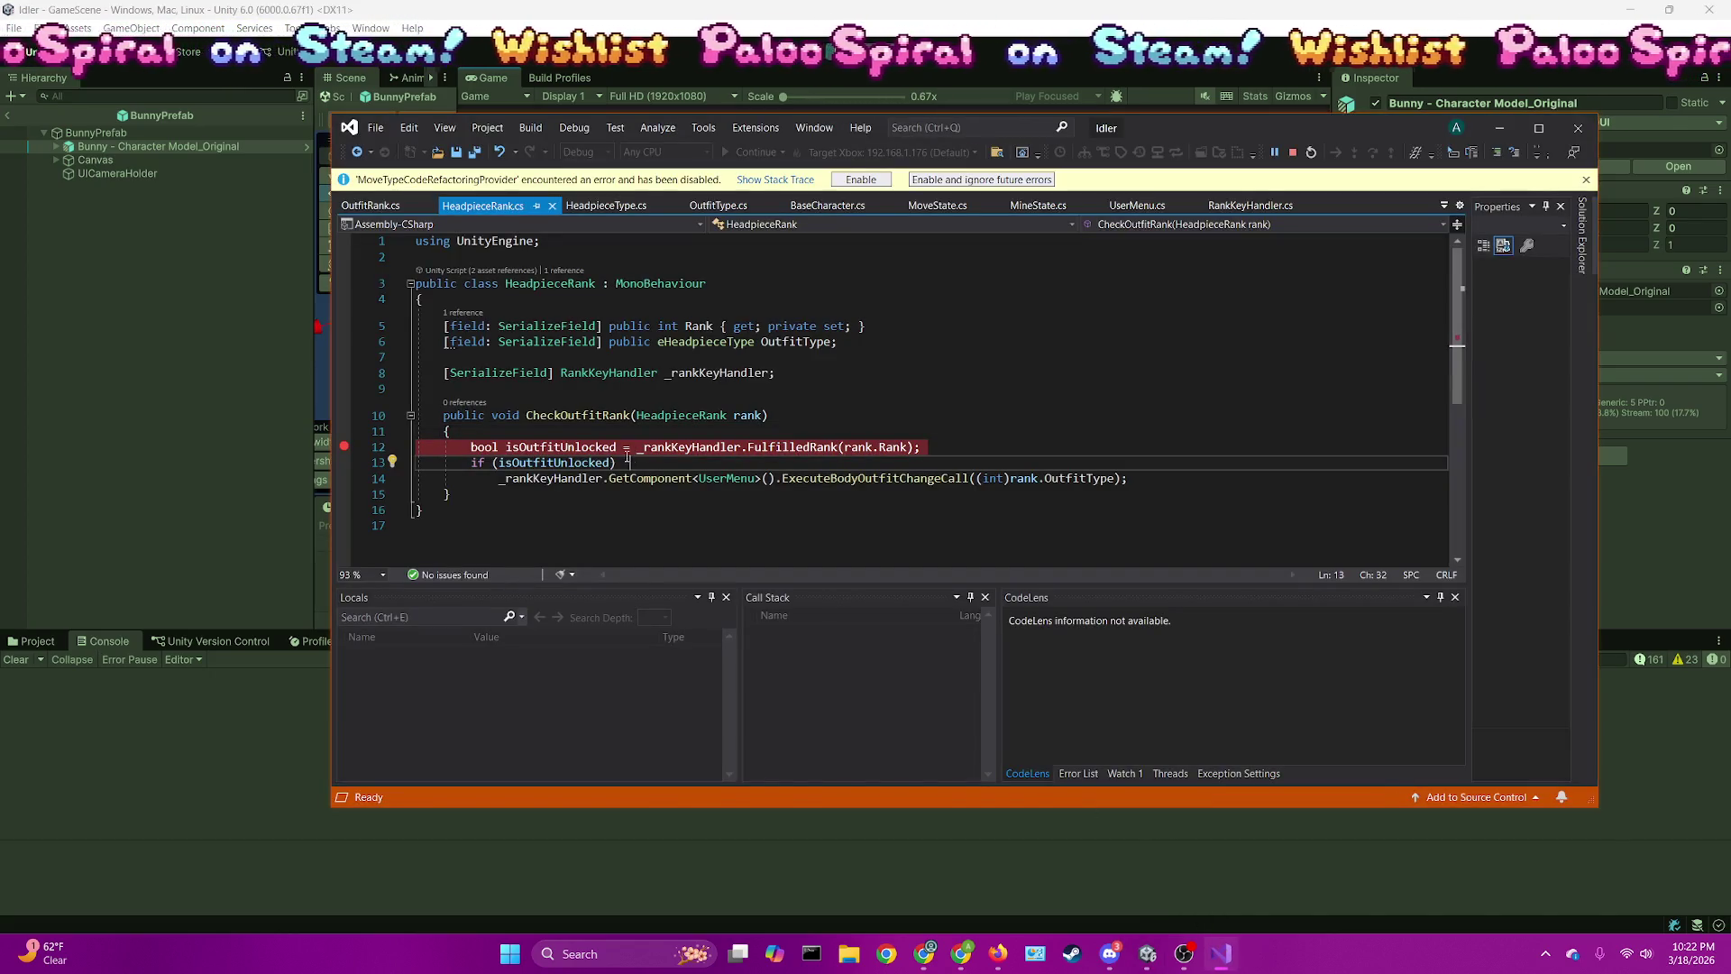
pyautogui.hotkey('alt', 'Tab')
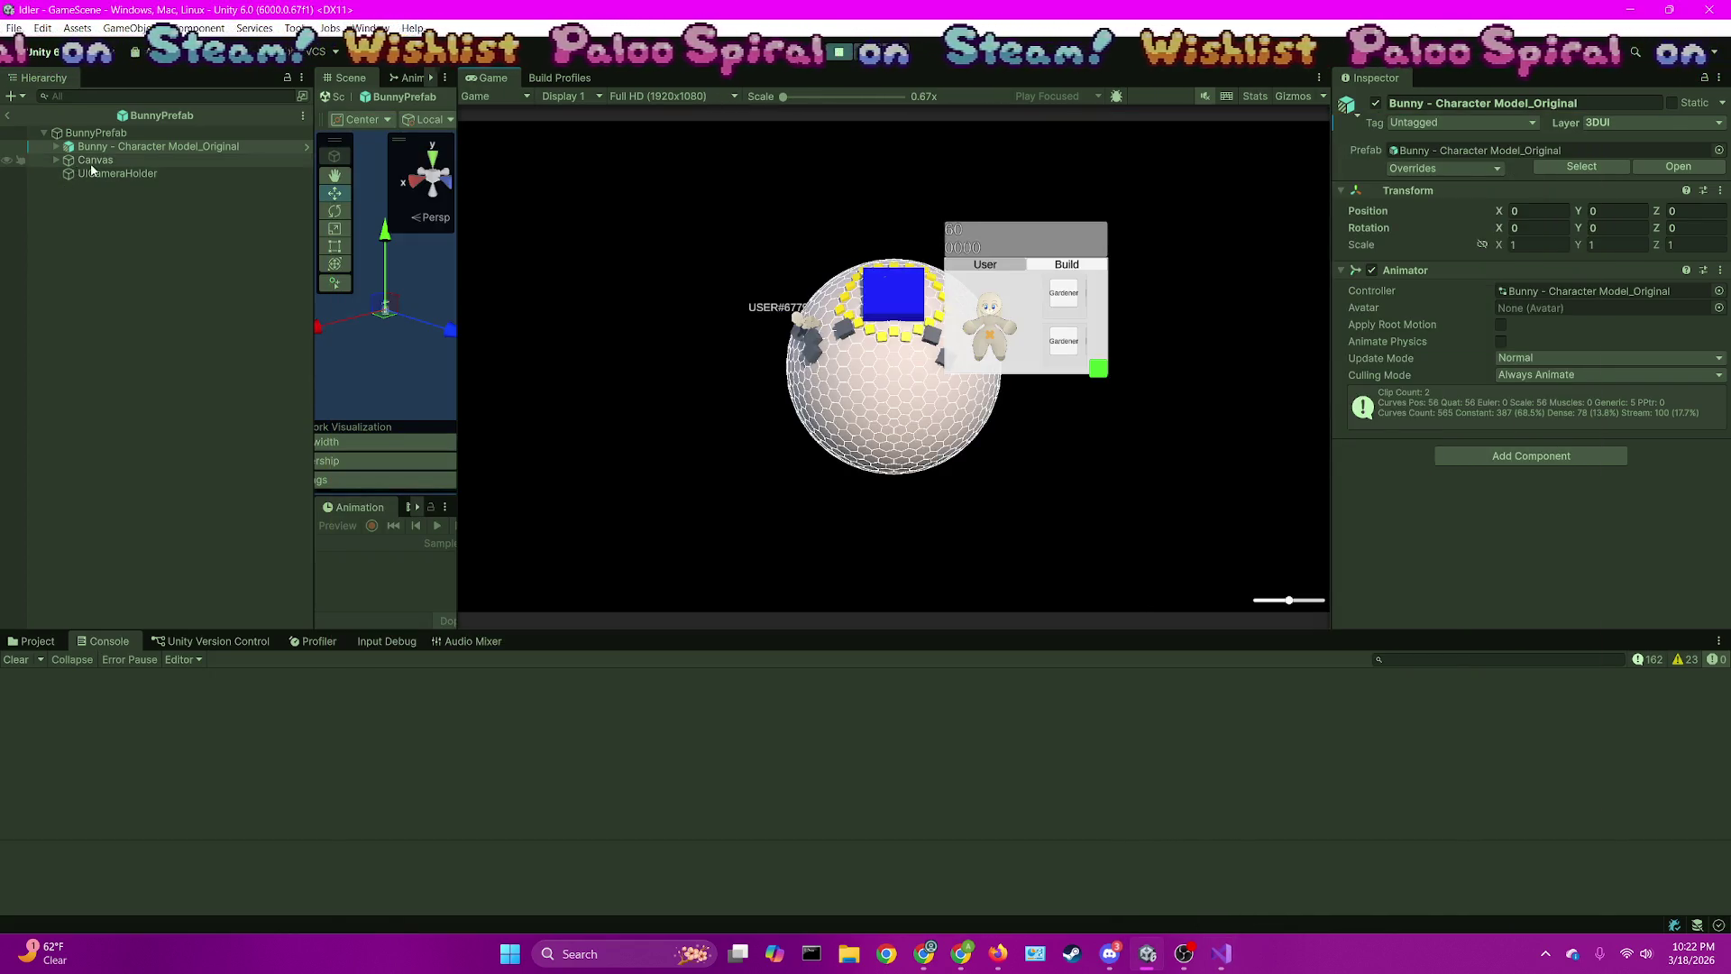
# Expand GameScene > Canvas > ParentMenu > Panels > UserPanel and show the Scene view in 2D
pyautogui.moveTo(457, 341); pyautogui.dragTo(710, 341)
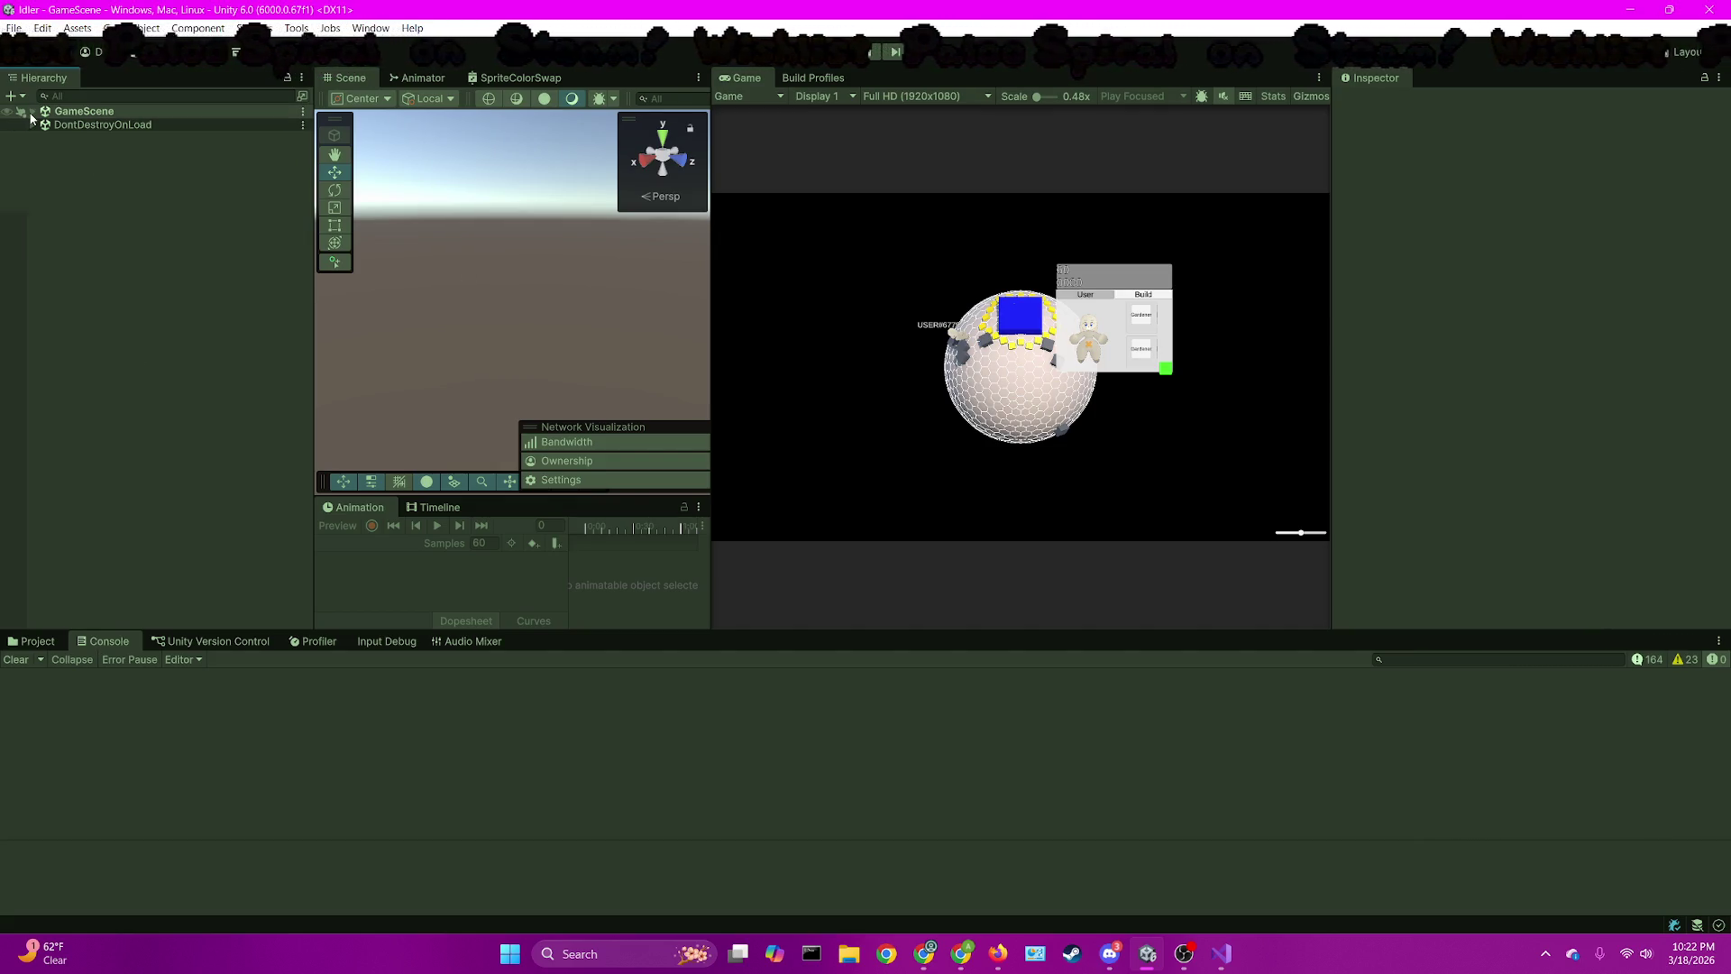
pyautogui.click(32, 112)
pyautogui.click(44, 179)
pyautogui.click(56, 219)
pyautogui.click(67, 234)
pyautogui.click(92, 275)
pyautogui.doubleClick(136, 273)
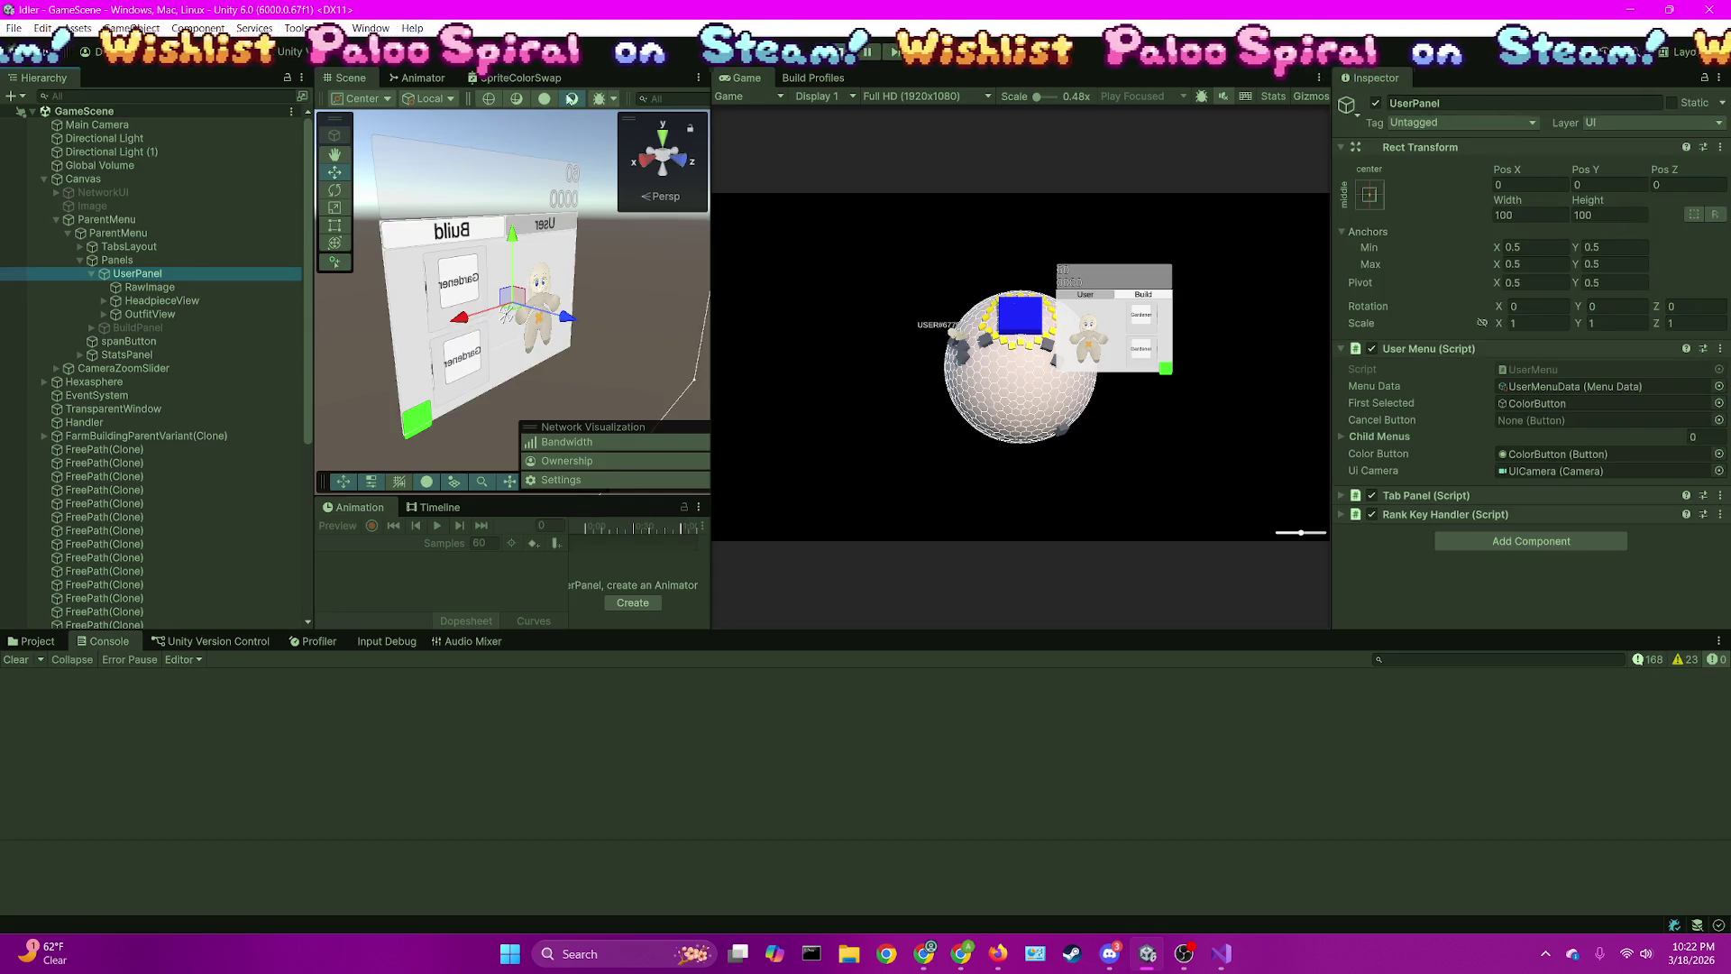
pyautogui.moveTo(711, 271); pyautogui.dragTo(992, 270)
pyautogui.click(853, 98)
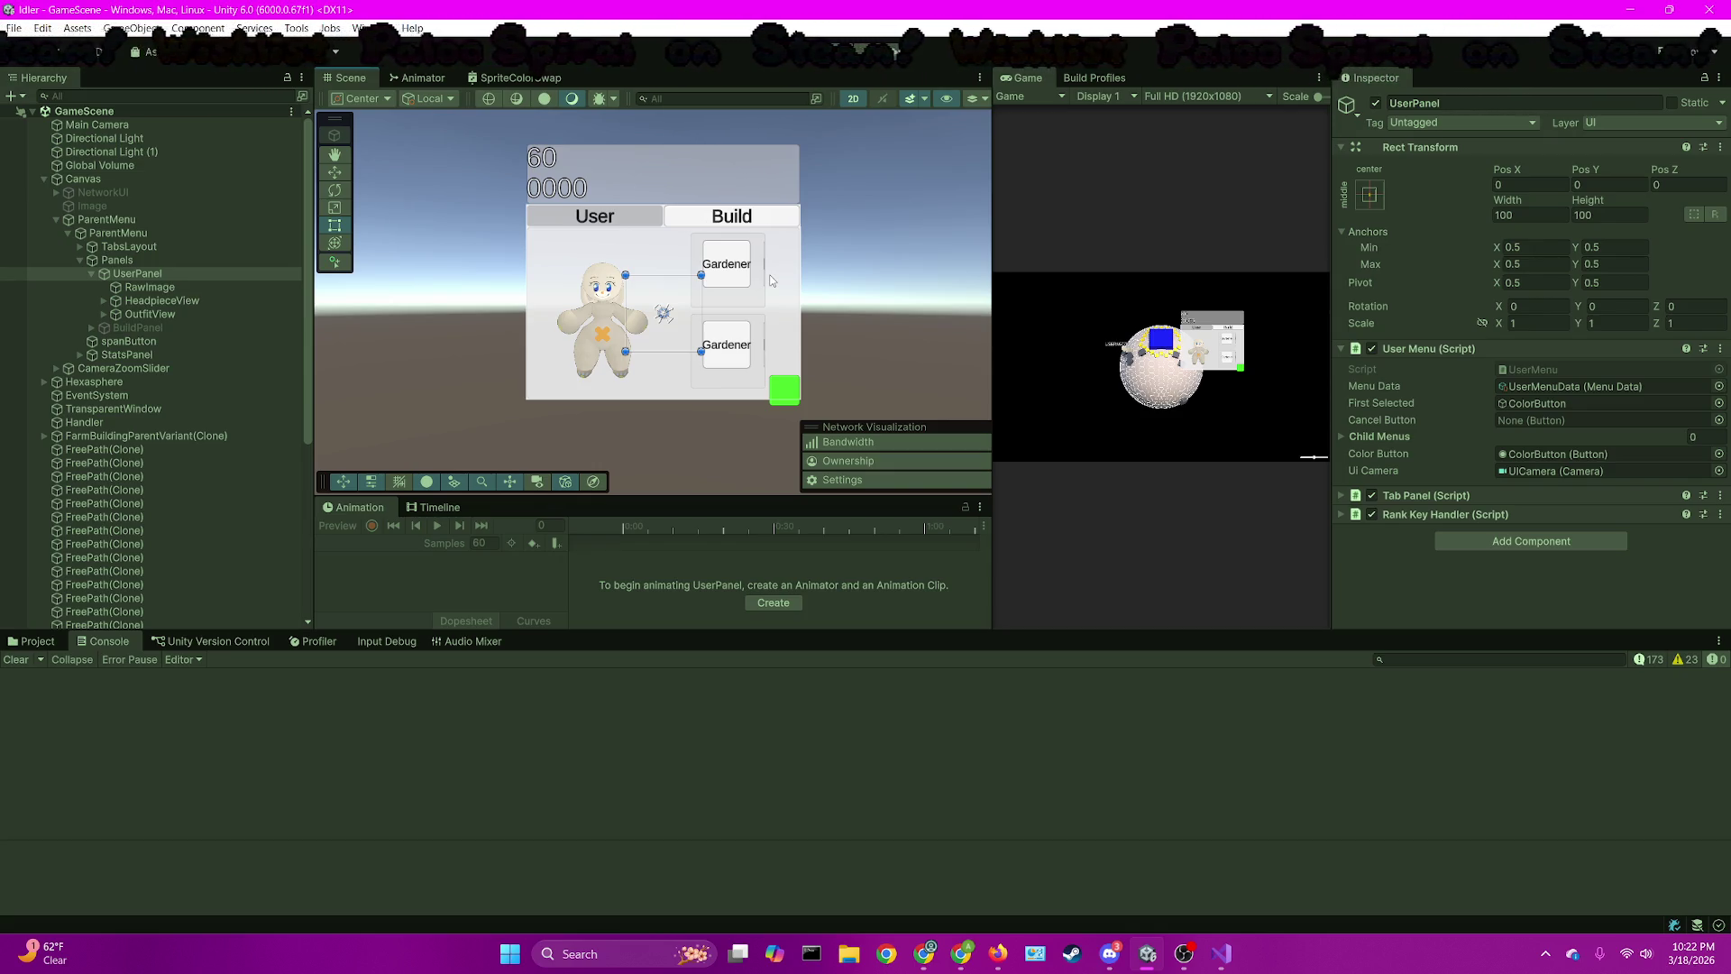
# Inspect the lower Gardener ColorButton's Outfit Rank, then stop debugging to end play mode
pyautogui.click(735, 338)
pyautogui.scroll(-5, 1598, 315)
pyautogui.scroll(-5, 1598, 314)
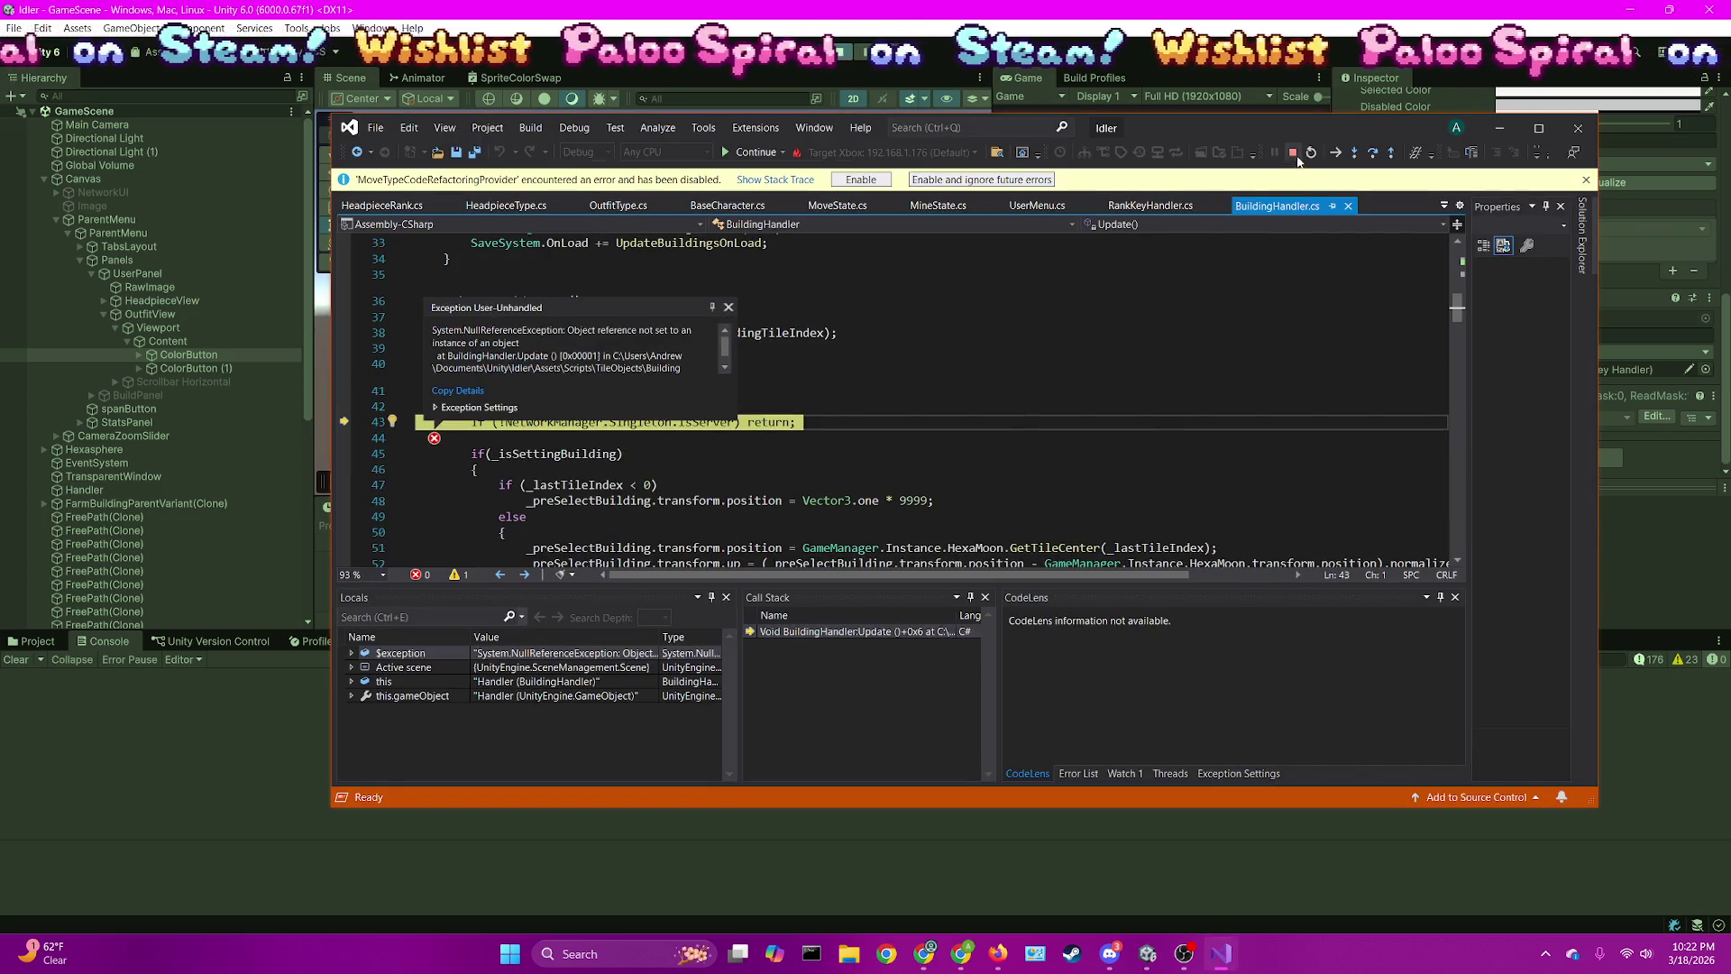
pyautogui.click(1295, 154)
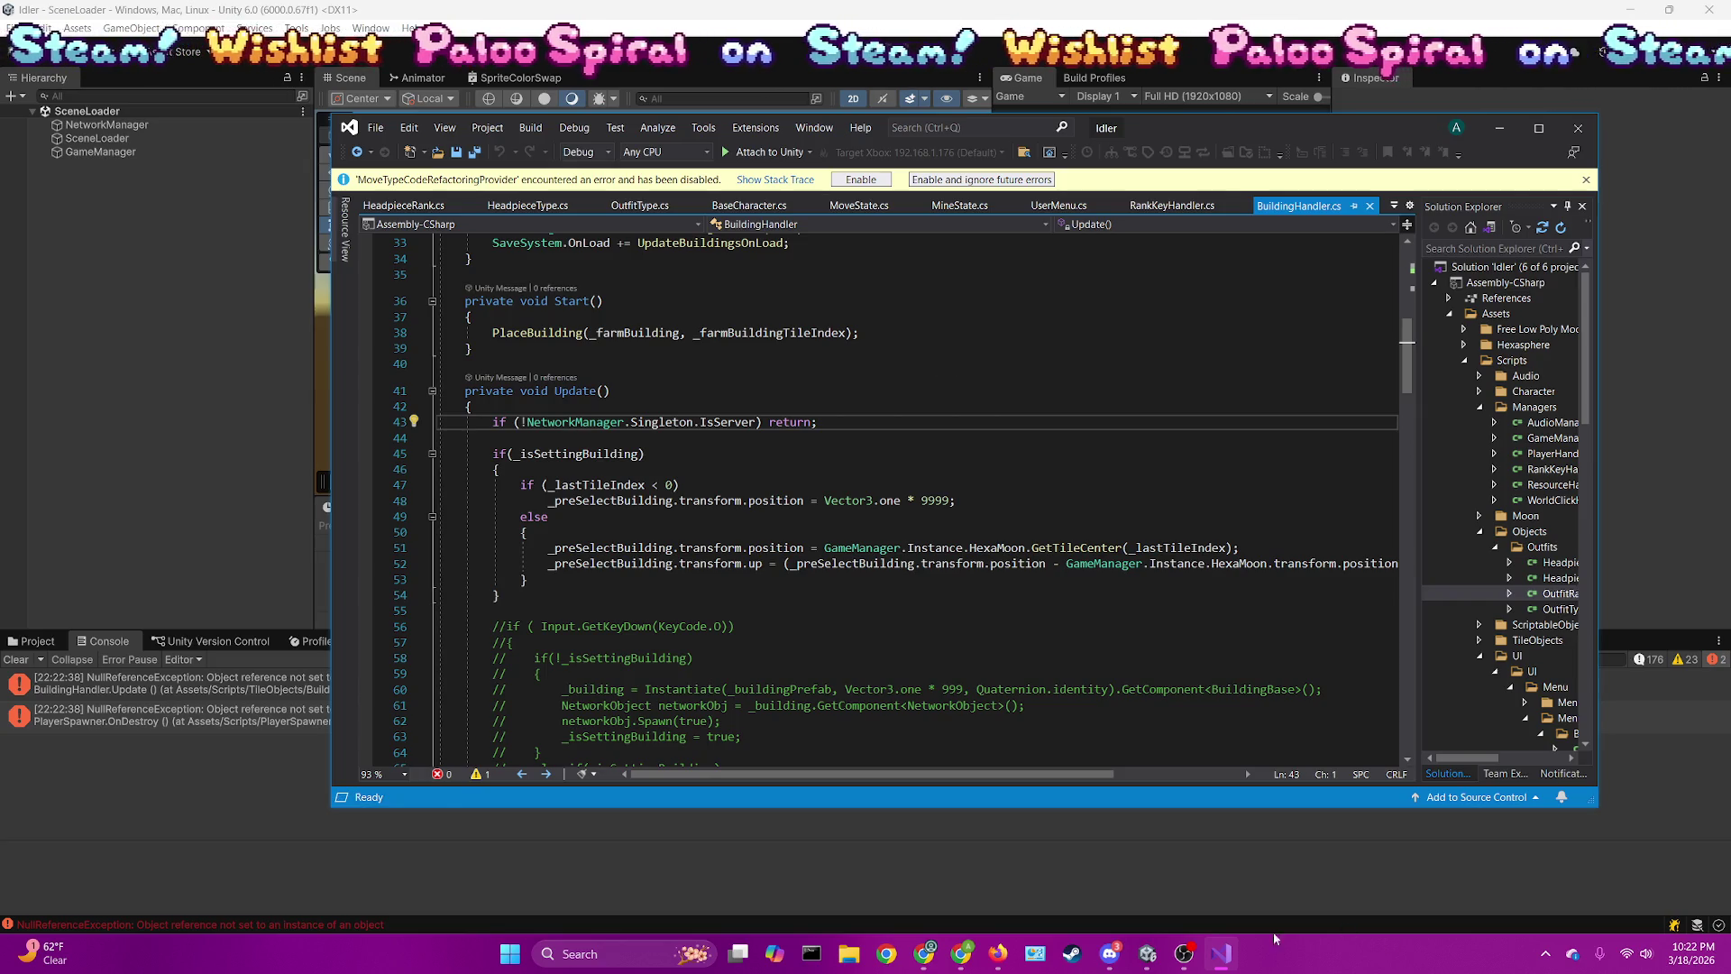
pyautogui.click(1146, 953)
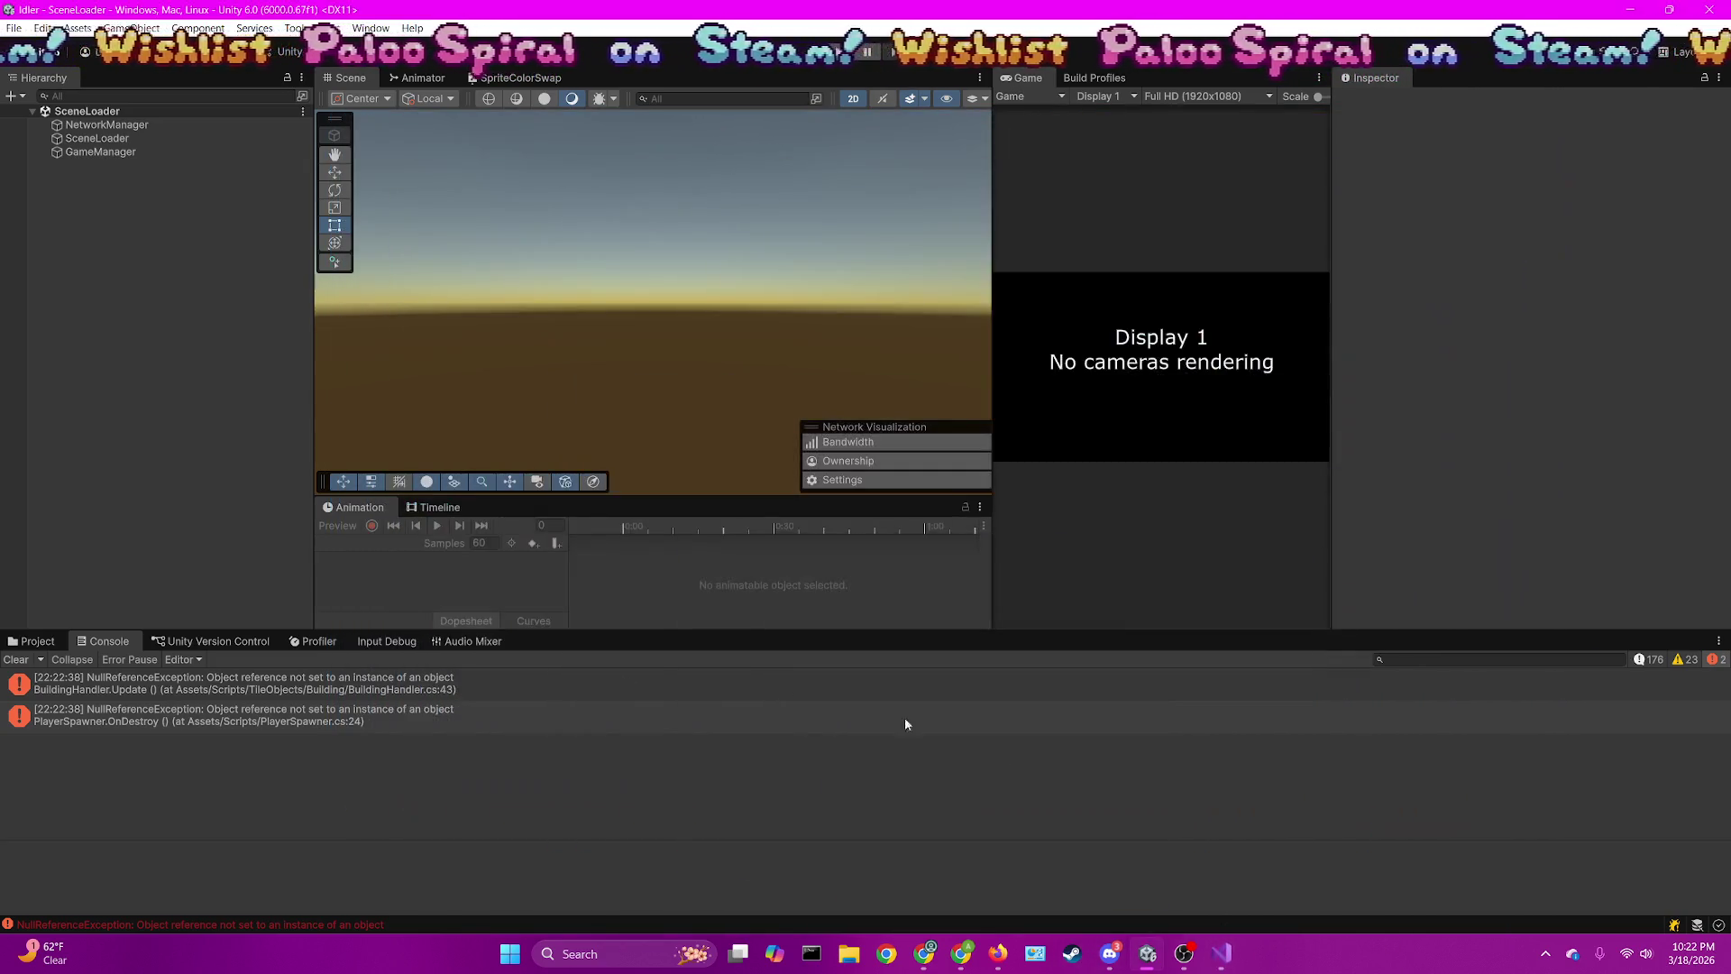
# Open Scenes > GameScene > GameScene and inspect the lower Gardener ColorButton's Inspector settings
pyautogui.click(34, 641)
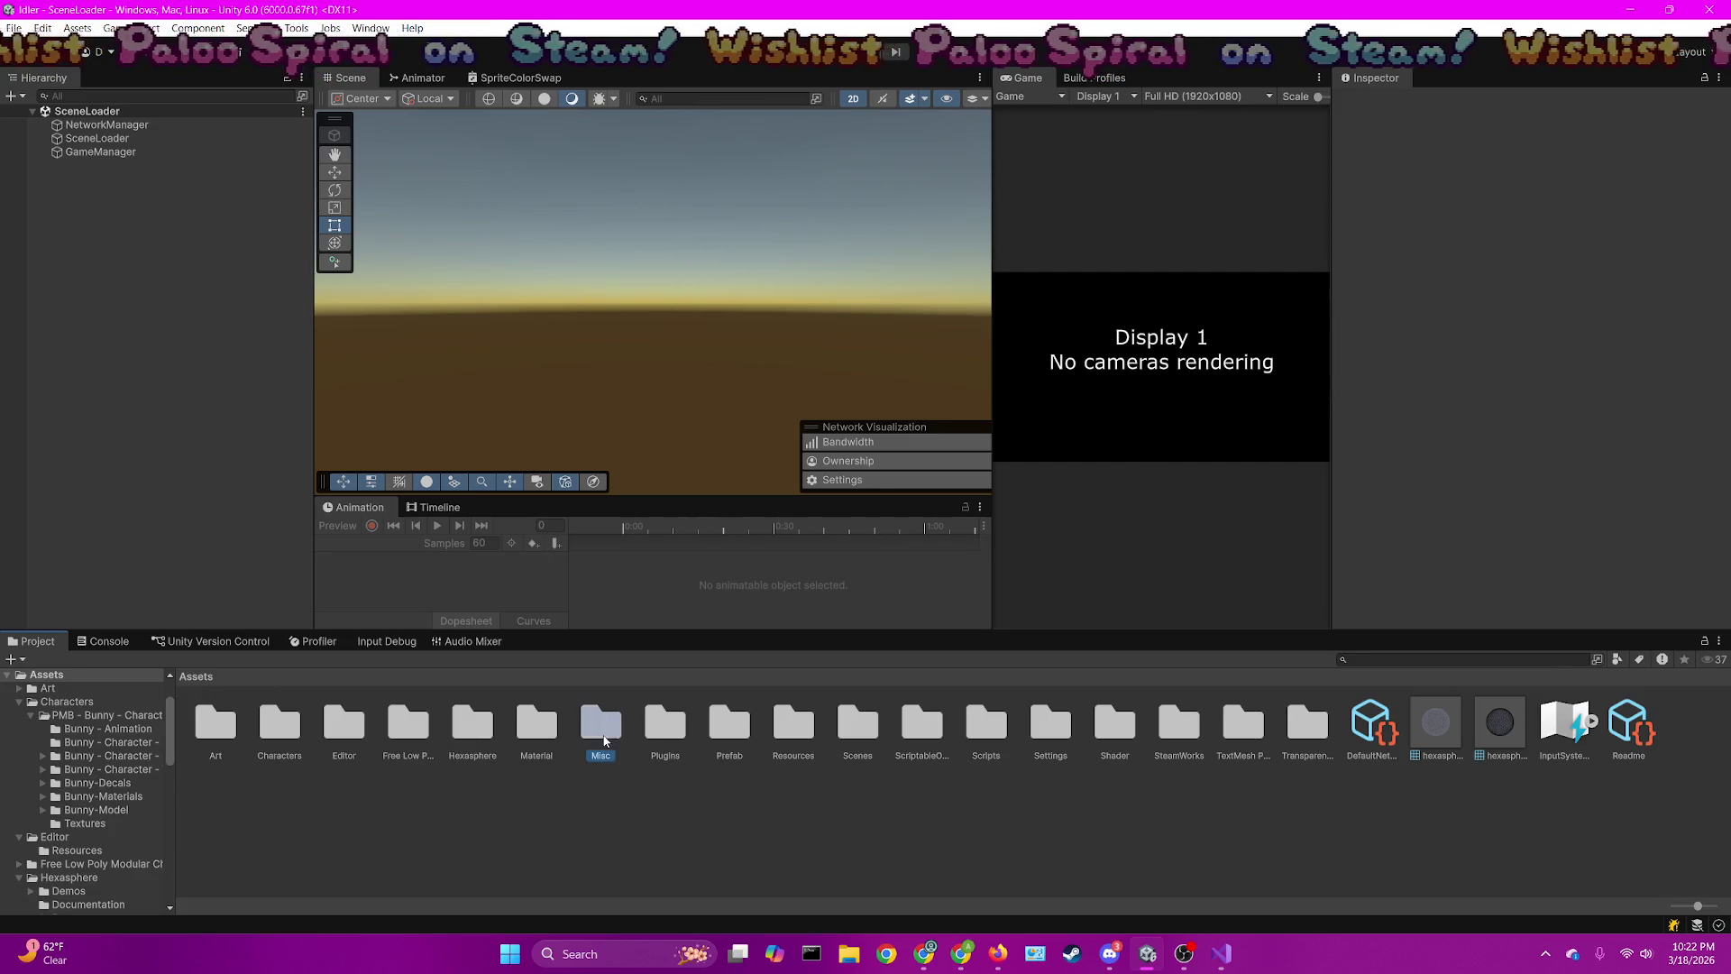
pyautogui.doubleClick(857, 721)
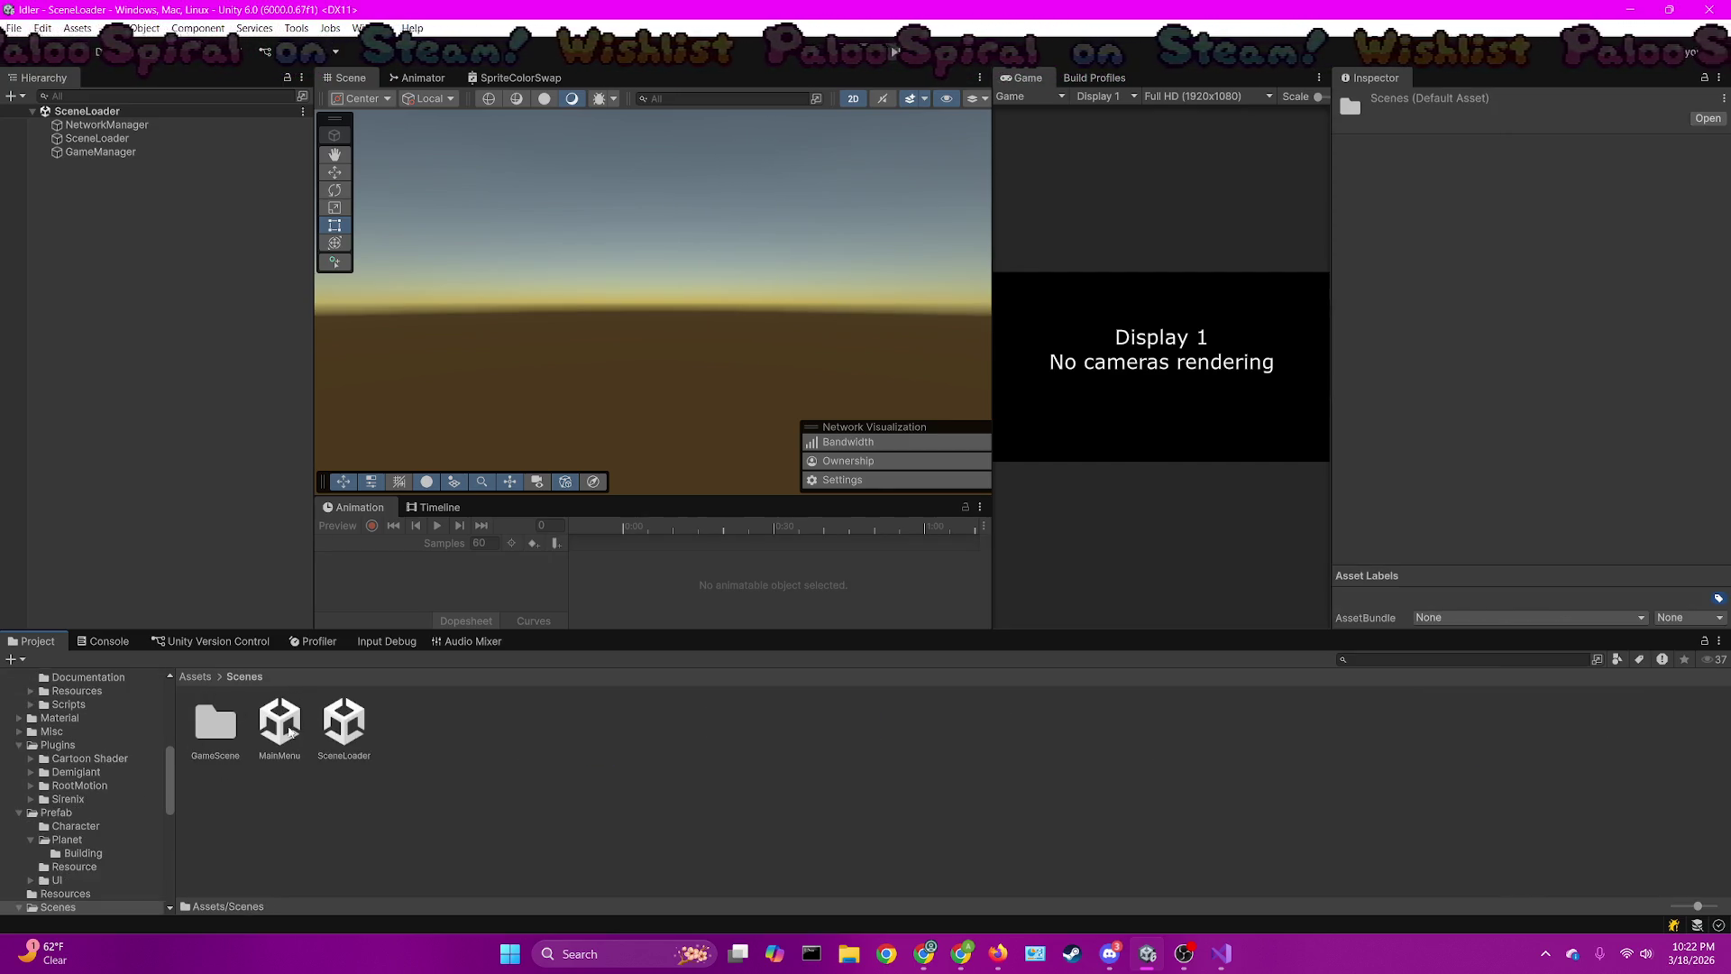
pyautogui.doubleClick(214, 721)
pyautogui.click(280, 722)
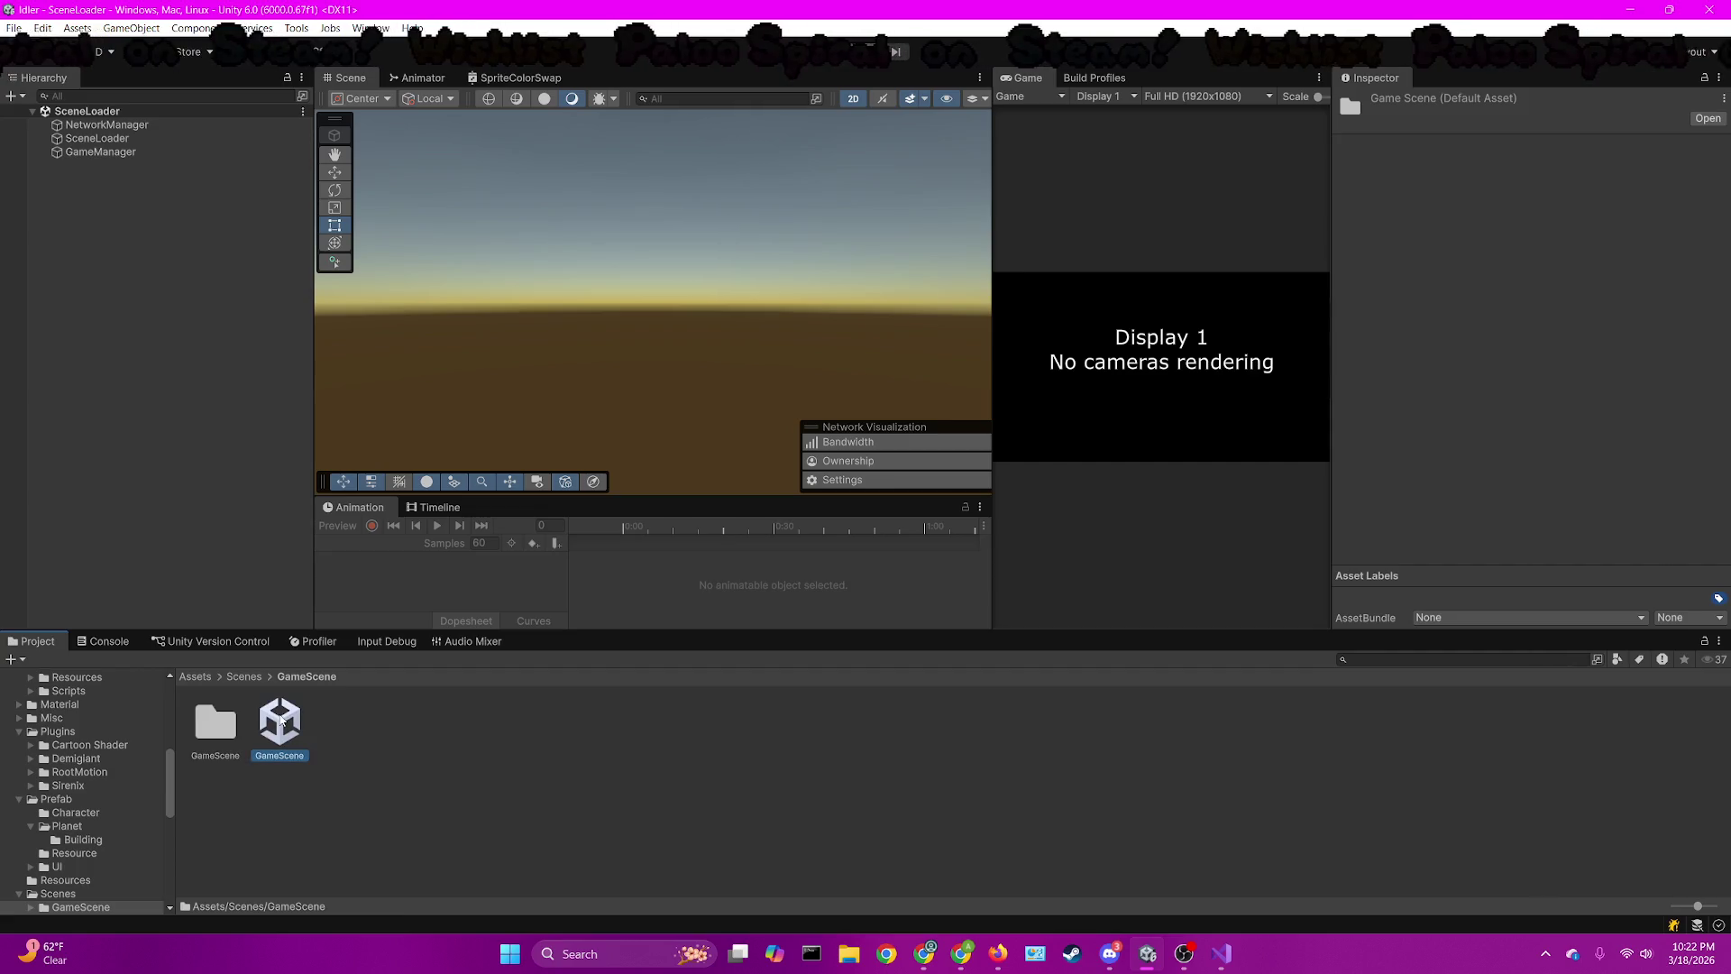
pyautogui.doubleClick(279, 721)
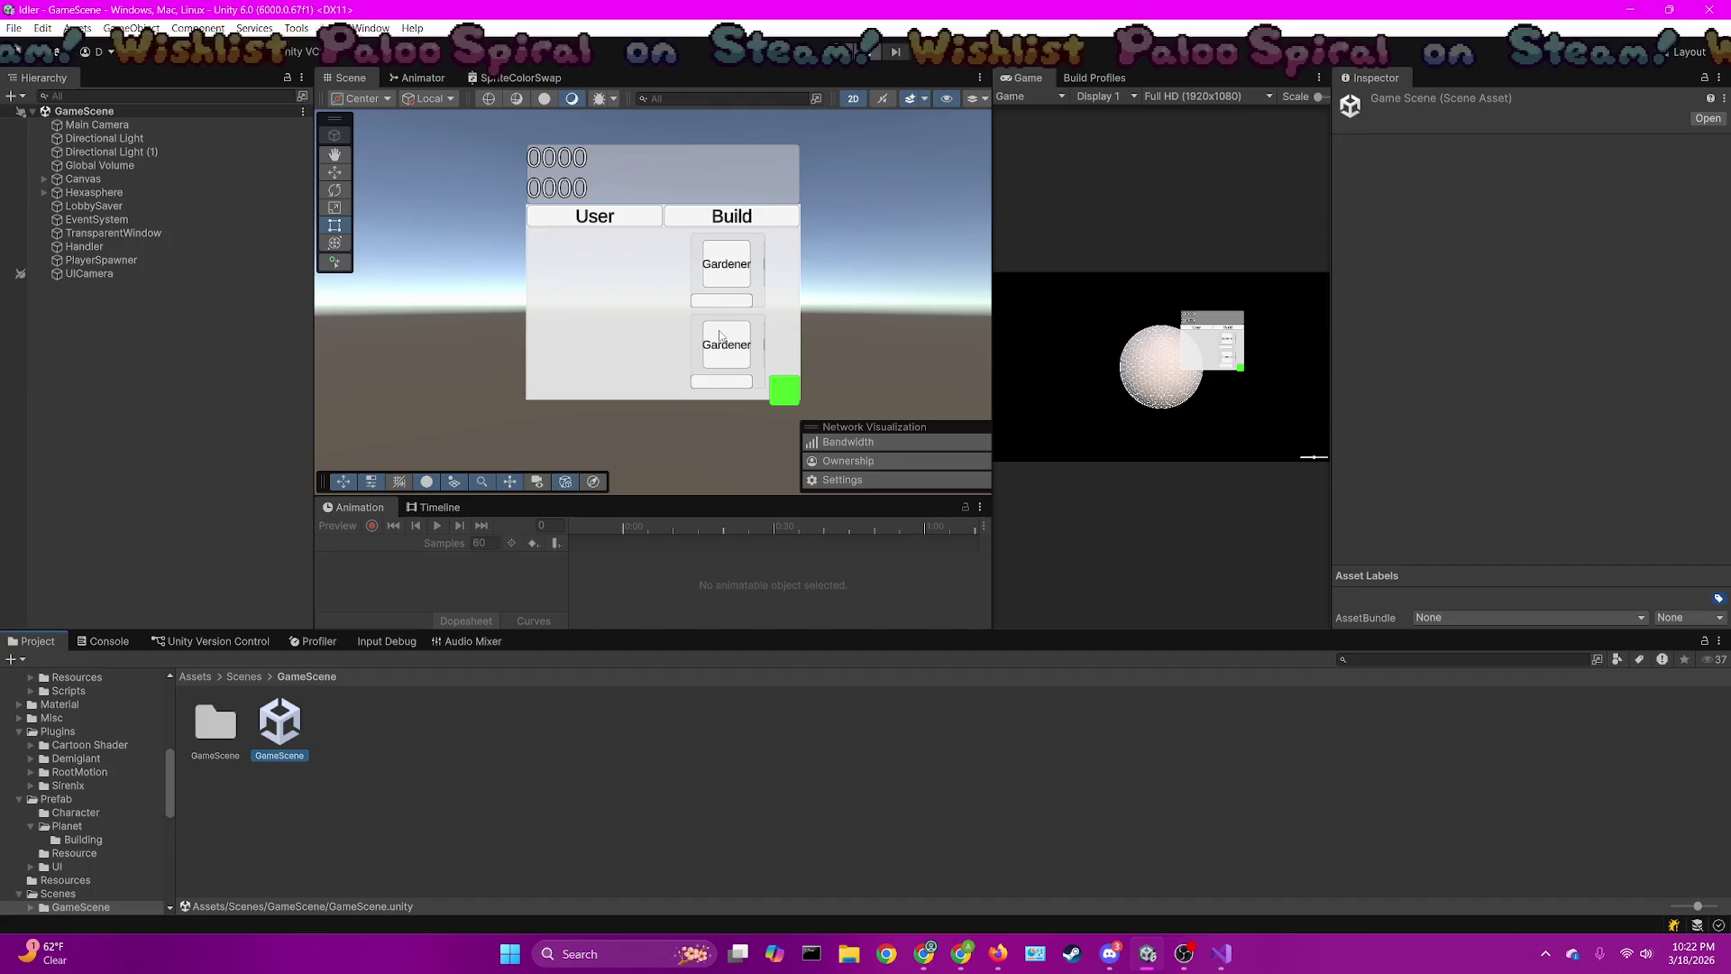
pyautogui.click(722, 370)
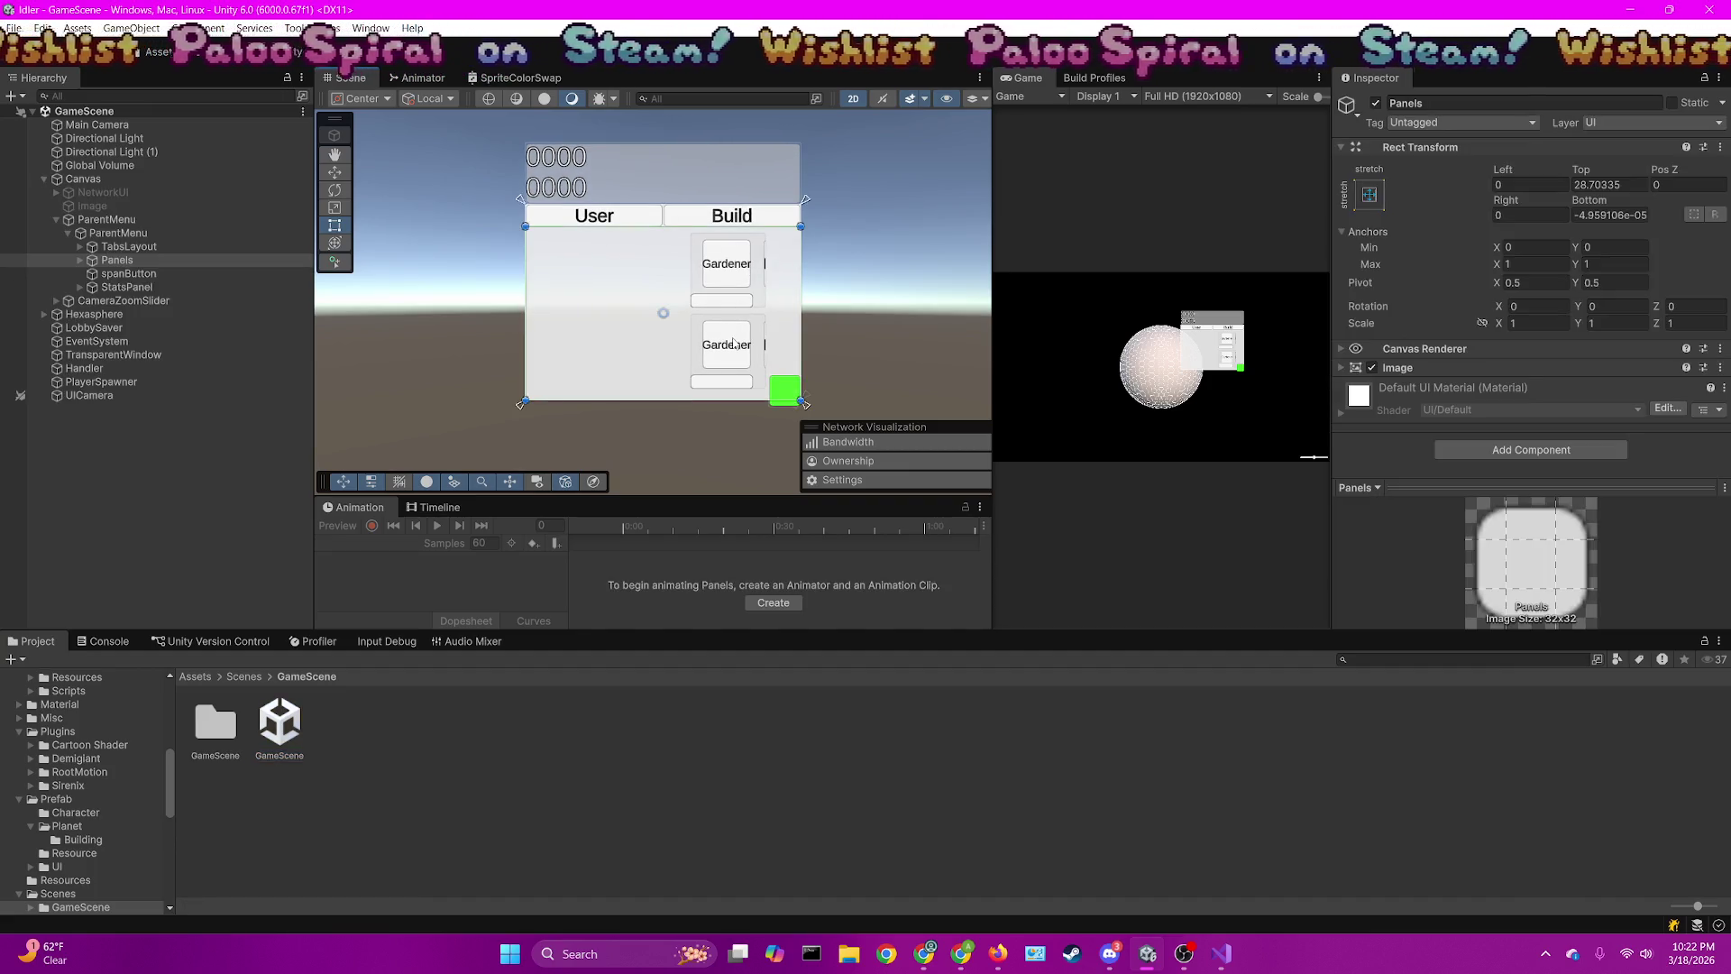
pyautogui.scroll(-5, 1636, 420)
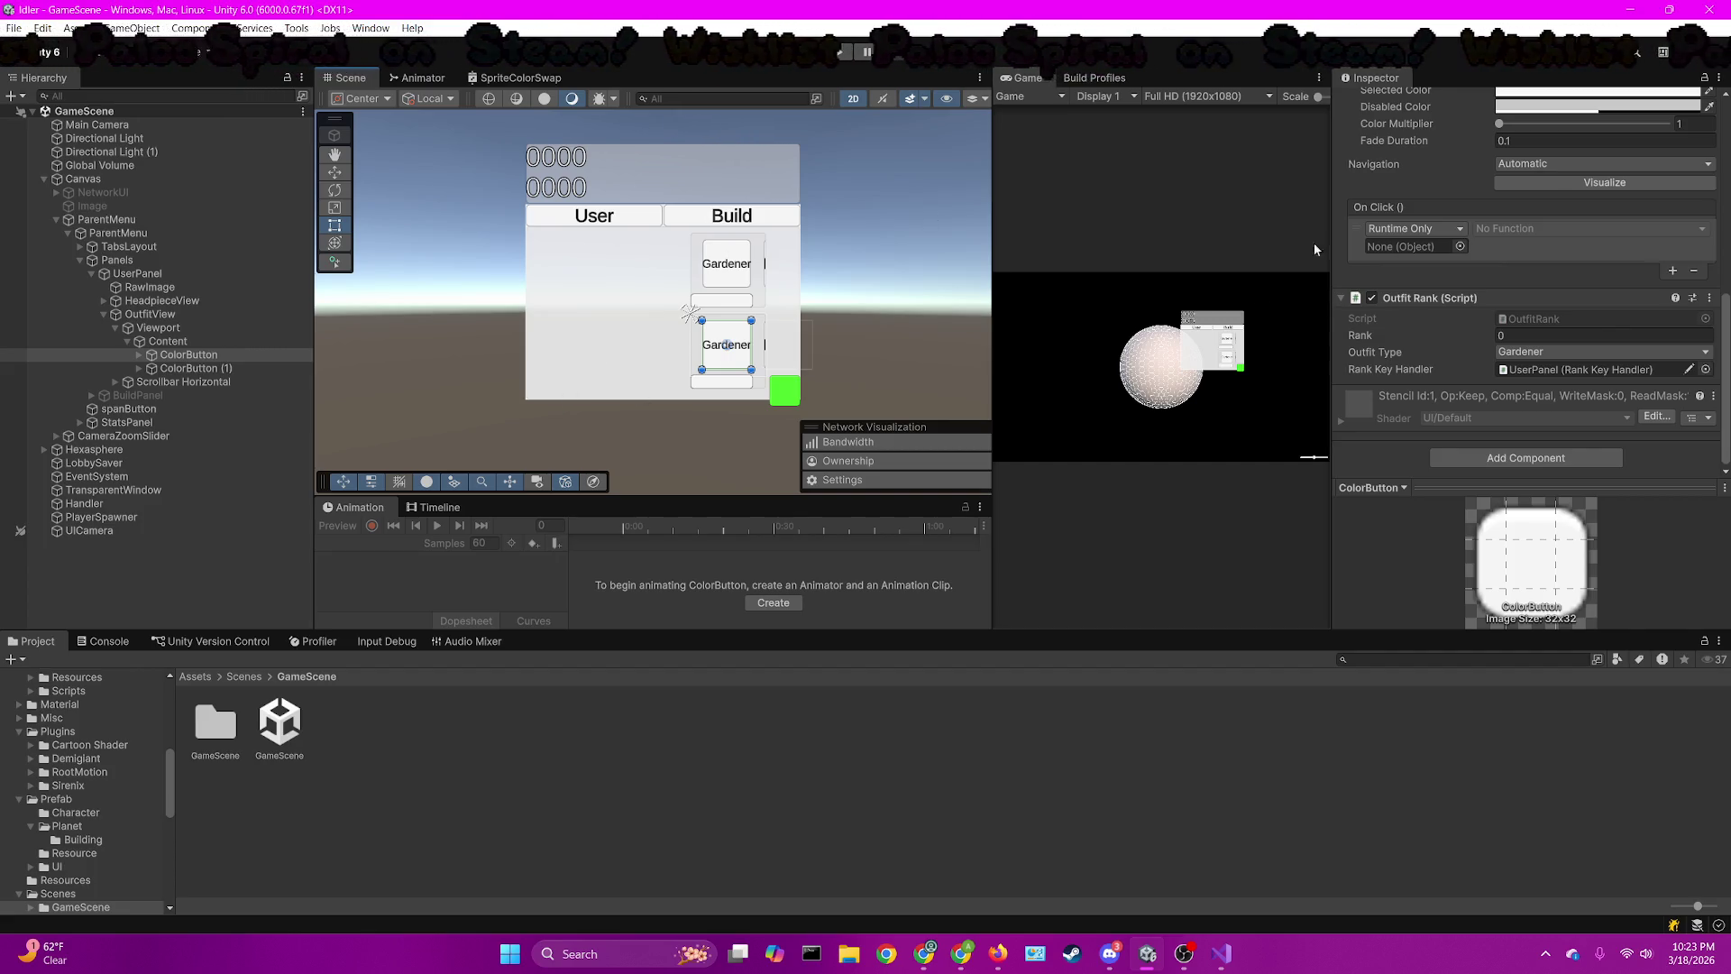
# Make ColorButton's On Click call OutfitRank.CheckOutfitRank
pyautogui.moveTo(1434, 298); pyautogui.dragTo(1411, 246)
pyautogui.click(1586, 228)
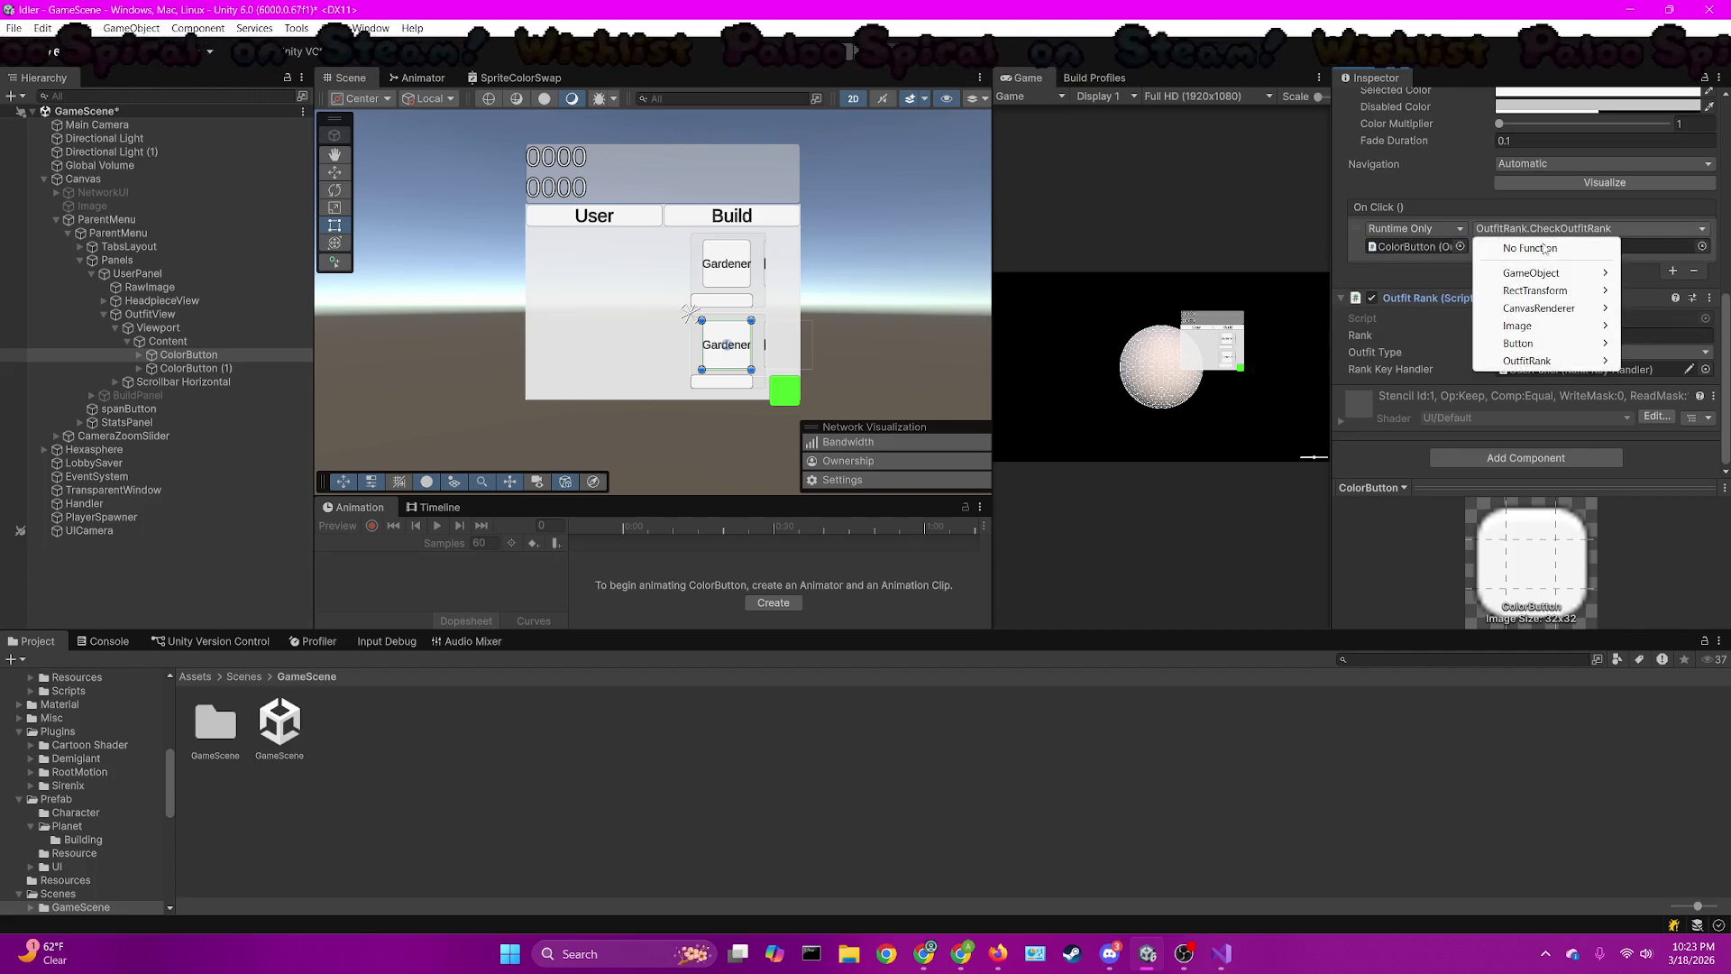
pyautogui.moveTo(1533, 367)
pyautogui.click(1358, 501)
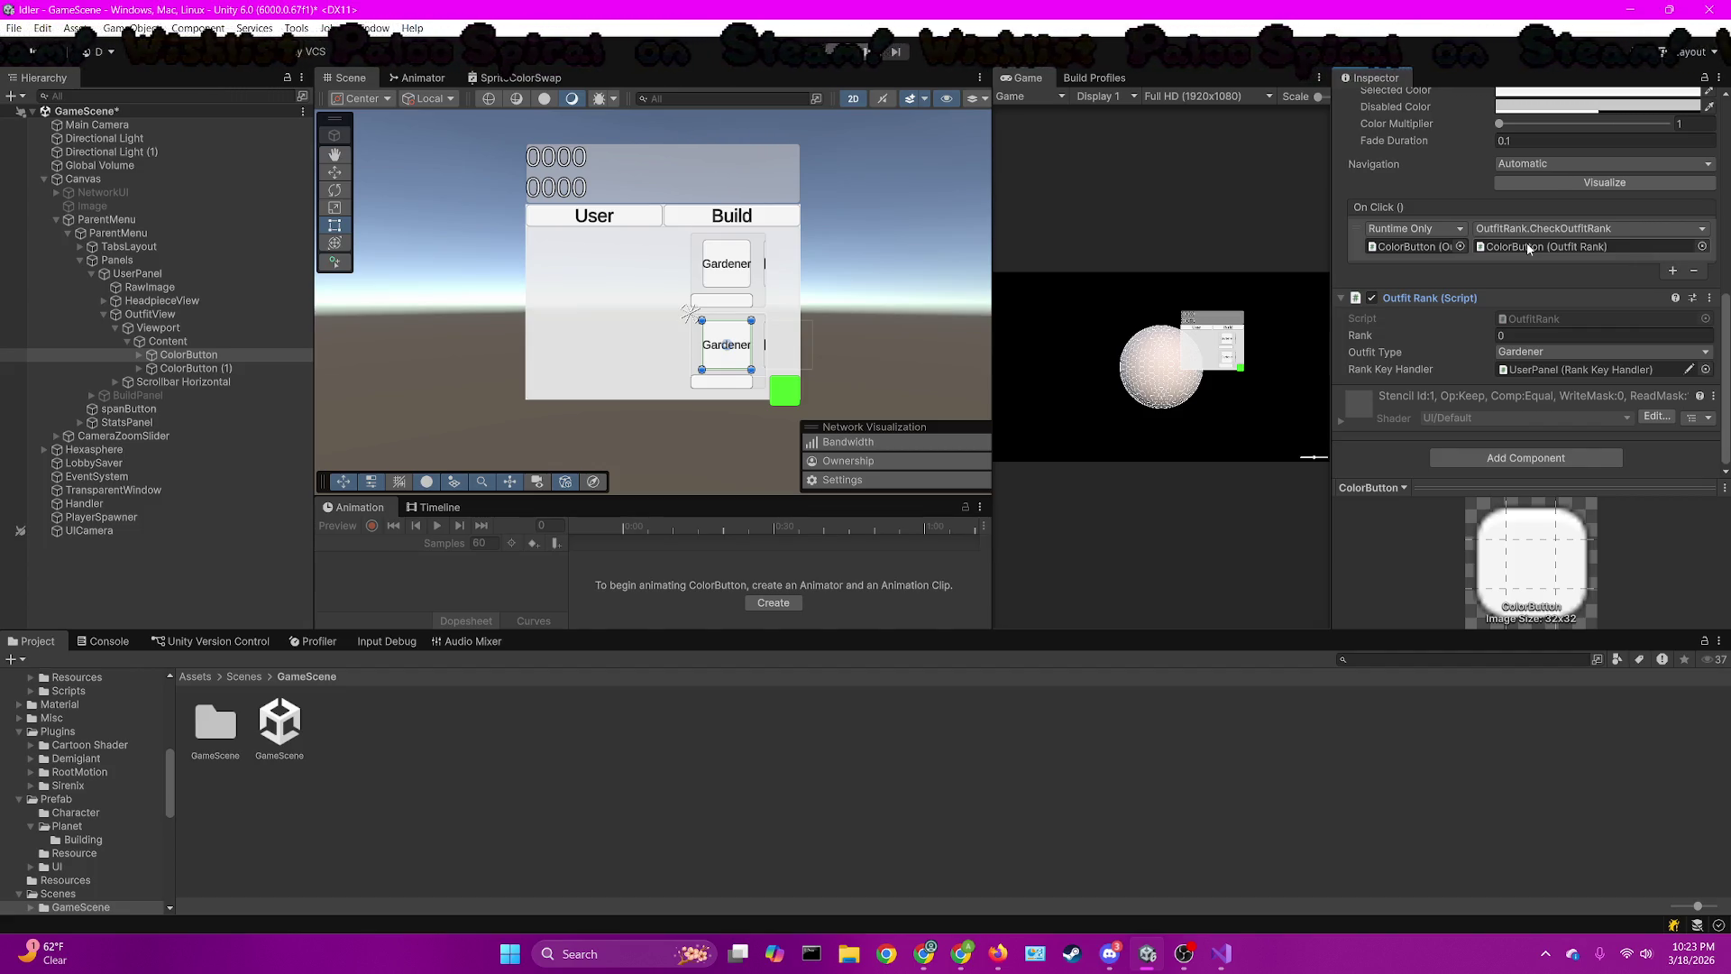
# Make ColorButton (1)'s On Click call CheckOutfitRank, passing its own Outfit Rank
pyautogui.click(185, 369)
pyautogui.moveTo(1428, 303); pyautogui.dragTo(1421, 252)
pyautogui.click(1586, 233)
pyautogui.moveTo(1526, 365)
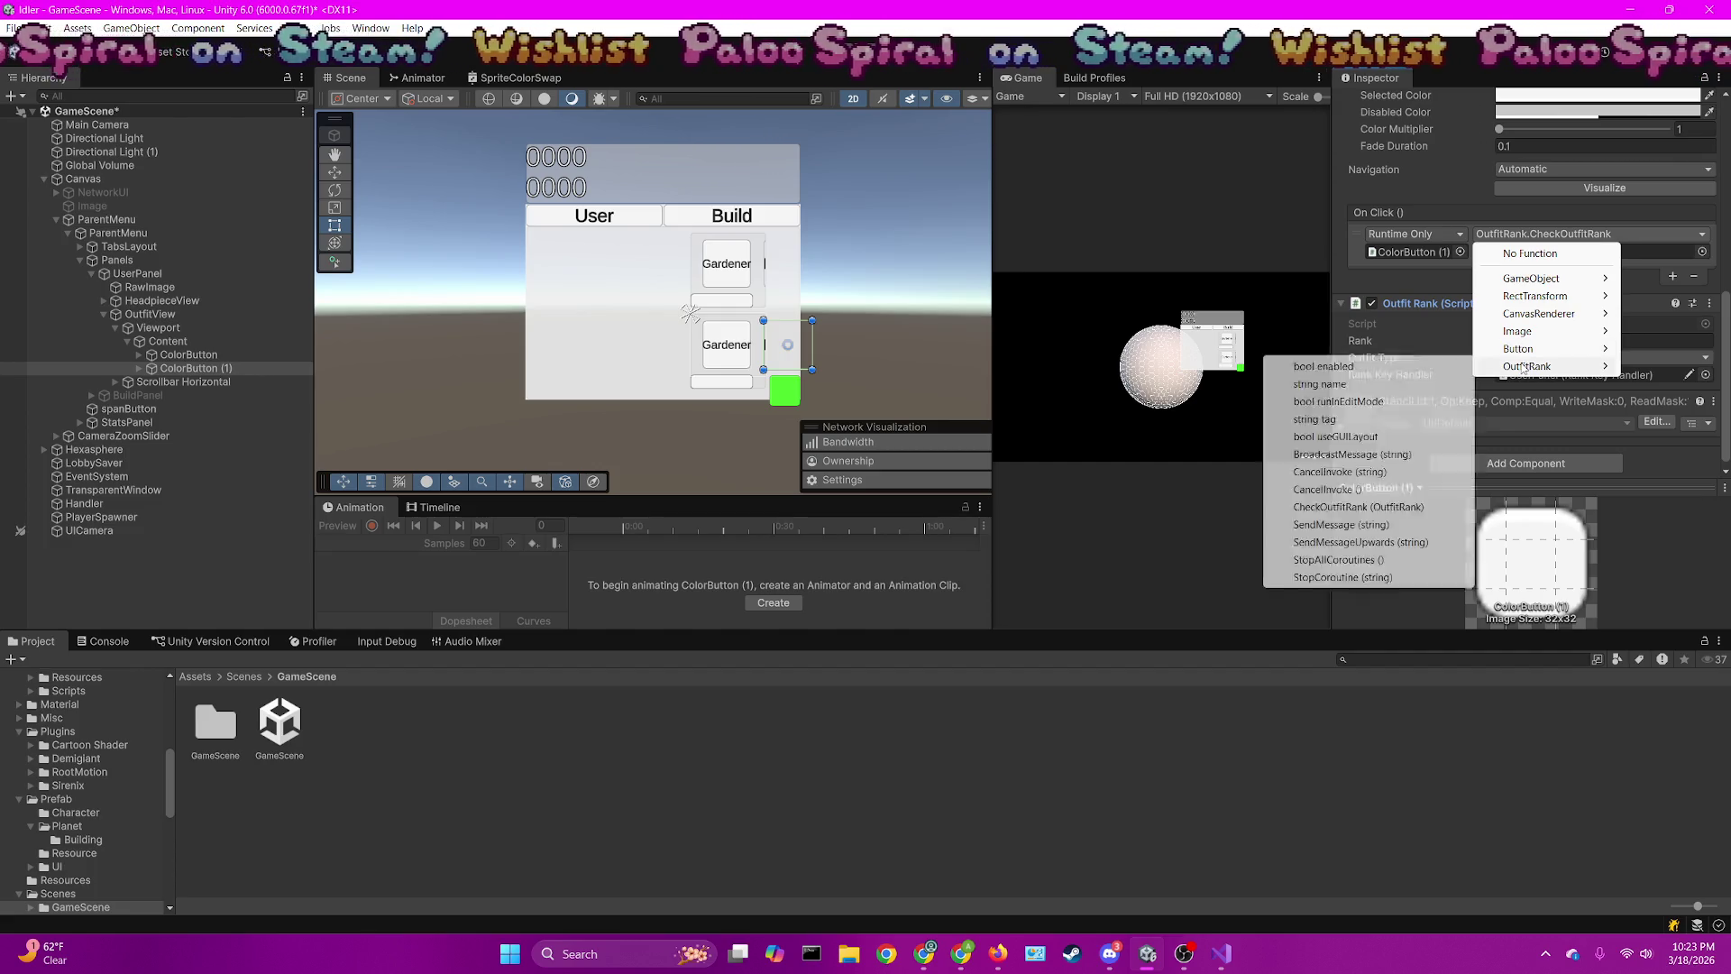
pyautogui.click(1339, 511)
pyautogui.moveTo(1499, 307)
pyautogui.mouseDown()
pyautogui.moveTo(1578, 251)
pyautogui.moveTo(1550, 253)
pyautogui.mouseUp()
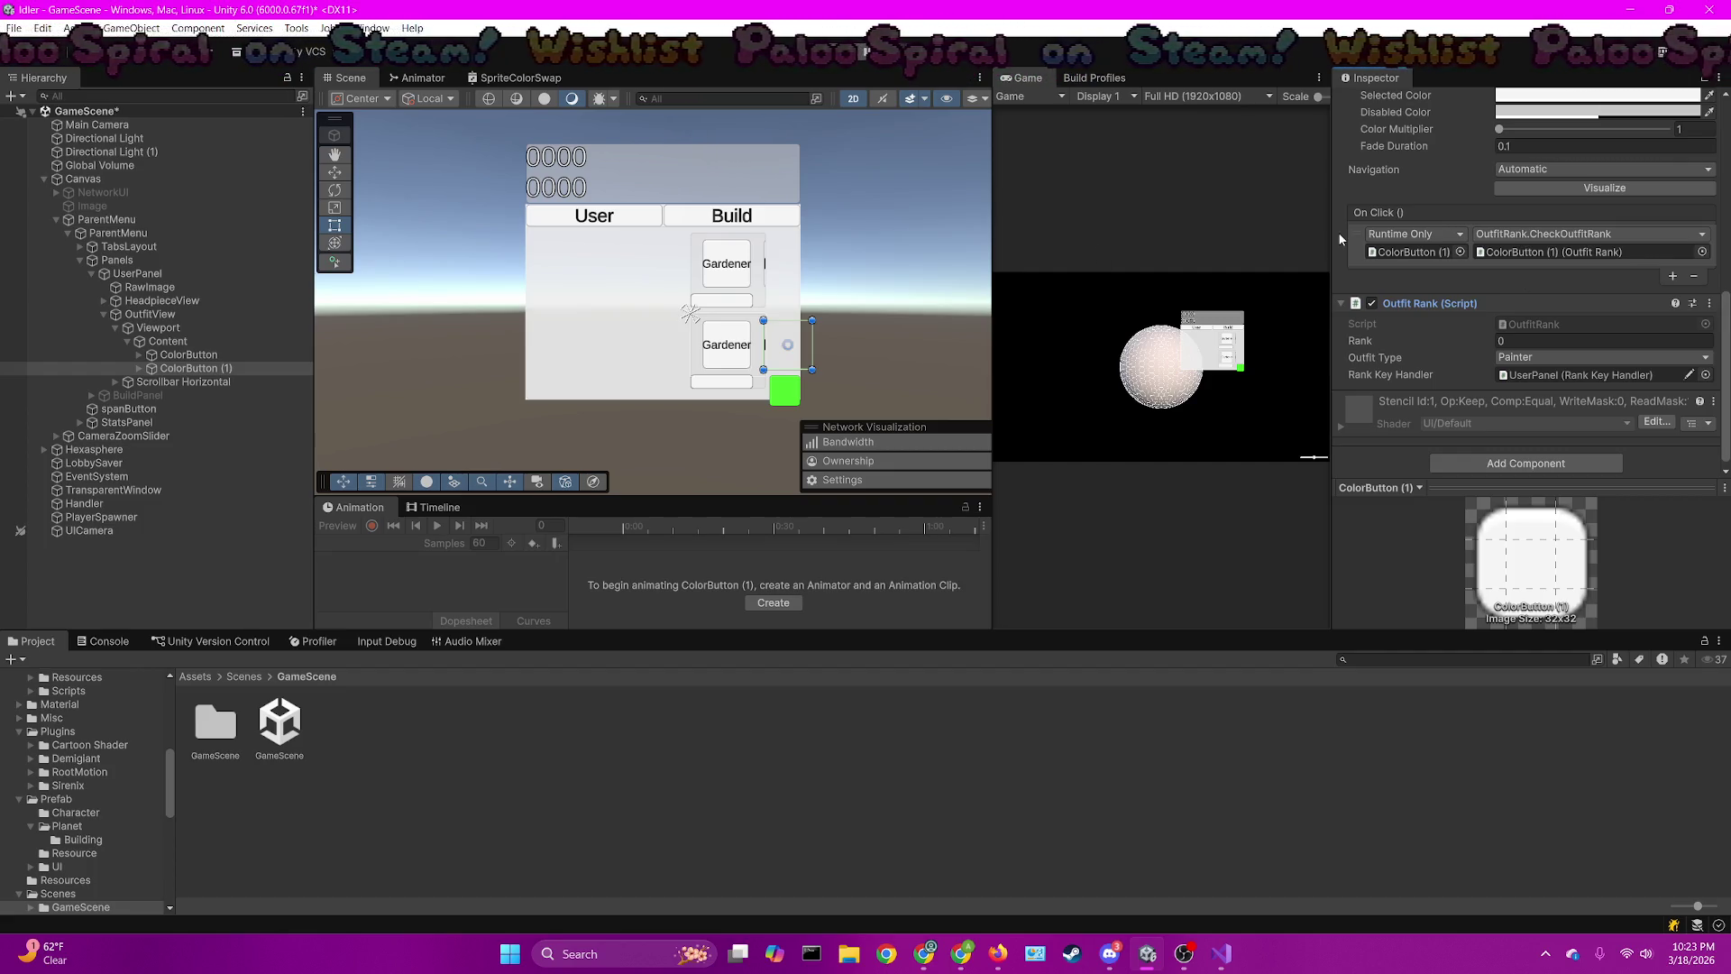
# Review the click functions and Outfit Type options, keeping Painter, then select HeadpieceView
pyautogui.click(1558, 235)
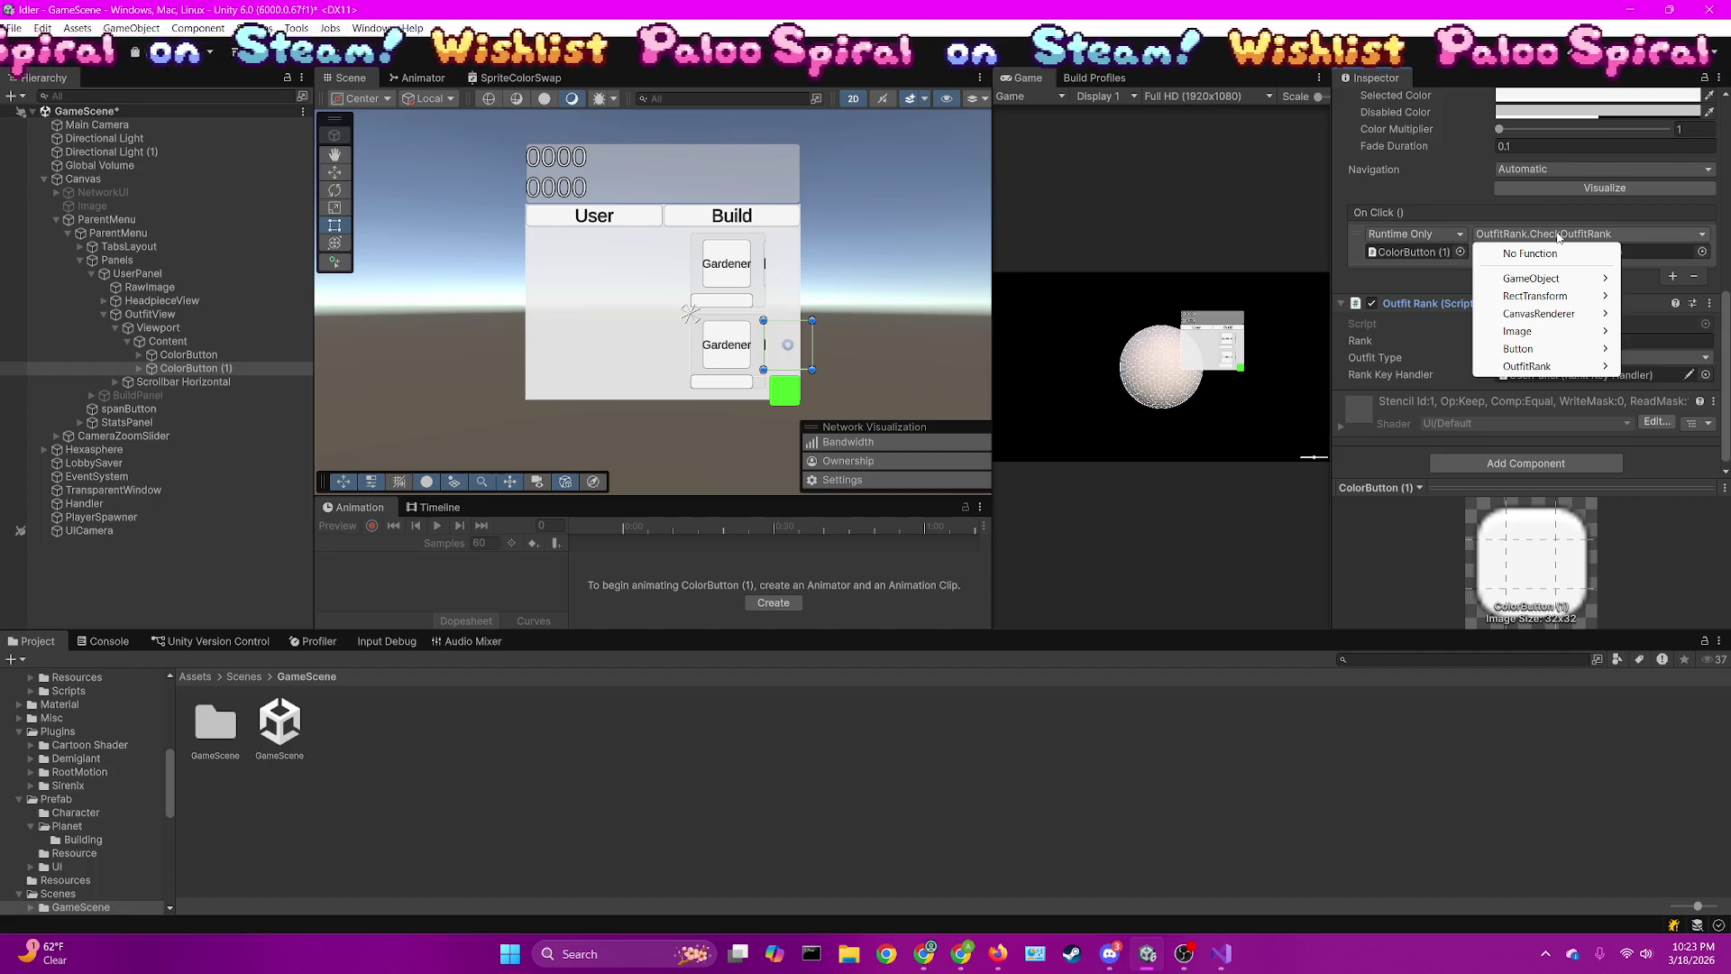
pyautogui.click(1393, 282)
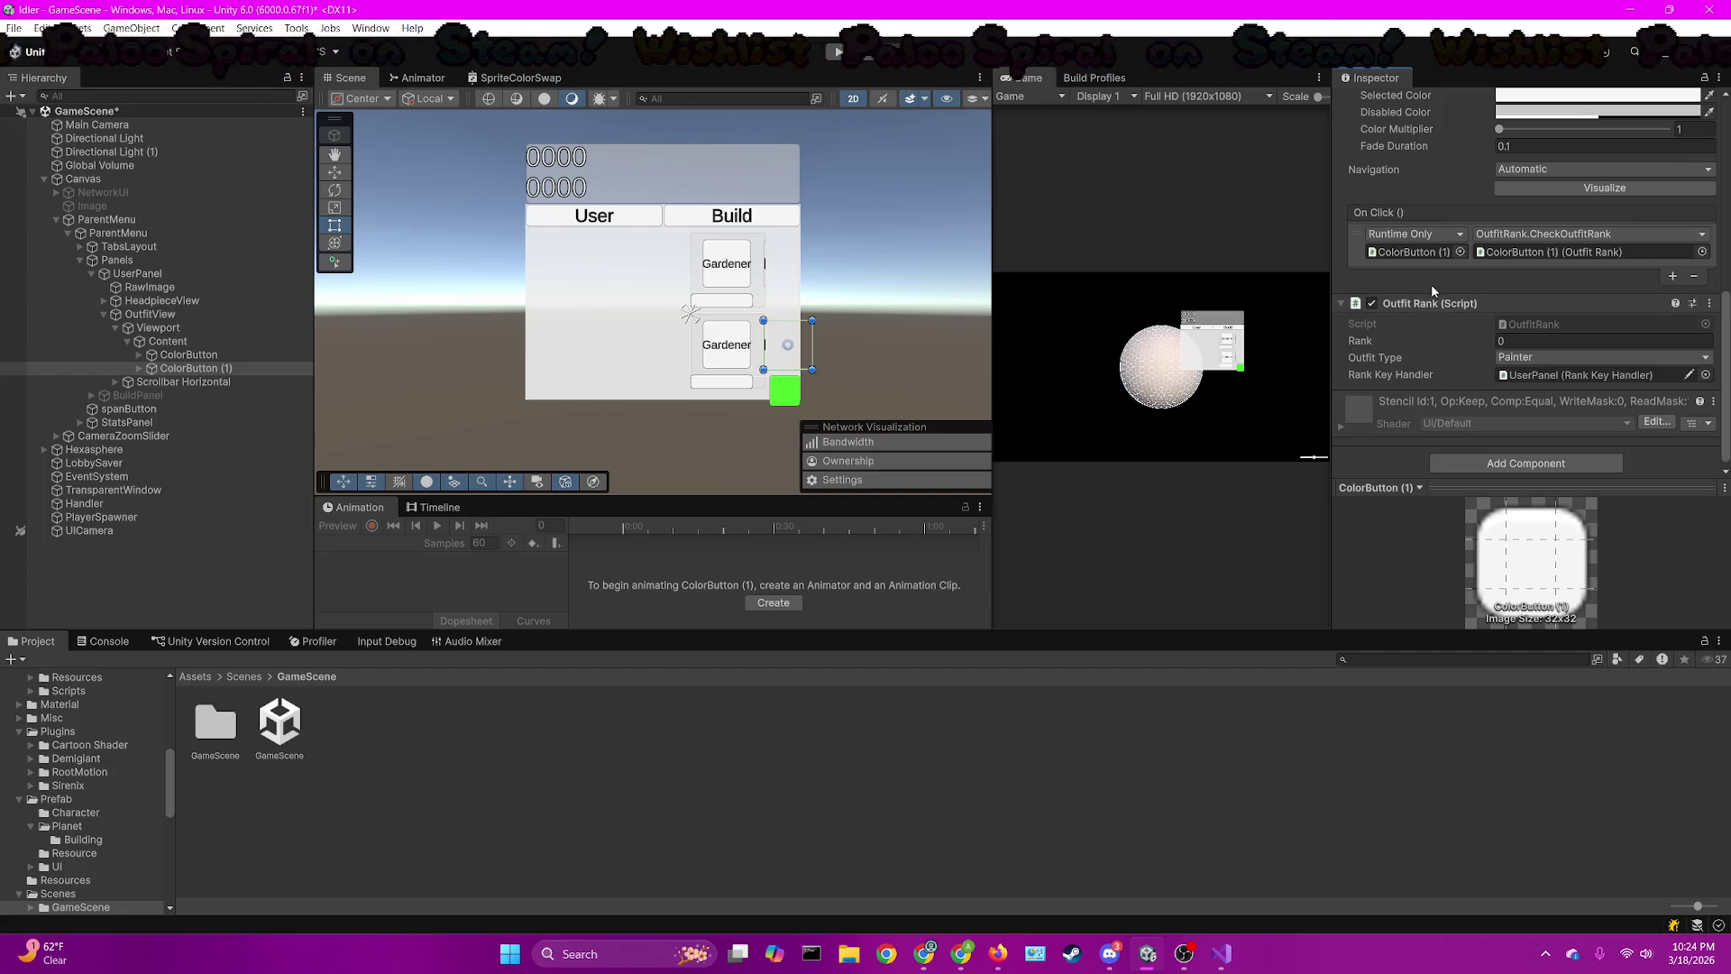
pyautogui.click(1549, 357)
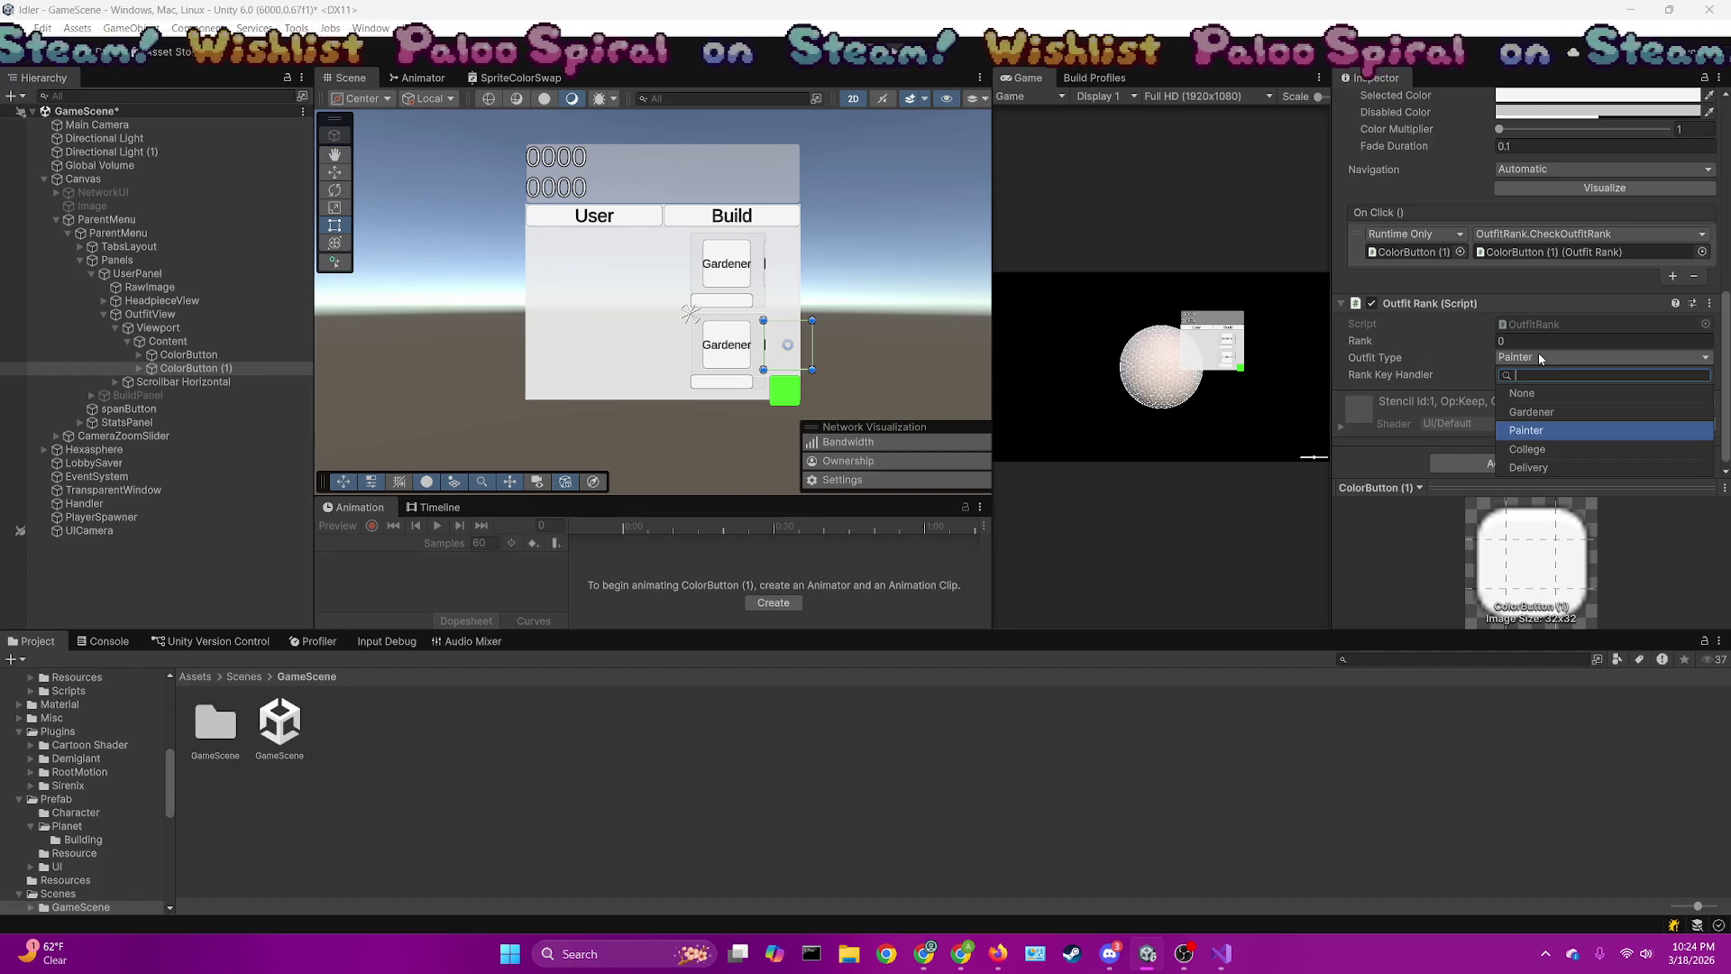
pyautogui.click(1558, 268)
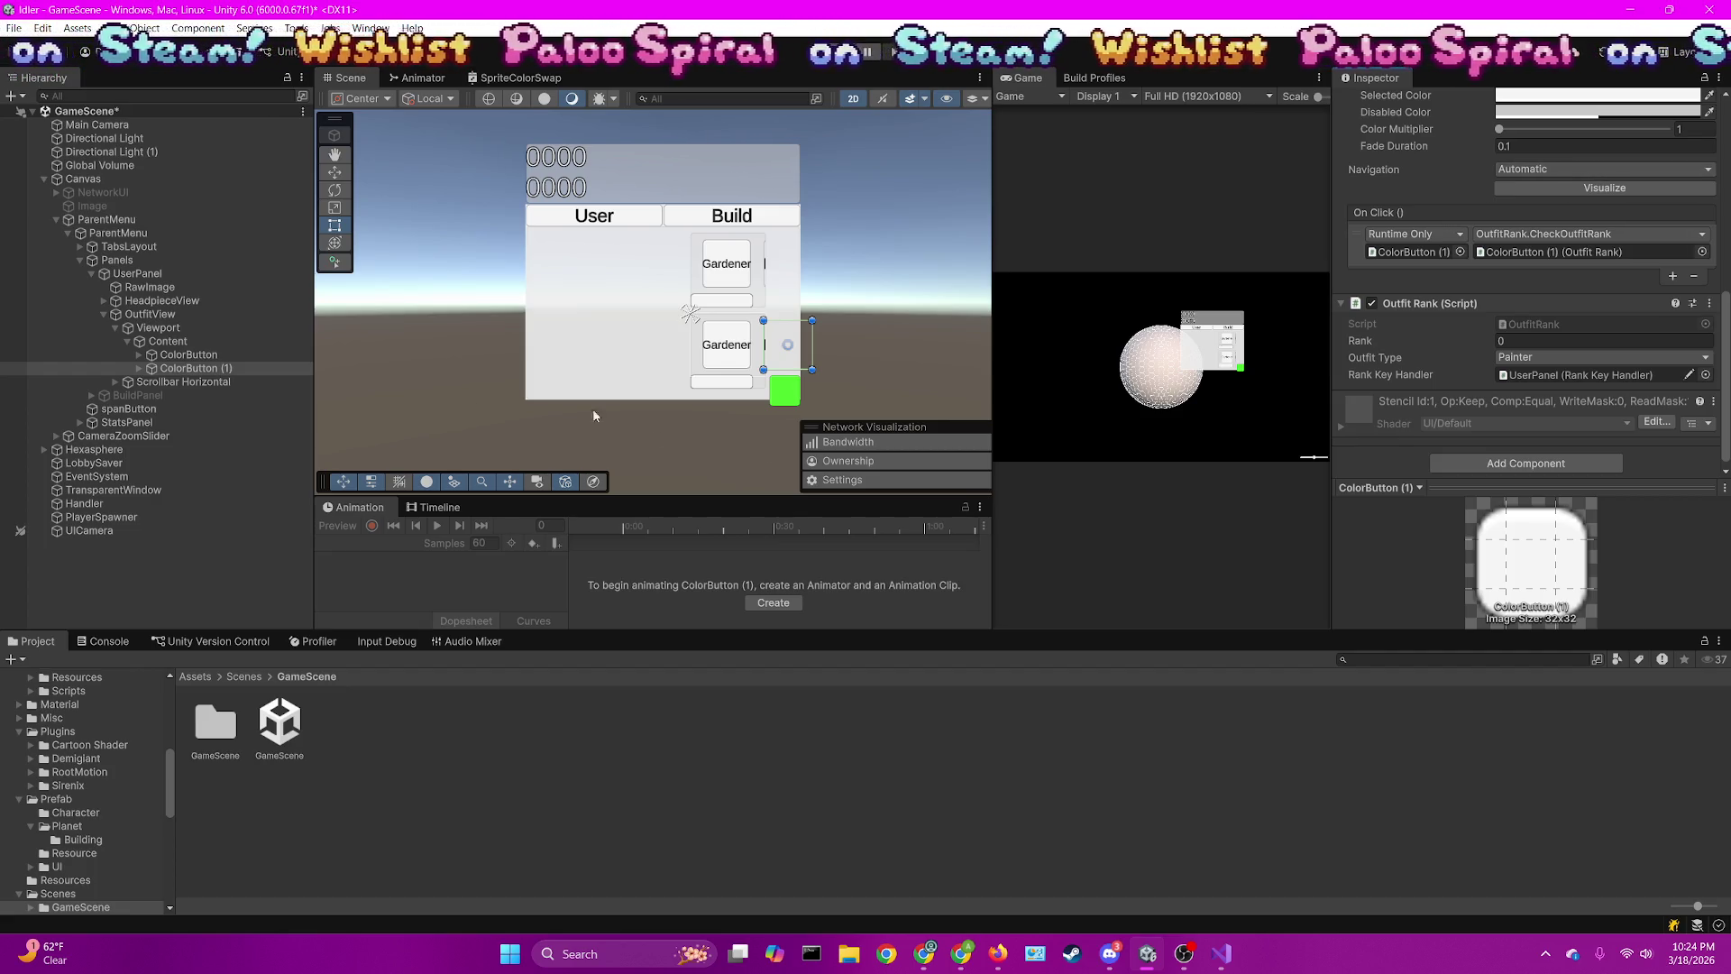
pyautogui.click(102, 301)
# Expand HeadpieceView > Viewport > Content and select both ColorButtons
pyautogui.click(112, 303)
pyautogui.click(117, 315)
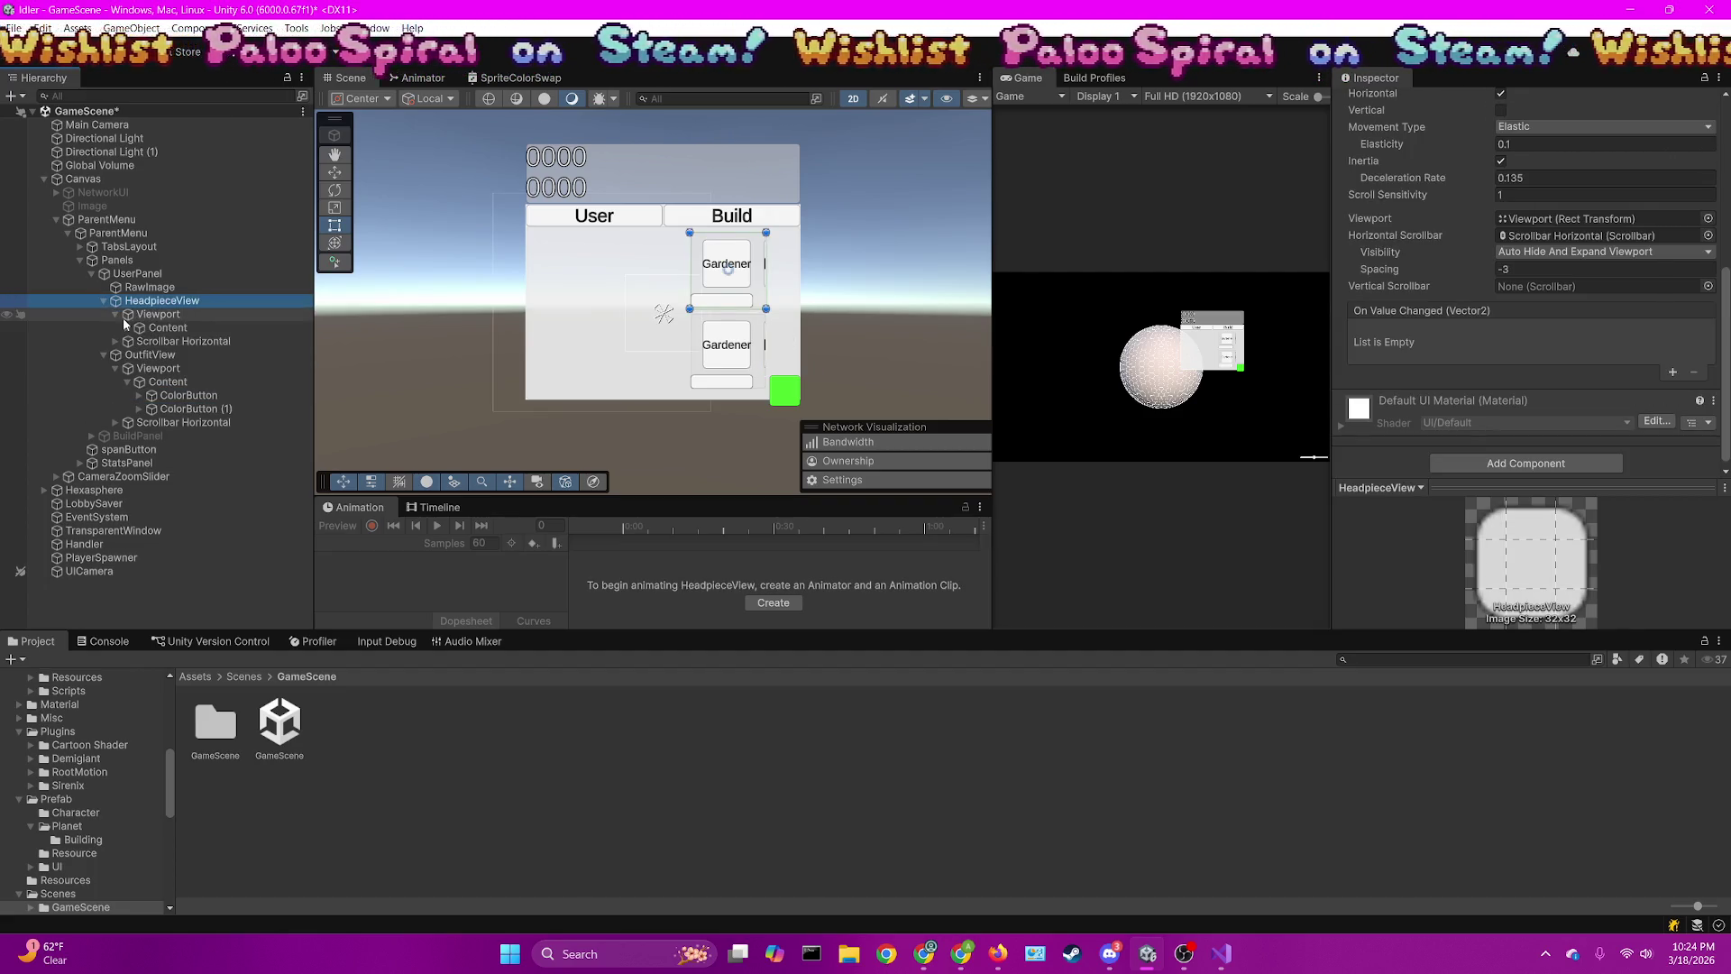
pyautogui.click(127, 327)
pyautogui.click(185, 341)
pyautogui.keyDown('shift'); pyautogui.click(191, 354); pyautogui.keyUp('shift')
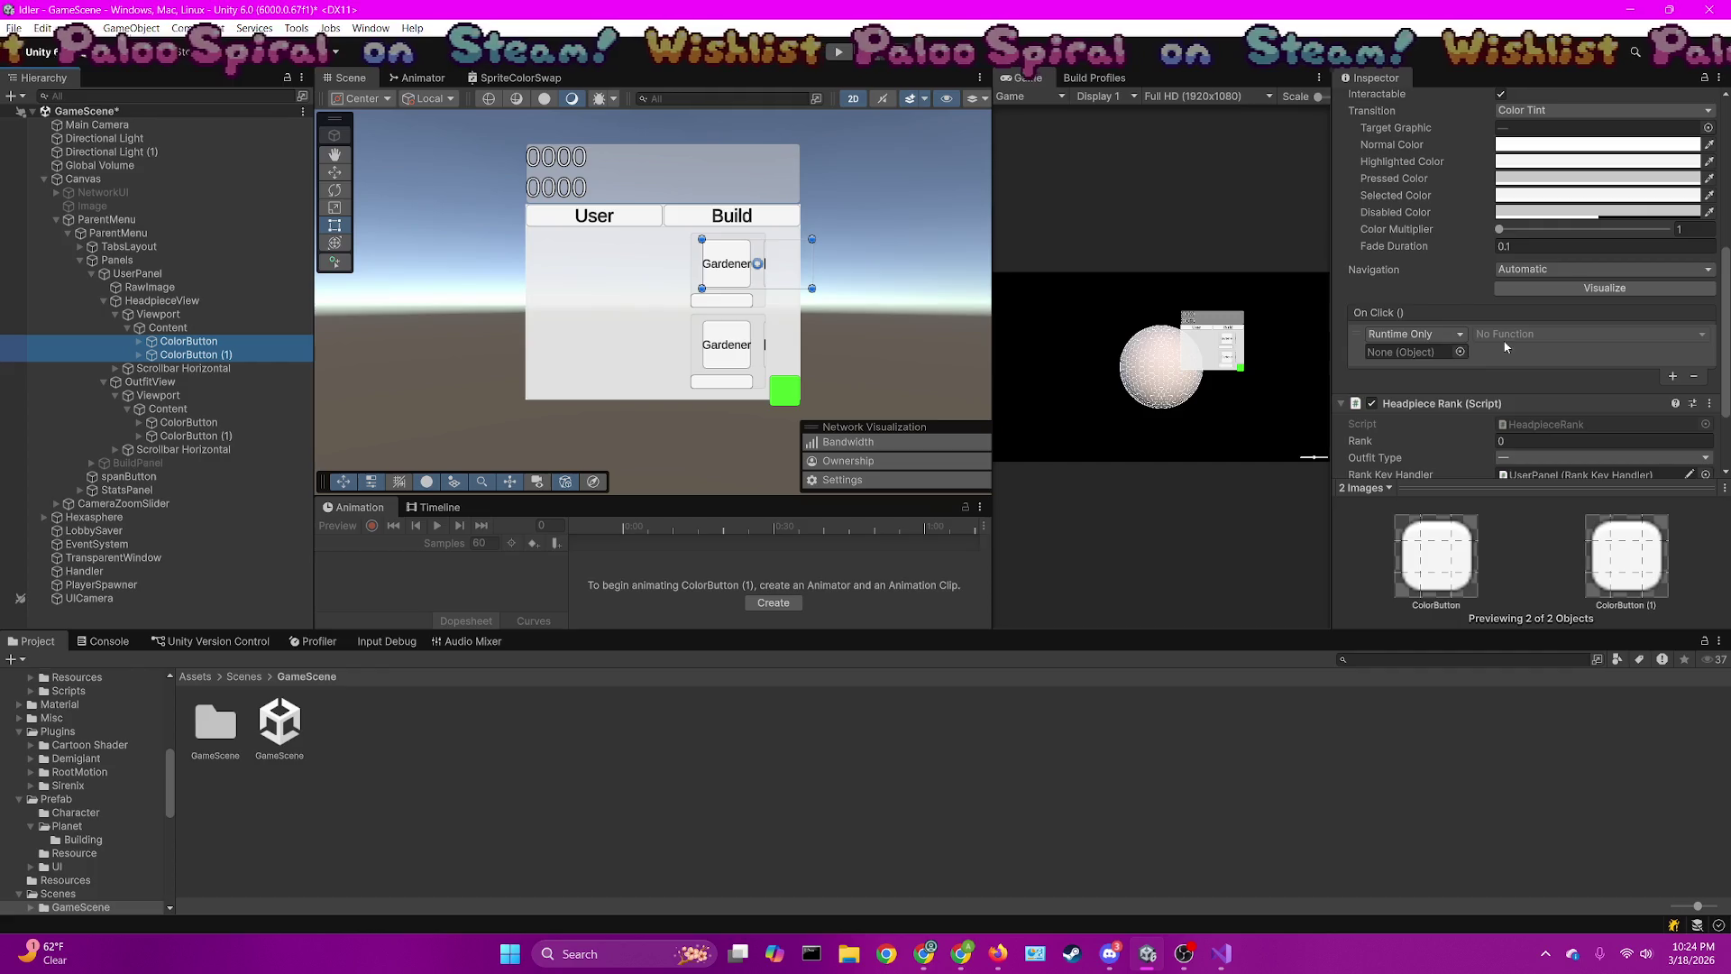
# Set their On Click to HeadpieceRank.CheckOutfitRank with their own Headpiece Rank, then open SceneLoader
pyautogui.moveTo(1443, 403); pyautogui.dragTo(1415, 351)
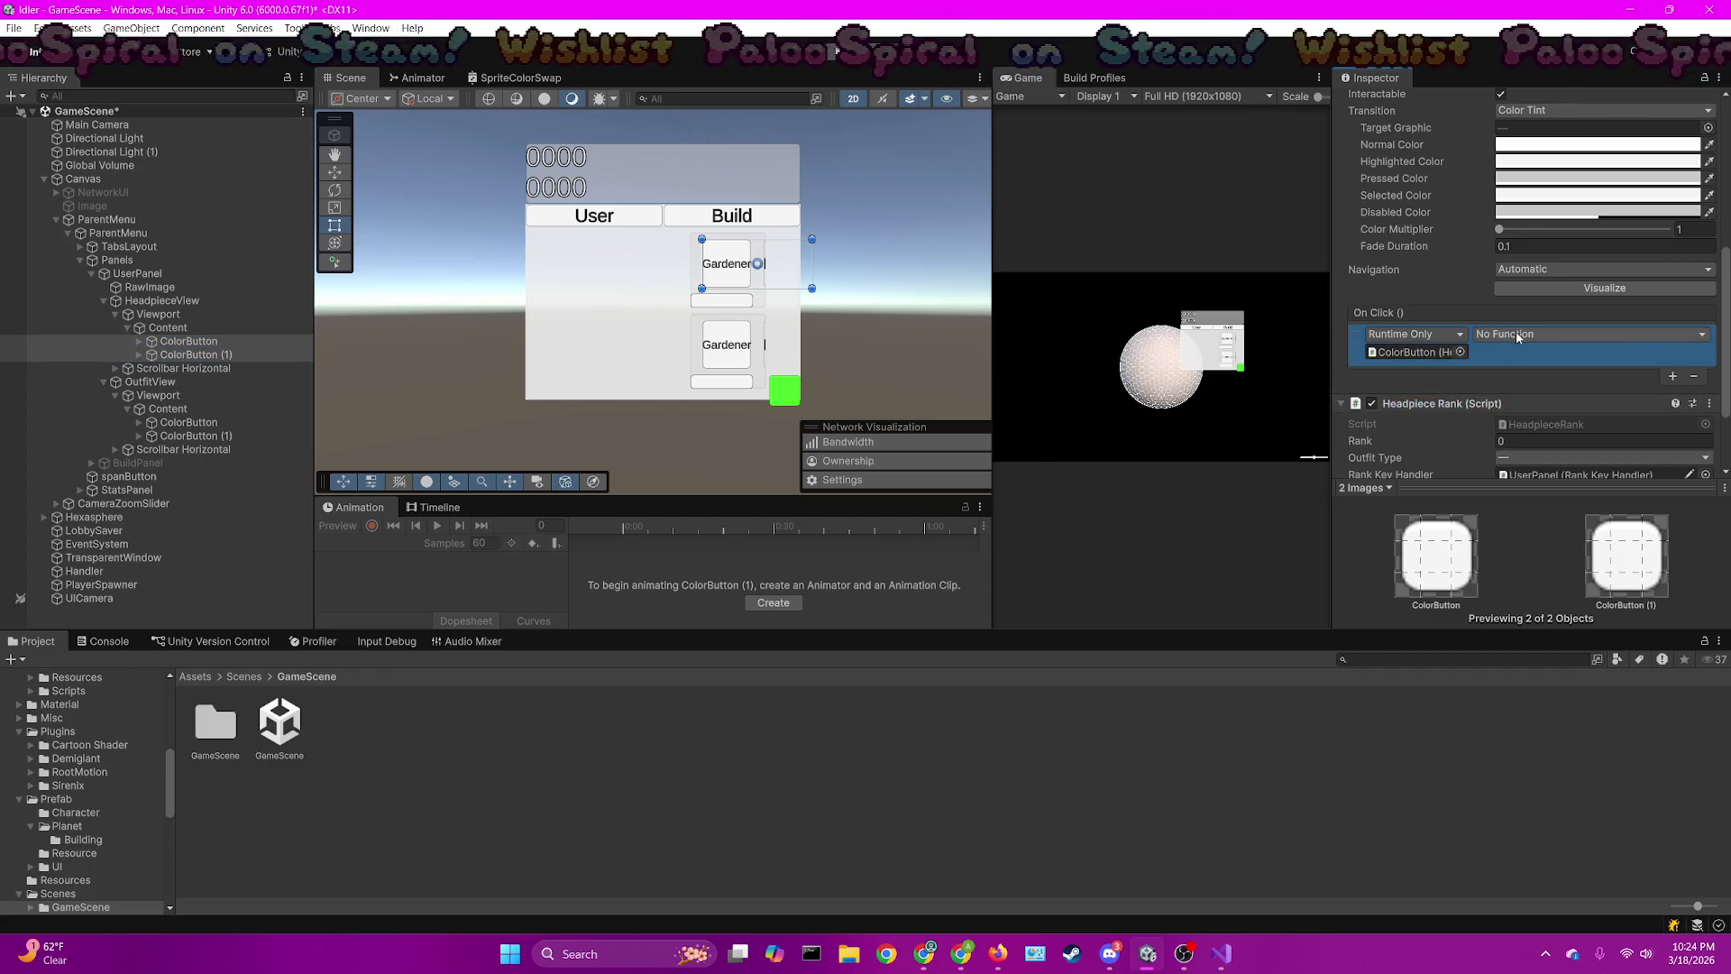
pyautogui.click(1517, 336)
pyautogui.moveTo(1533, 466)
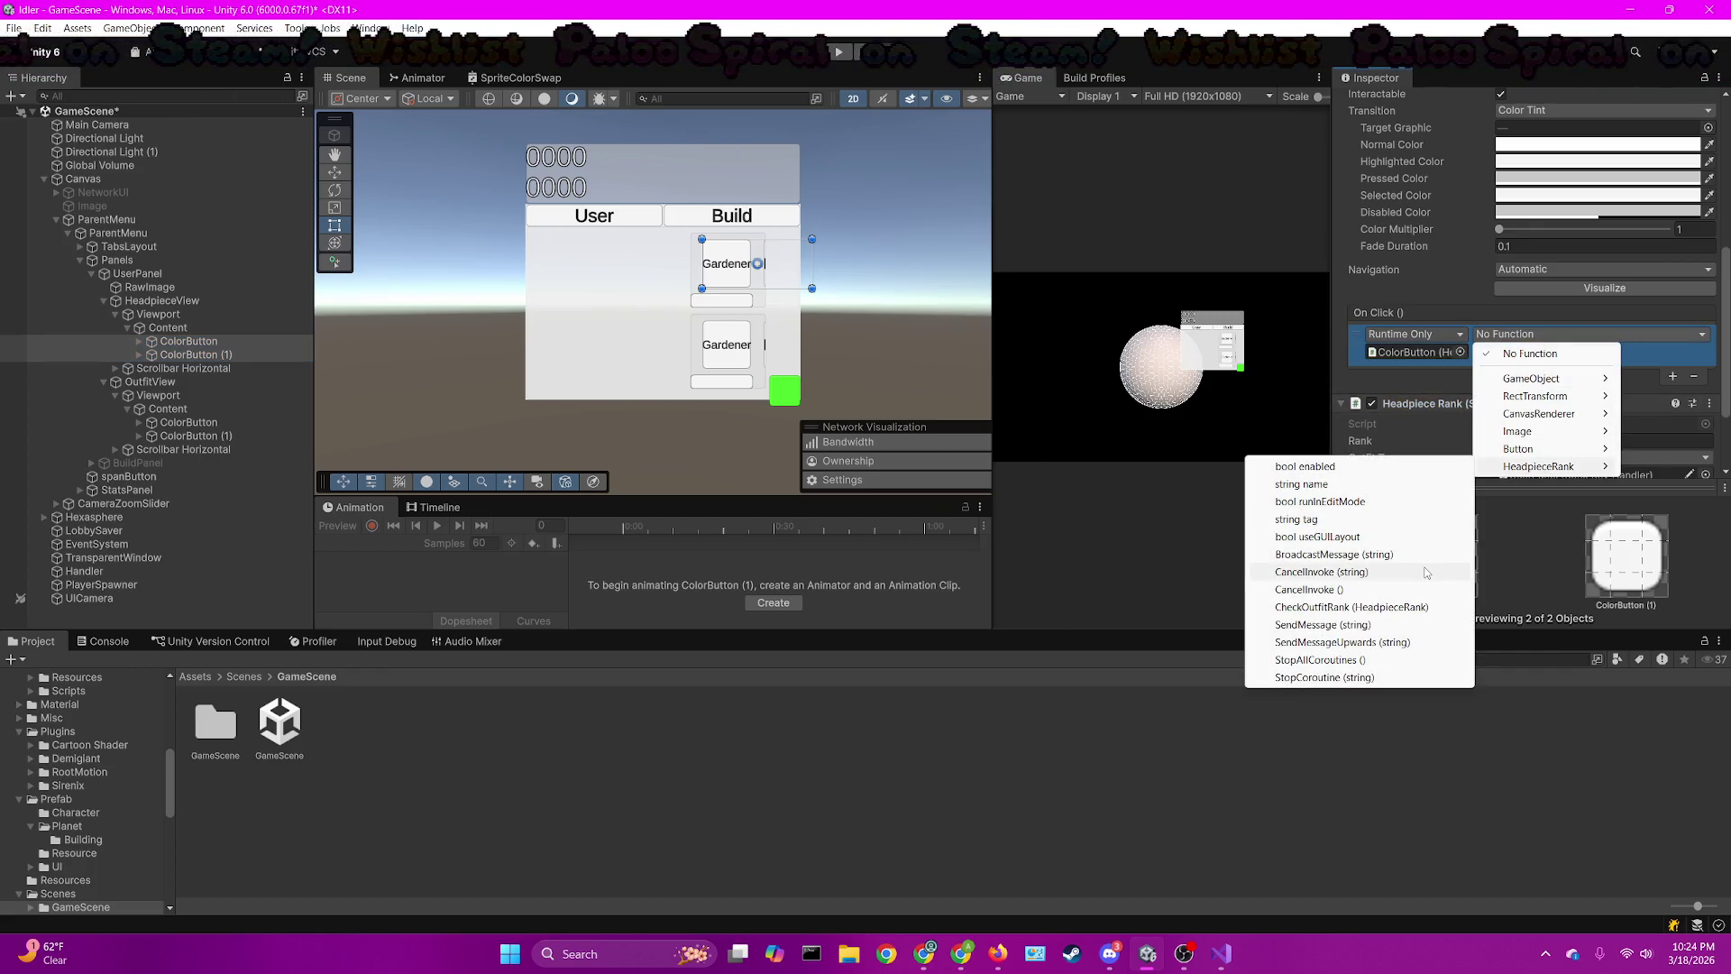
pyautogui.click(1406, 607)
pyautogui.scroll(-3, 1564, 405)
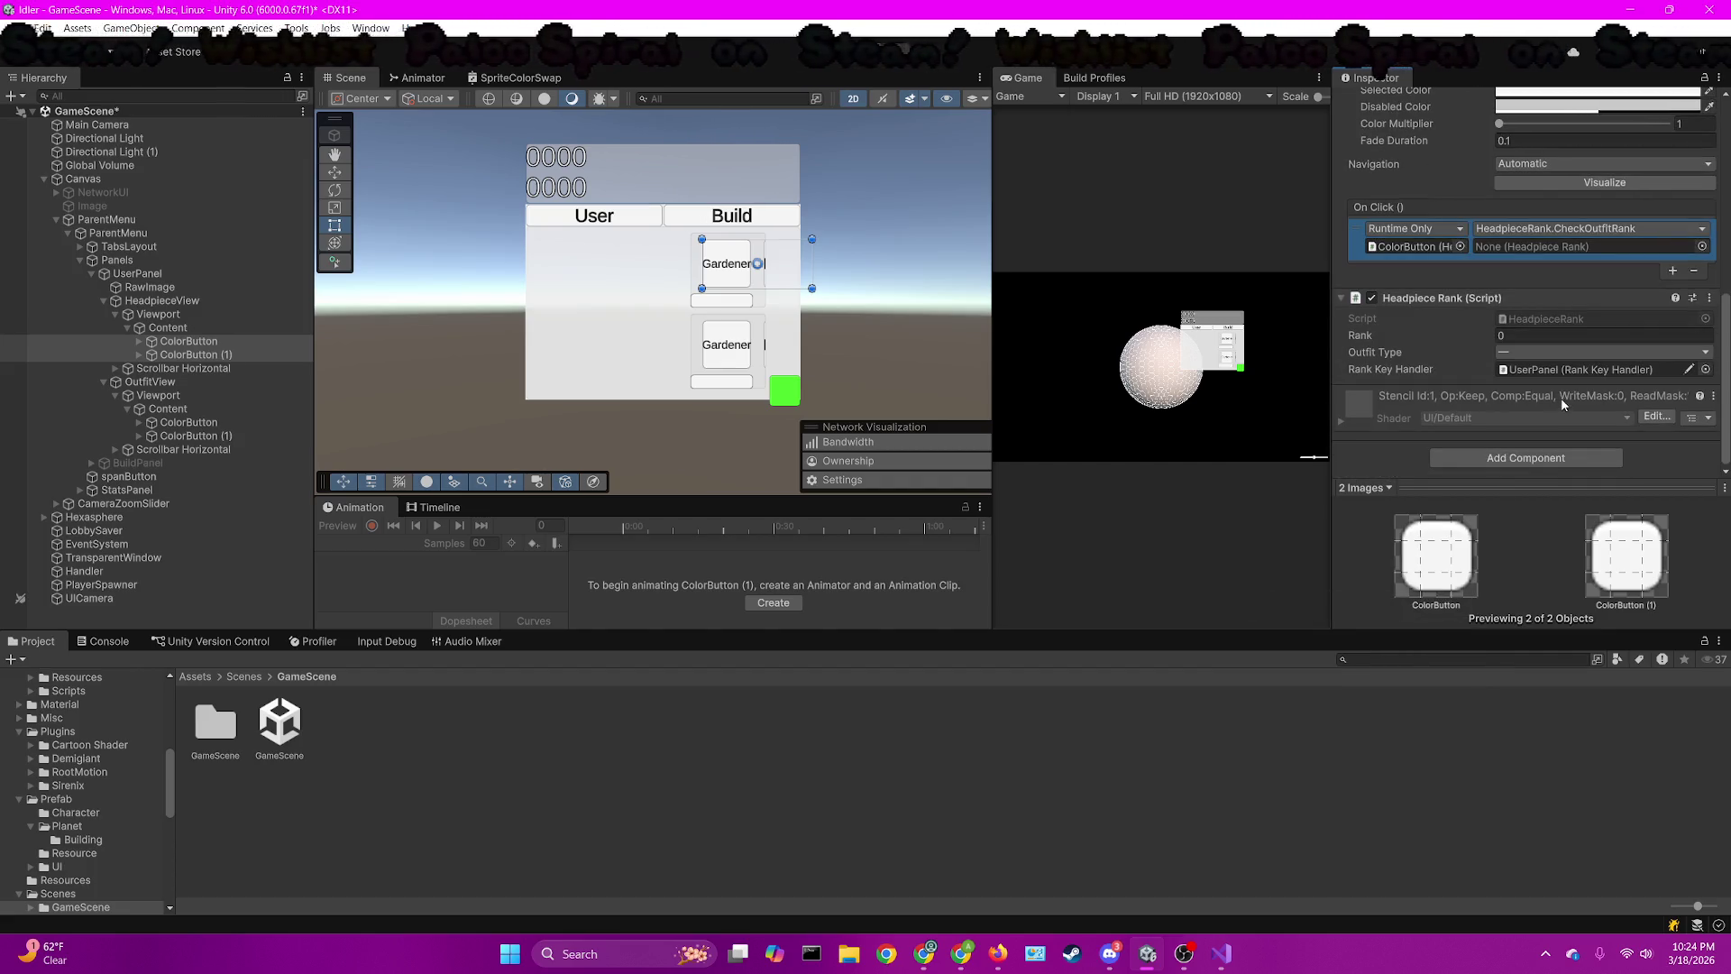
pyautogui.moveTo(1442, 297); pyautogui.dragTo(1578, 247)
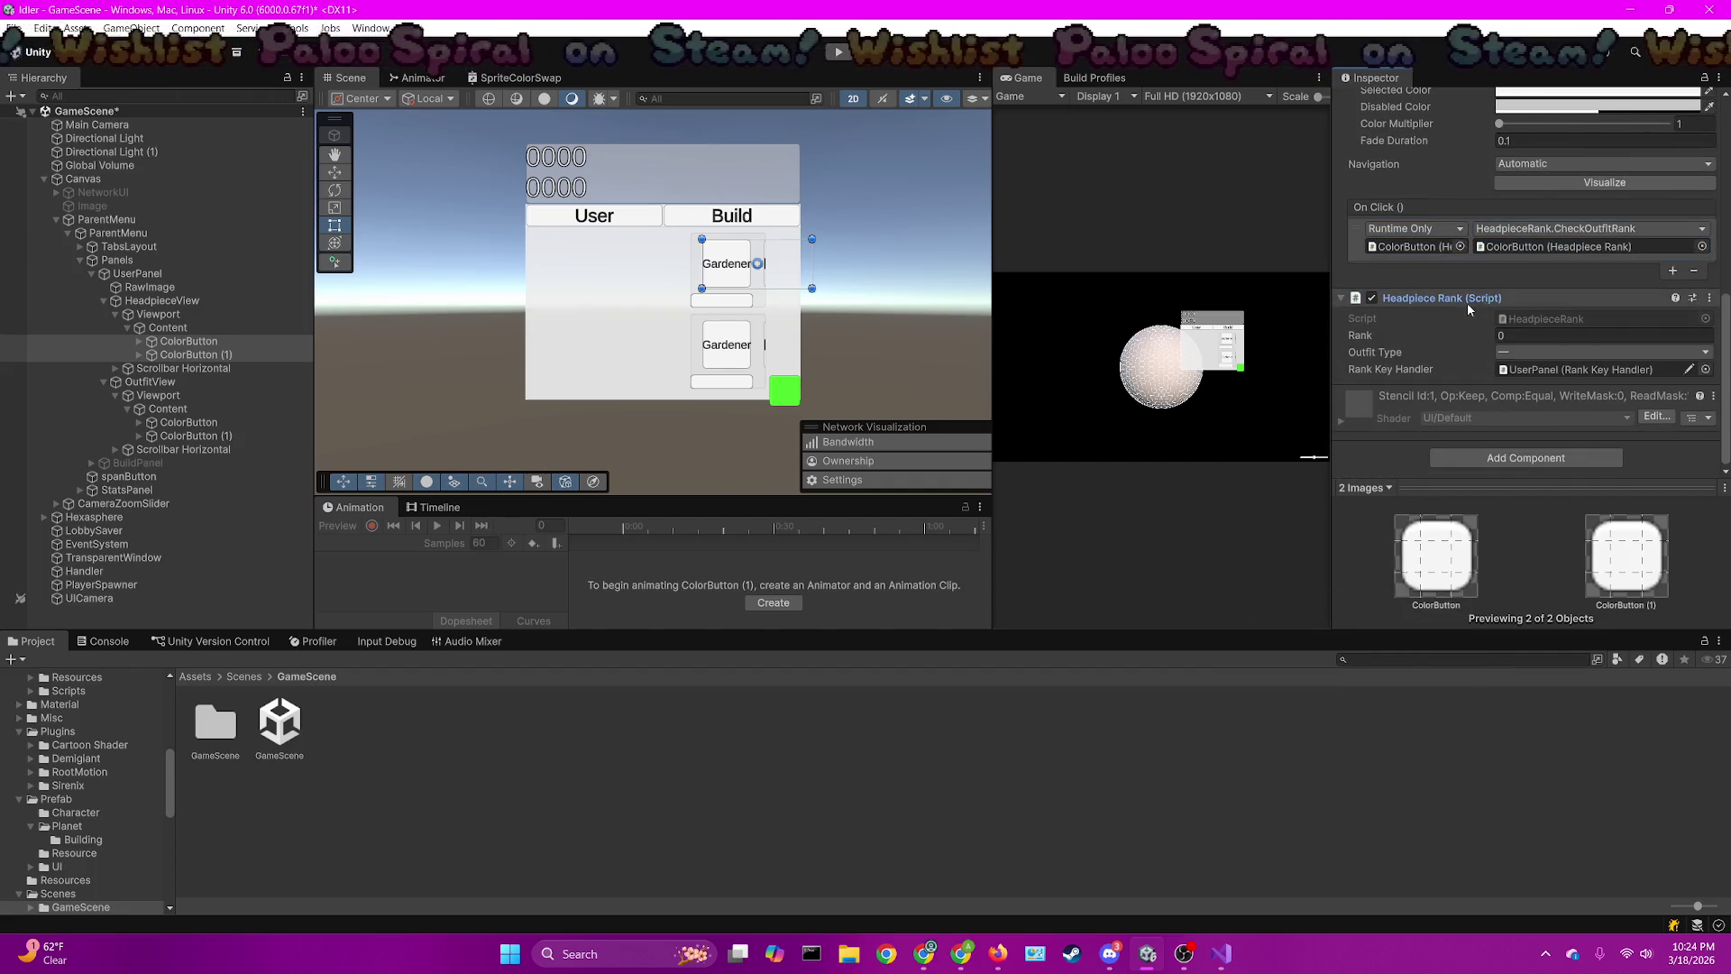
pyautogui.click(1500, 351)
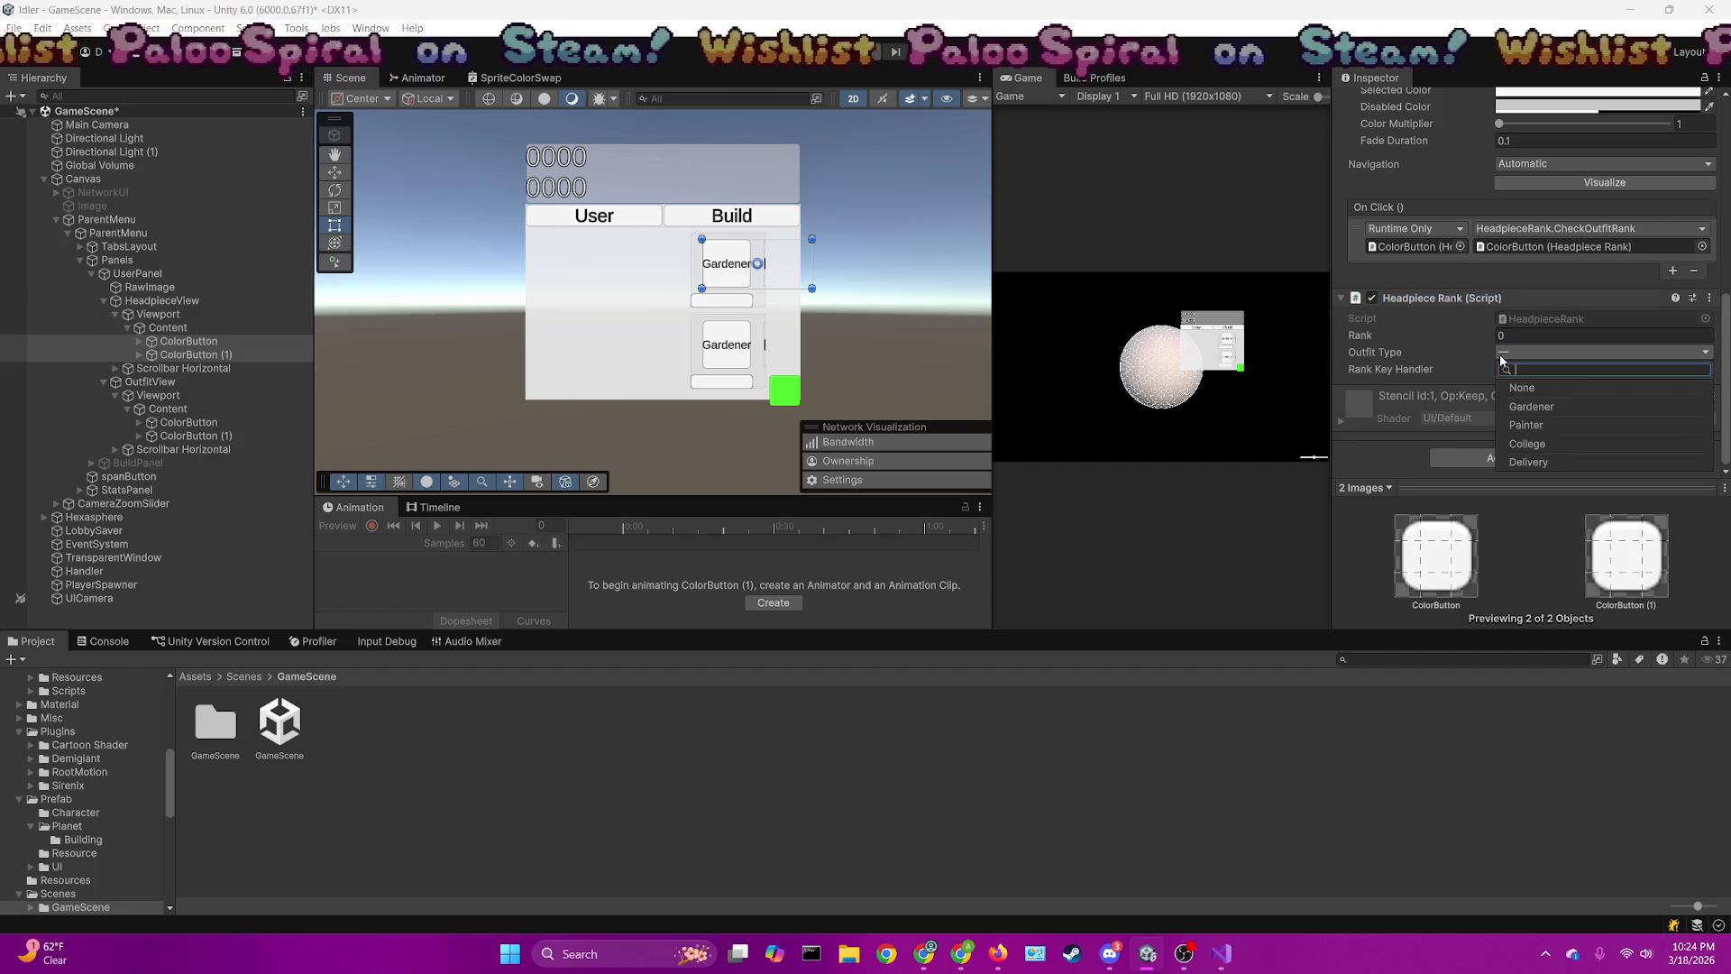
pyautogui.click(1512, 273)
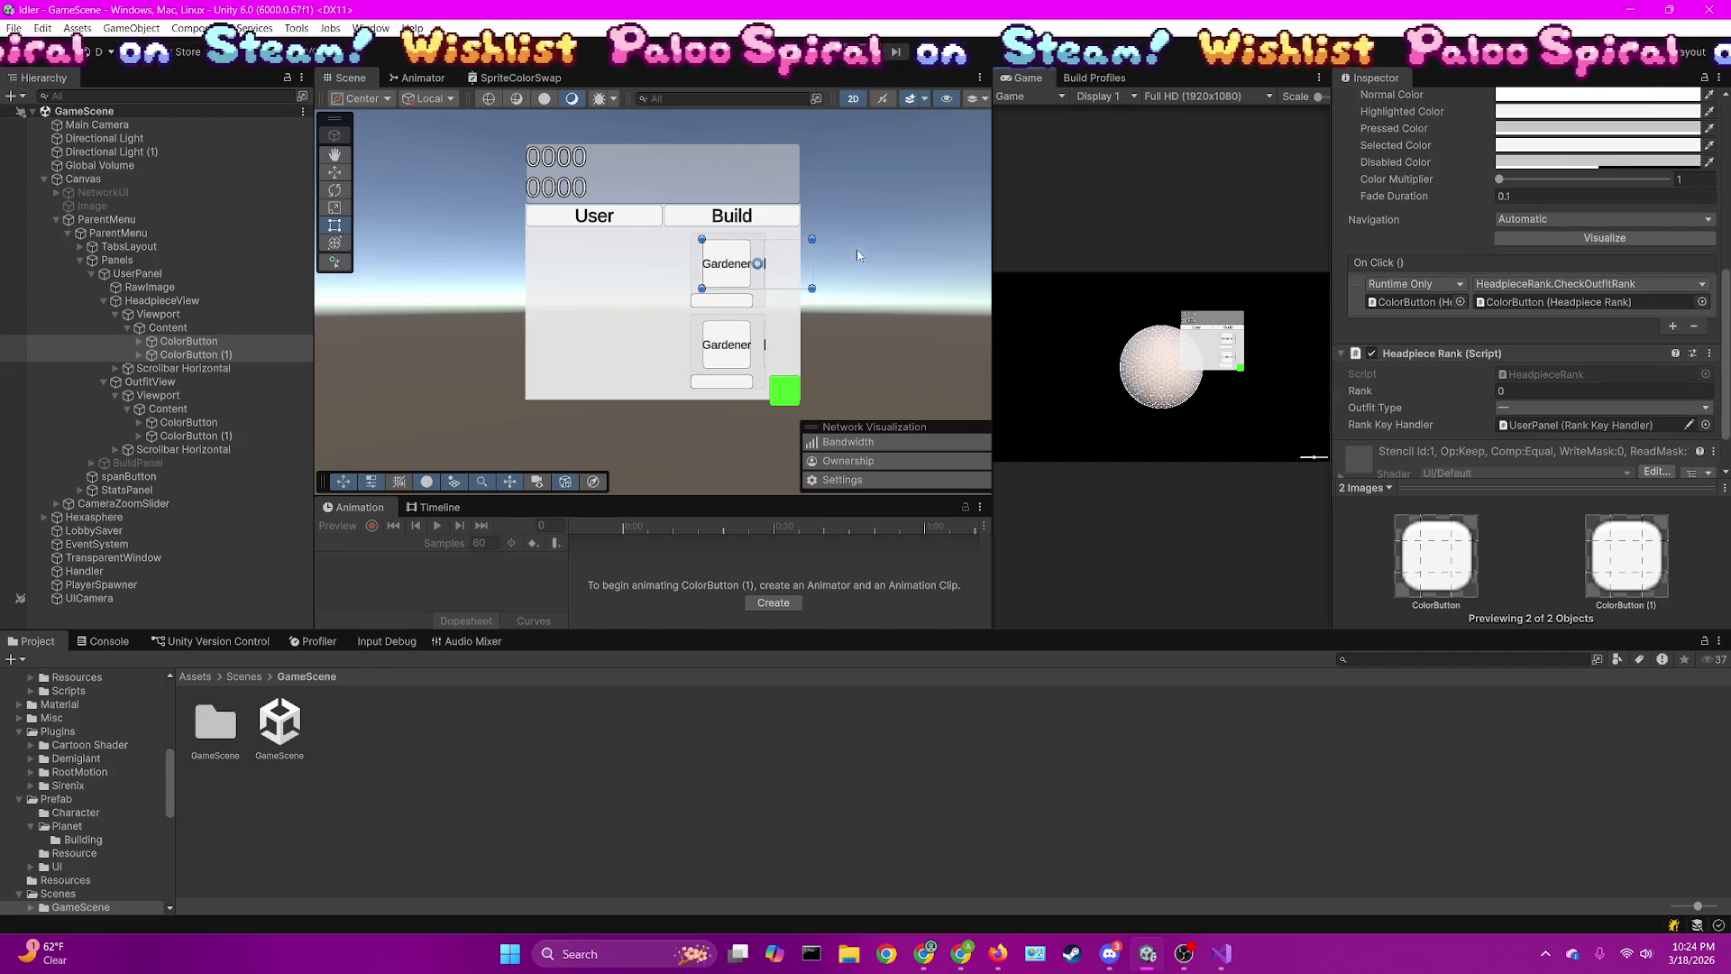
pyautogui.click(244, 677)
pyautogui.doubleClick(342, 712)
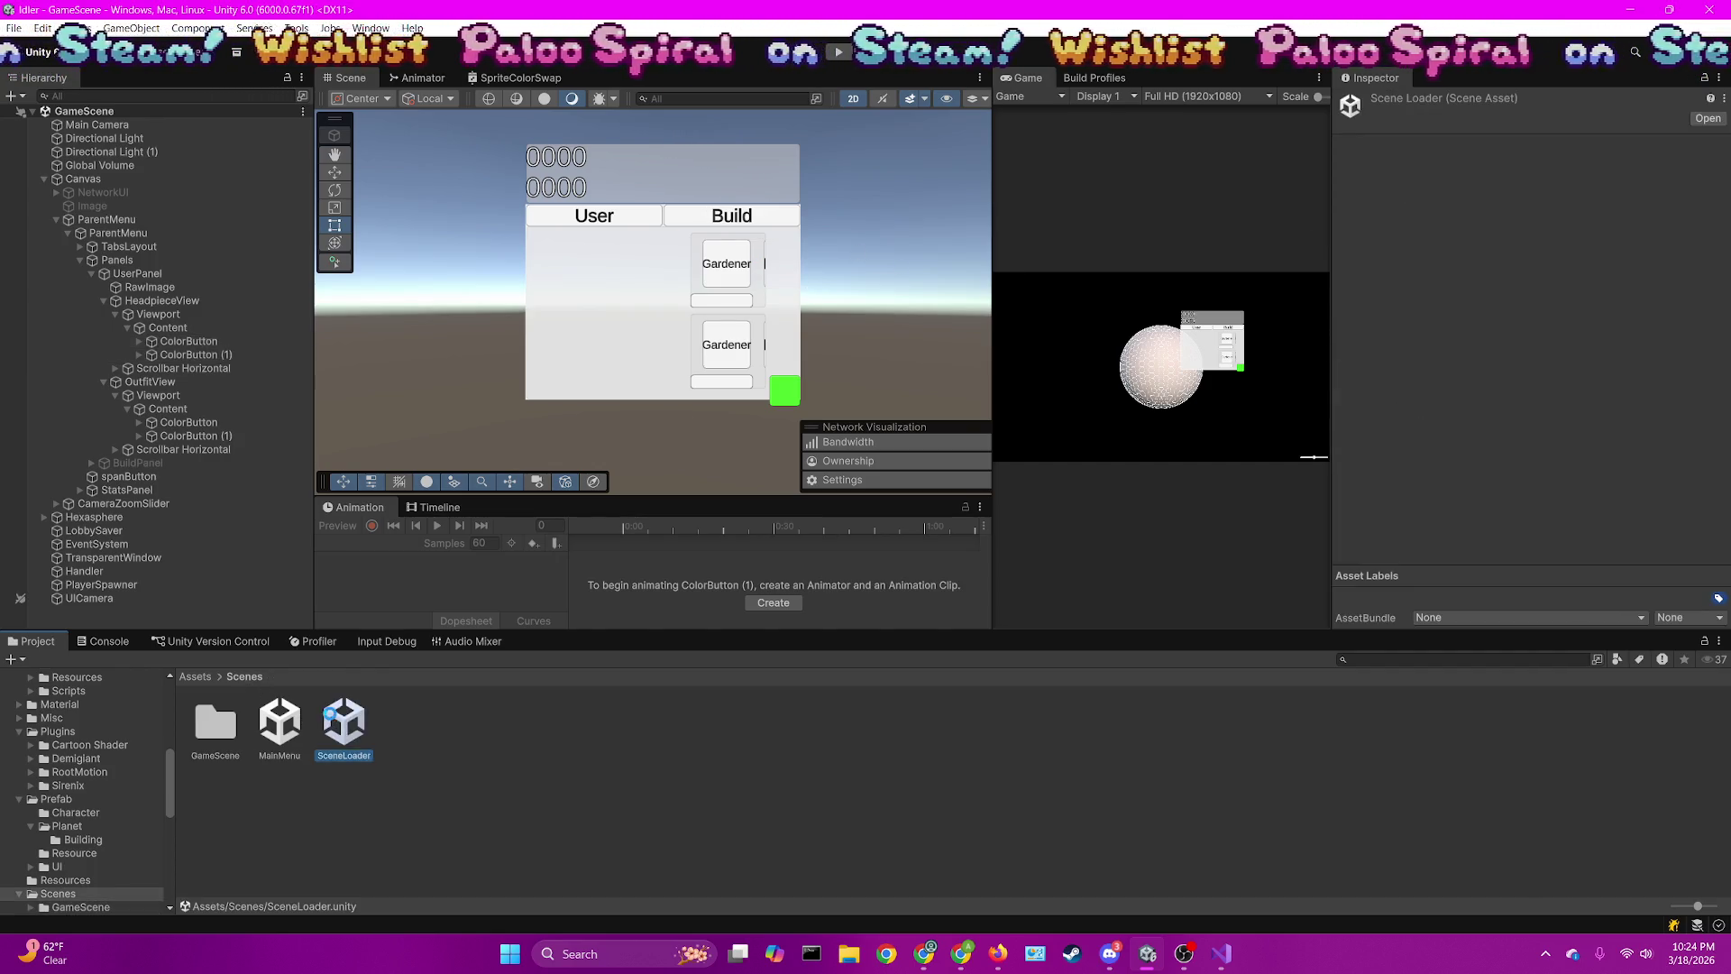
# Play the game with a wider Game view, orbit the planet, and show the User panel's bunny
pyautogui.click(844, 67)
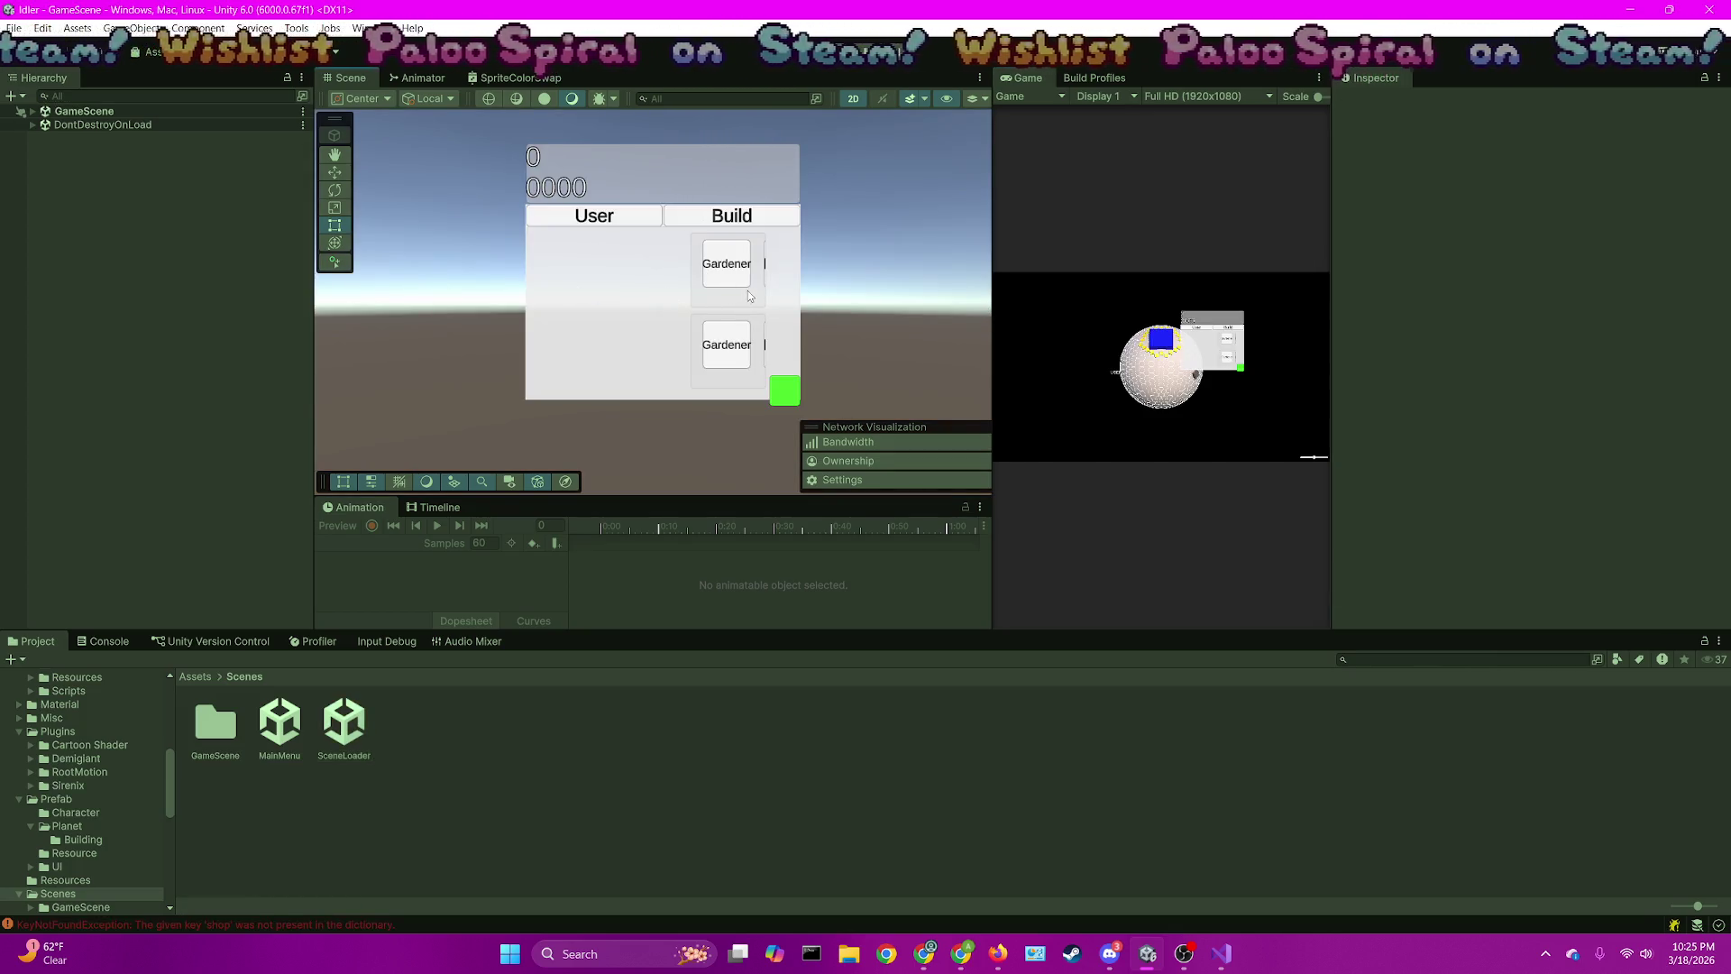
pyautogui.moveTo(993, 314); pyautogui.dragTo(403, 314)
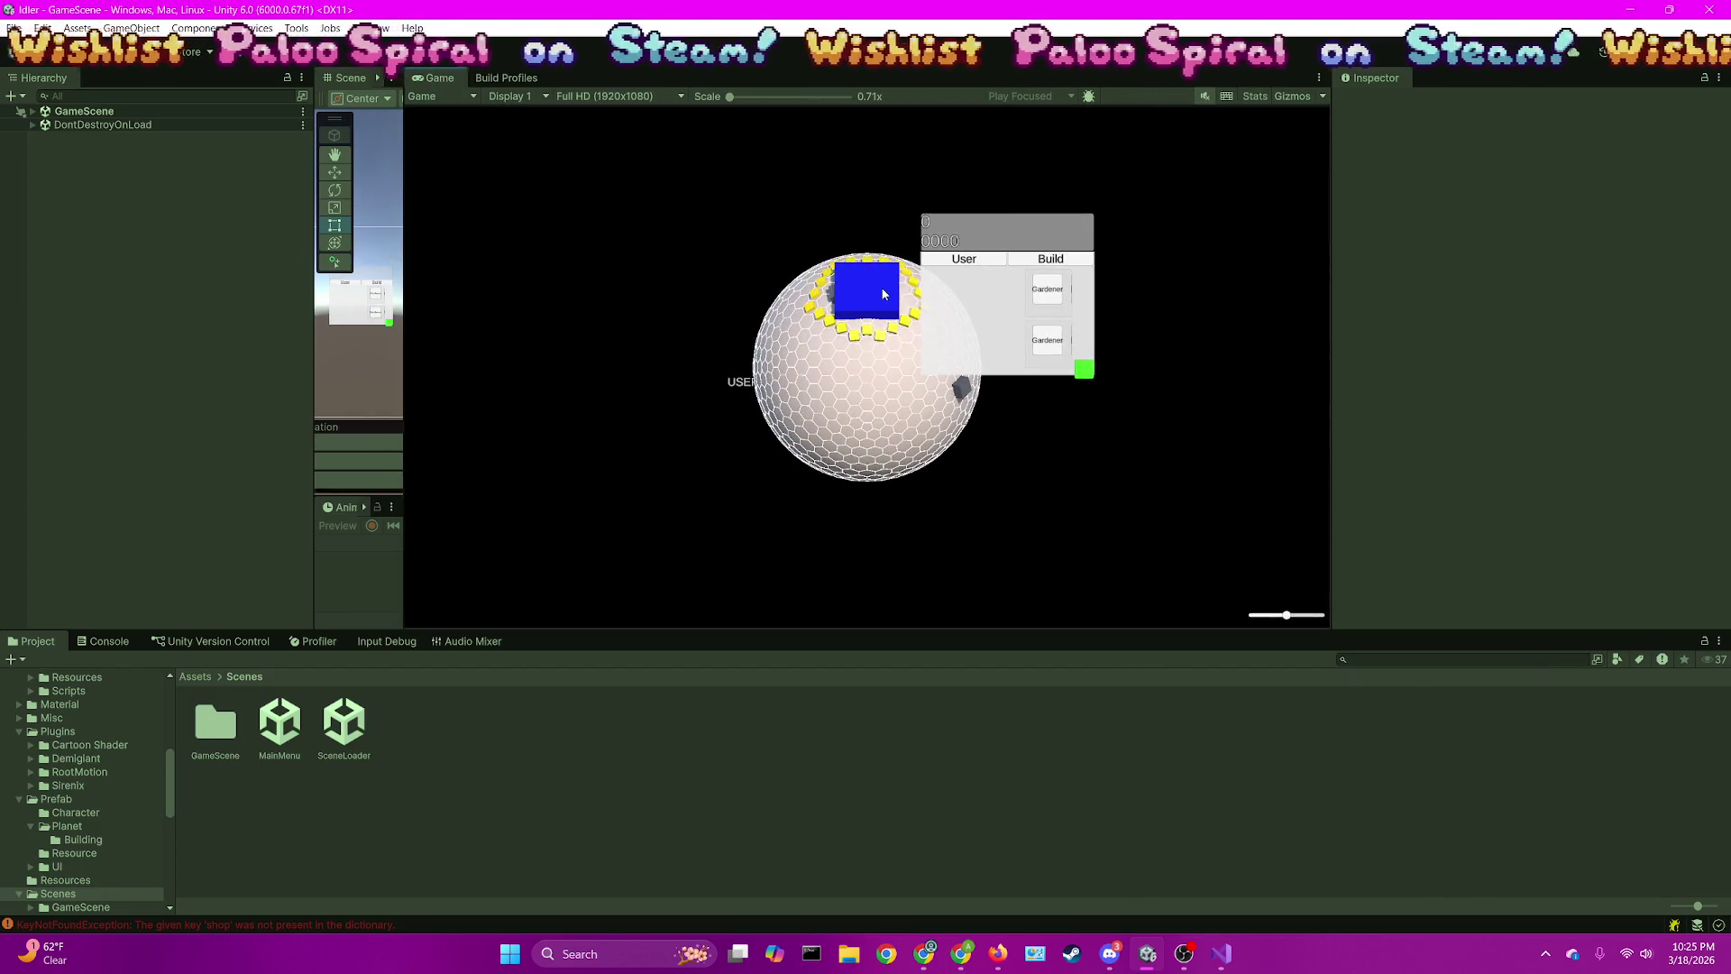
pyautogui.scroll(-1, 1055, 309)
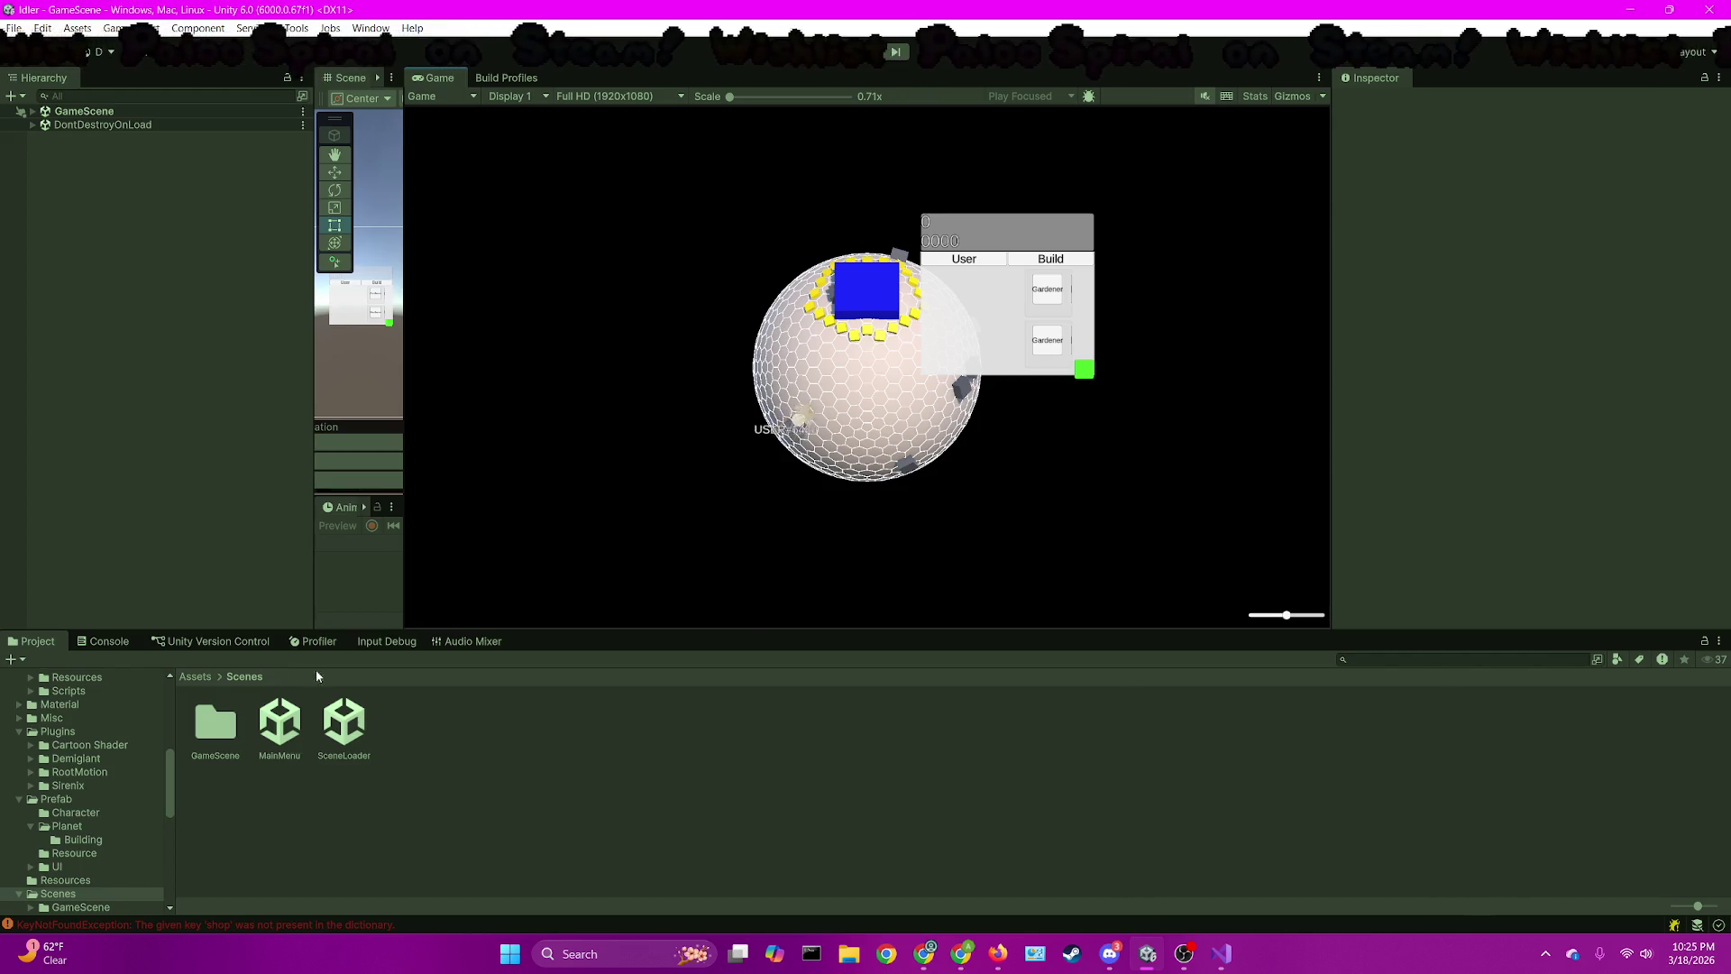
pyautogui.moveTo(869, 388)
pyautogui.mouseDown()
pyautogui.moveTo(900, 424)
pyautogui.moveTo(985, 406)
pyautogui.moveTo(853, 434)
pyautogui.mouseUp()
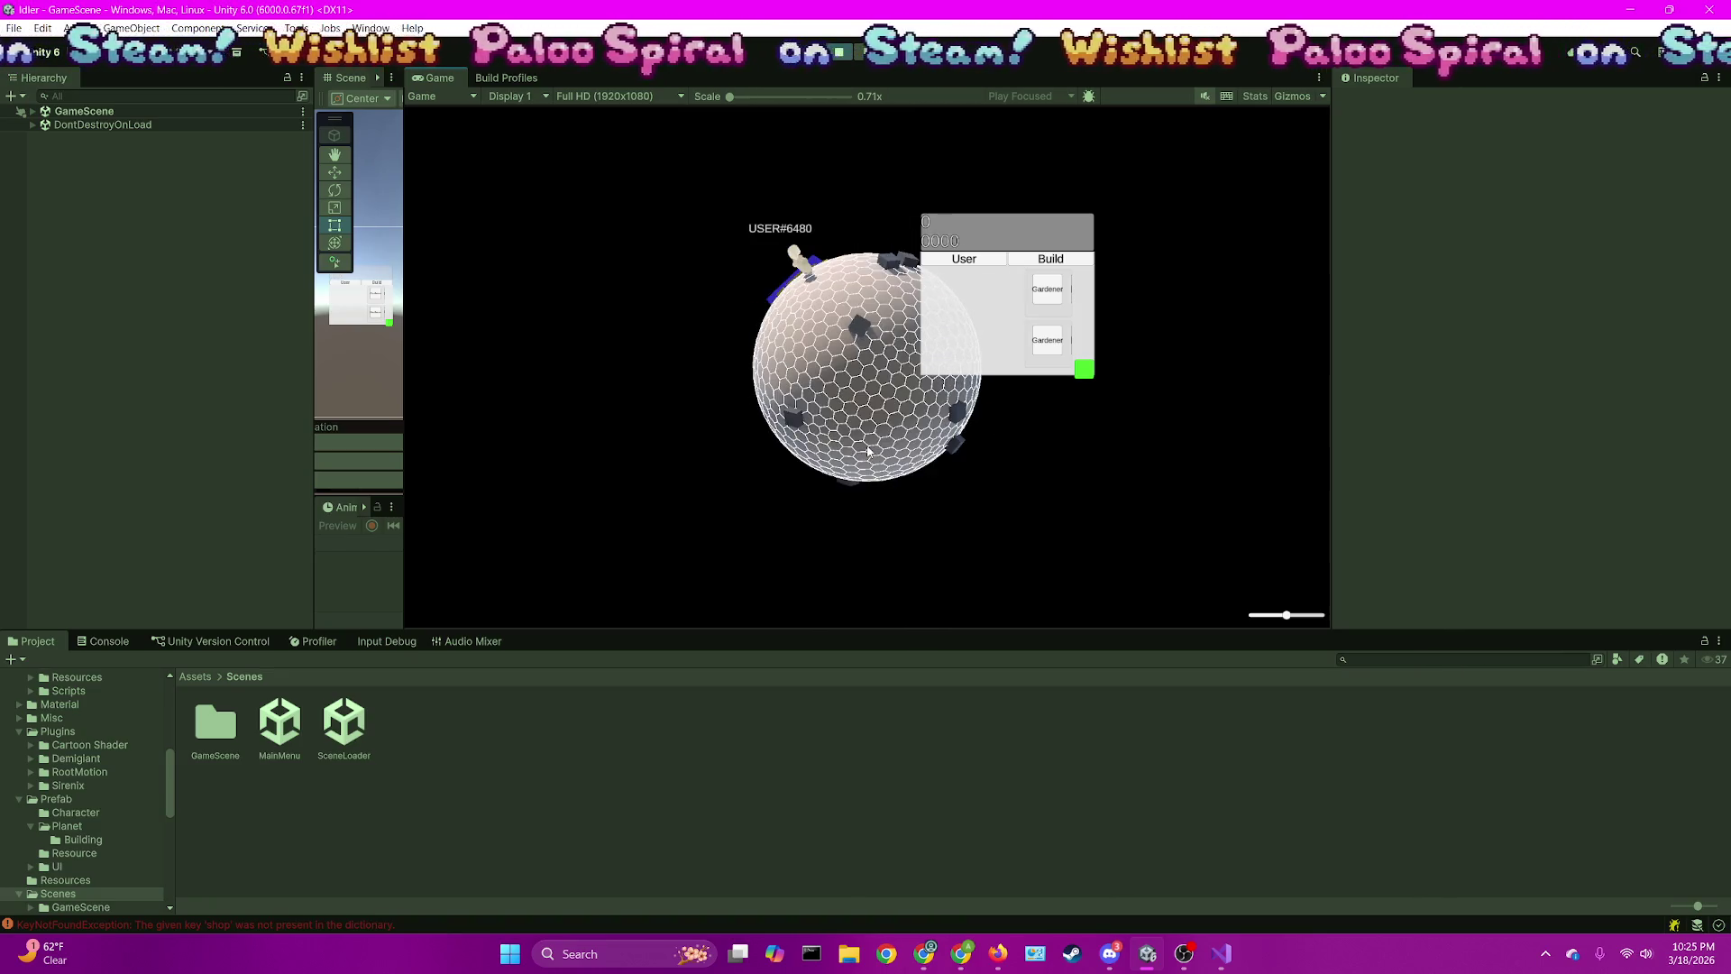
pyautogui.click(999, 259)
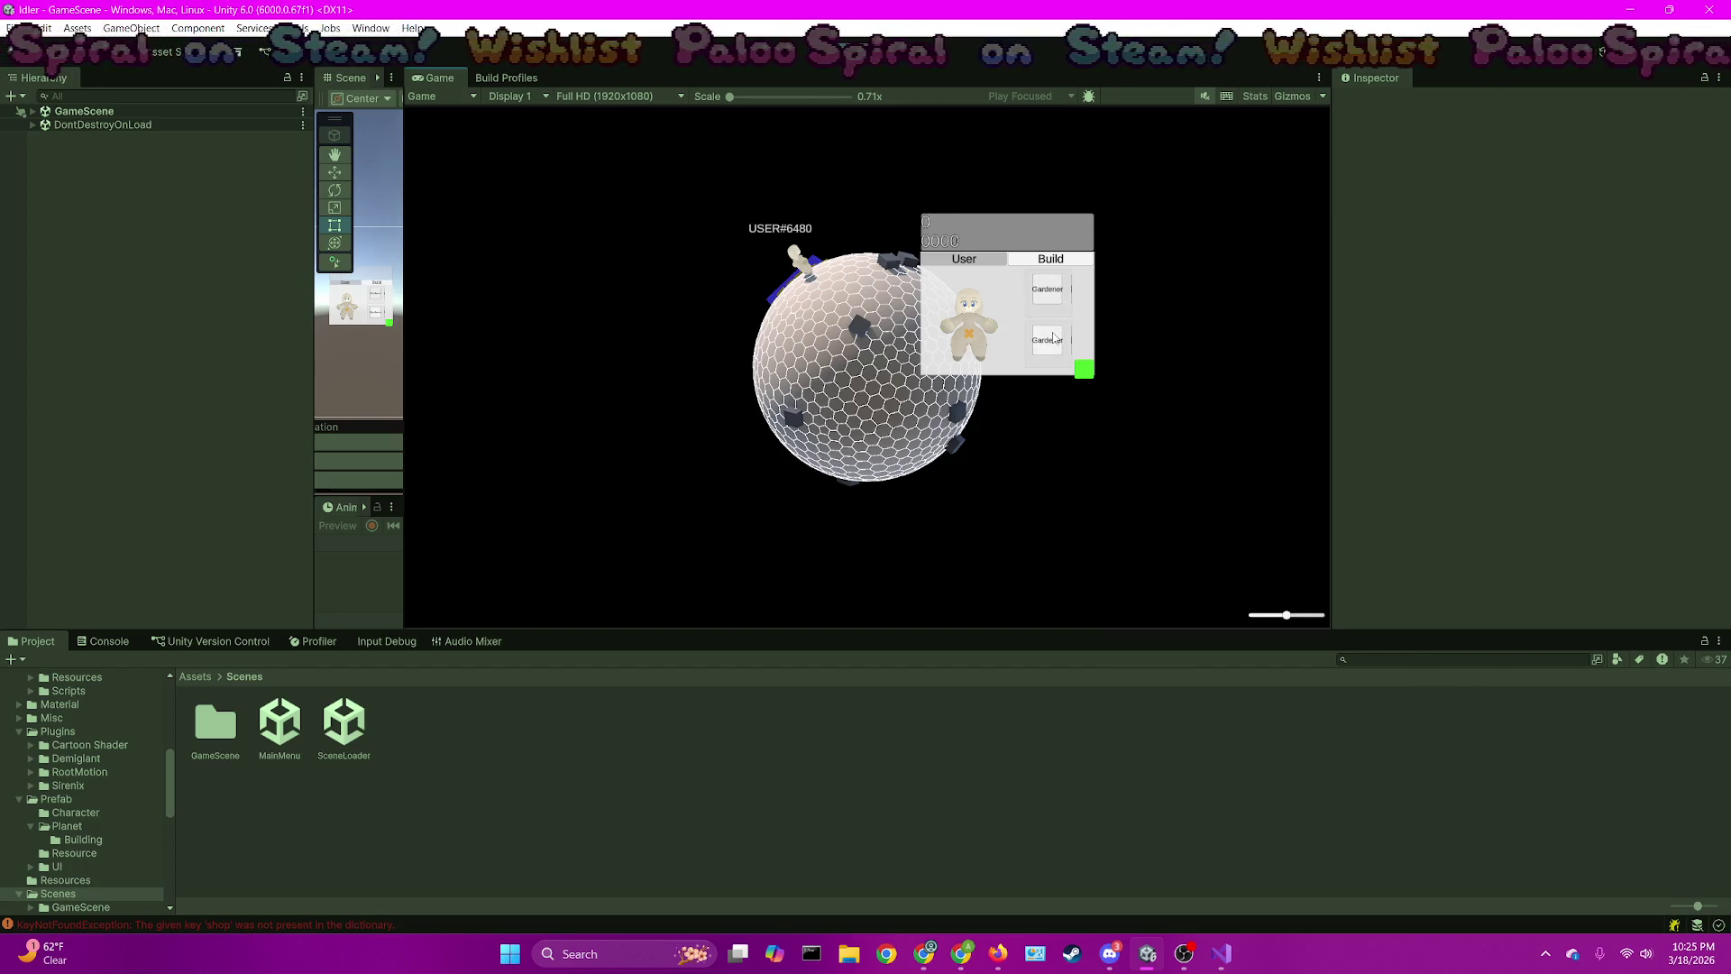
pyautogui.click(1217, 948)
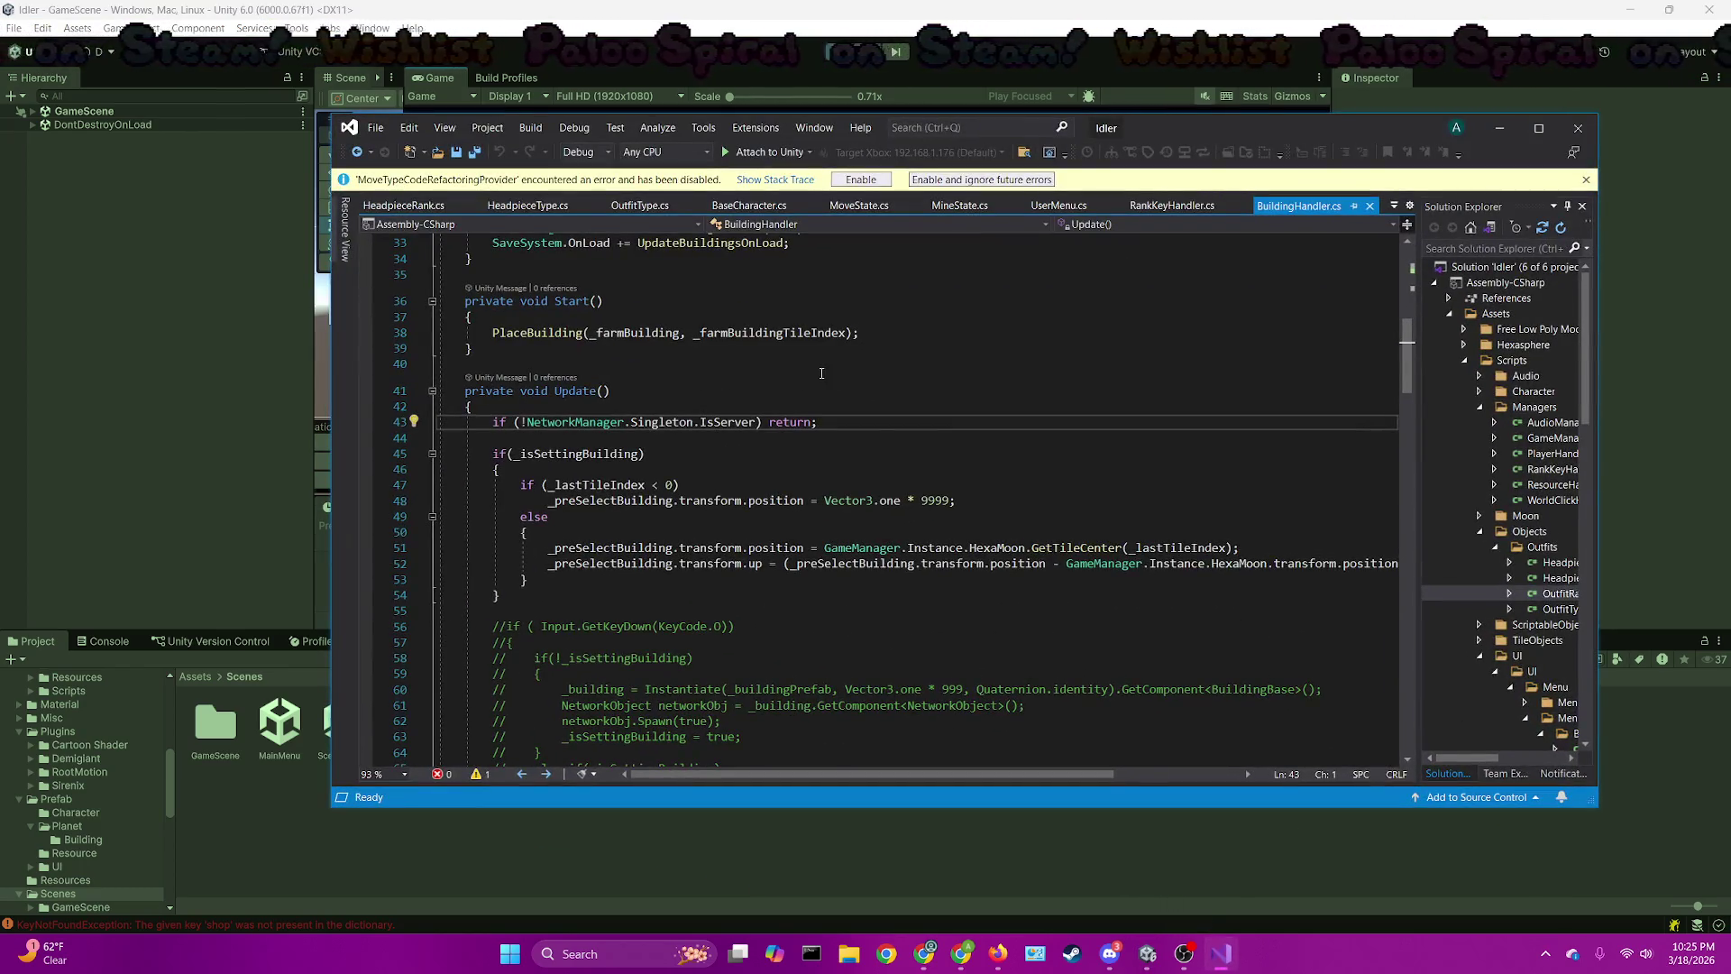
pyautogui.click(176, 215)
# Expand the running hierarchy down to UserPanel > HeadpieceView > Viewport > Content
pyautogui.click(33, 111)
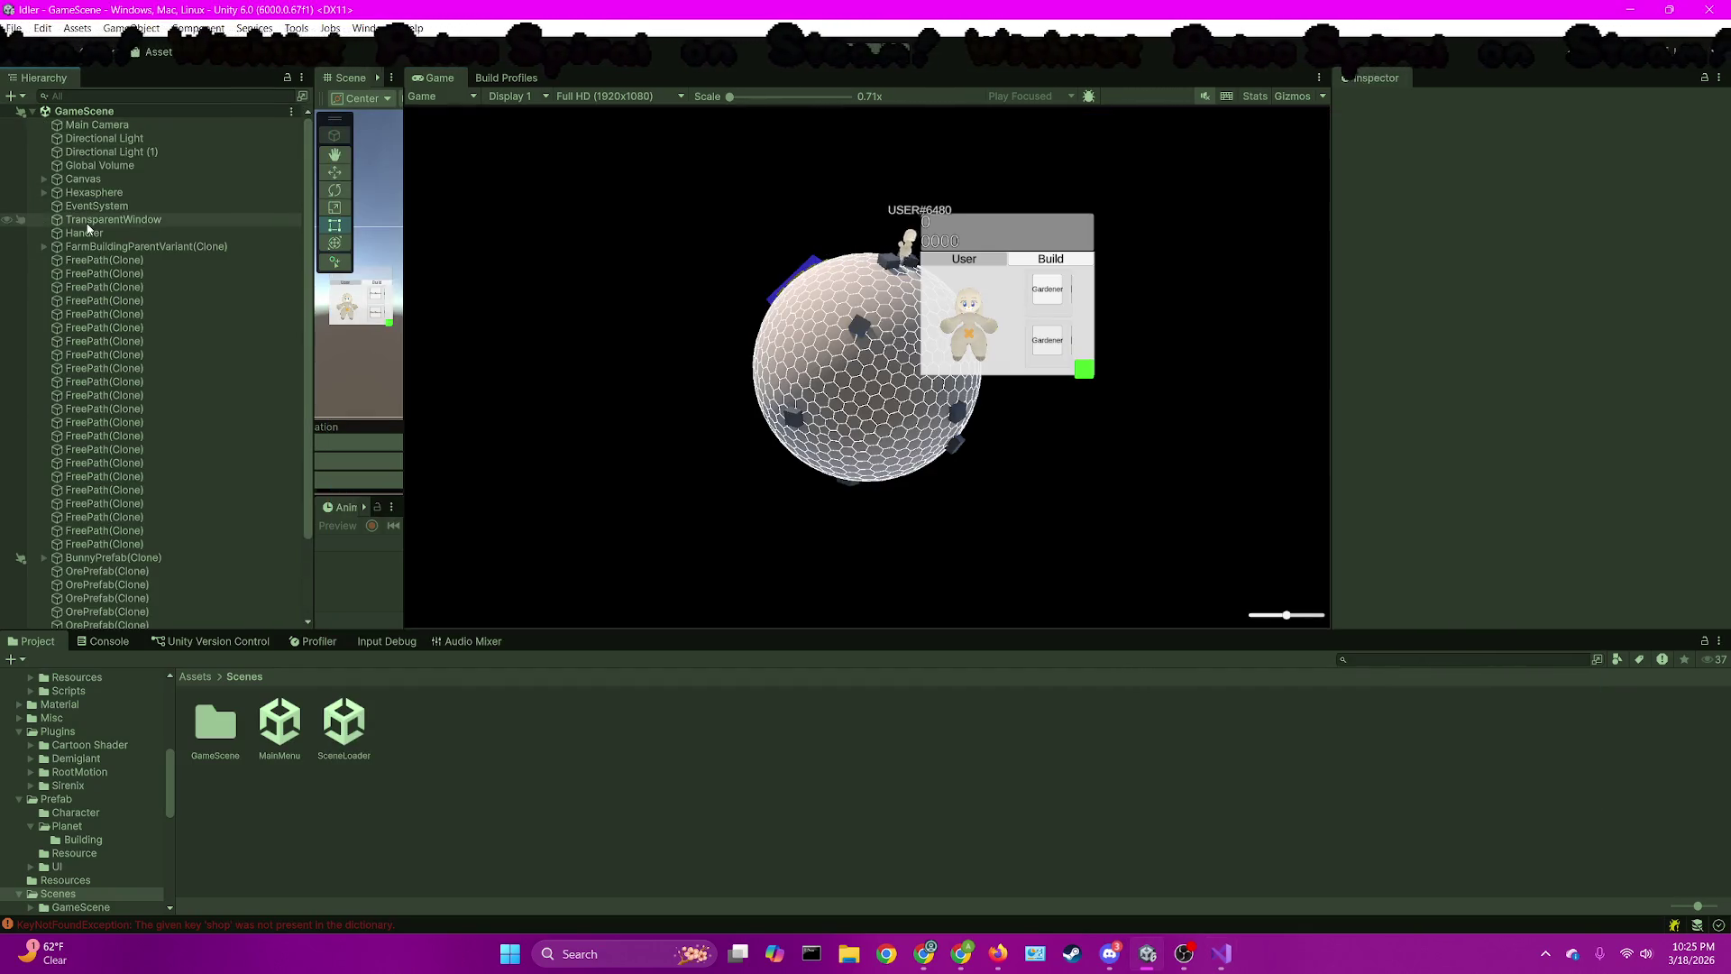
pyautogui.click(45, 179)
pyautogui.click(56, 219)
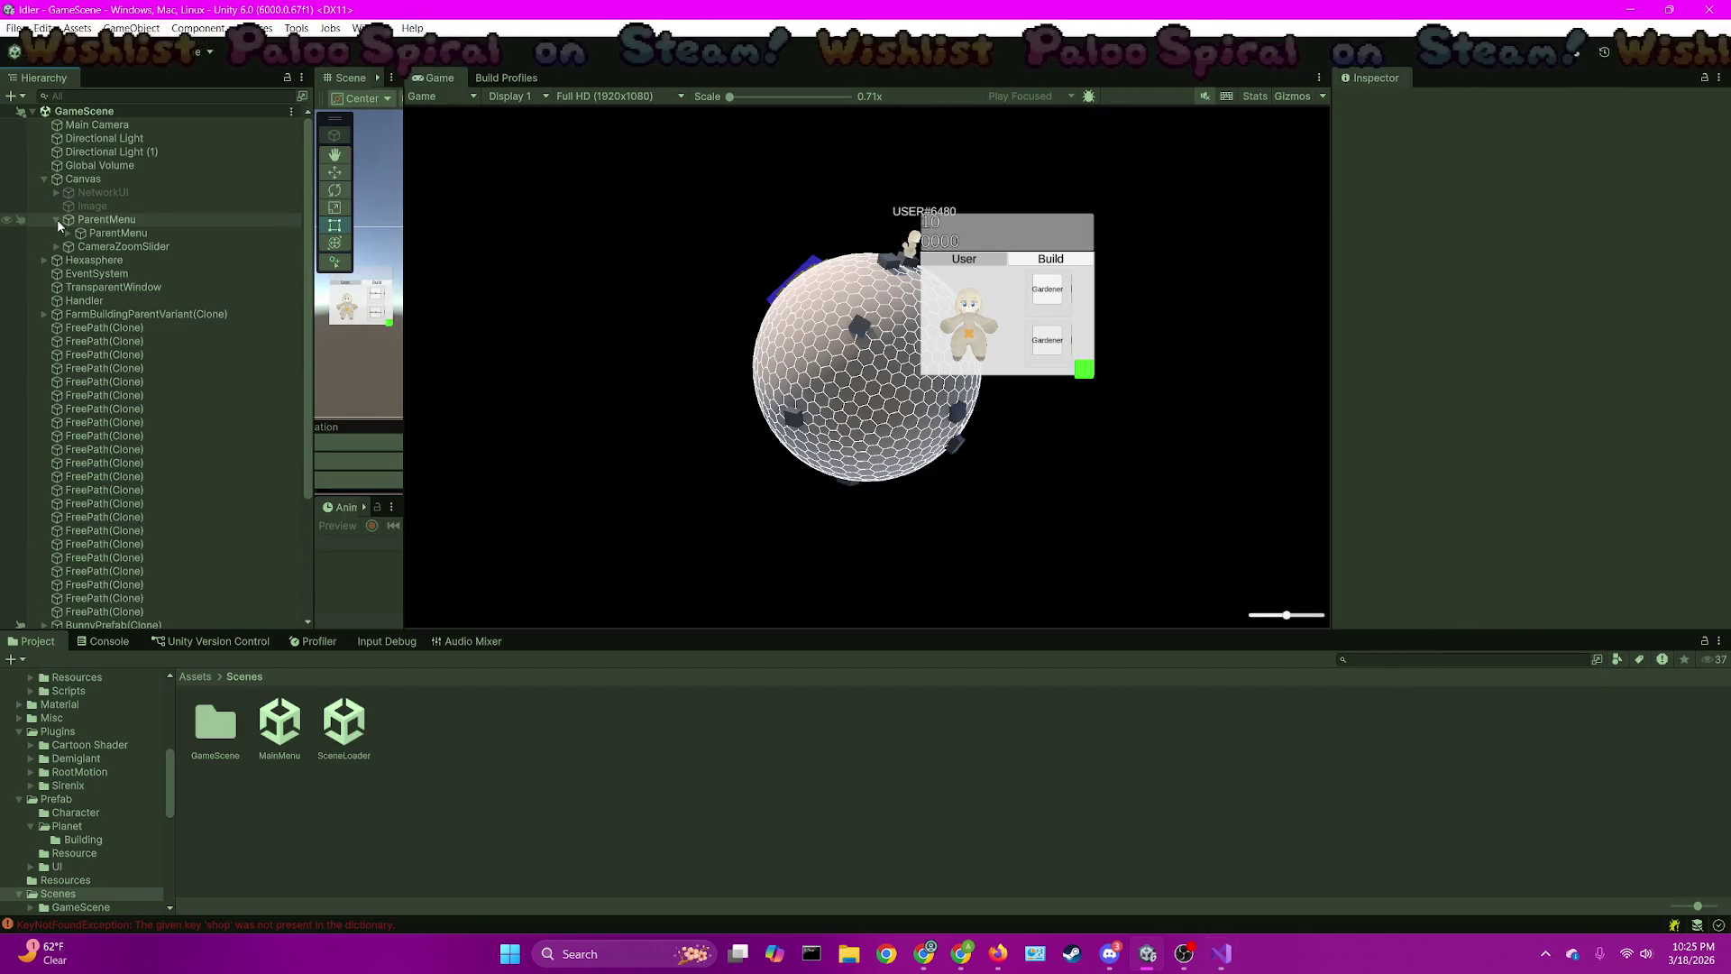
pyautogui.click(67, 232)
pyautogui.click(84, 264)
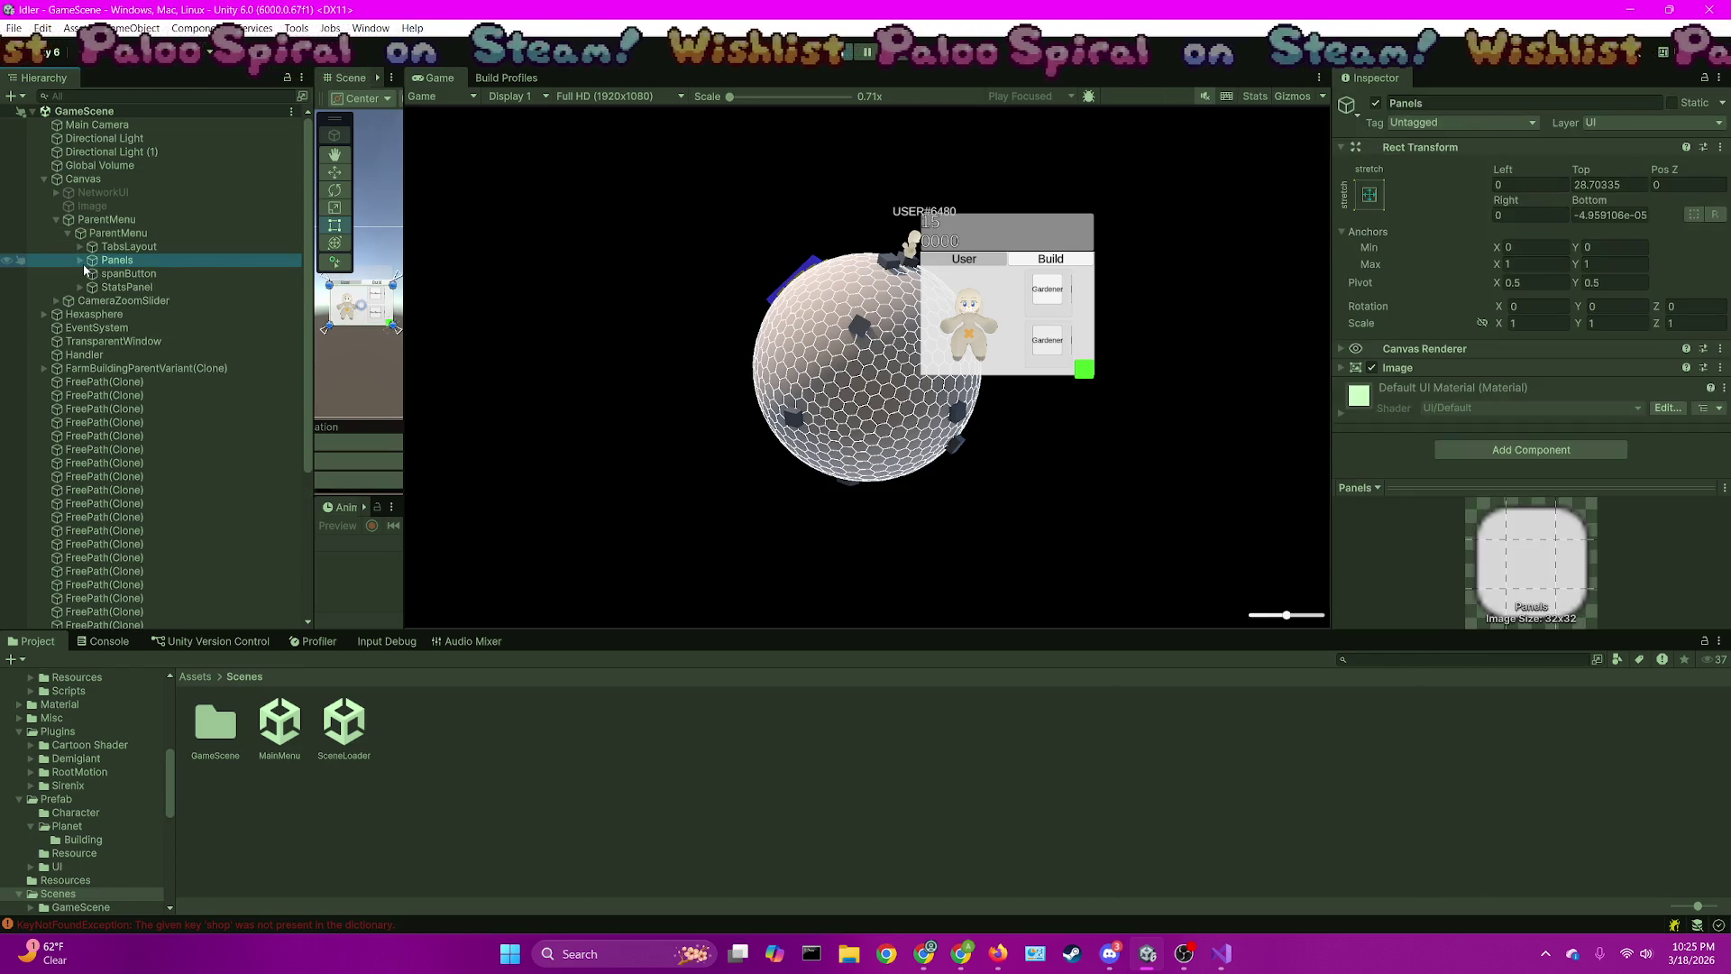
pyautogui.click(82, 260)
pyautogui.click(91, 274)
pyautogui.click(102, 300)
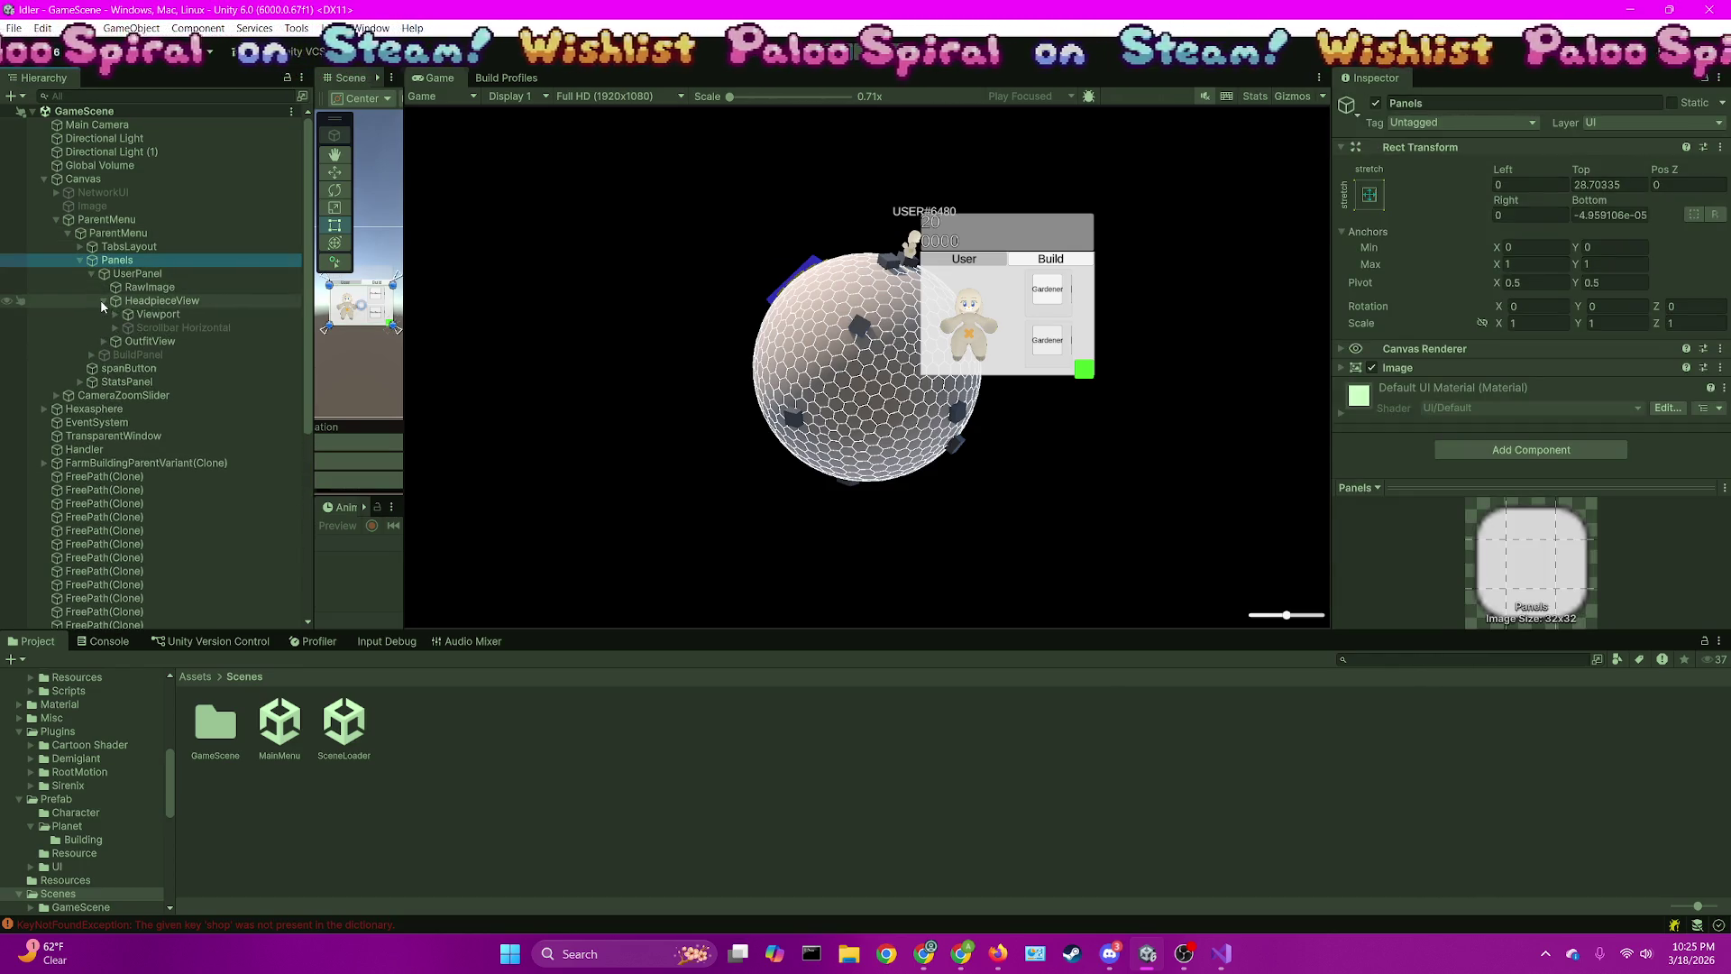
pyautogui.click(116, 315)
pyautogui.click(128, 328)
# Inspect the first ColorButton's Headpiece Rank and open its HeadpieceRank script in Visual Studio
pyautogui.click(167, 343)
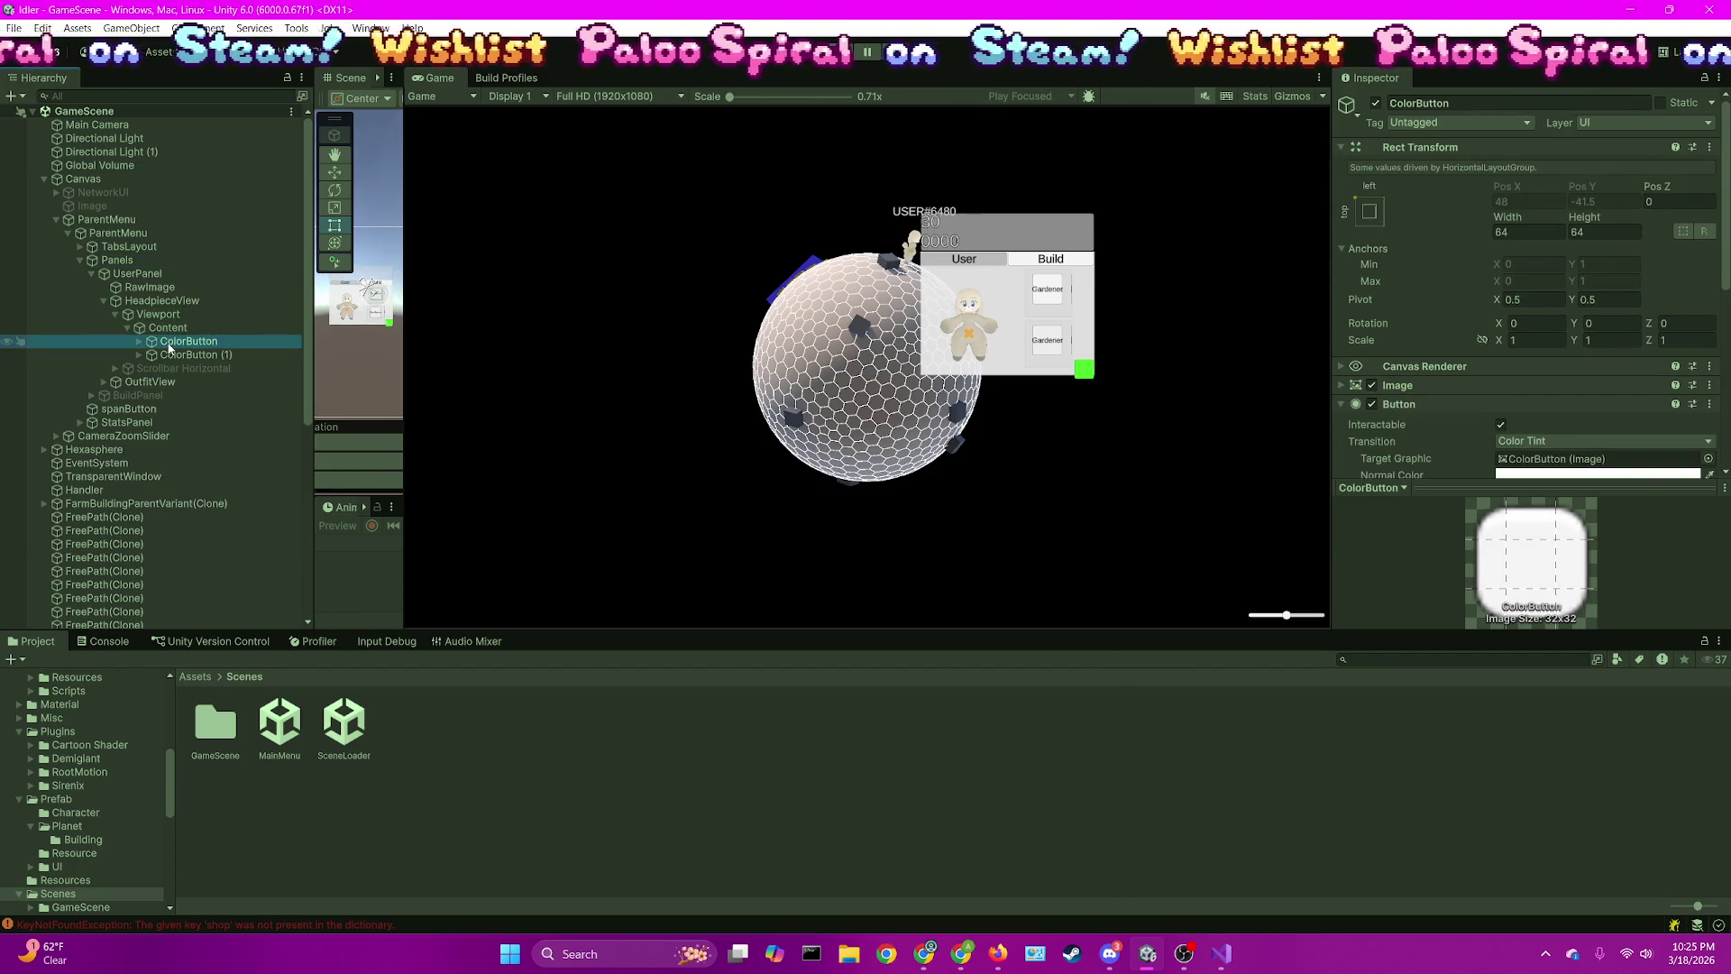
pyautogui.scroll(-5, 1581, 372)
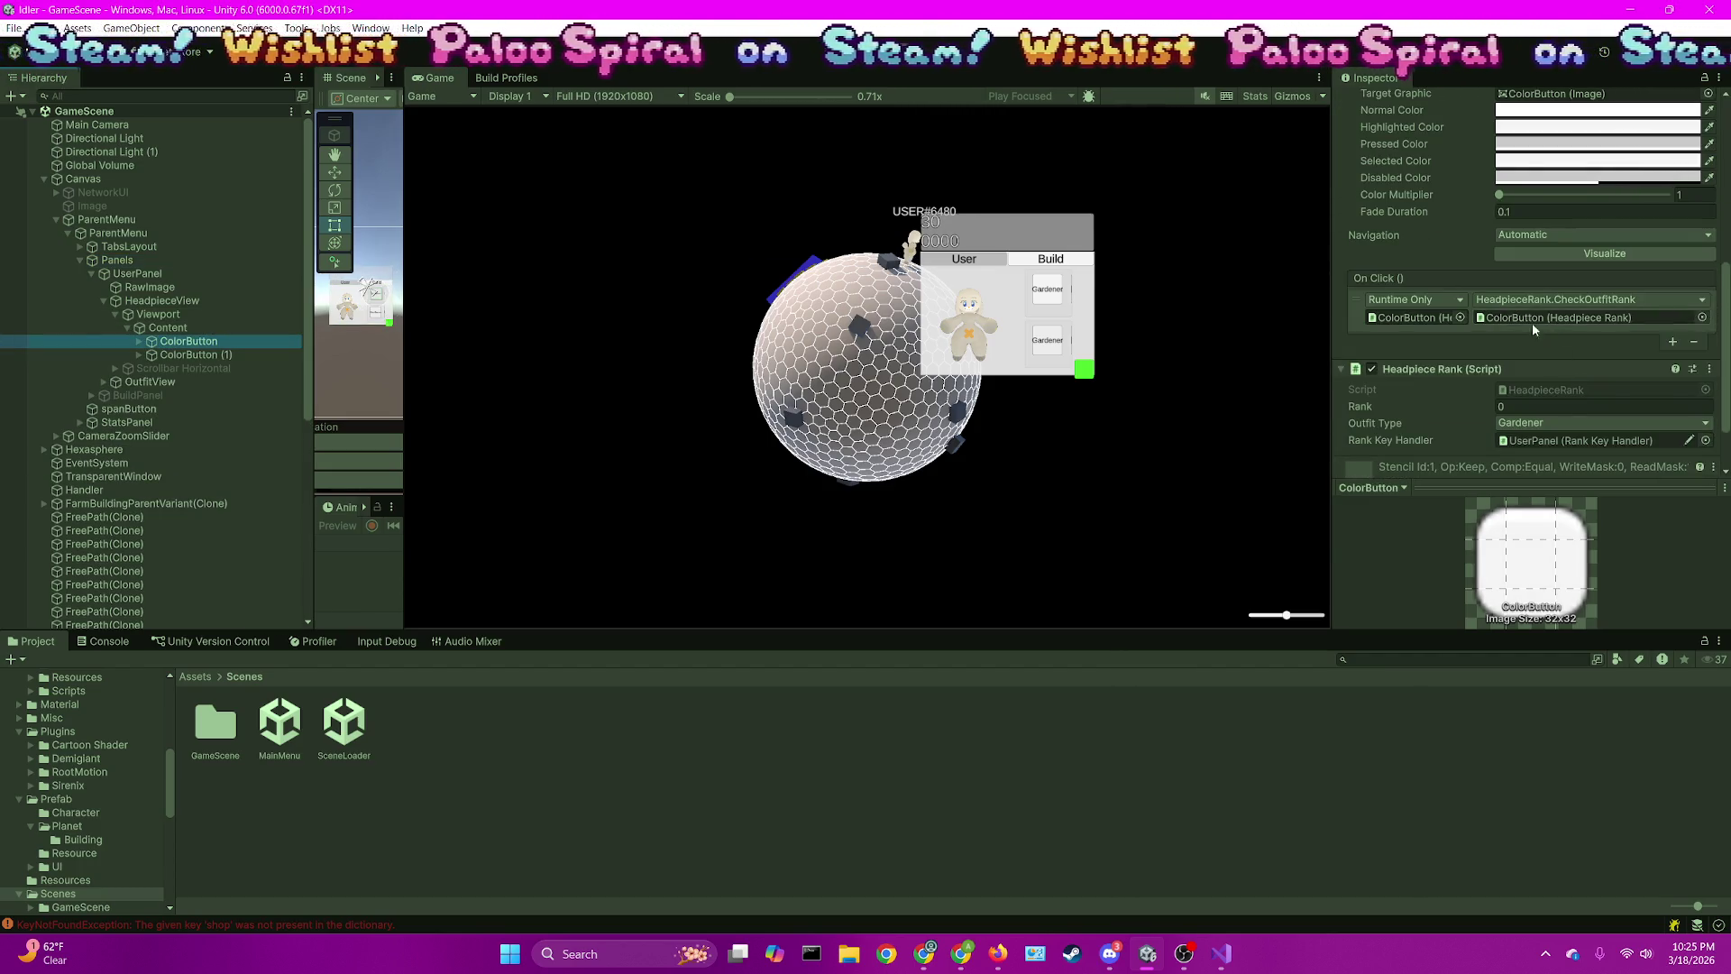
pyautogui.doubleClick(1555, 388)
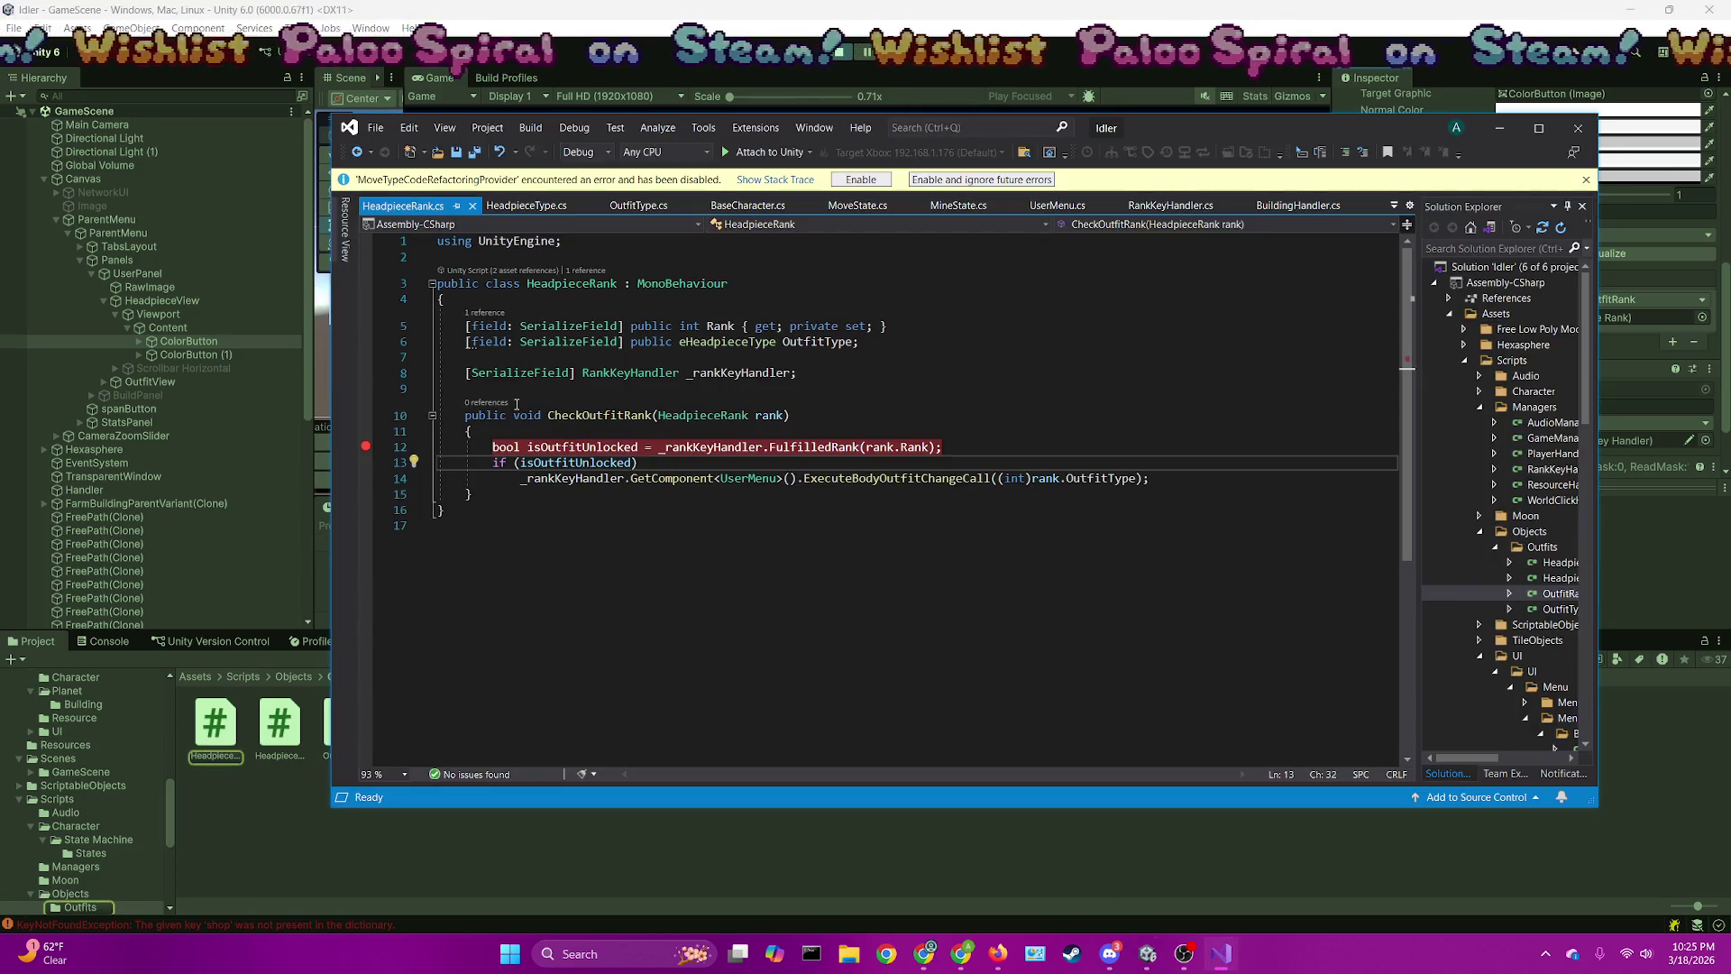
# Attach the Visual Studio debugger to Unity with the caret at line 12's rank check
pyautogui.click(765, 151)
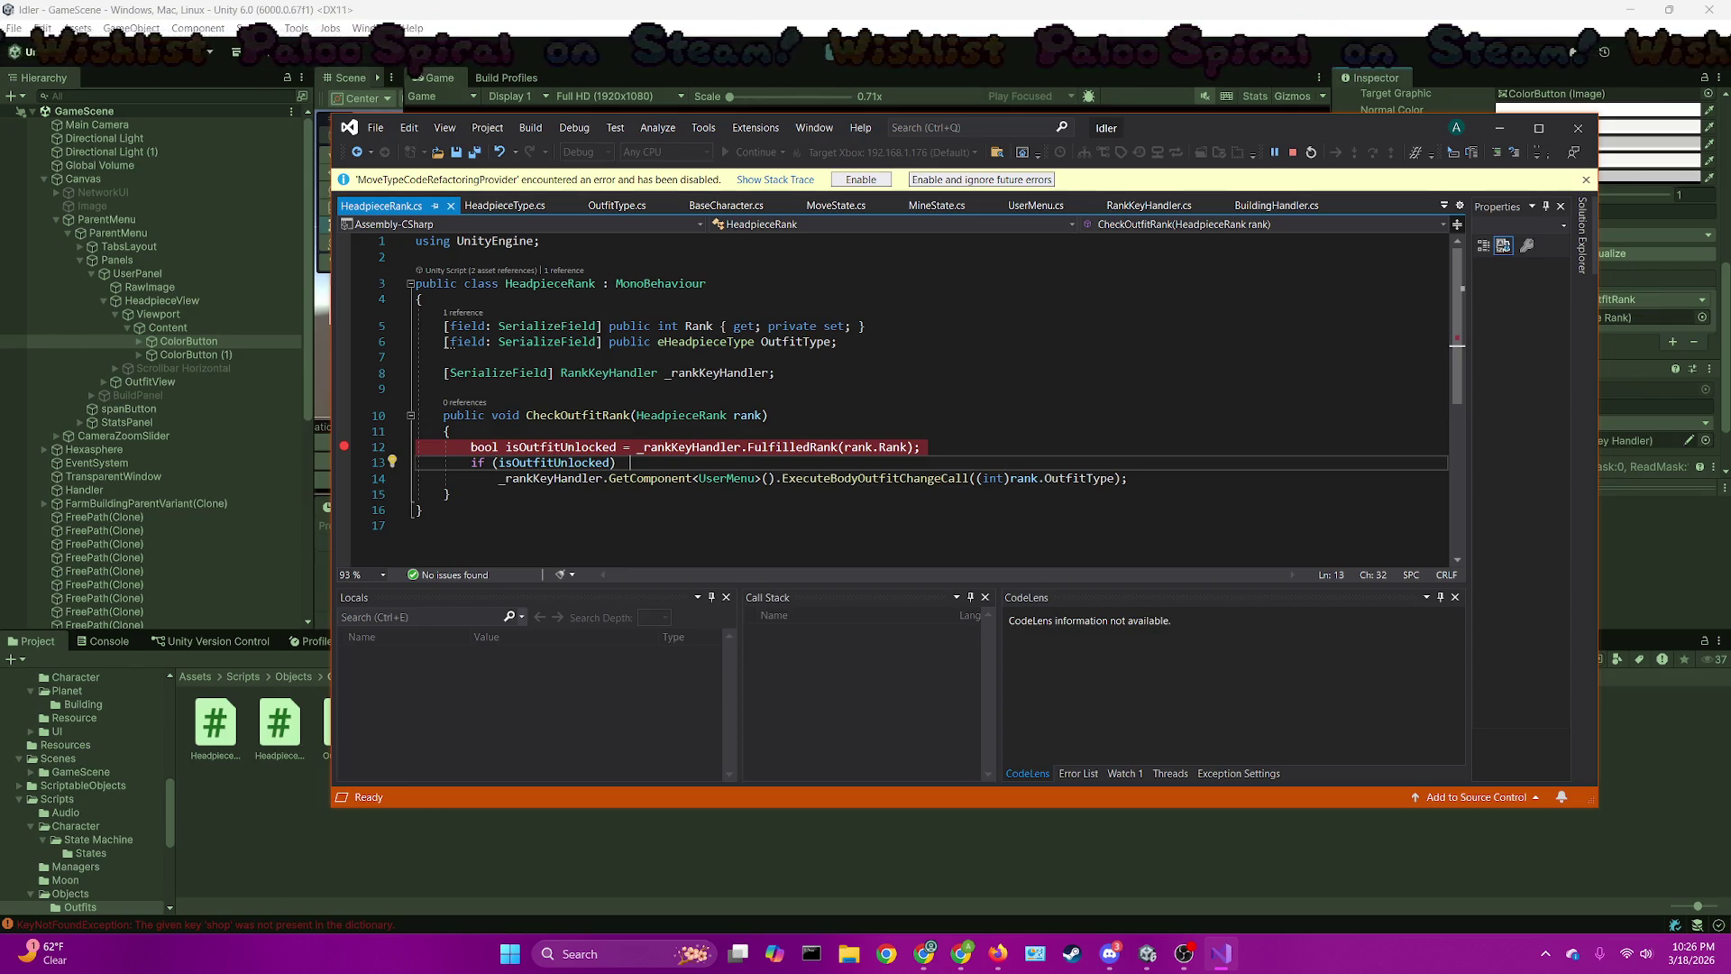
pyautogui.click(1014, 444)
pyautogui.hotkey('alt', 'Tab')
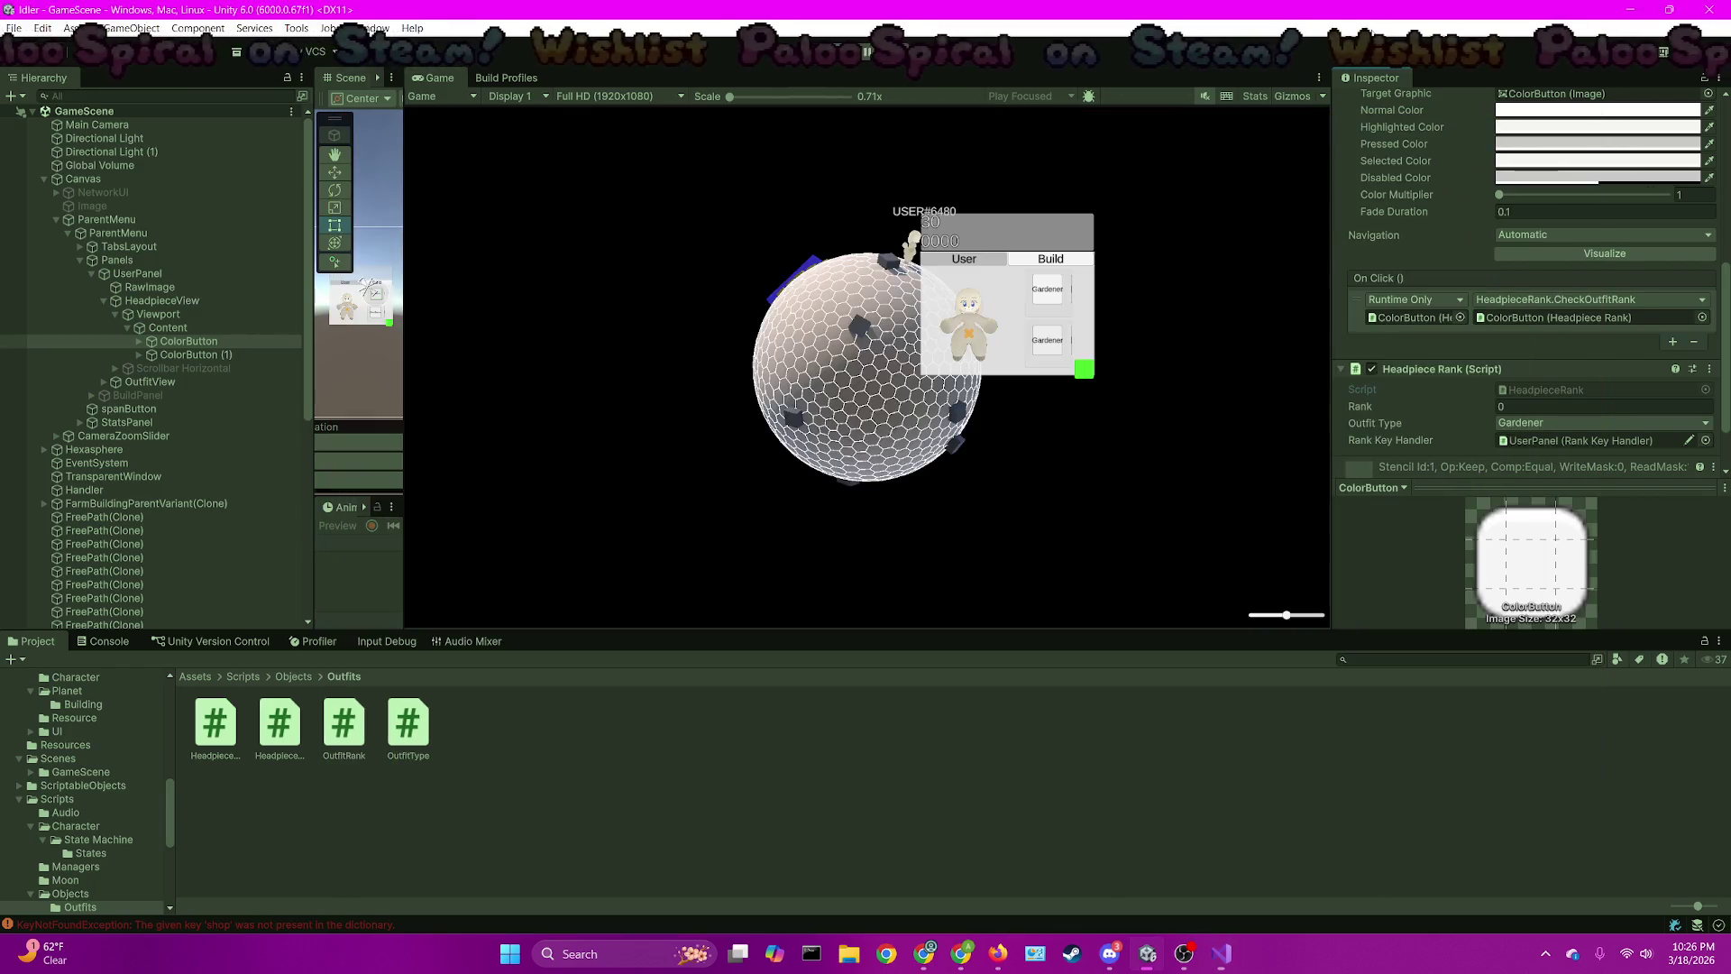
pyautogui.click(1220, 953)
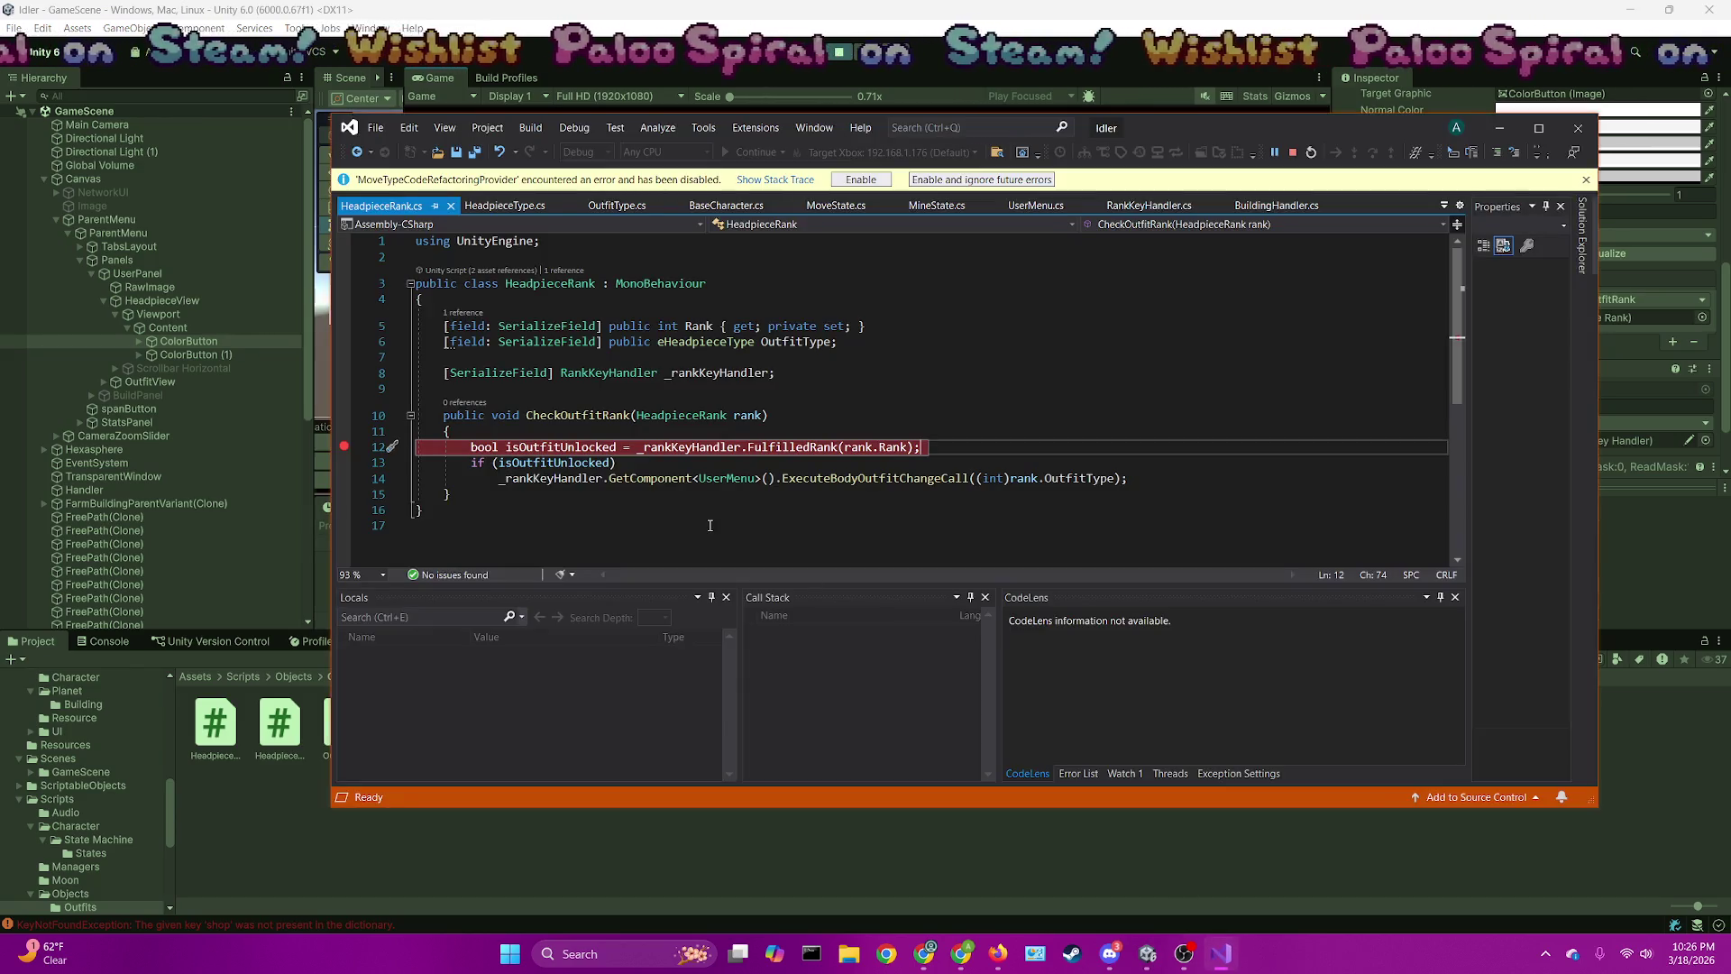
pyautogui.click(1106, 6)
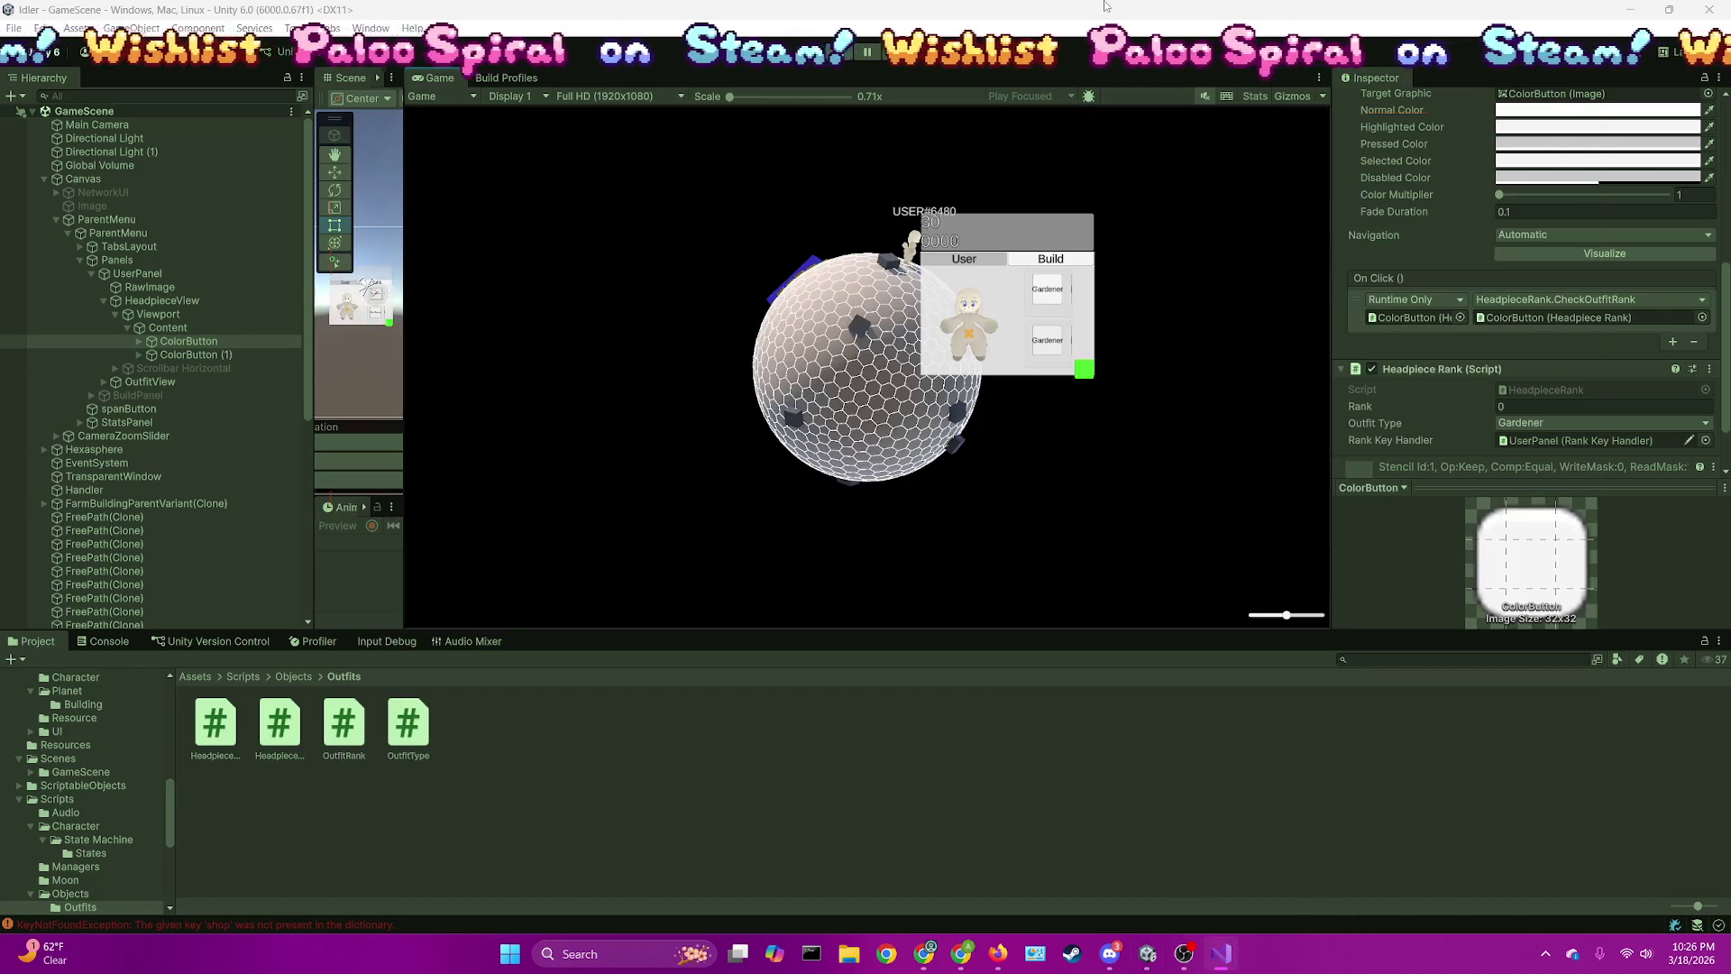
# Press a headpiece button in the game to hit the breakpoint and step over with F10
pyautogui.click(1058, 290)
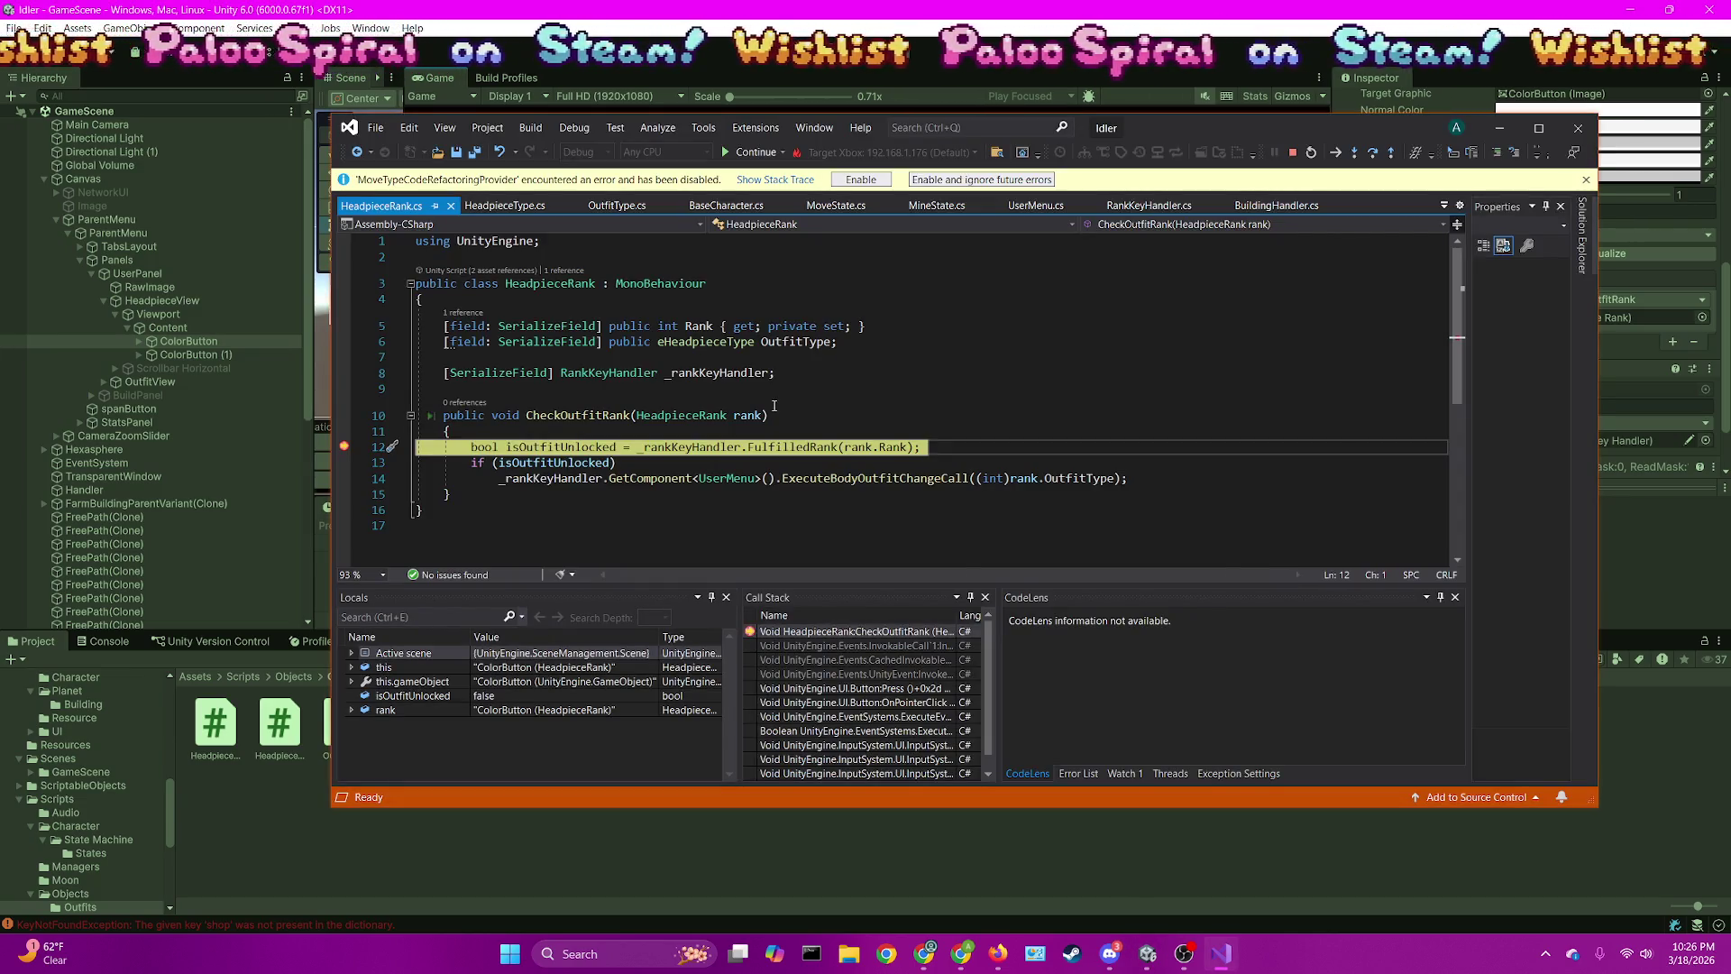
pyautogui.moveTo(756, 416)
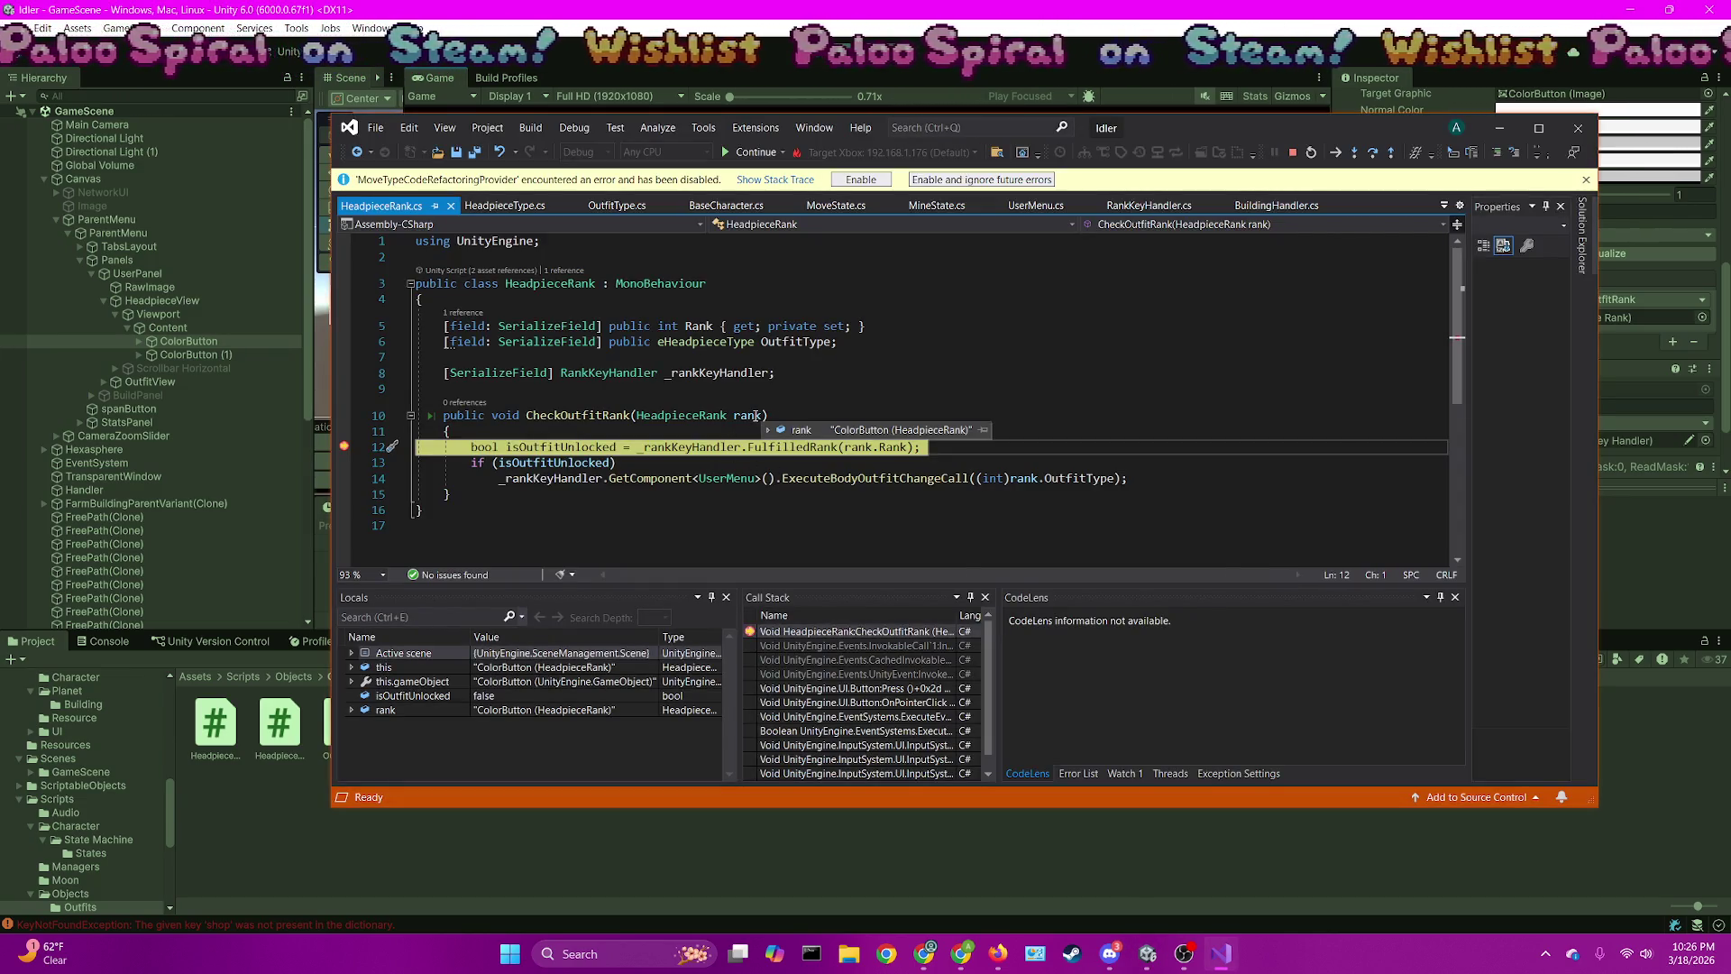
pyautogui.press('F10')
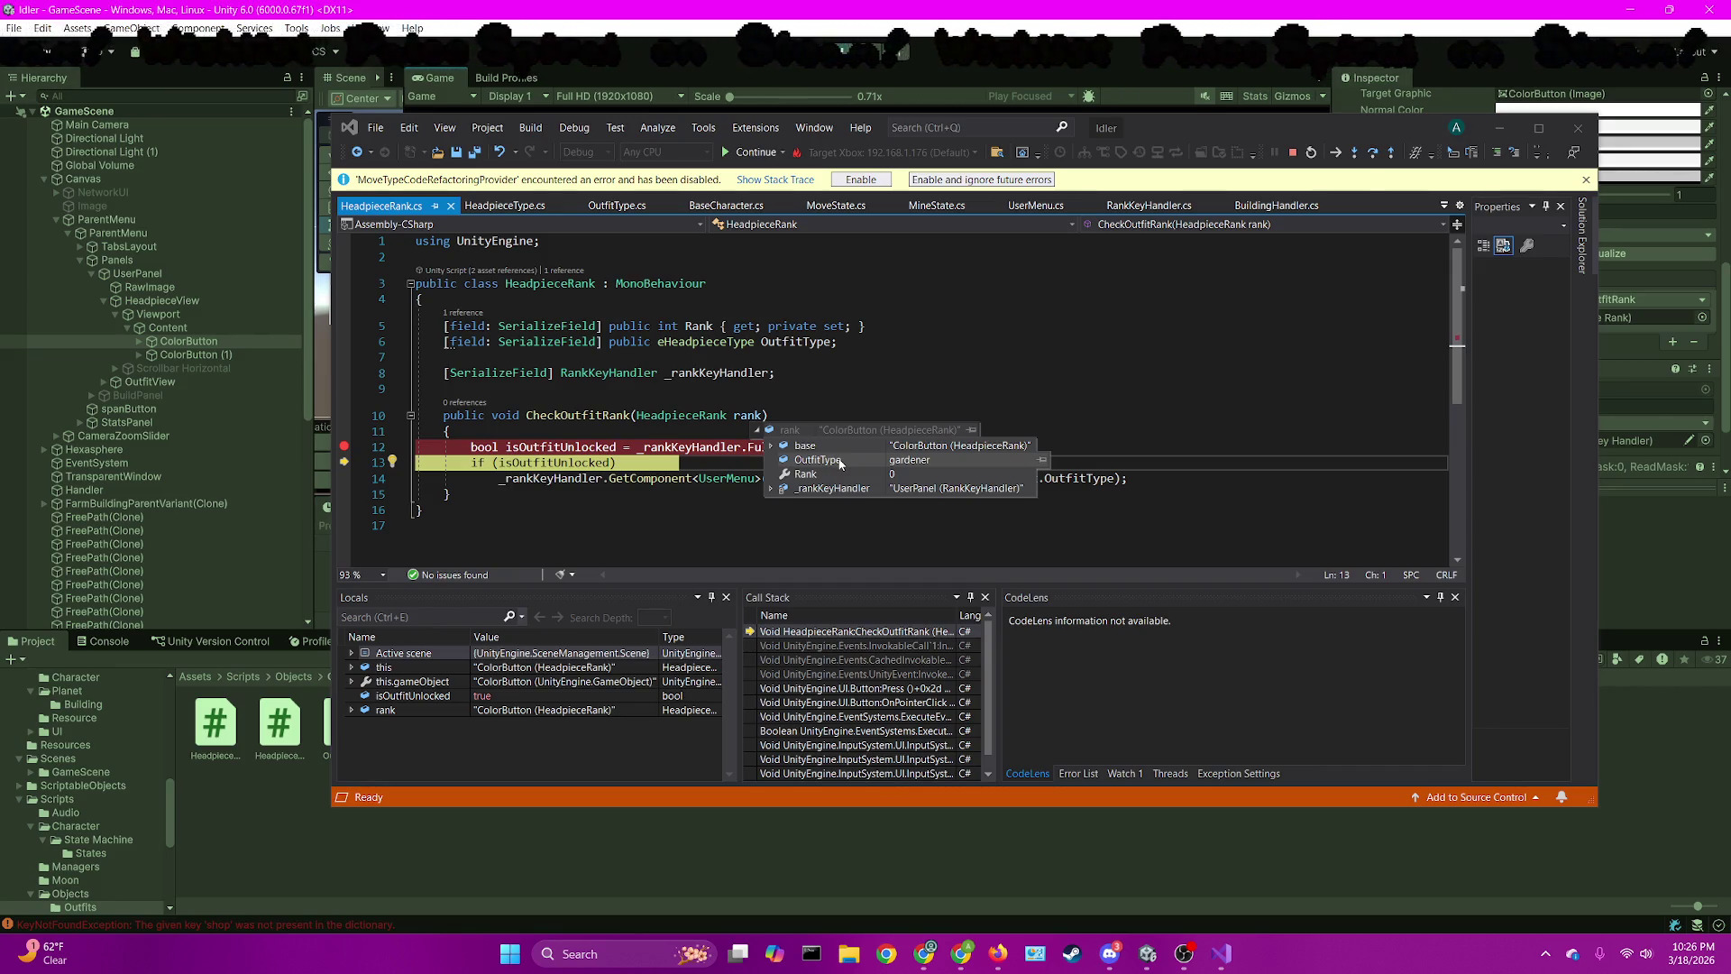
pyautogui.moveTo(827, 346)
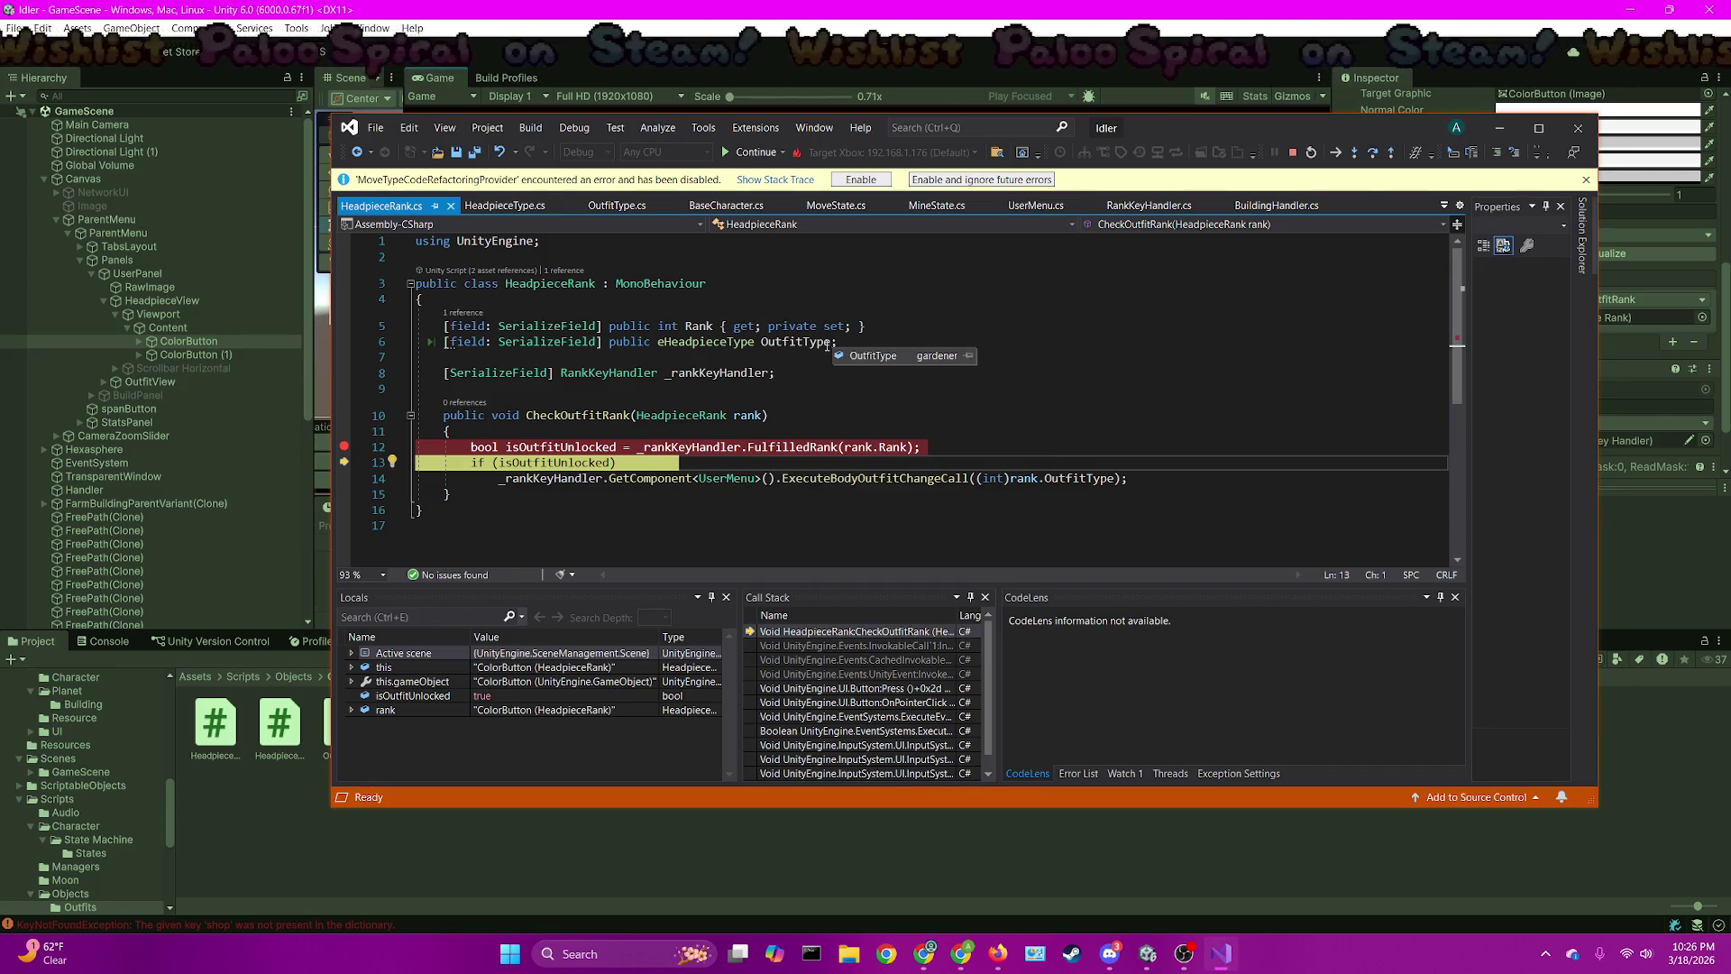
pyautogui.moveTo(1079, 484)
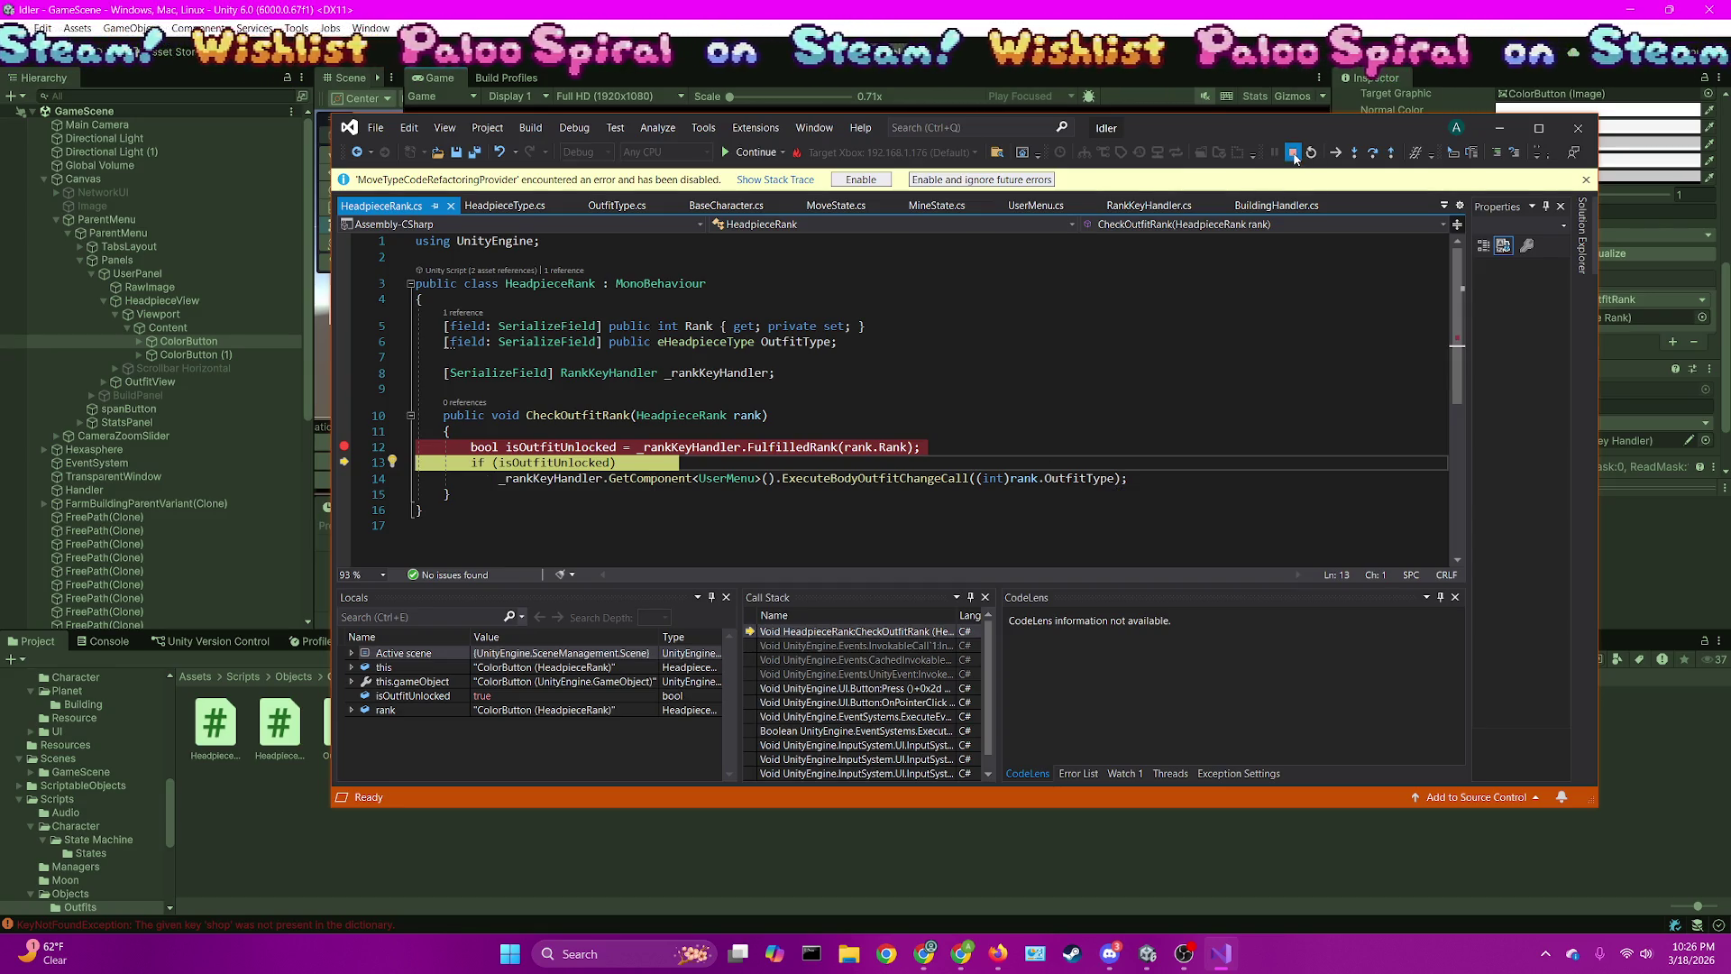
# Stop debugging and exit Unity's play mode with Ctrl+P
pyautogui.click(1294, 156)
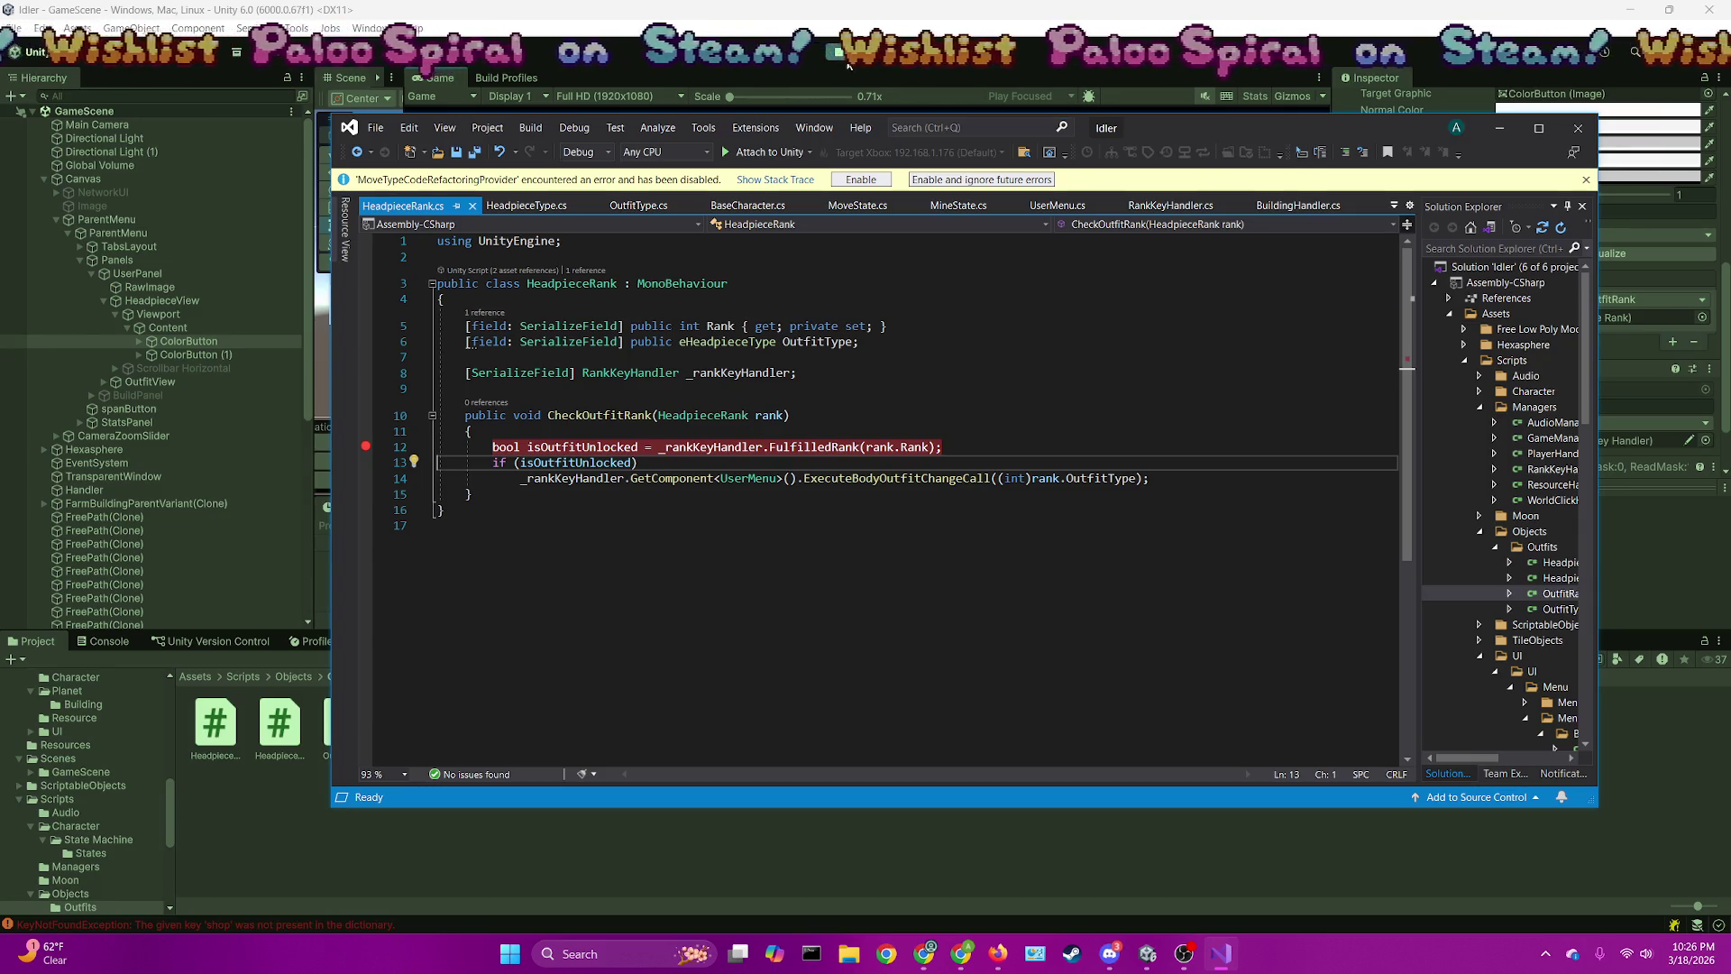
pyautogui.hotkey('alt', 'Tab')
pyautogui.hotkey('ctrl', 'p')
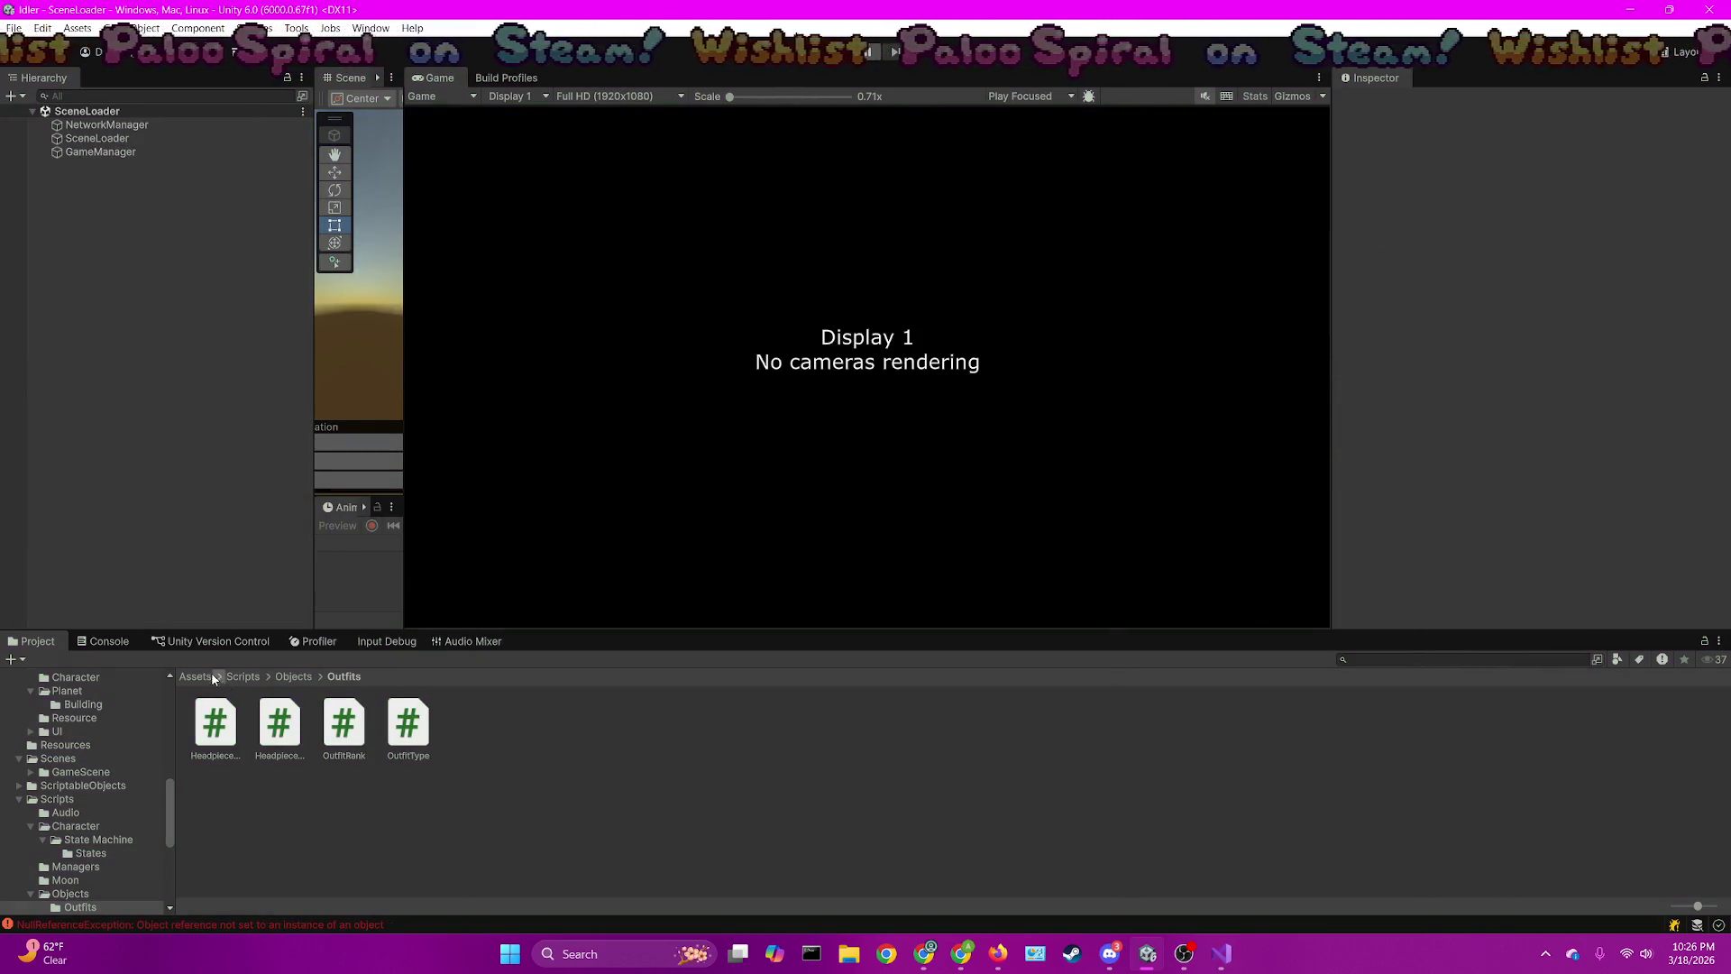
# Browse to the Scenes folder and read the logged NullReferenceException errors, including PlayerSpawner's stack trace
pyautogui.click(213, 678)
pyautogui.click(748, 730)
pyautogui.doubleClick(857, 721)
pyautogui.click(107, 641)
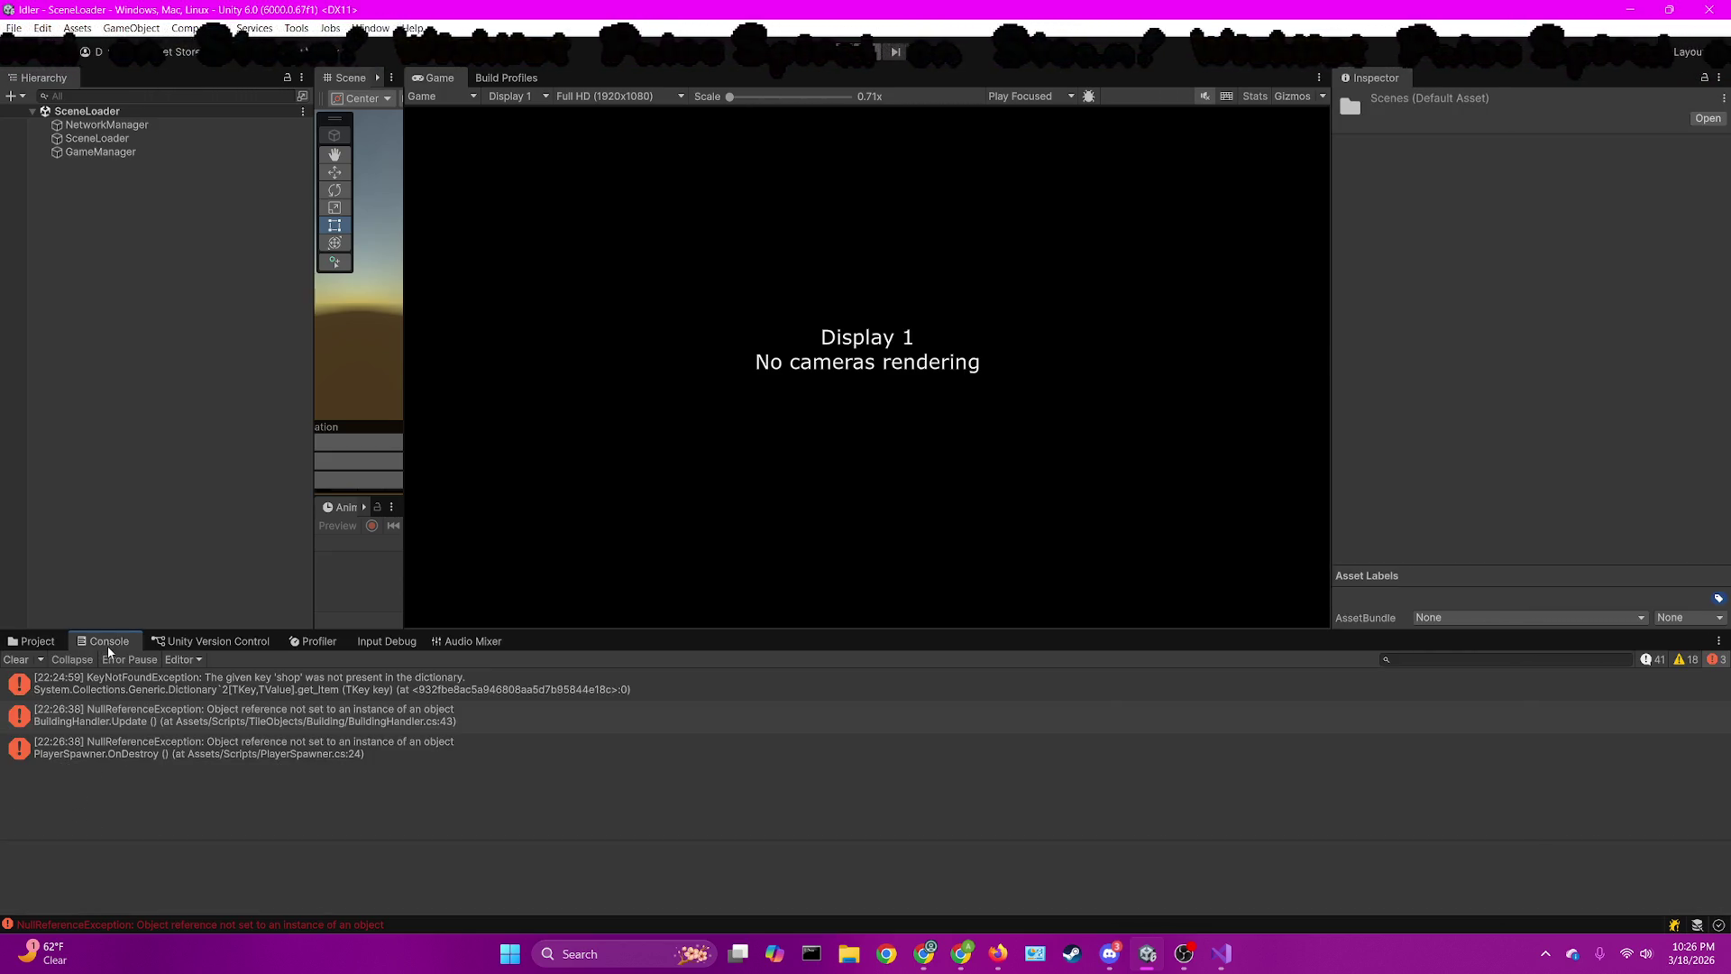
pyautogui.click(360, 687)
pyautogui.click(303, 750)
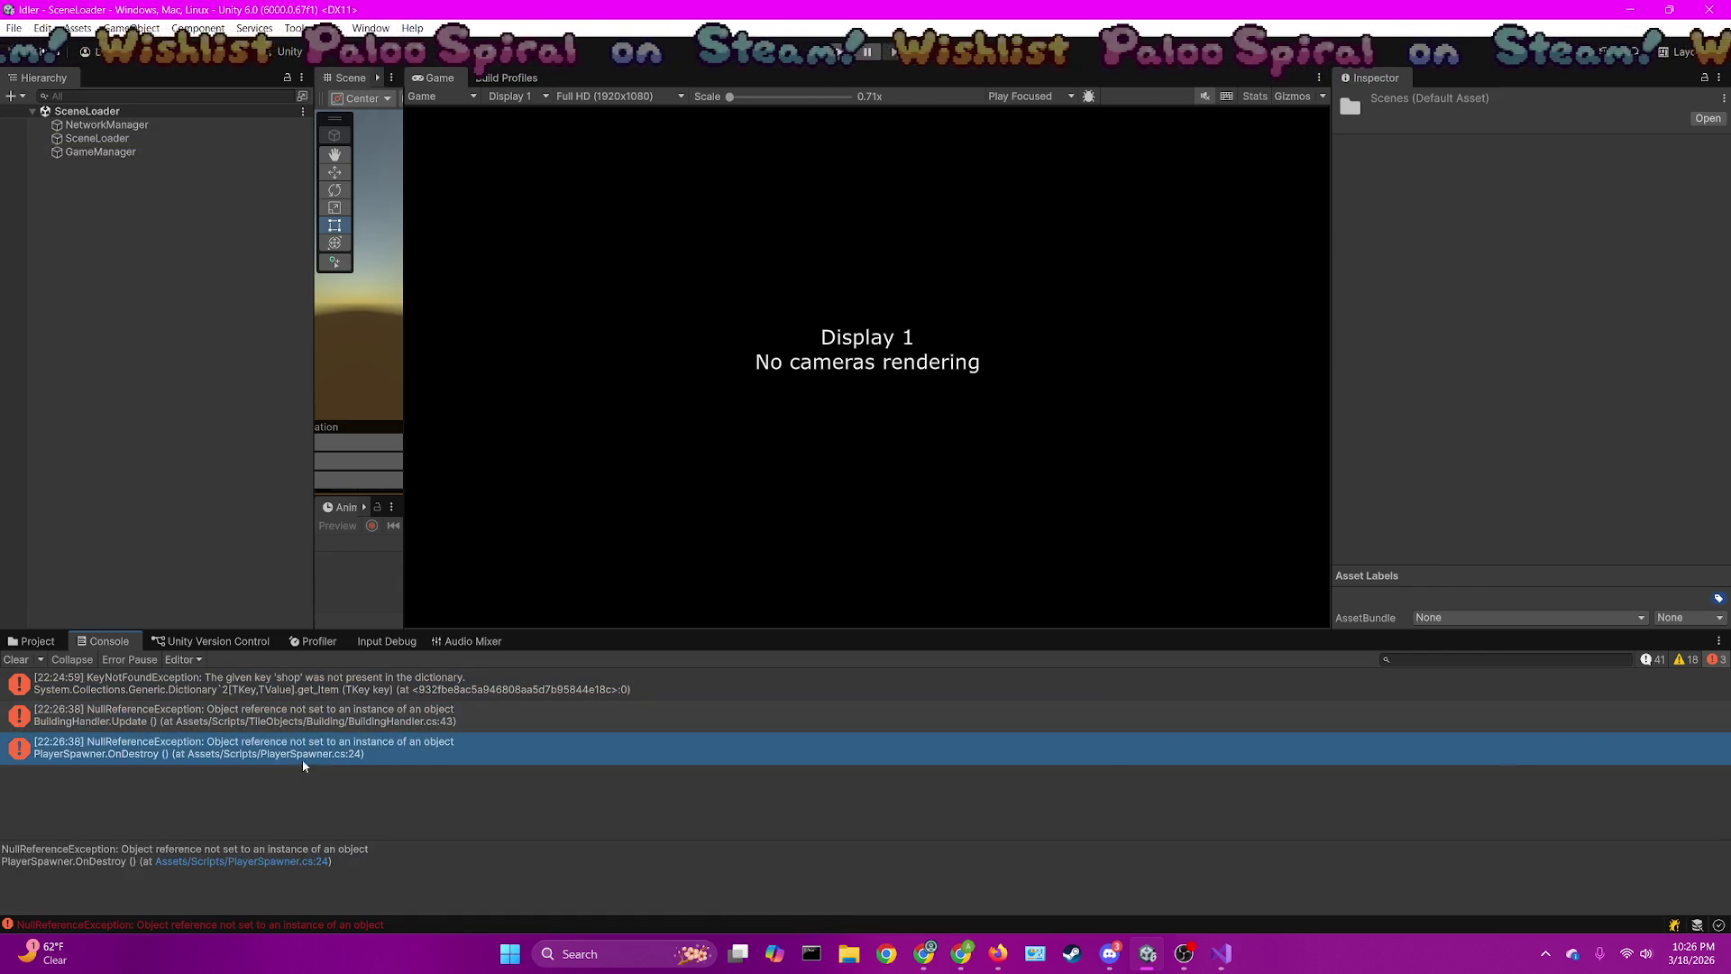
# Load GameScene from the Scenes > GameScene folder
pyautogui.click(34, 641)
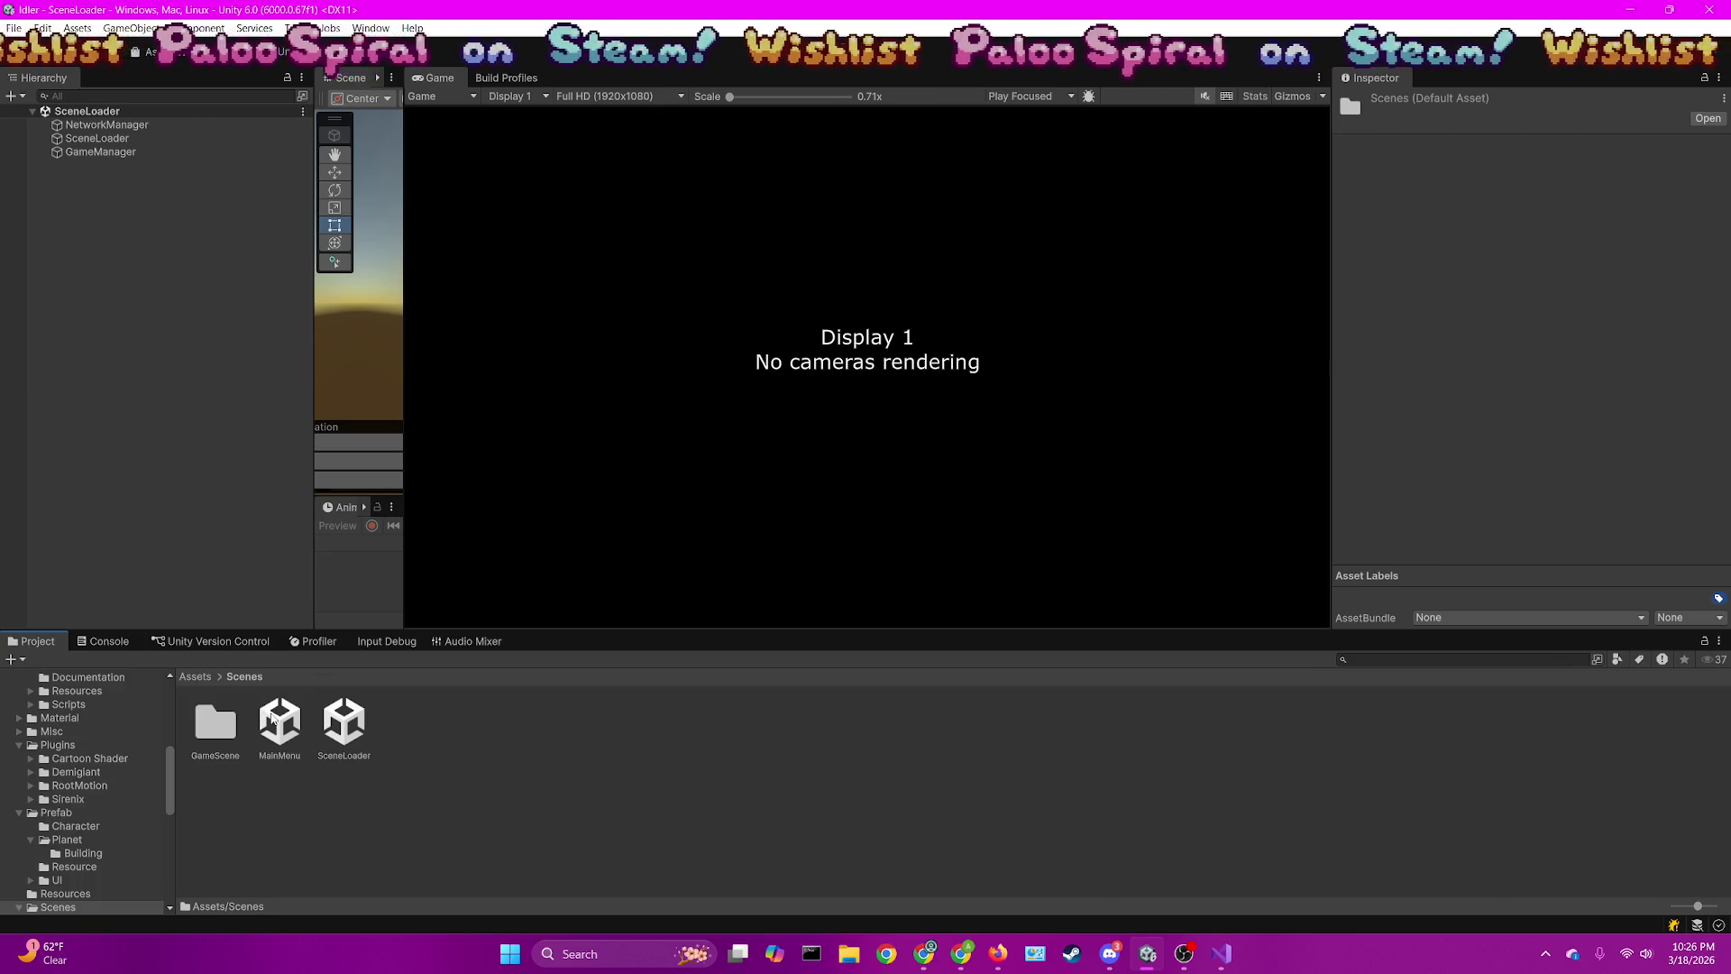
pyautogui.doubleClick(216, 721)
pyautogui.doubleClick(280, 722)
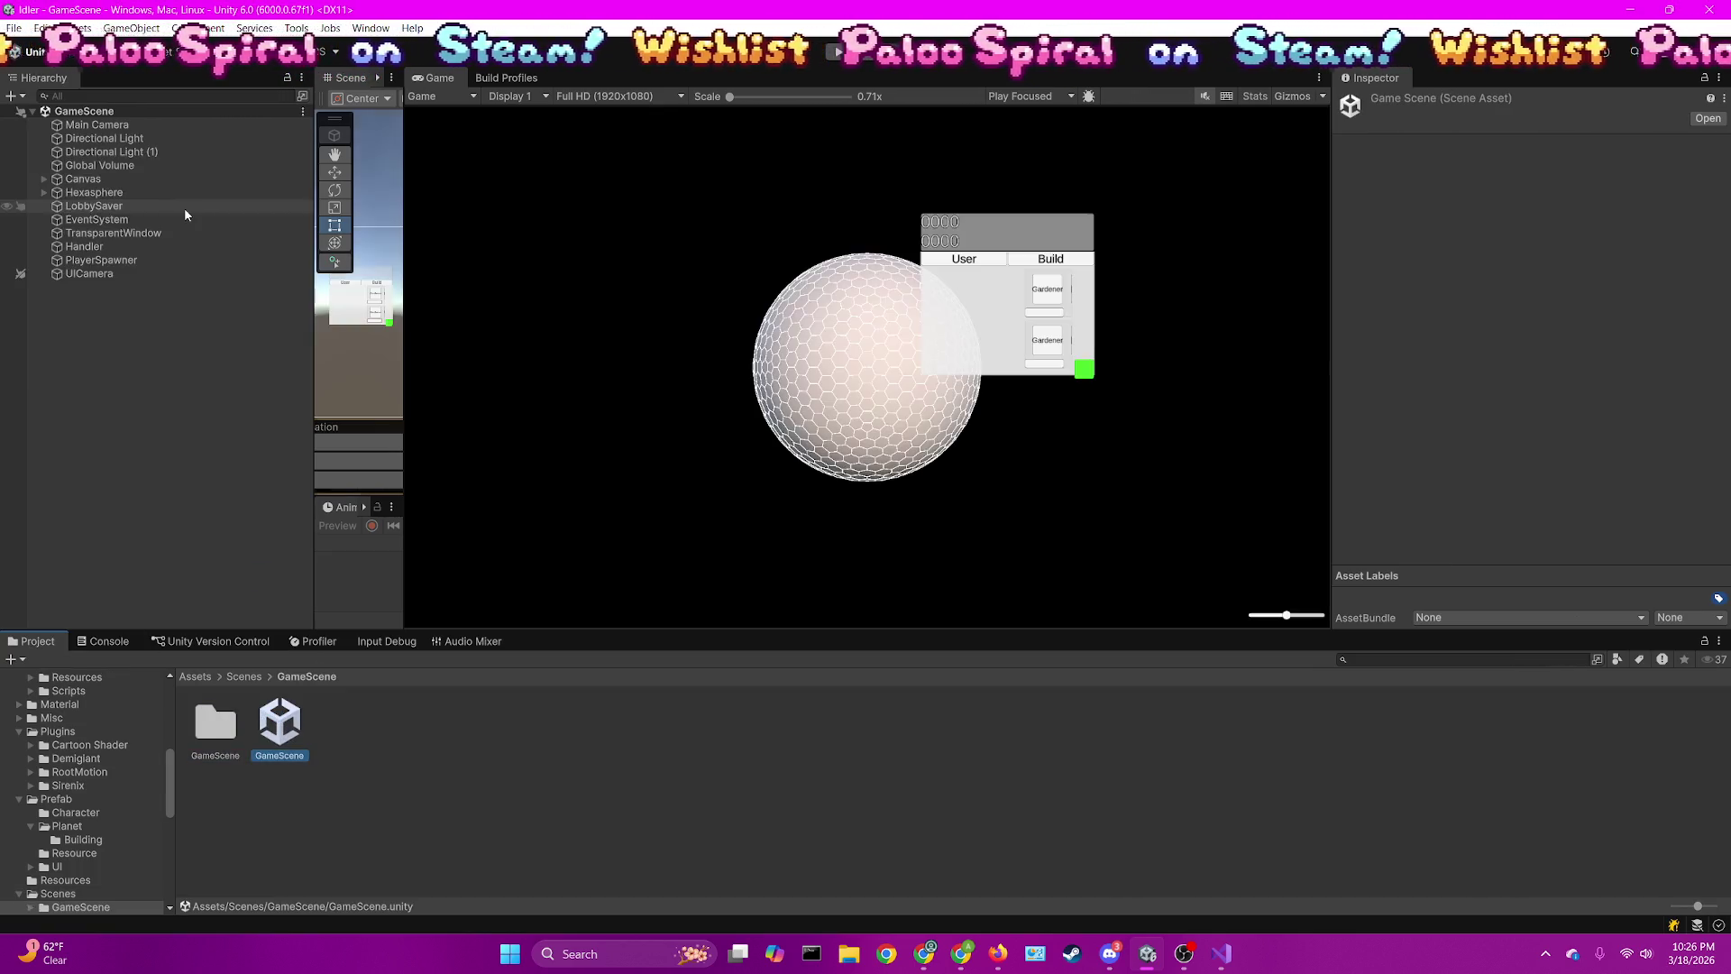
# Expand Canvas > ParentMenu > Panels > UserPanel > HeadpieceView > Viewport > Content
pyautogui.click(44, 179)
pyautogui.click(107, 219)
pyautogui.click(56, 219)
pyautogui.click(69, 247)
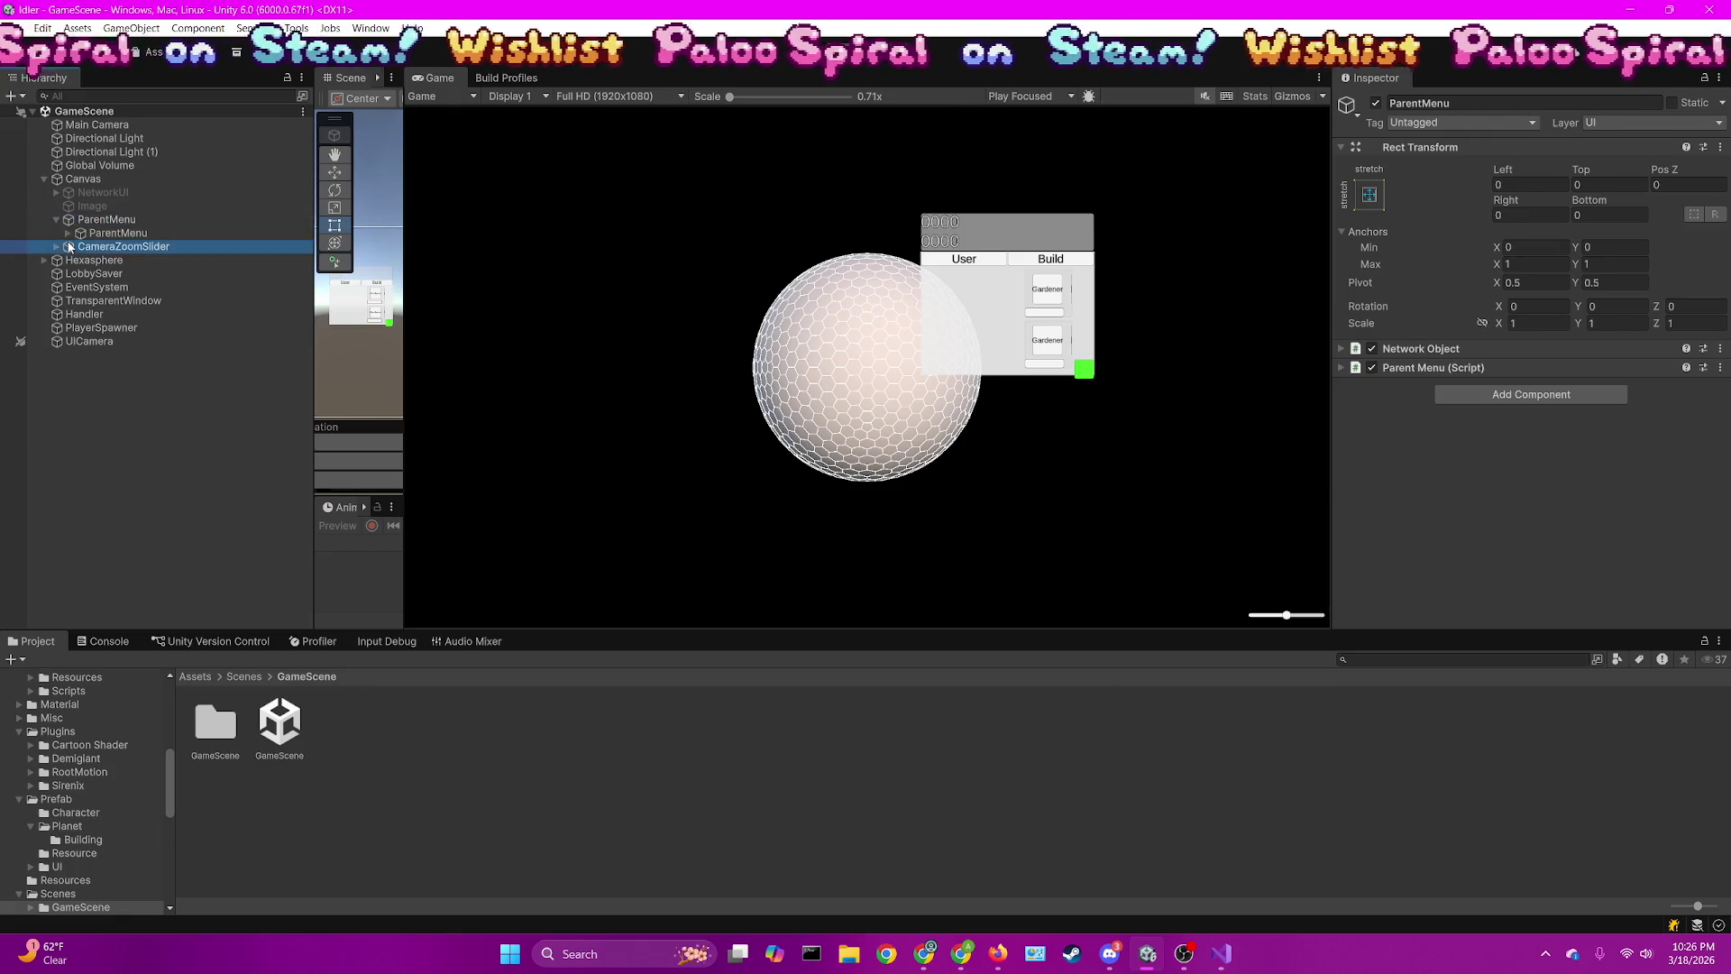
pyautogui.click(69, 233)
pyautogui.click(79, 260)
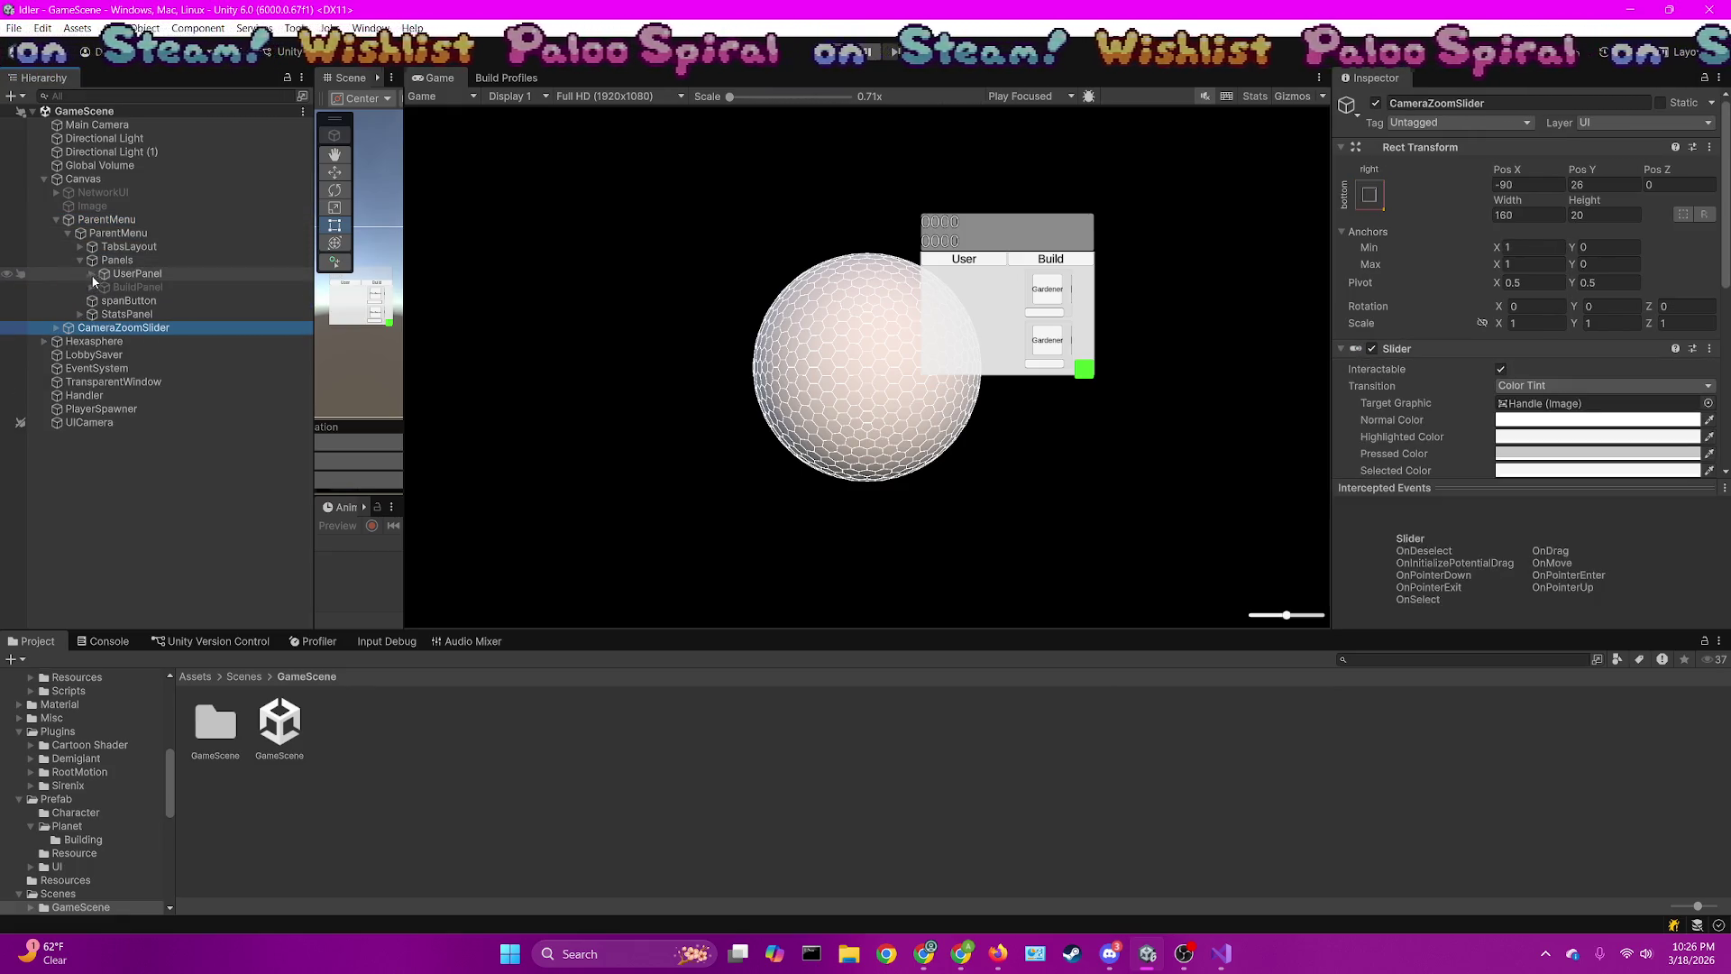
pyautogui.click(92, 273)
pyautogui.click(108, 303)
pyautogui.click(104, 301)
pyautogui.click(116, 313)
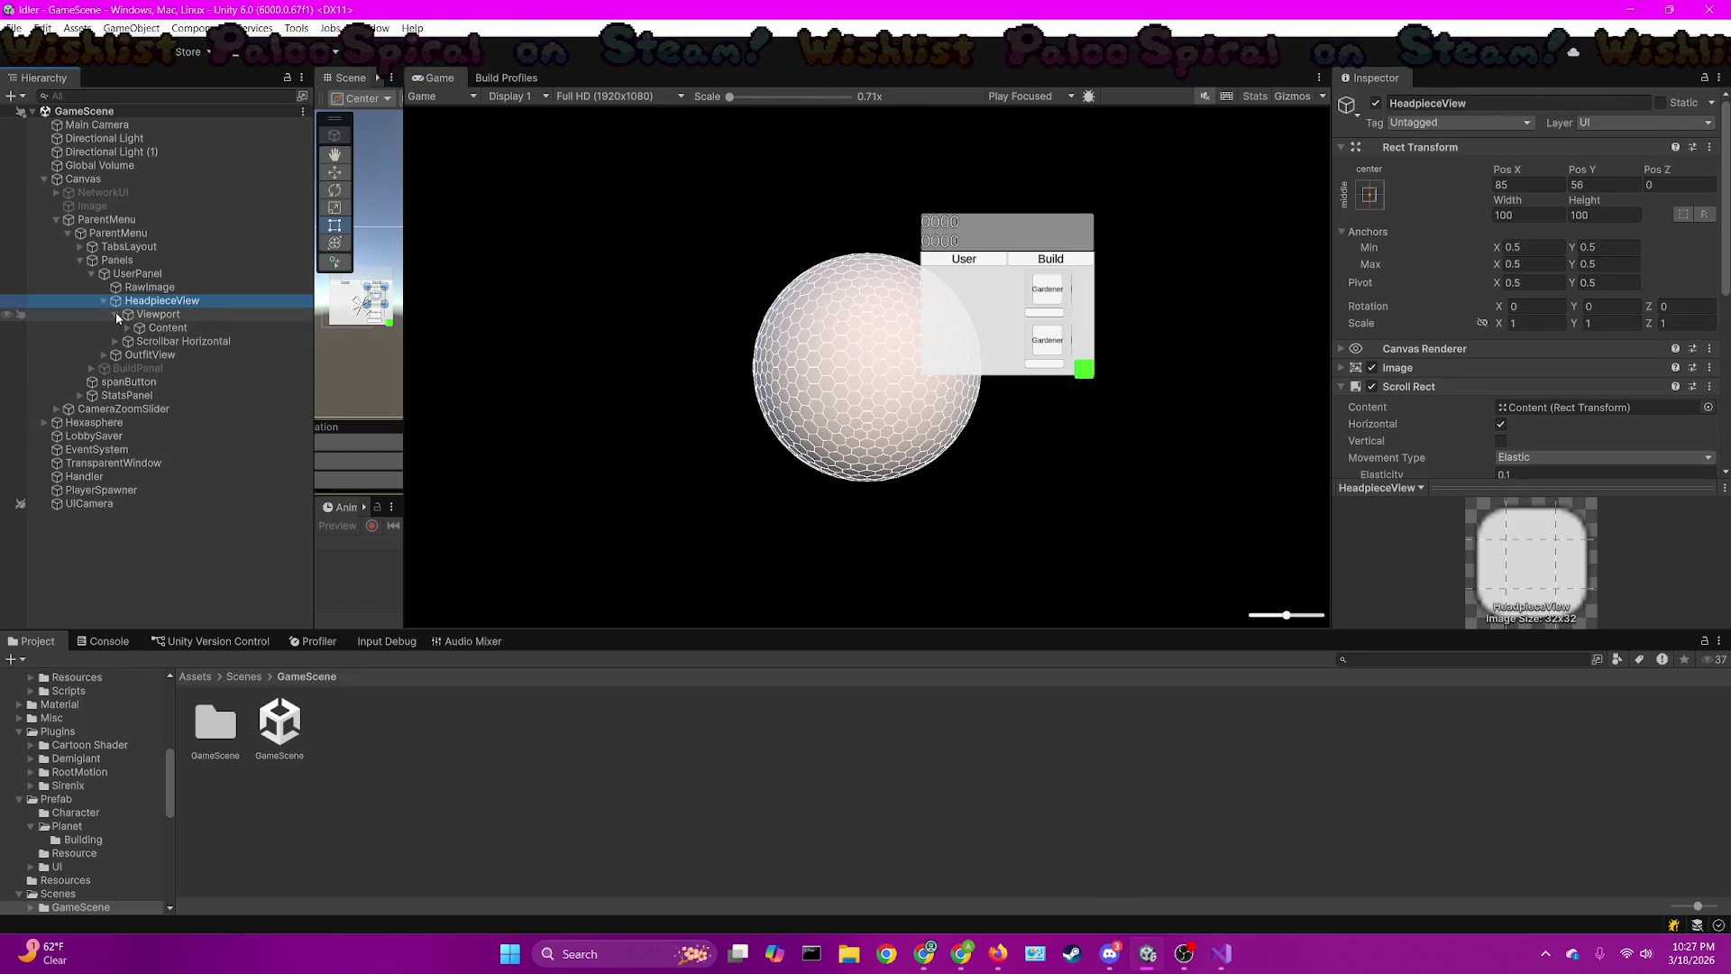
pyautogui.click(127, 327)
# Select both headpiece ColorButtons, review their Headpiece Rank, and open the HeadpieceRank script
pyautogui.click(188, 341)
pyautogui.keyDown('shift'); pyautogui.click(196, 354); pyautogui.keyUp('shift')
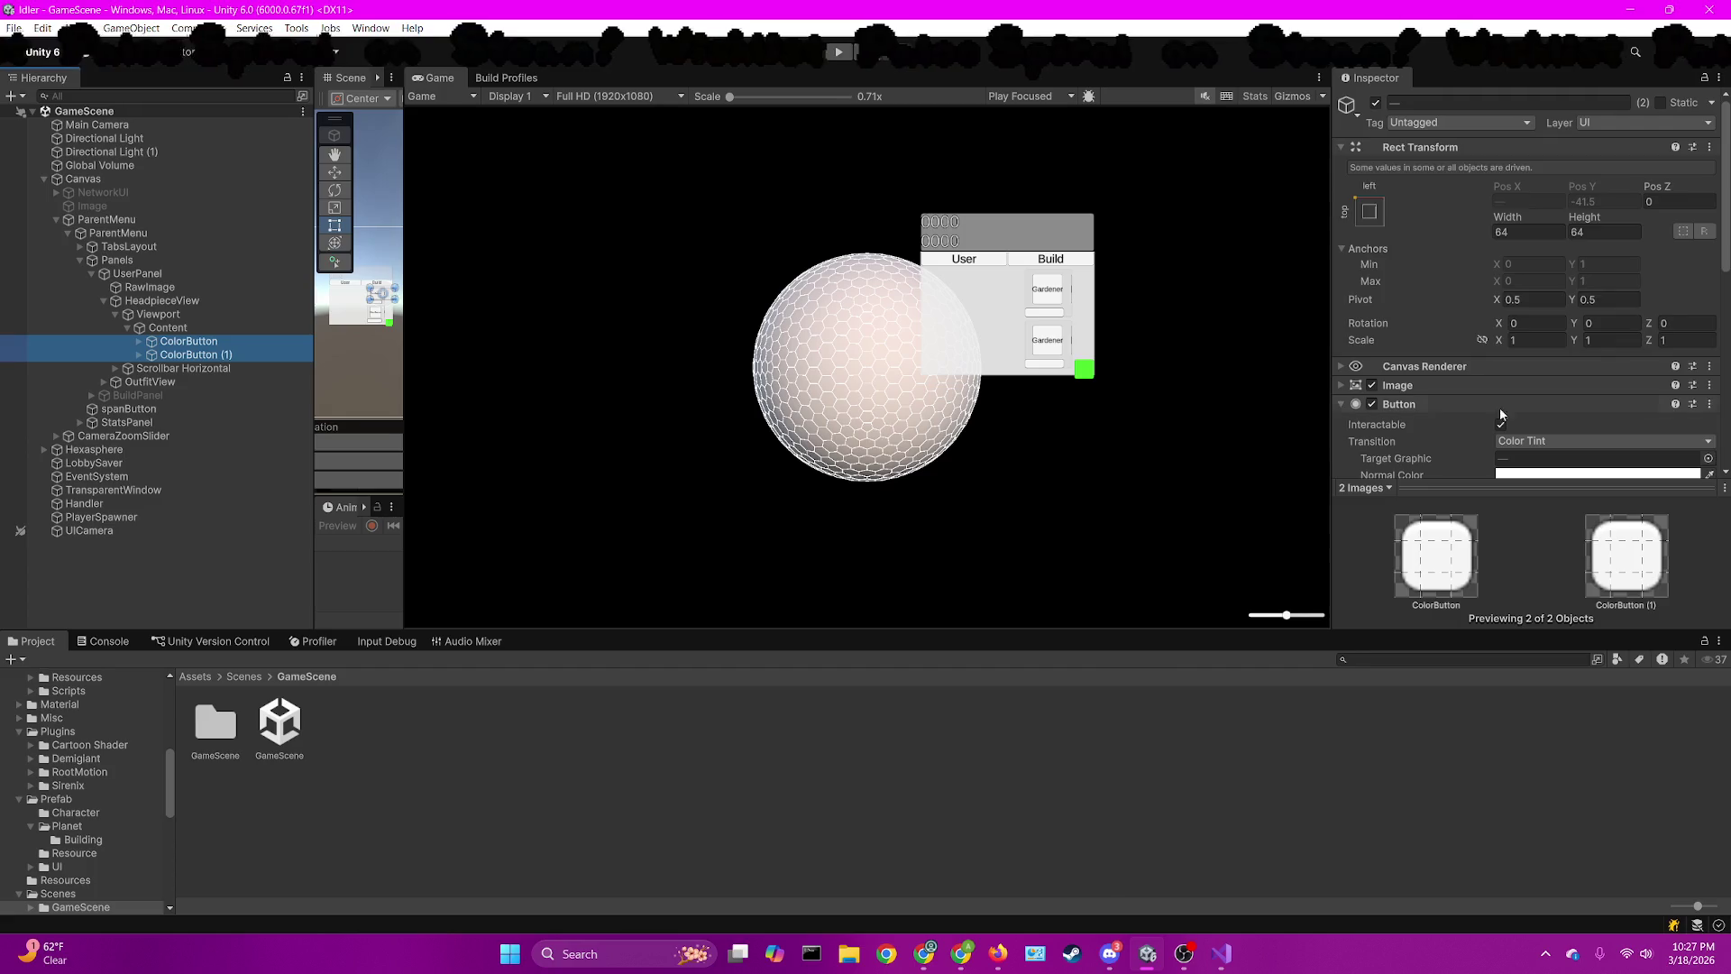
pyautogui.scroll(-10, 1506, 410)
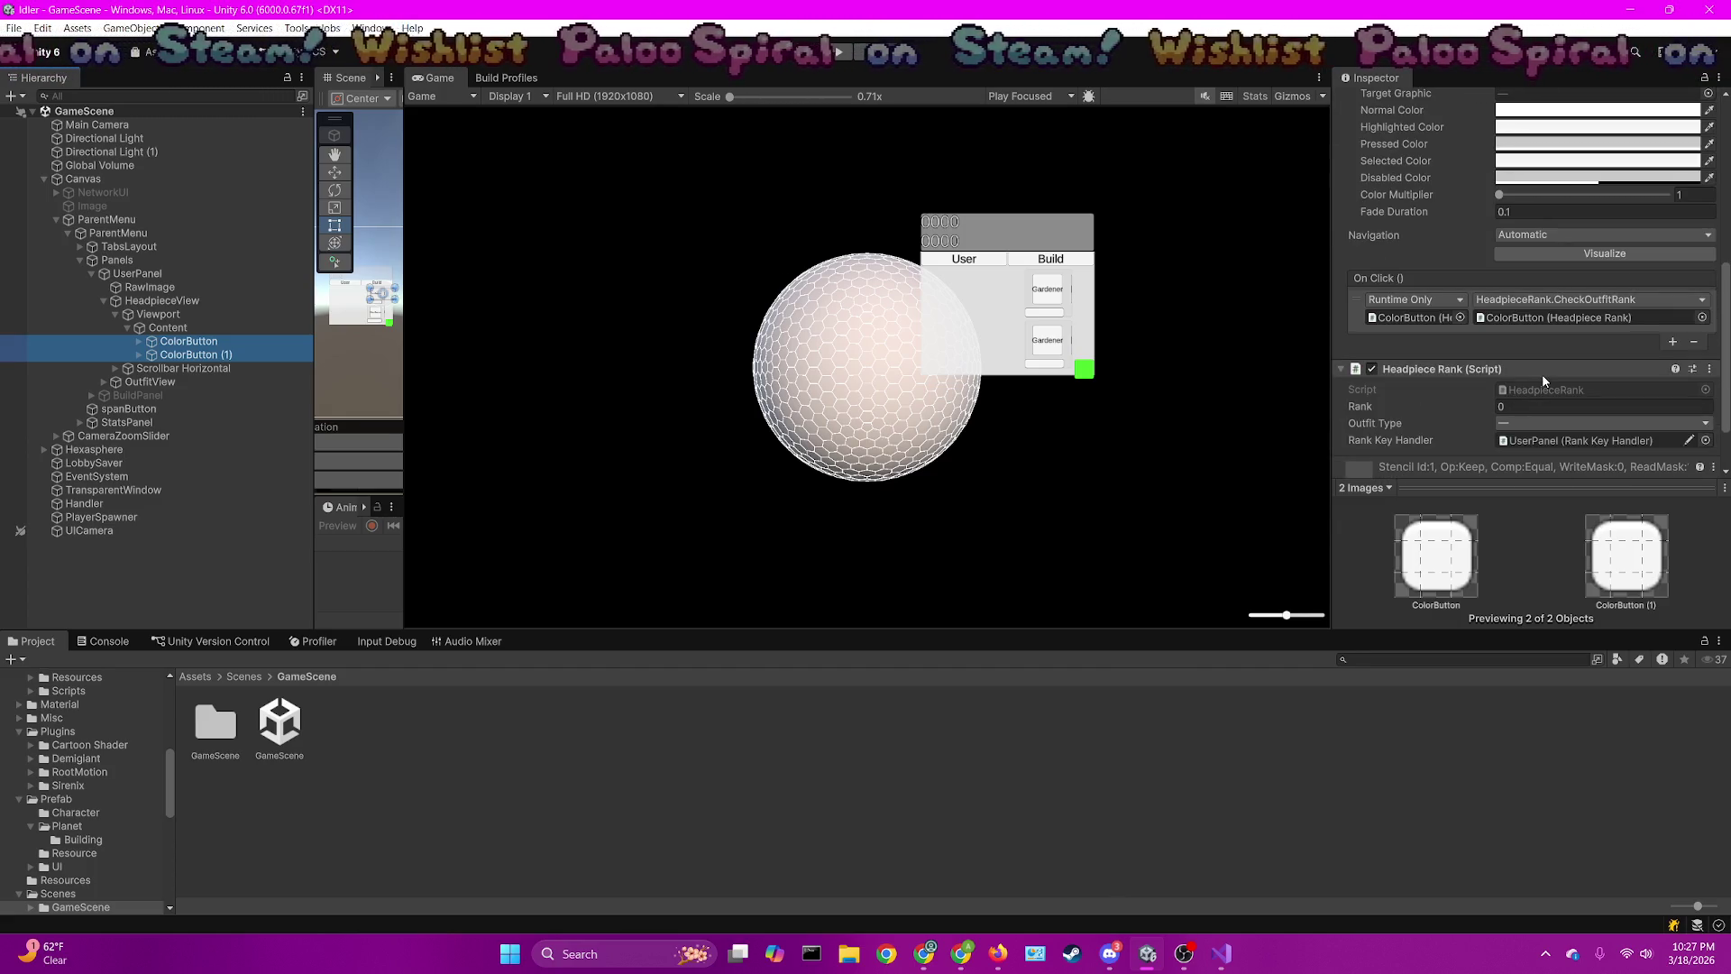
pyautogui.scroll(-2, 1542, 333)
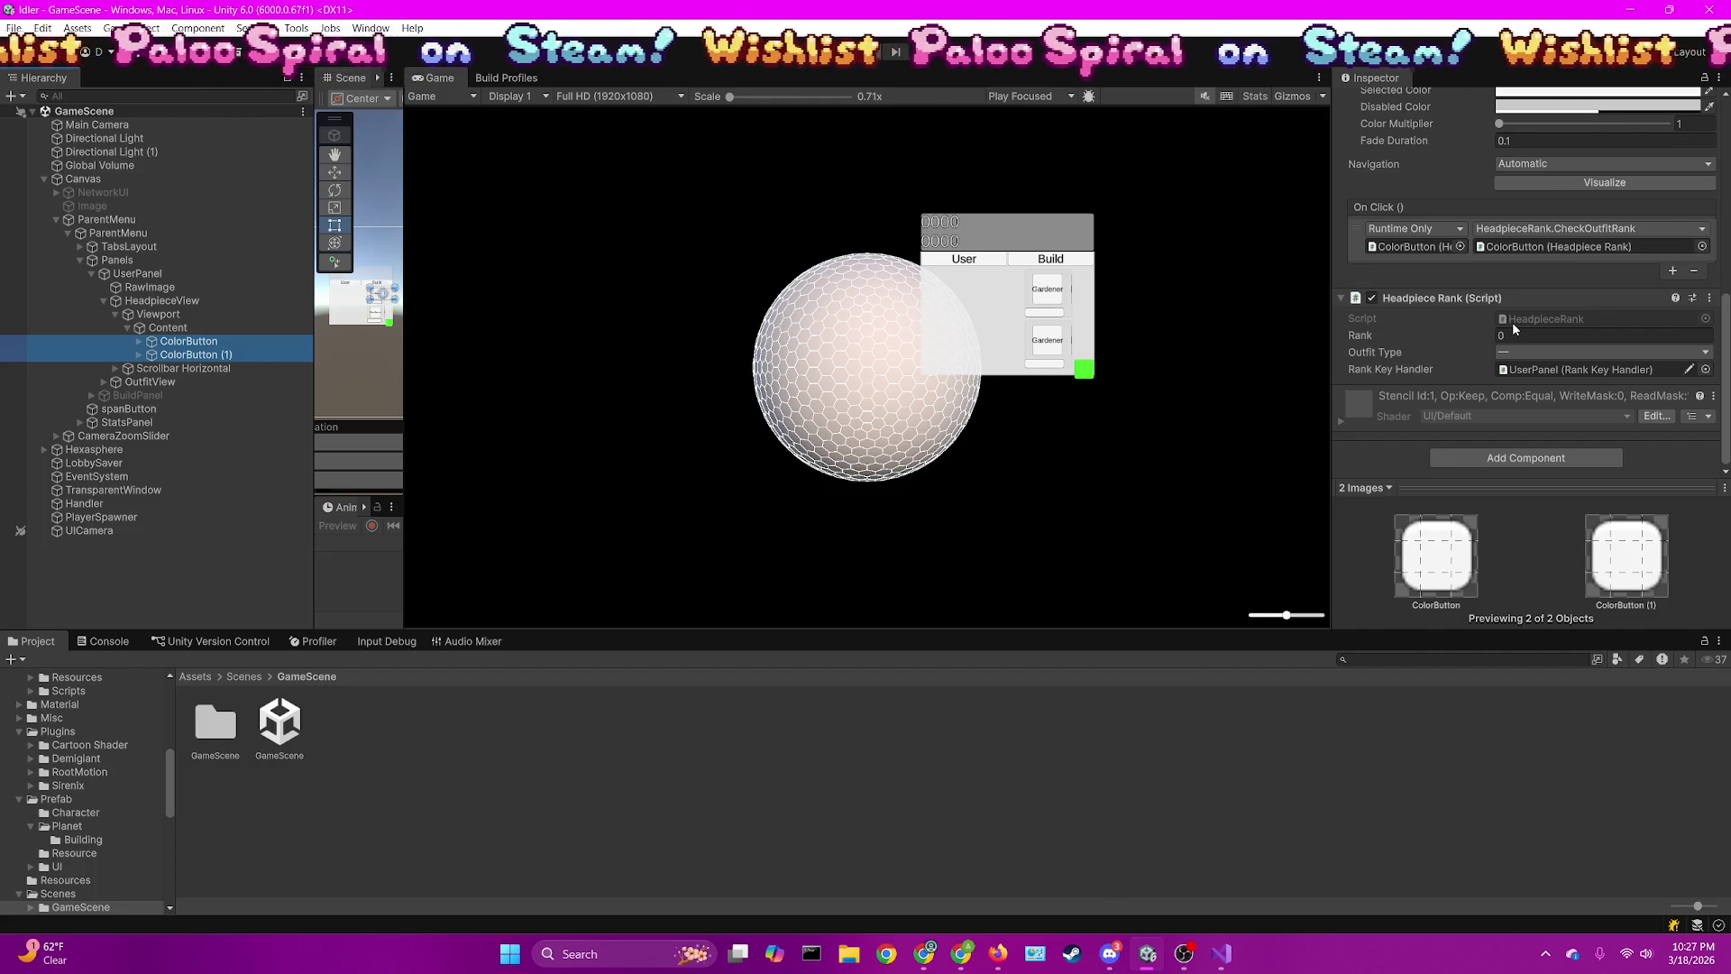
pyautogui.doubleClick(1512, 322)
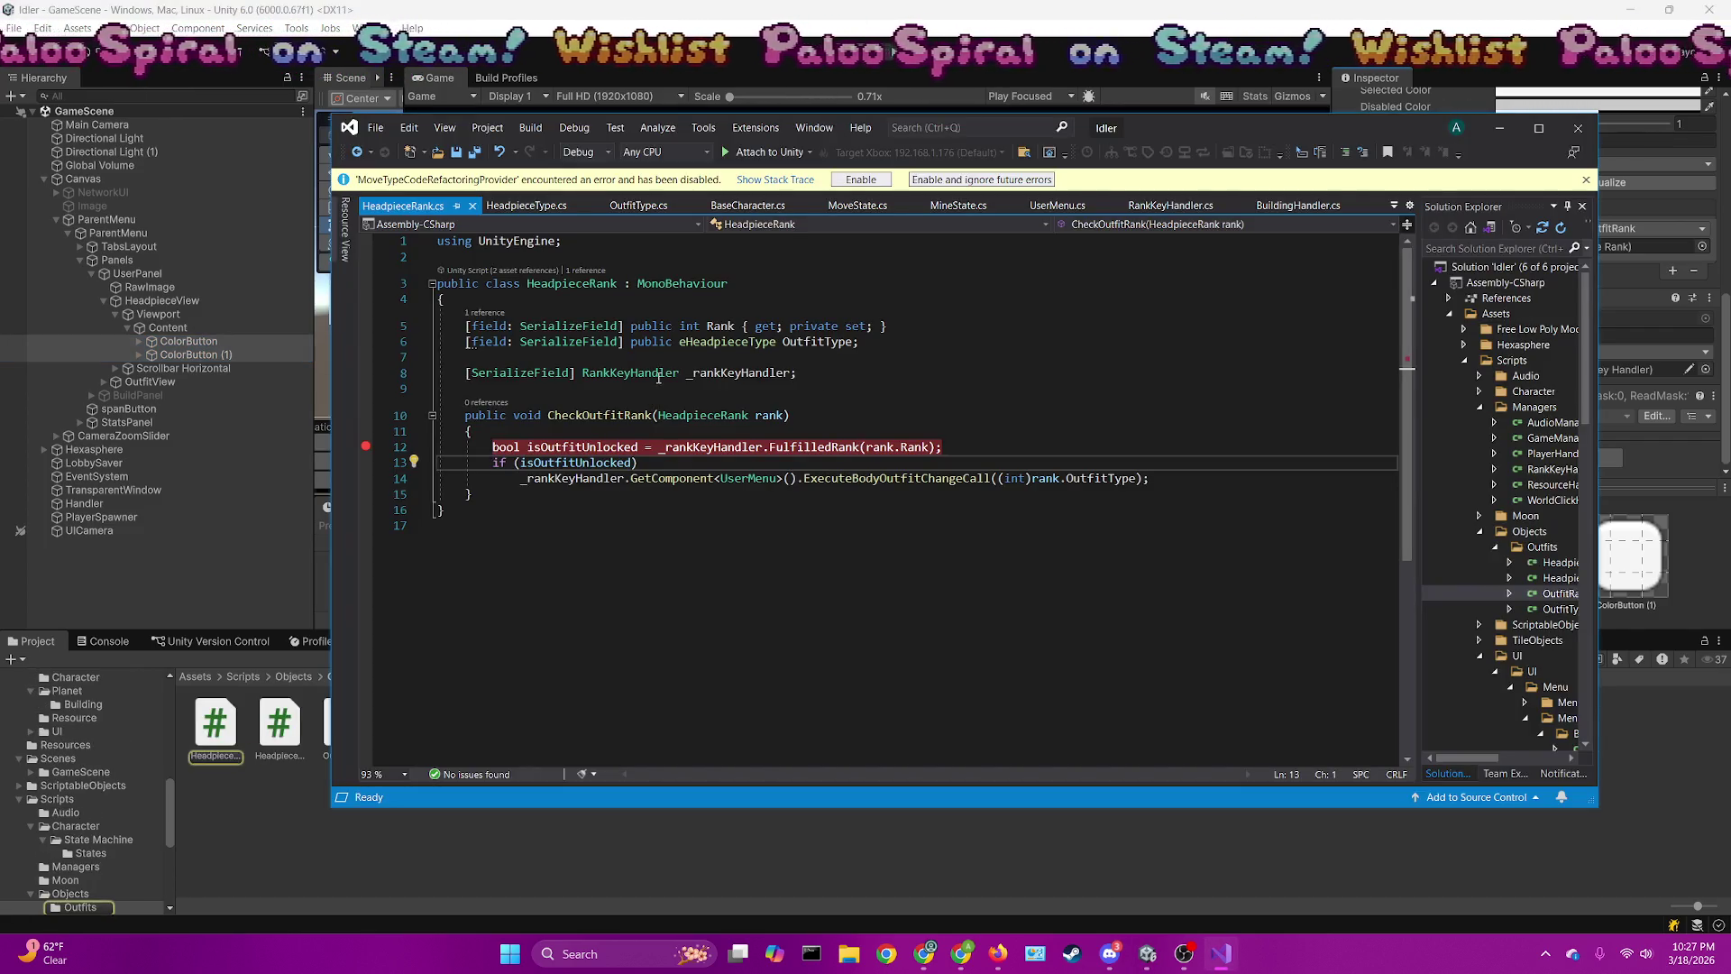
# Rename the isOutfitUnlocked variable in HeadpieceRank to isUnlocked and save
pyautogui.click(665, 416)
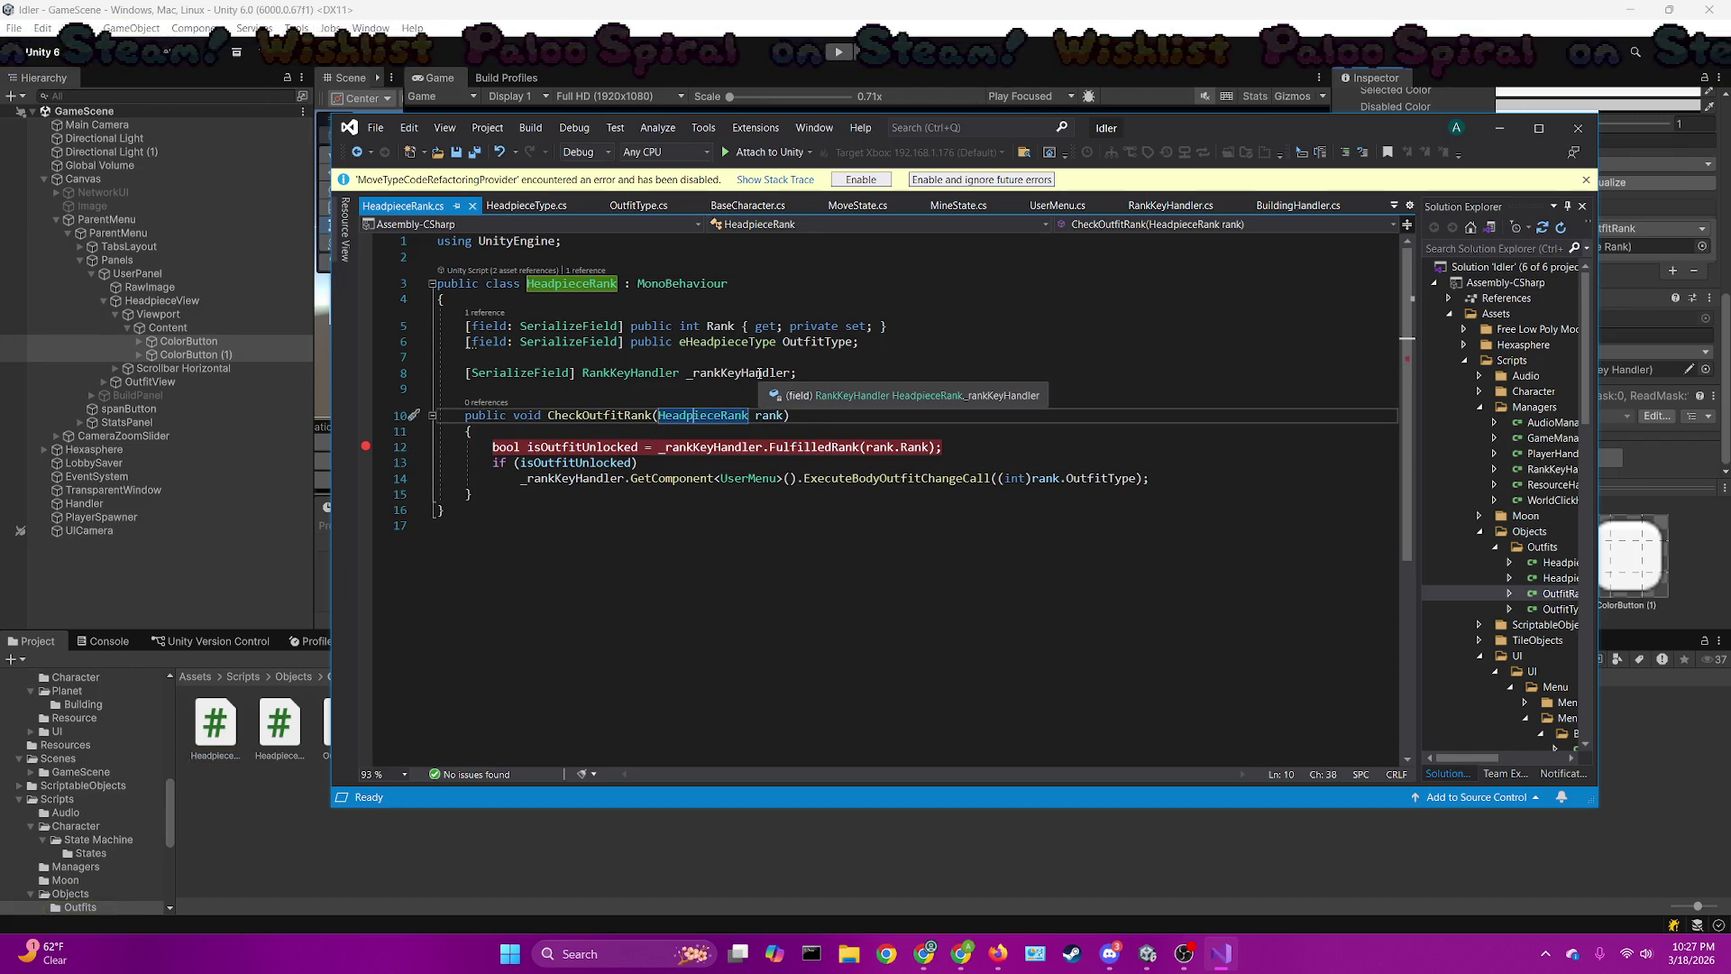
pyautogui.click(372, 448)
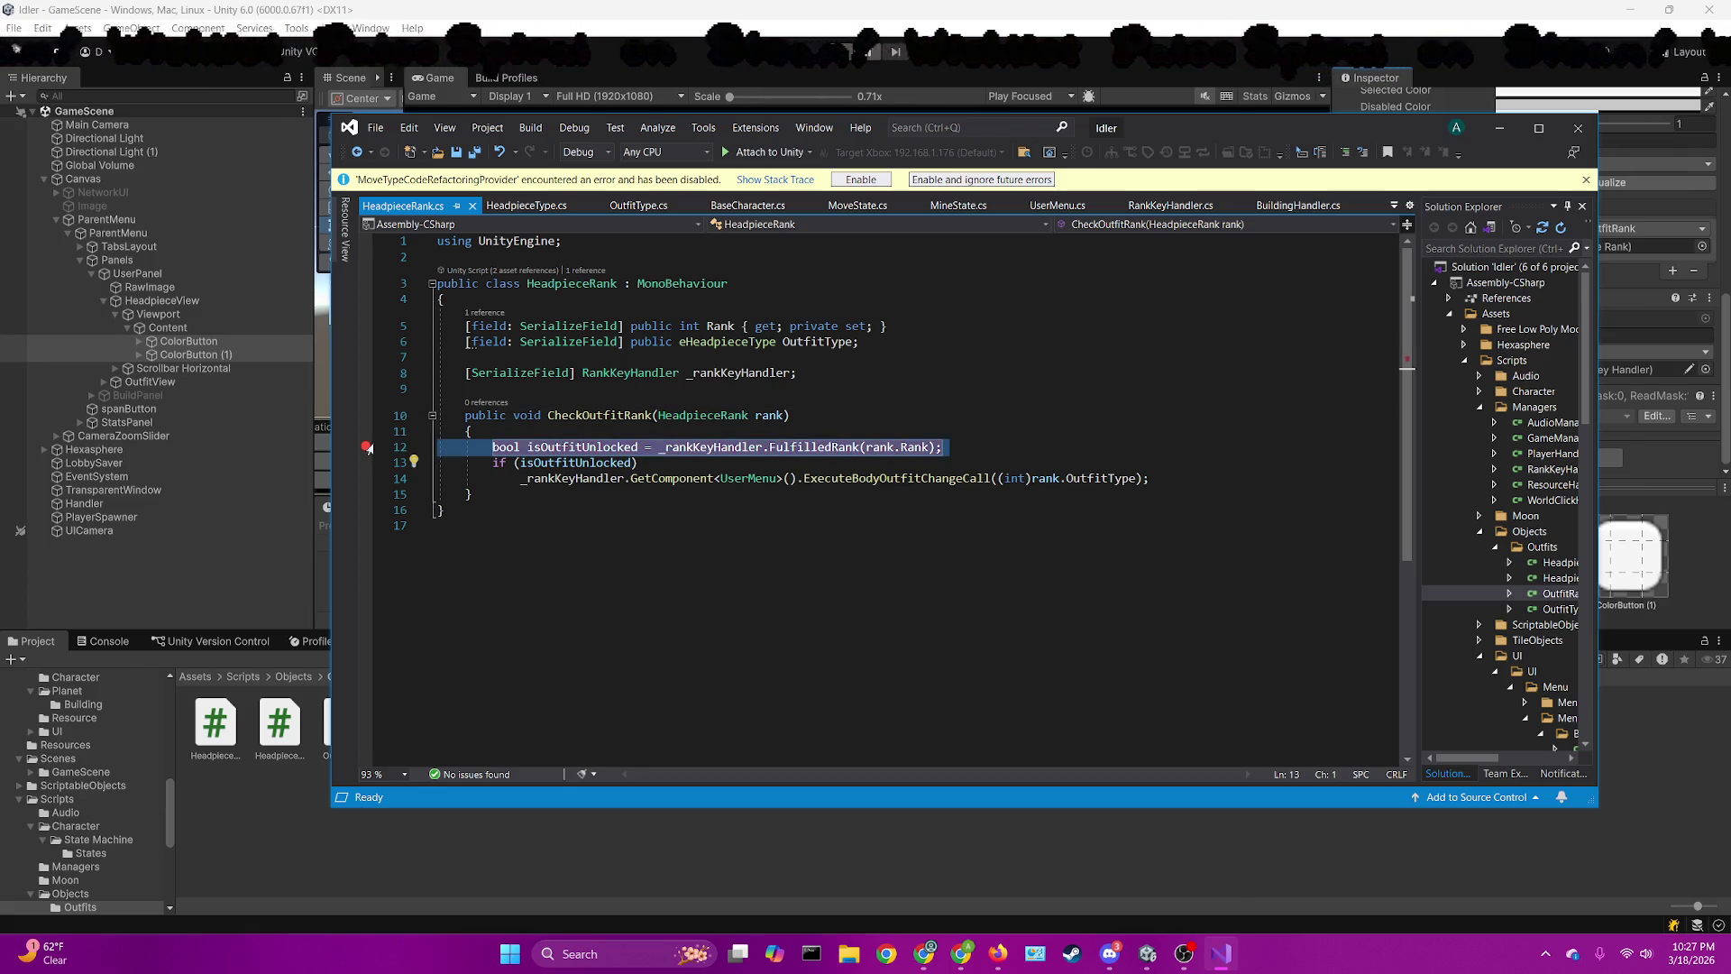
pyautogui.click(596, 461)
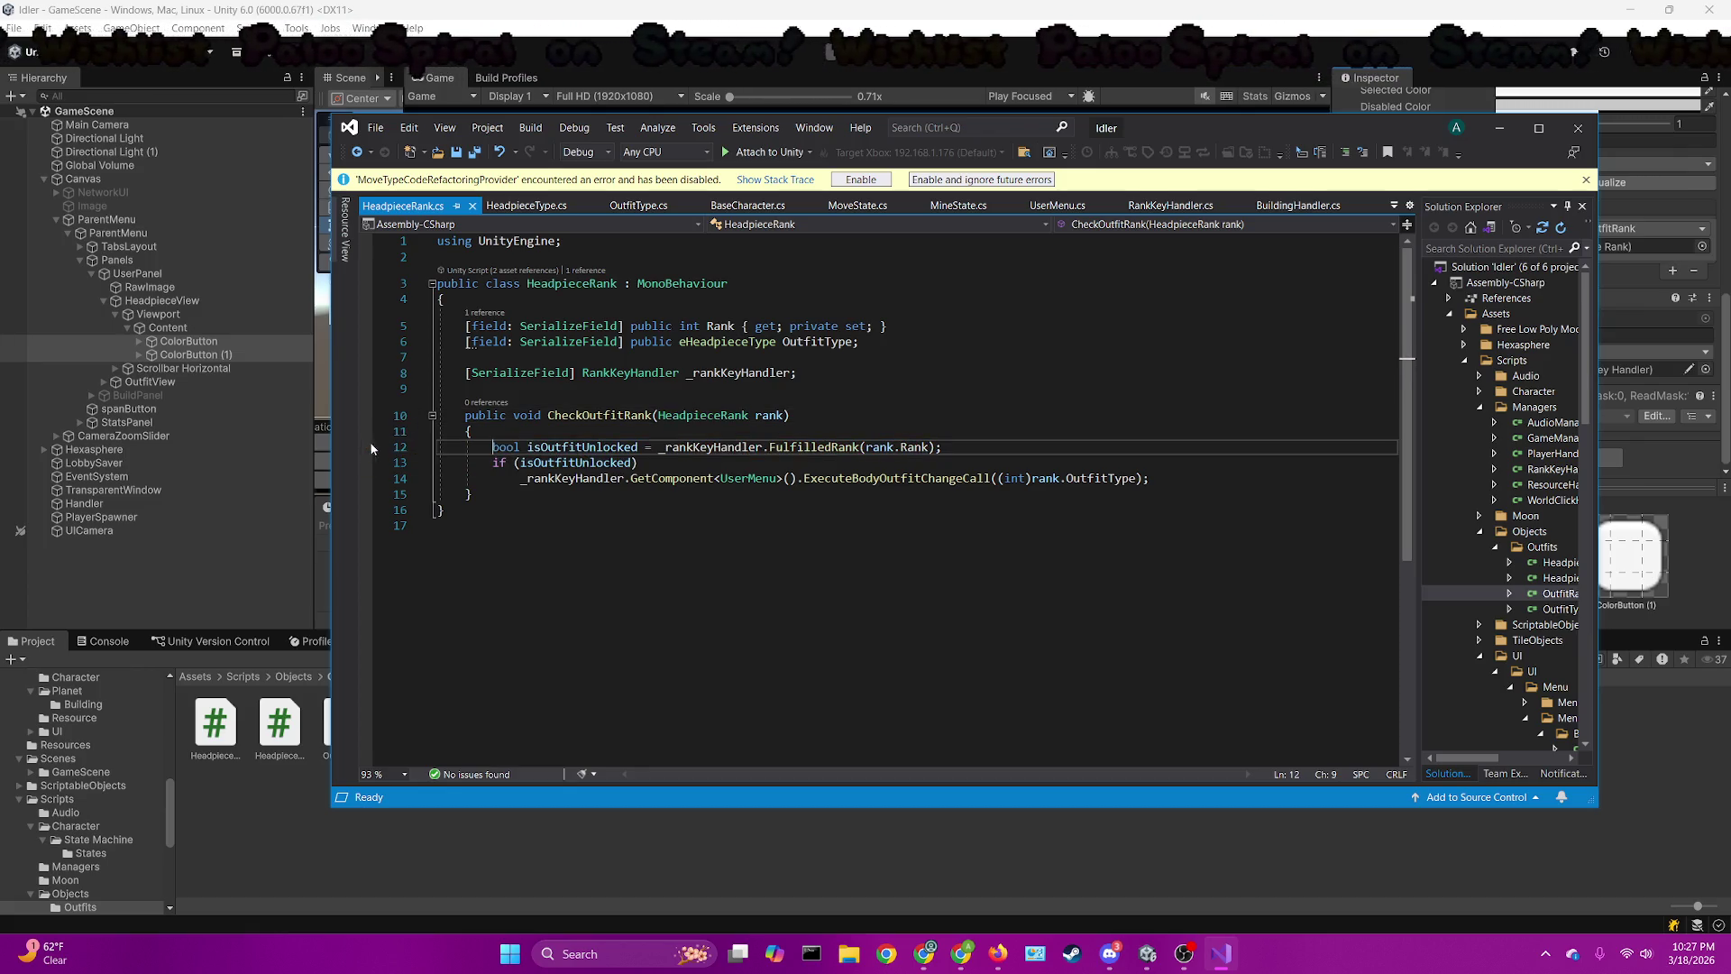
pyautogui.doubleClick(581, 447)
pyautogui.write('isUnlocked')
pyautogui.hotkey('ctrl', 's')
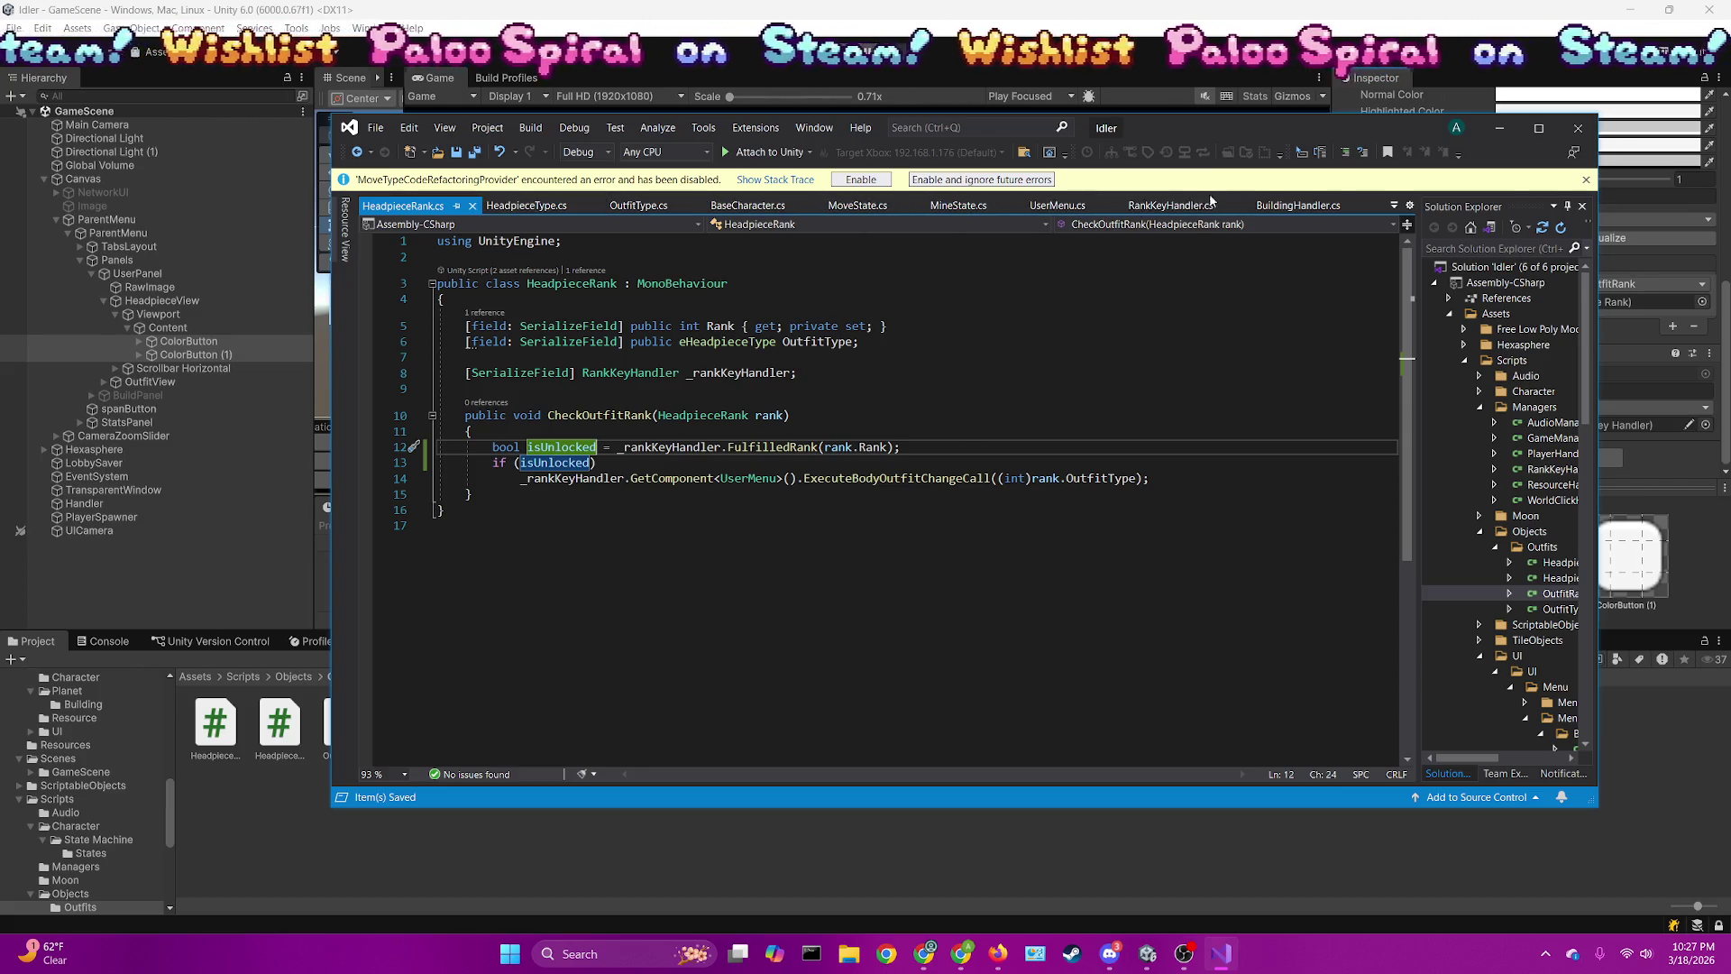
# Rename isOutfitUnlocked to isUnlocked in the OutfitRank script as well
pyautogui.click(1369, 205)
pyautogui.click(1289, 205)
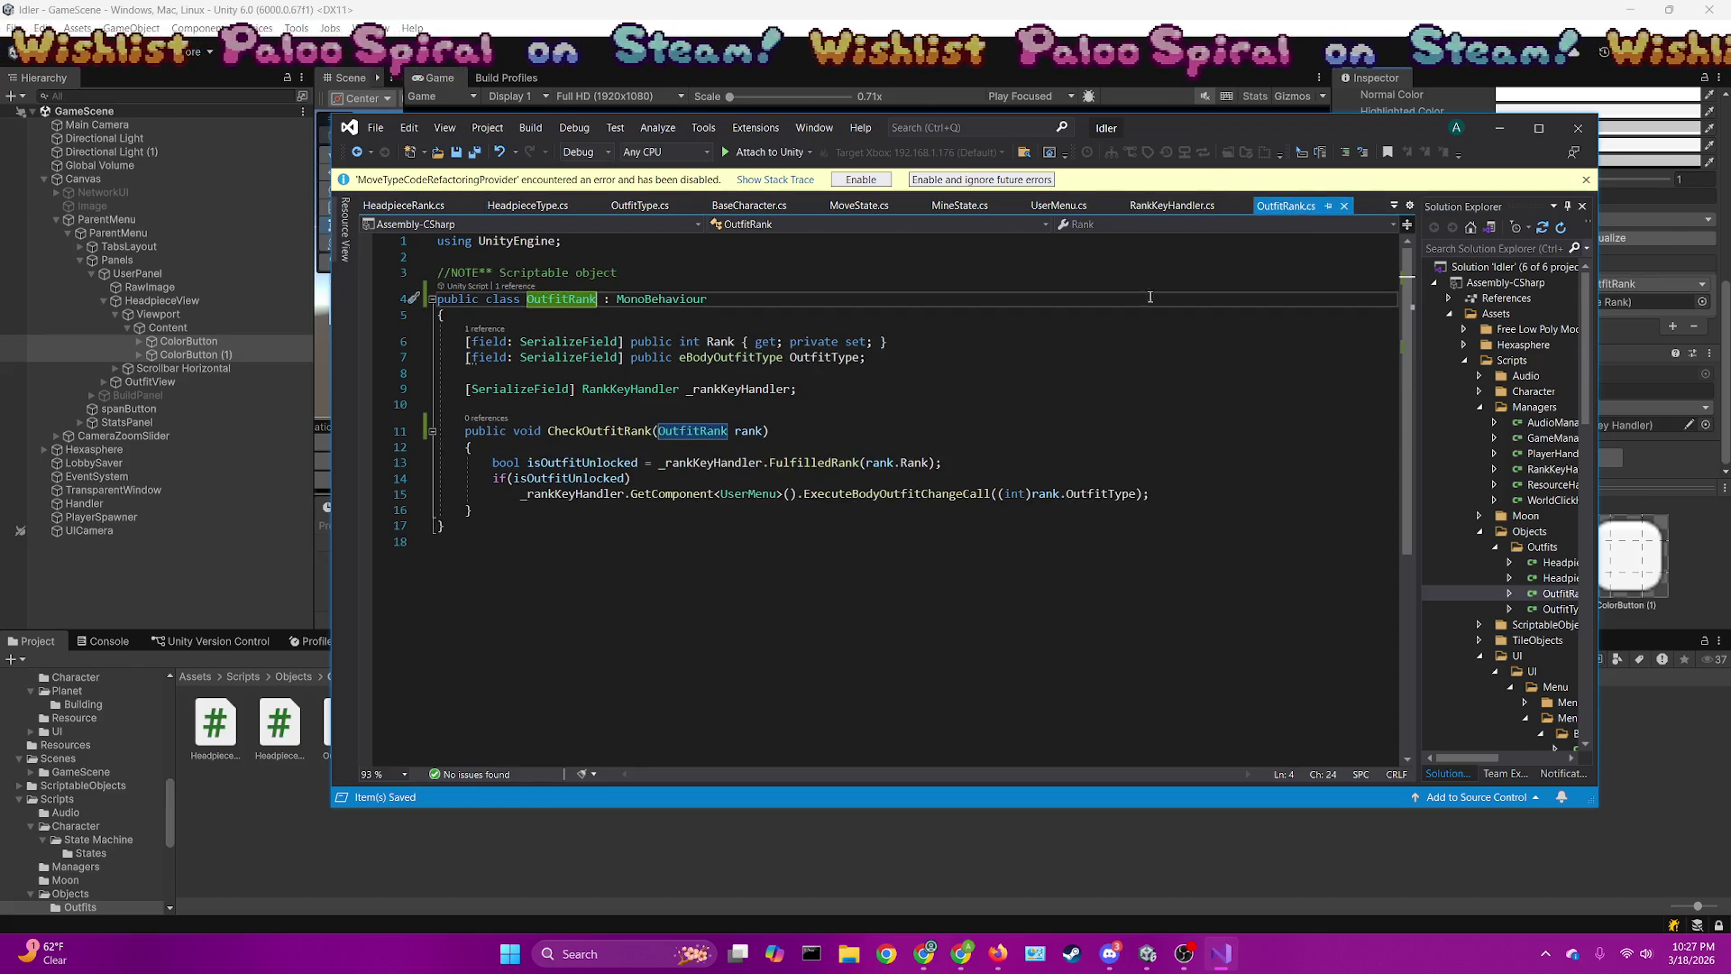
pyautogui.doubleClick(578, 462)
pyautogui.write('isUnlocked')
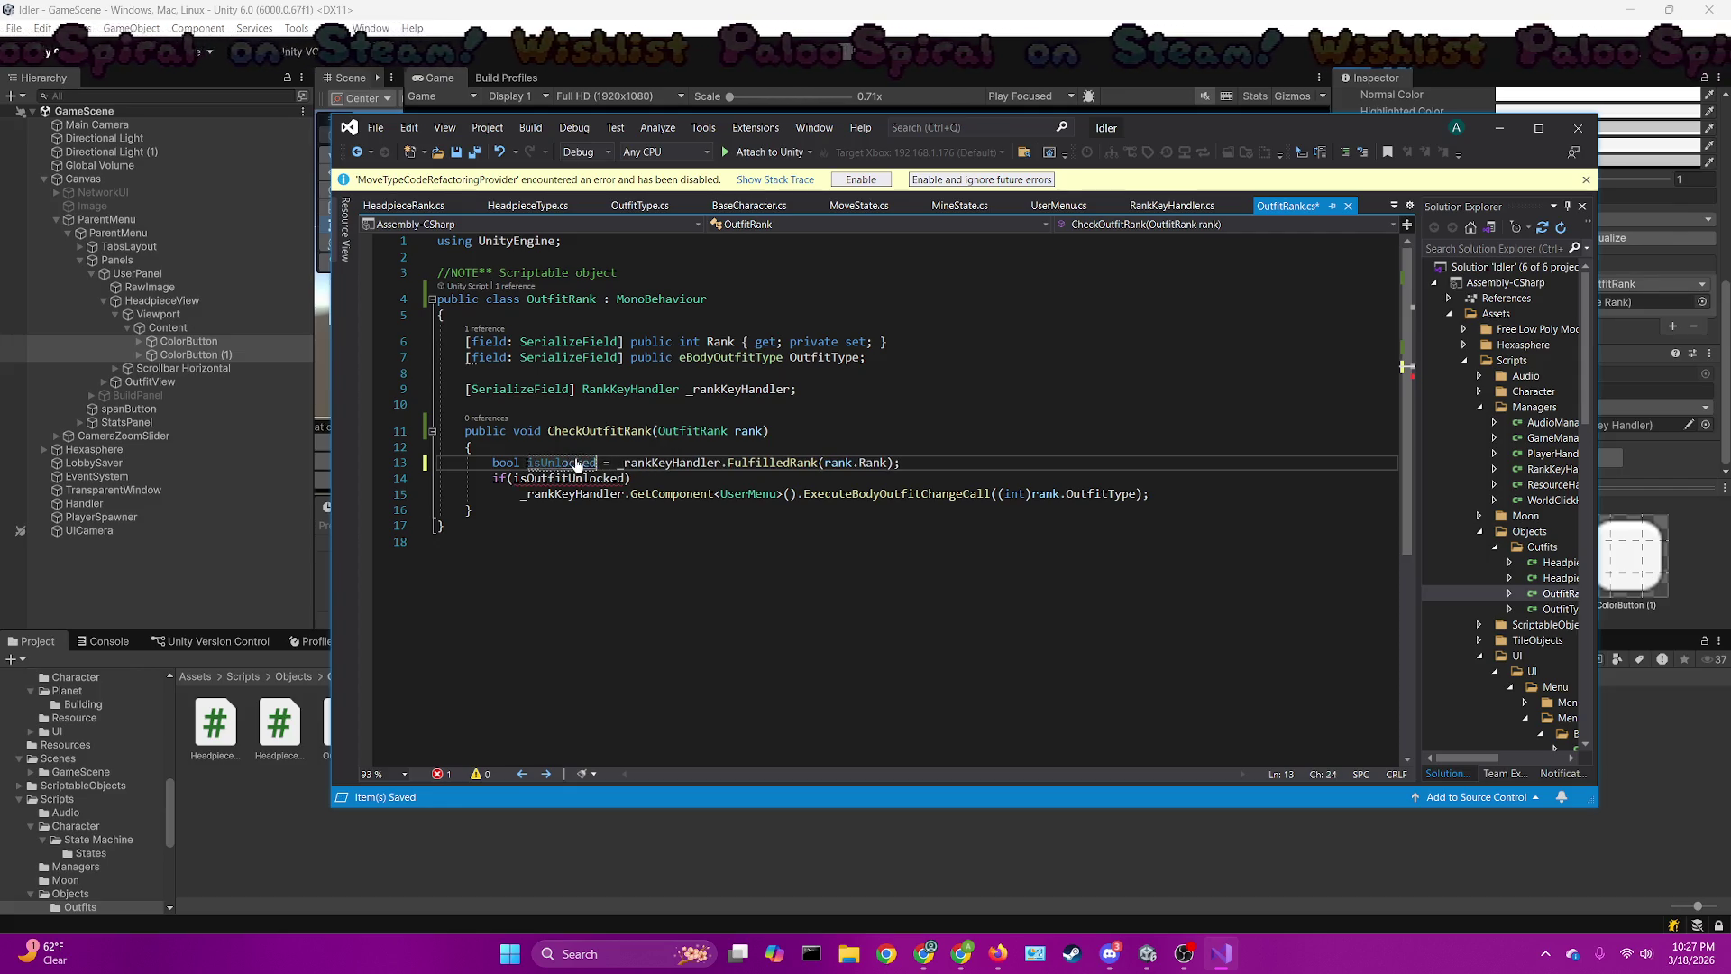
pyautogui.hotkey('ctrl', '.')
pyautogui.press('Return')
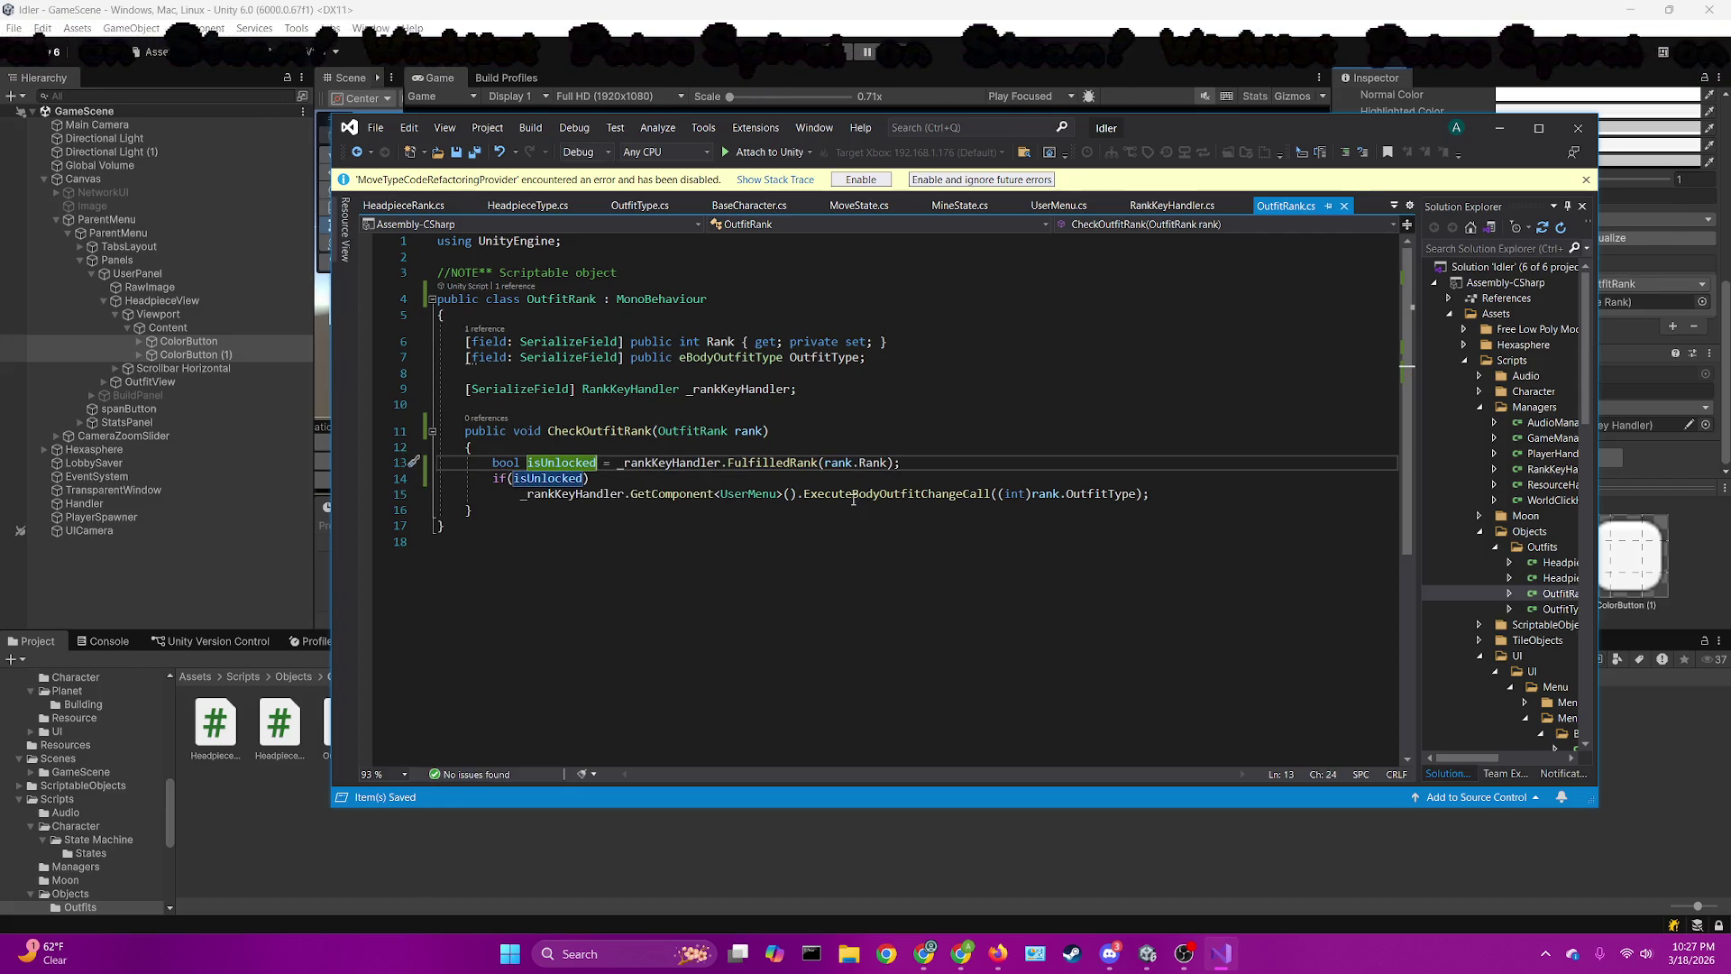
# Change HeadpieceRank's call from ExecuteBodyOutfitChangeCall to ExecuteHeadpieceOutfitChangeCall and save
pyautogui.click(416, 206)
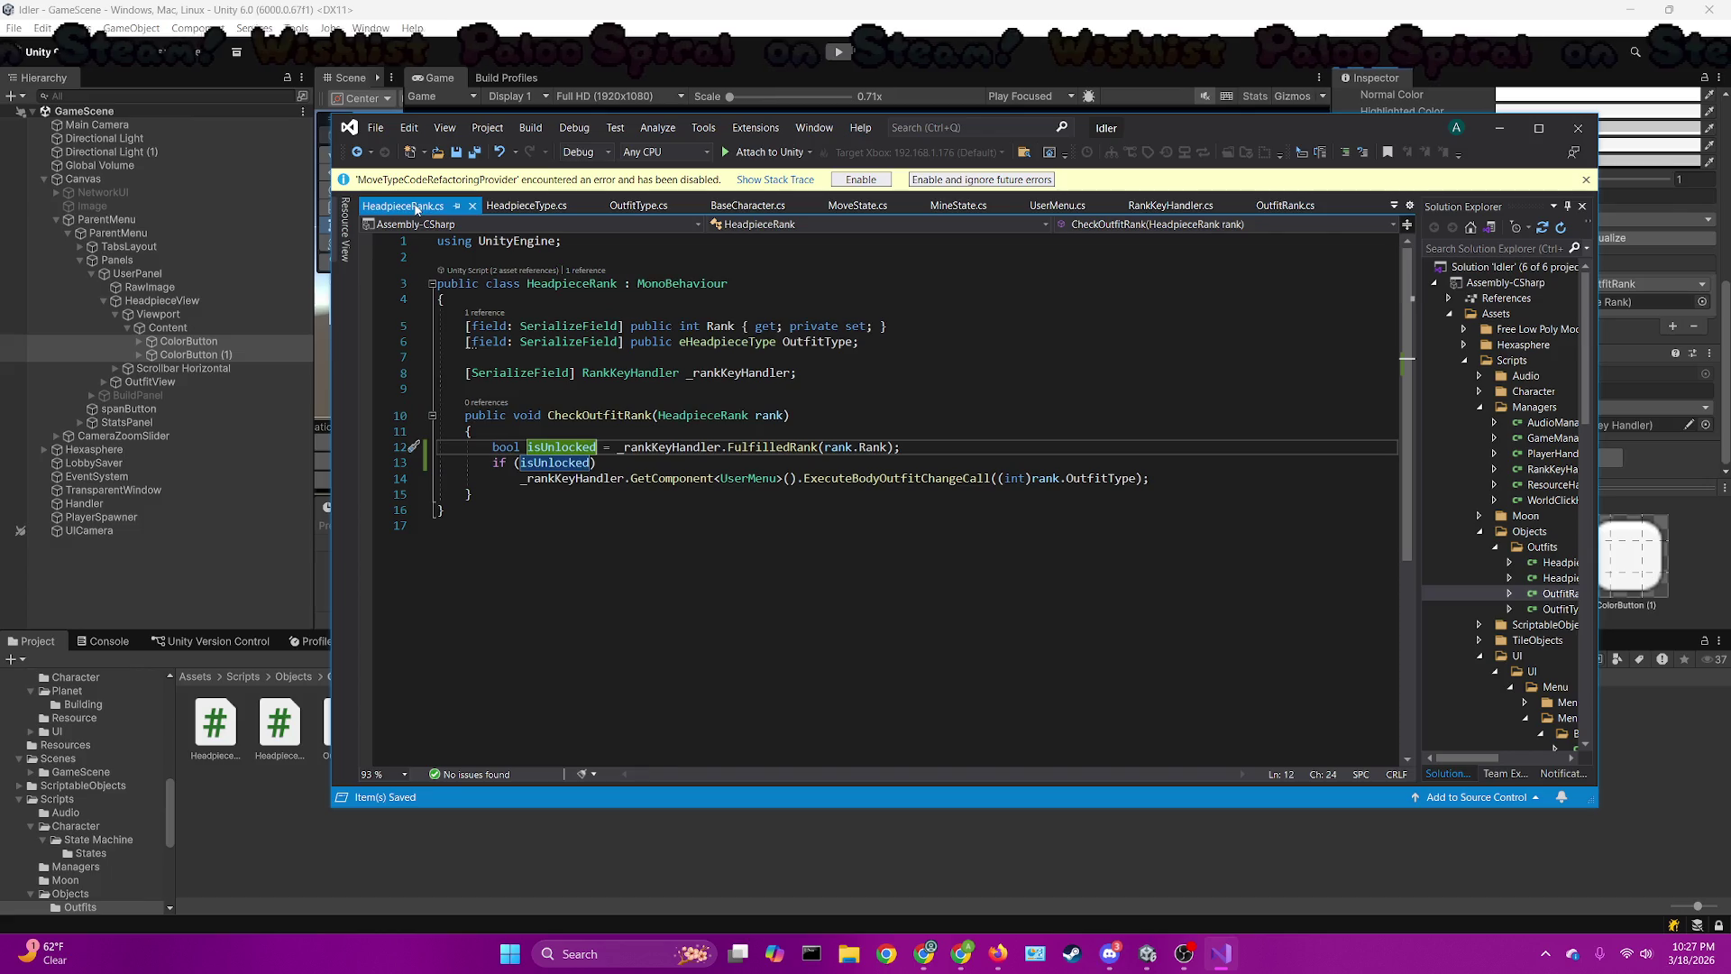
pyautogui.doubleClick(874, 478)
pyautogui.write('execute')
pyautogui.press('Down')
pyautogui.press('Tab')
pyautogui.hotkey('ctrl', 's')
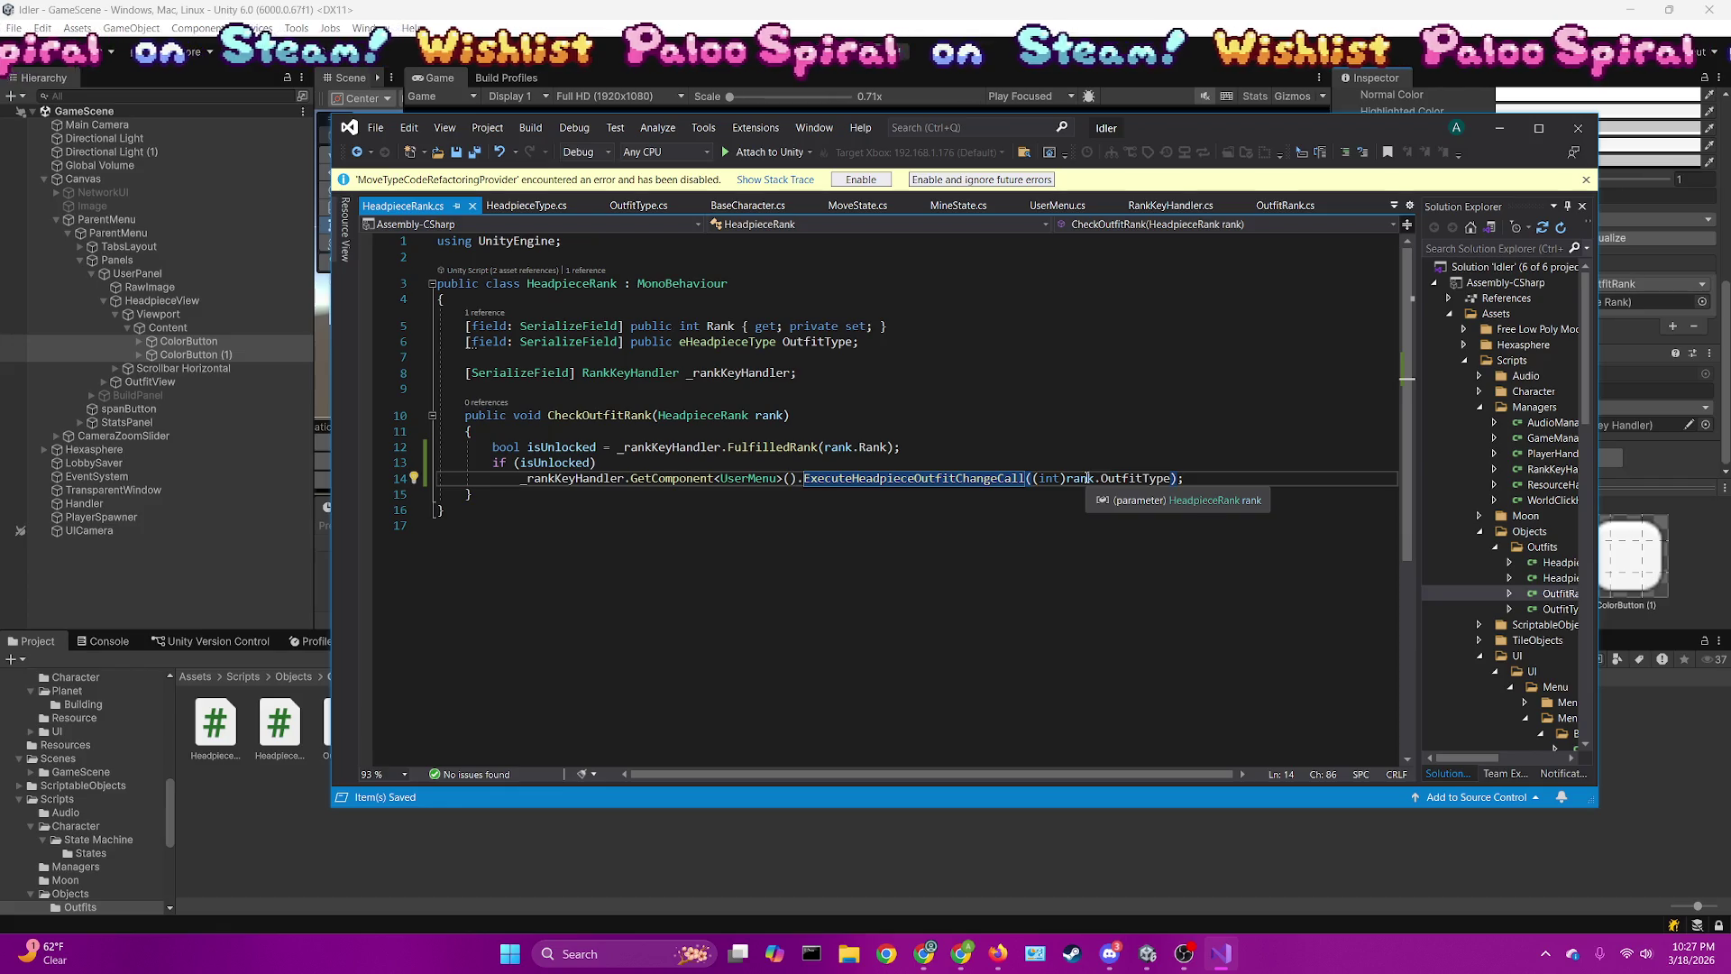
# Rename HeadpieceRank's OutfitType field to Type and save
pyautogui.click(821, 343)
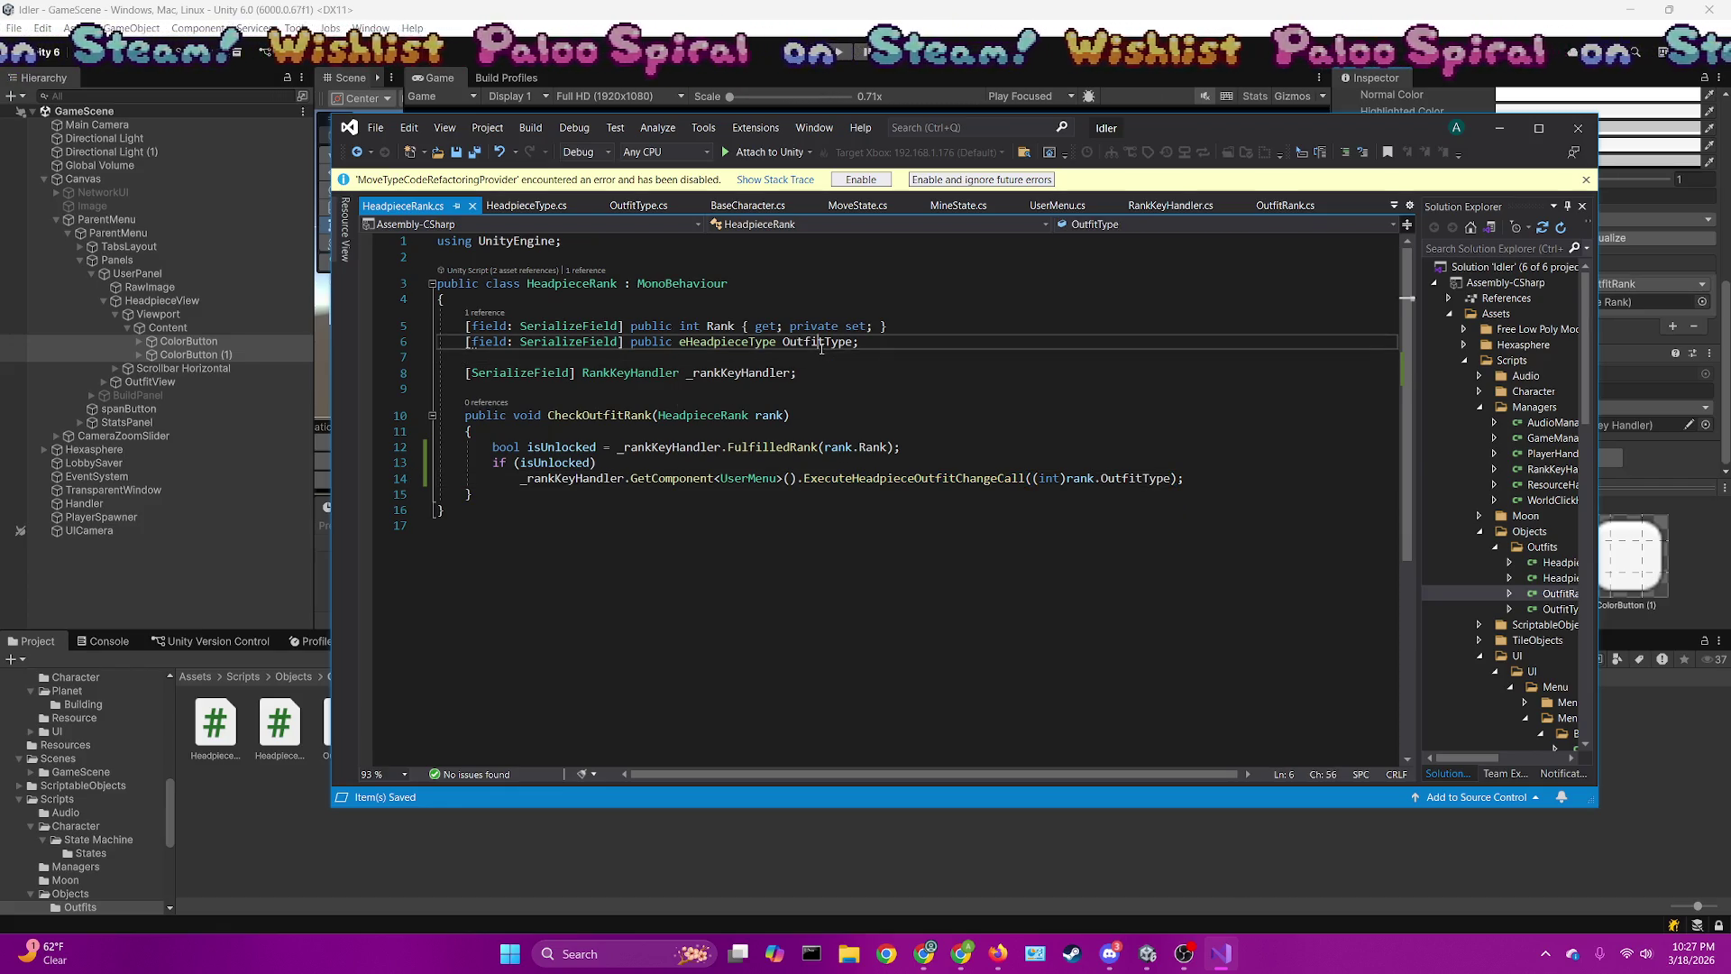
pyautogui.hotkey('ctrl', 'BackSpace')
pyautogui.write('type')
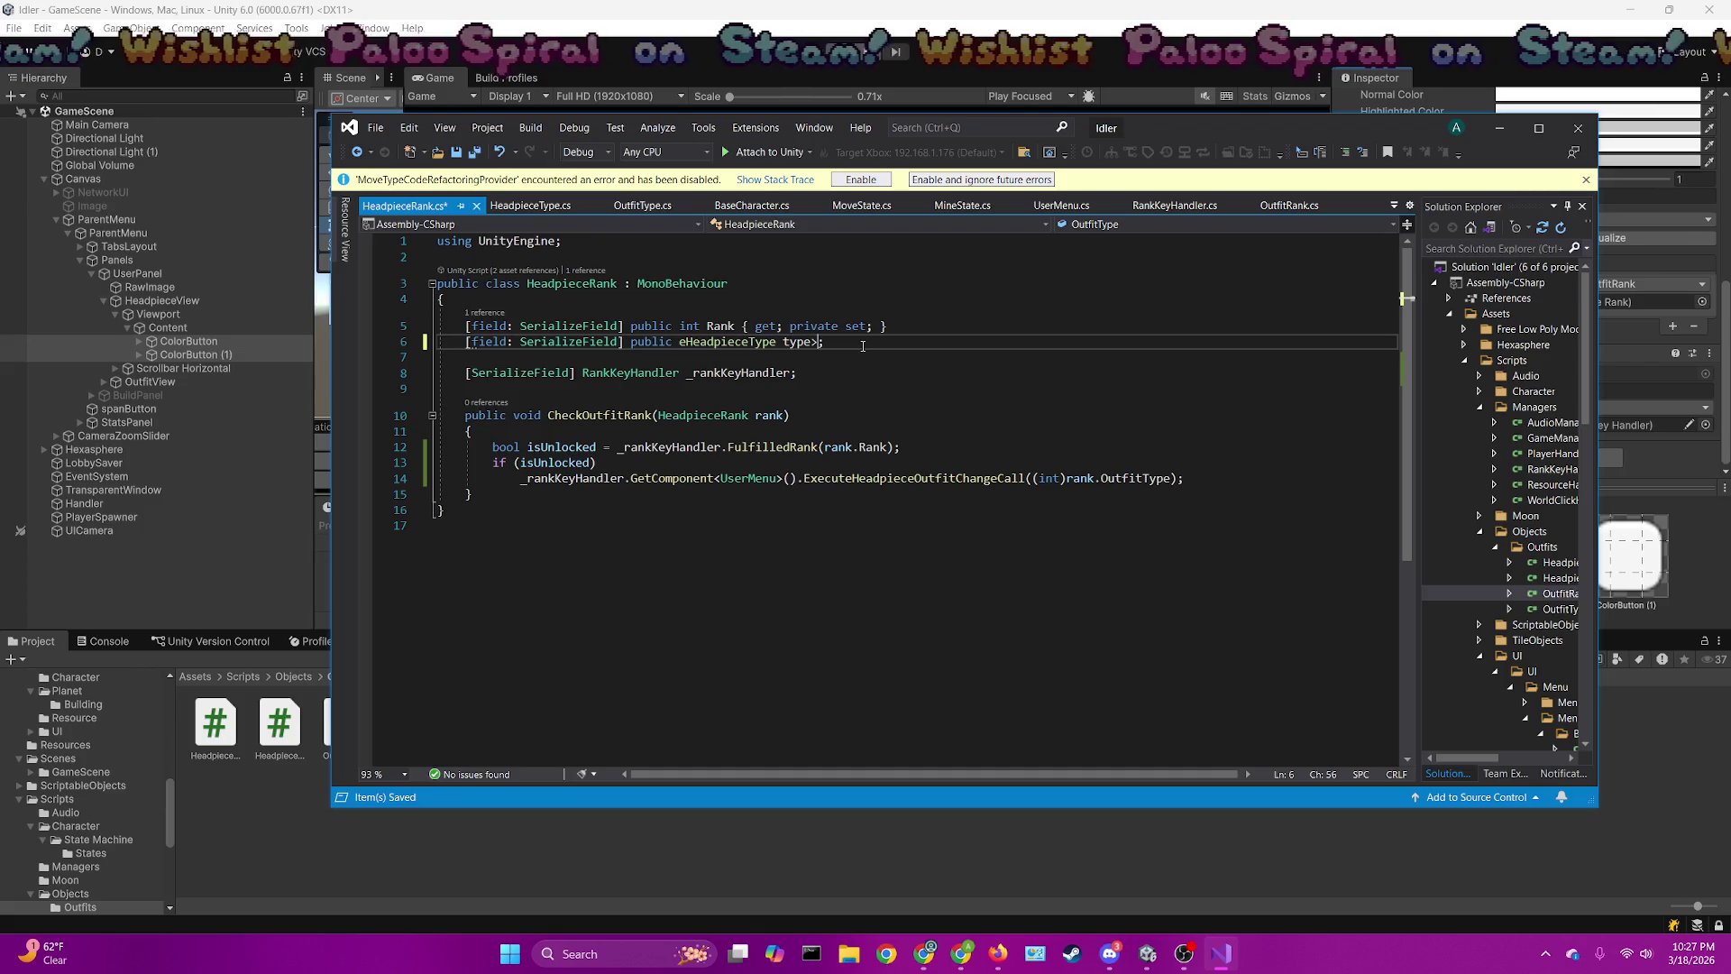
pyautogui.hotkey('ctrl', '.')
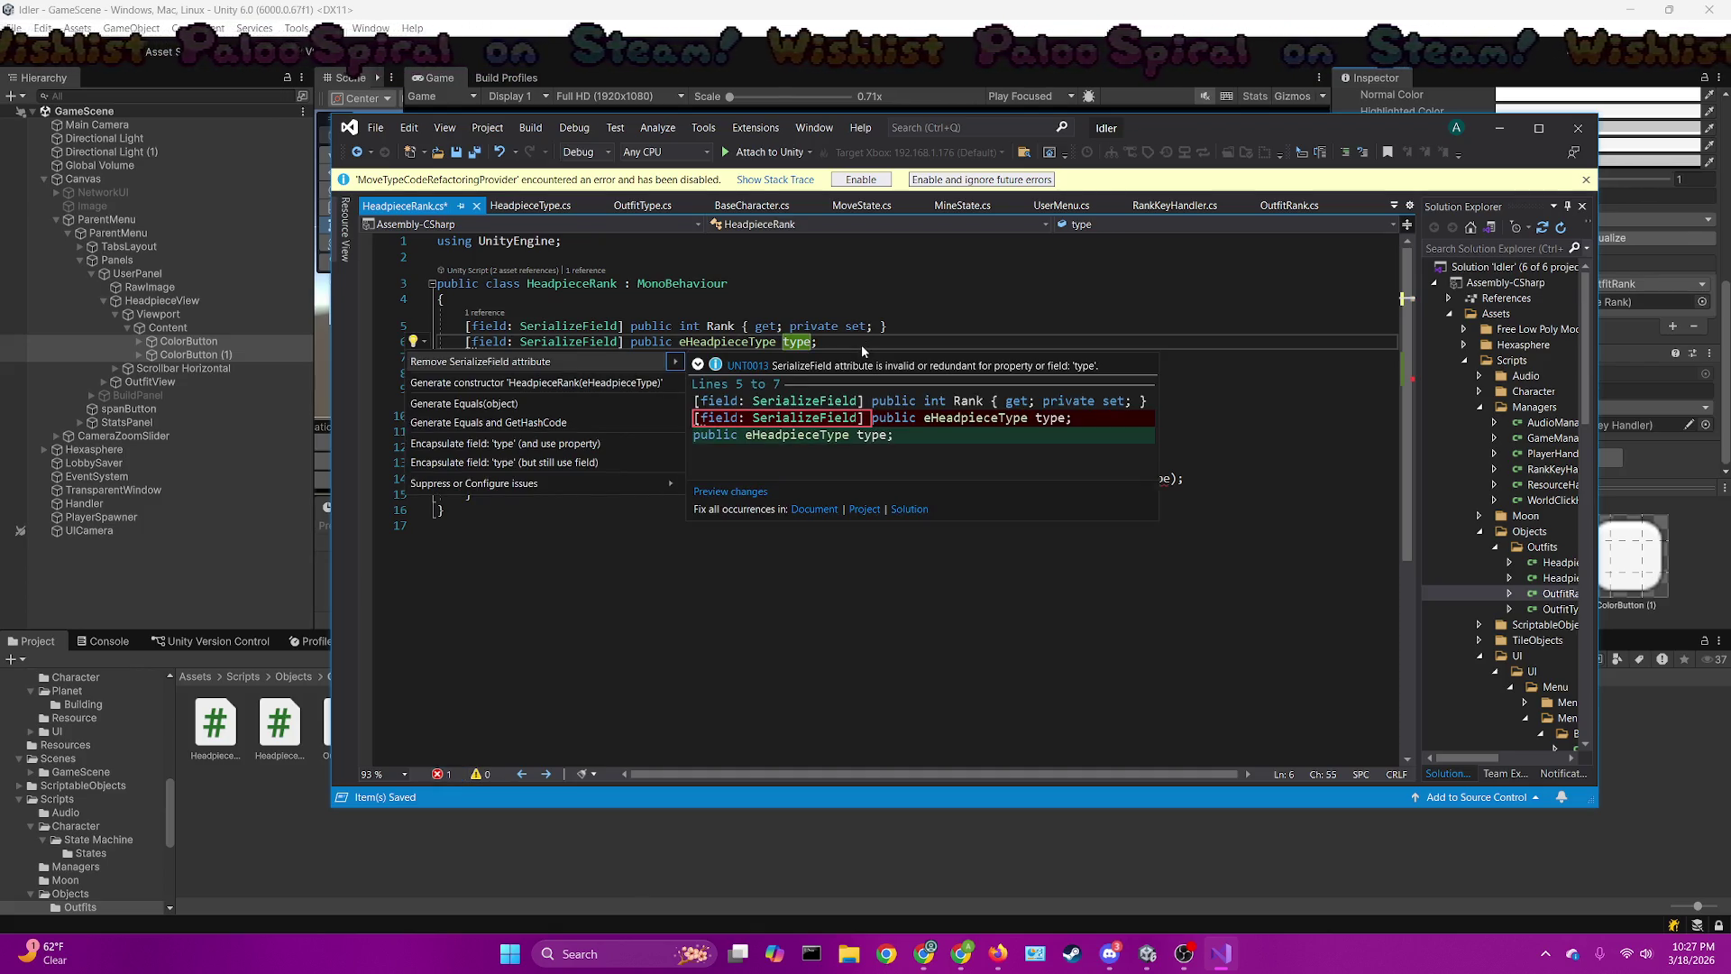
pyautogui.write('>')
pyautogui.hotkey('ctrl', 'z')
pyautogui.hotkey('ctrl', 'z')
pyautogui.hotkey('ctrl', 'z')
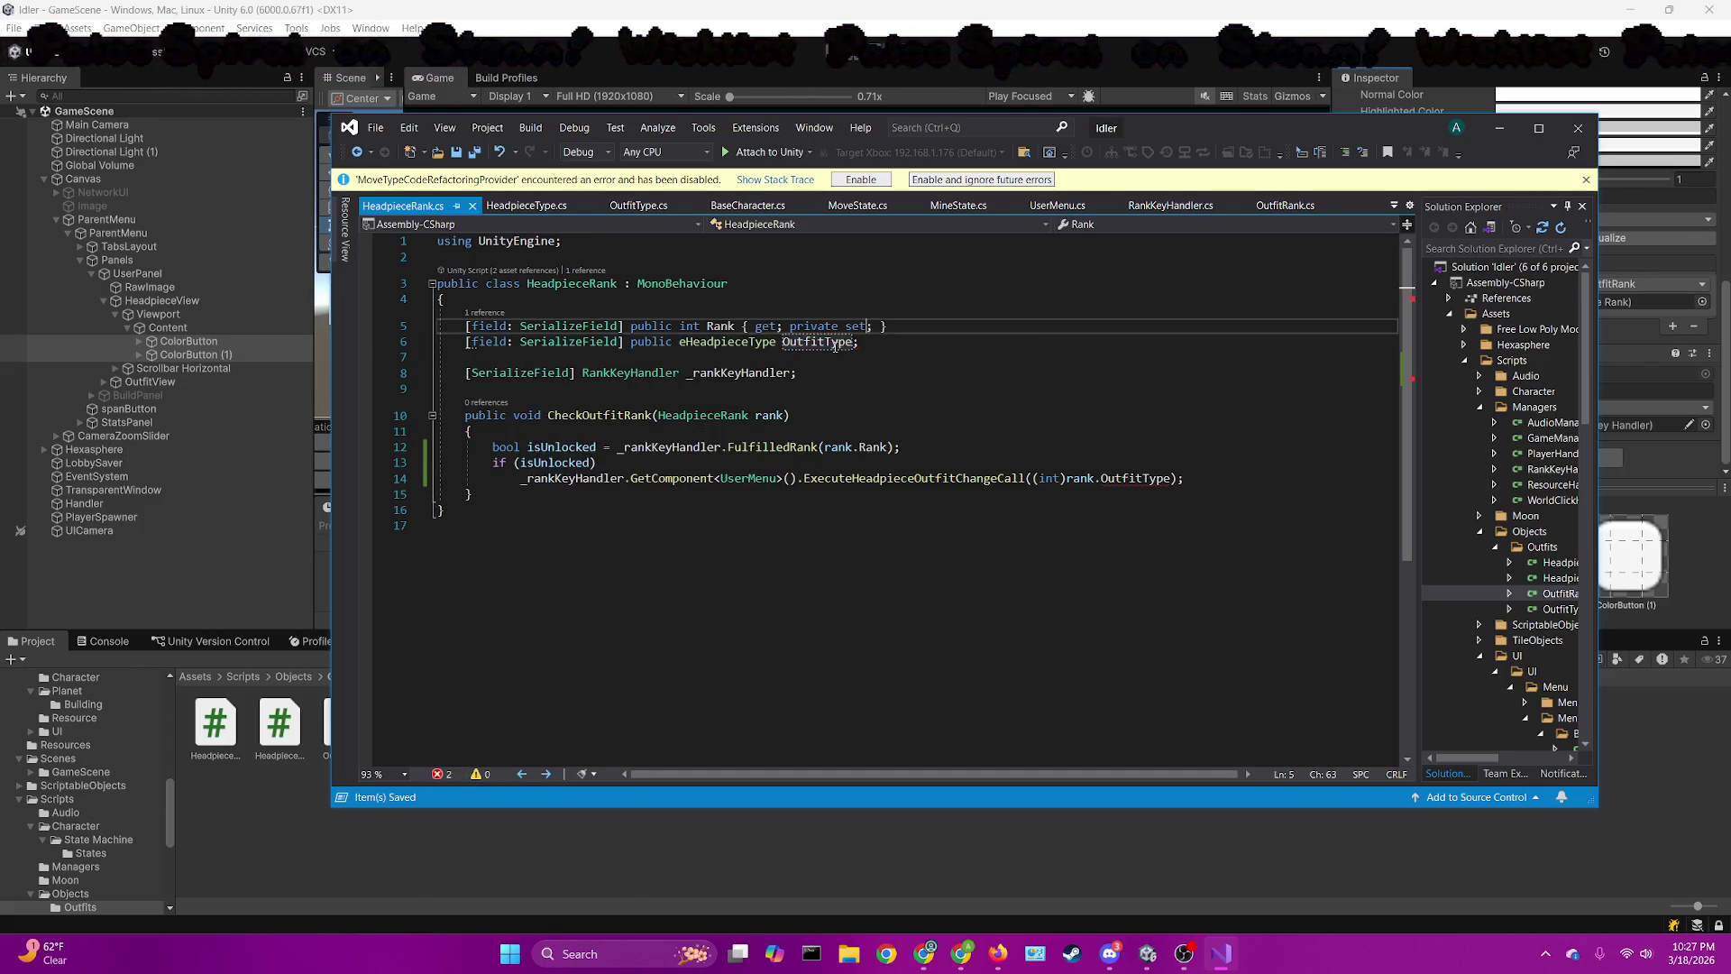
pyautogui.hotkey('ctrl', 'BackSpace')
pyautogui.write('Type')
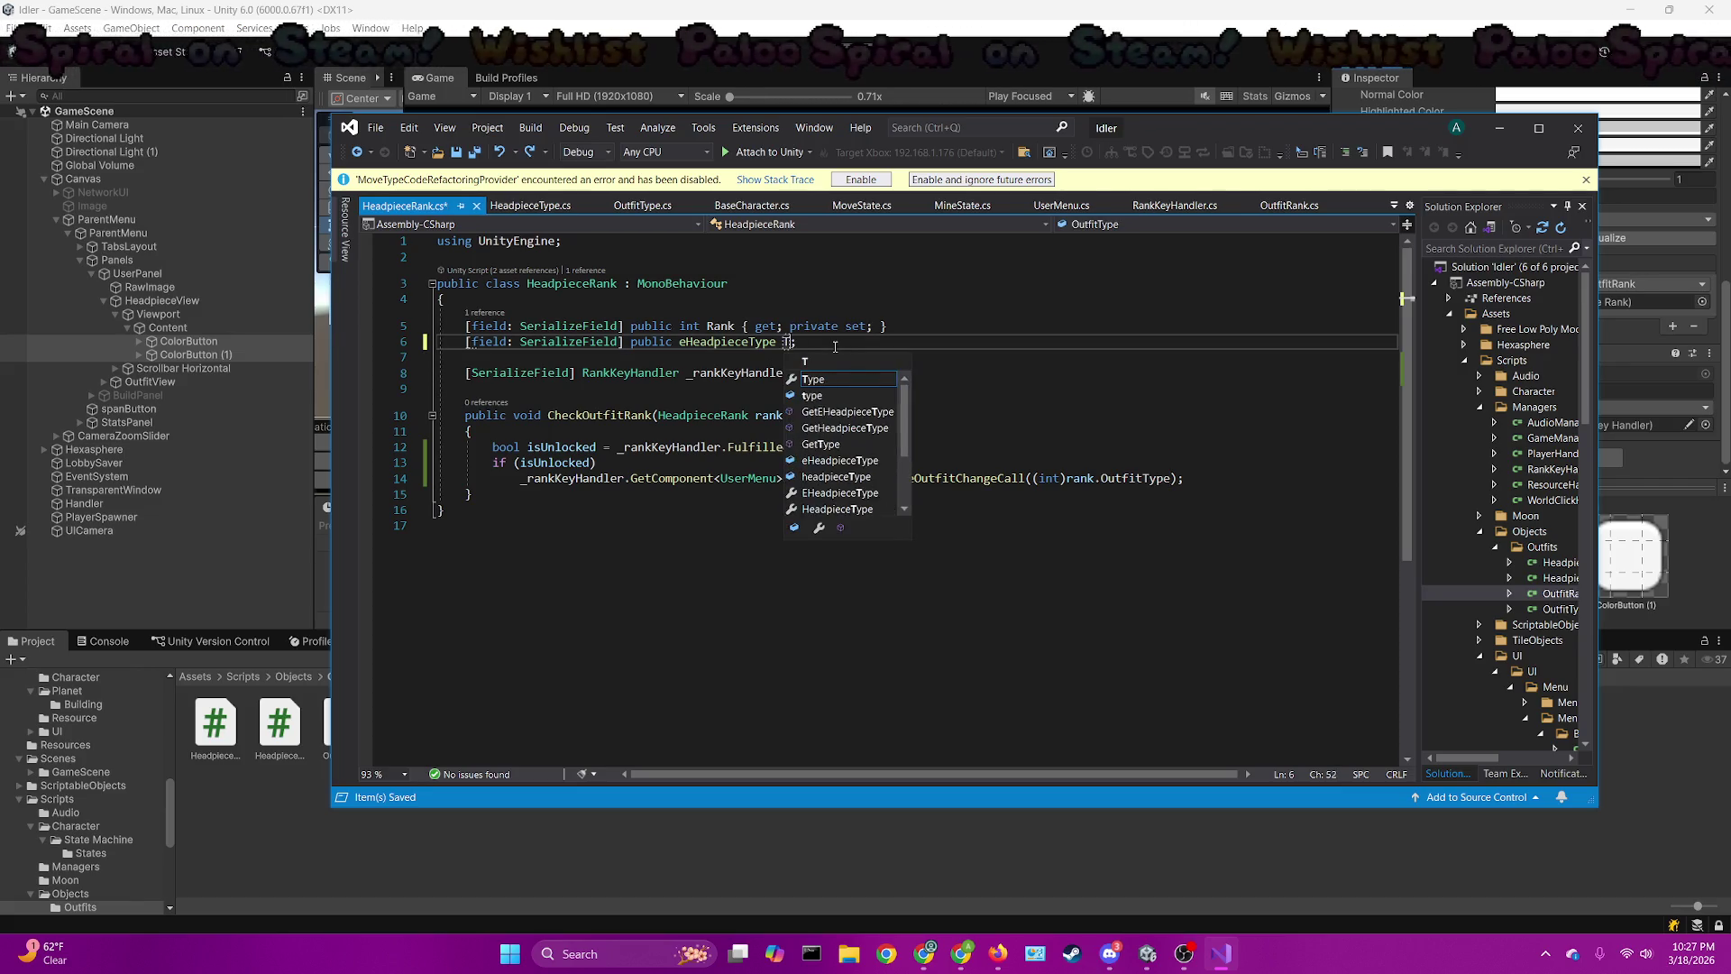
pyautogui.hotkey('ctrl', '.')
pyautogui.press('Escape')
pyautogui.hotkey('ctrl', 's')
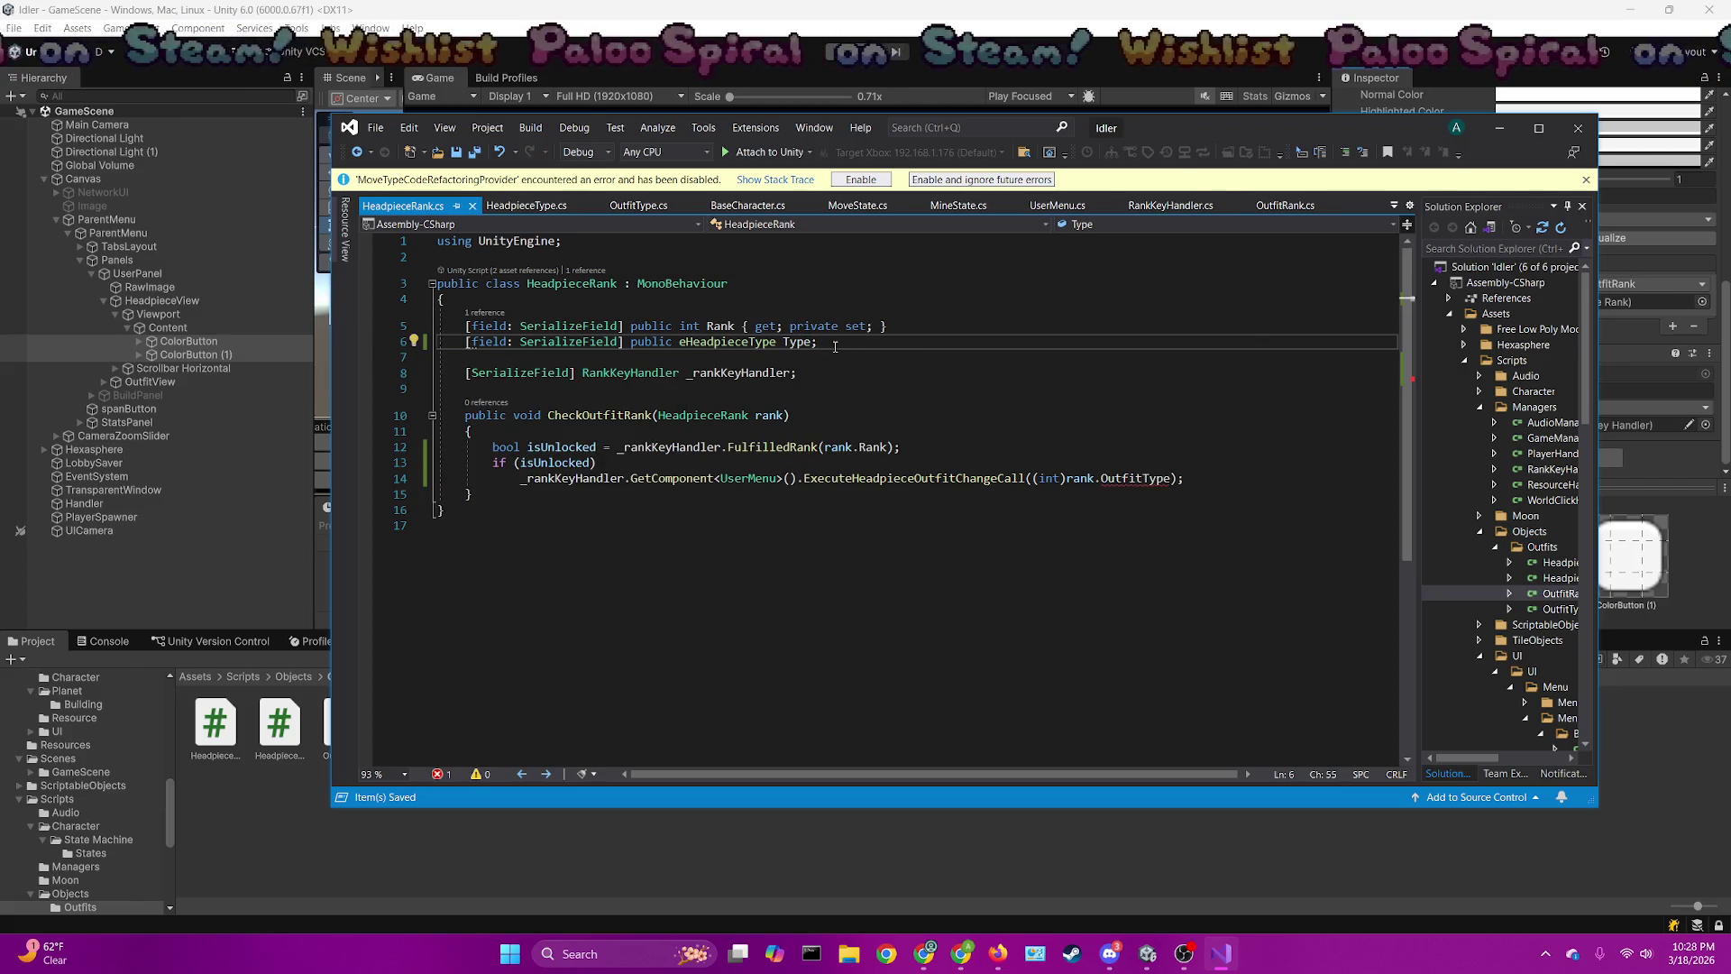
# Keep the field as Type and select the outdated OutfitType reference on line 14
pyautogui.hotkey('ctrl', 'BackSpace')
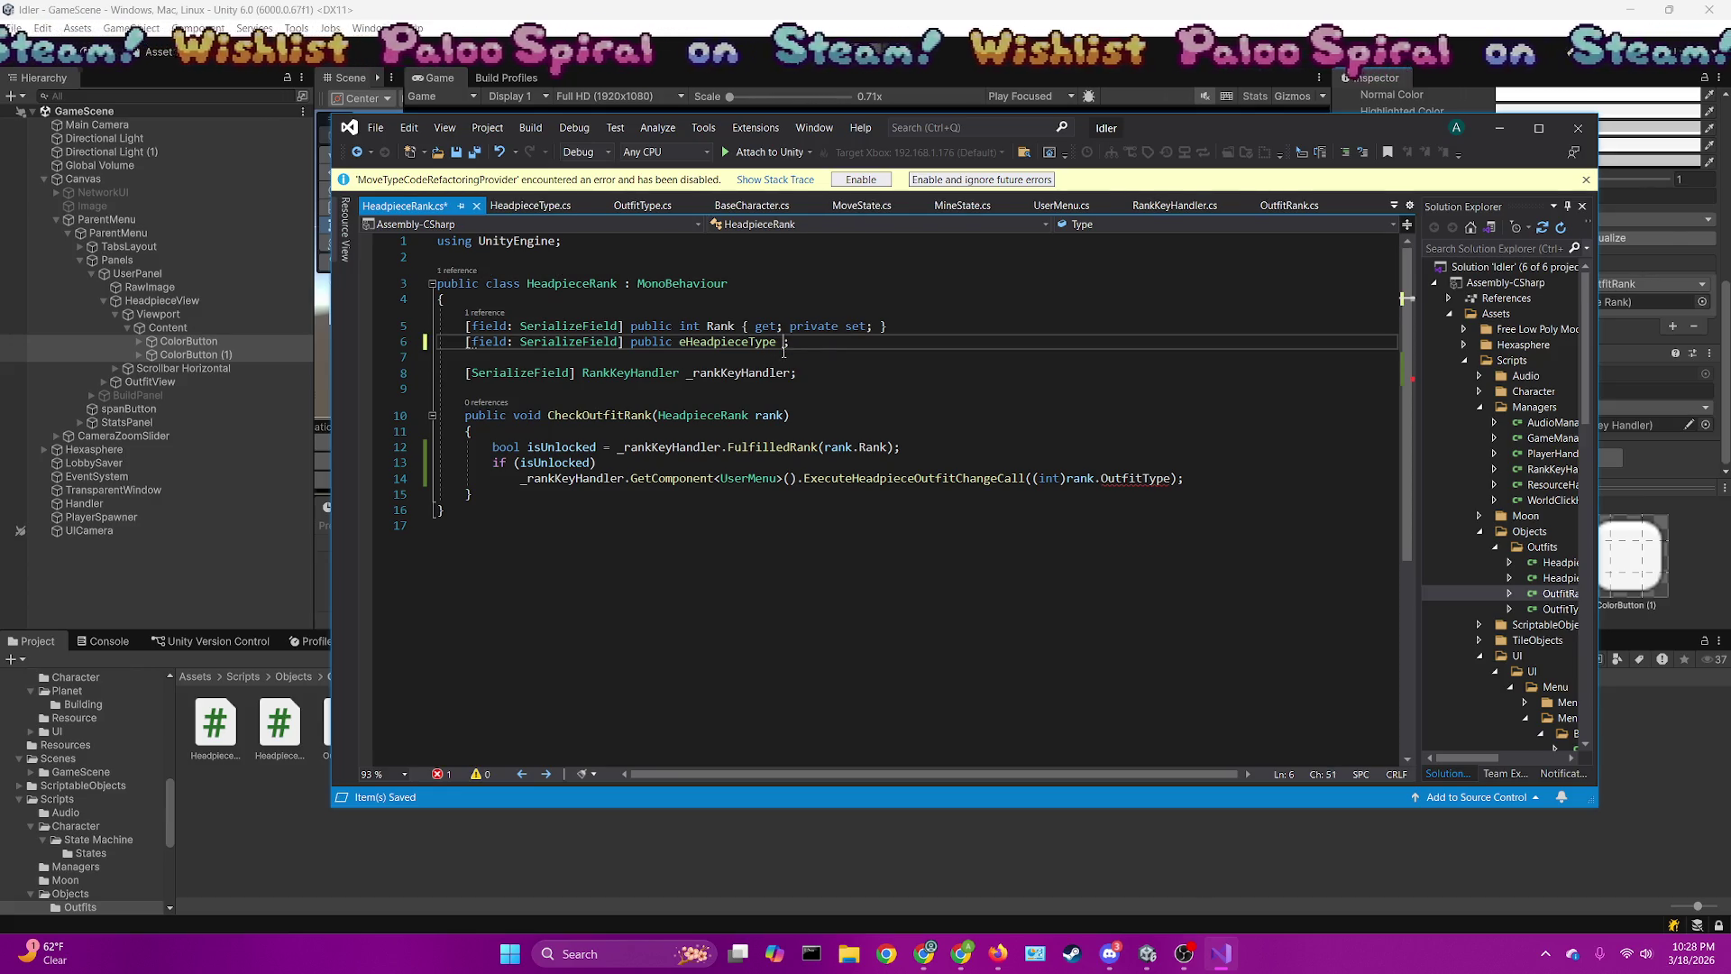
pyautogui.write('OutfitType')
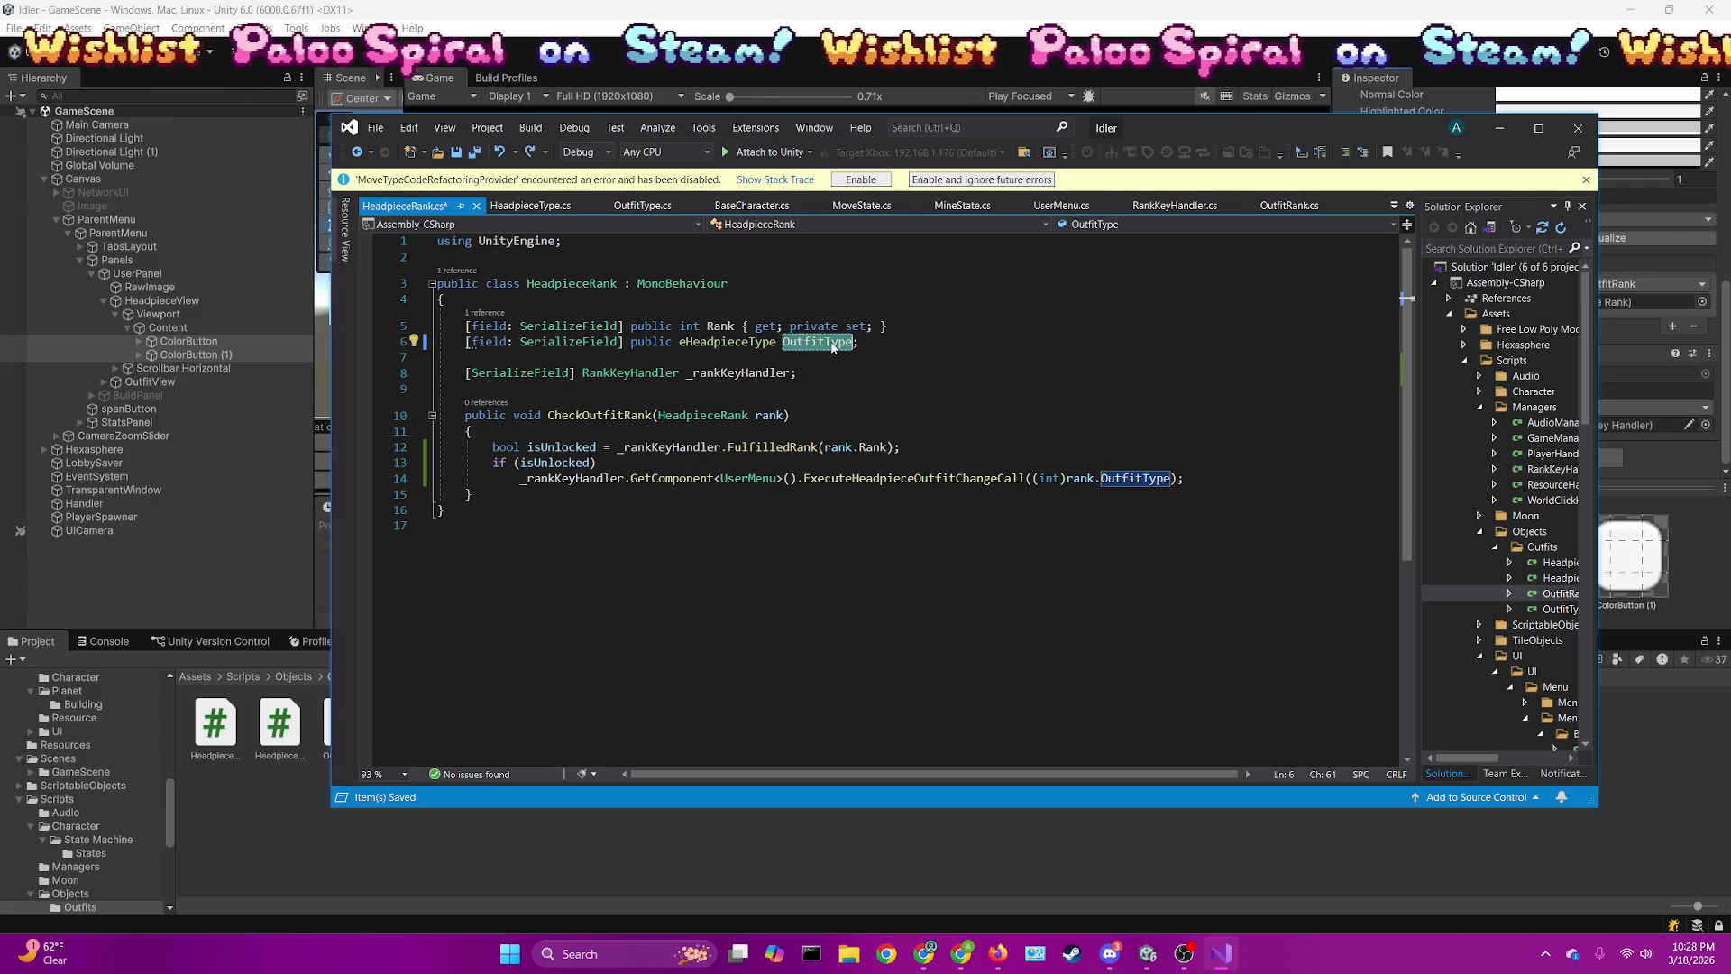
pyautogui.hotkey('ctrl', 'z')
pyautogui.hotkey('ctrl', 'z')
pyautogui.hotkey('ctrl', 'z')
pyautogui.click(789, 353)
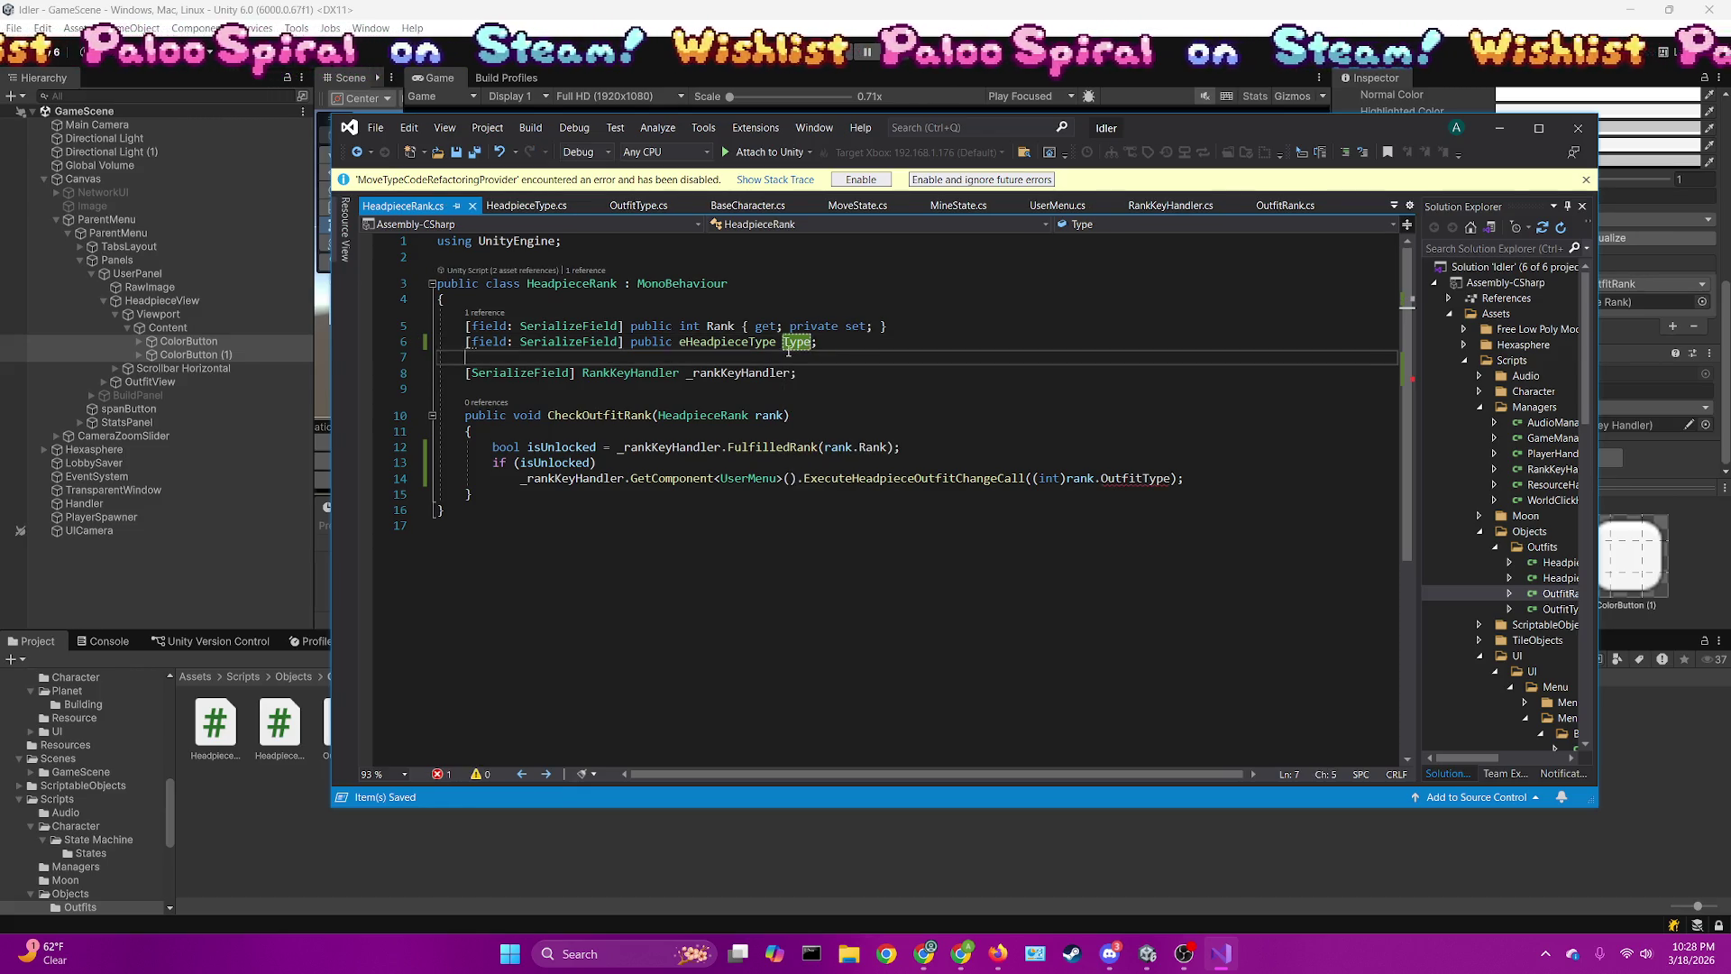
pyautogui.click(1121, 488)
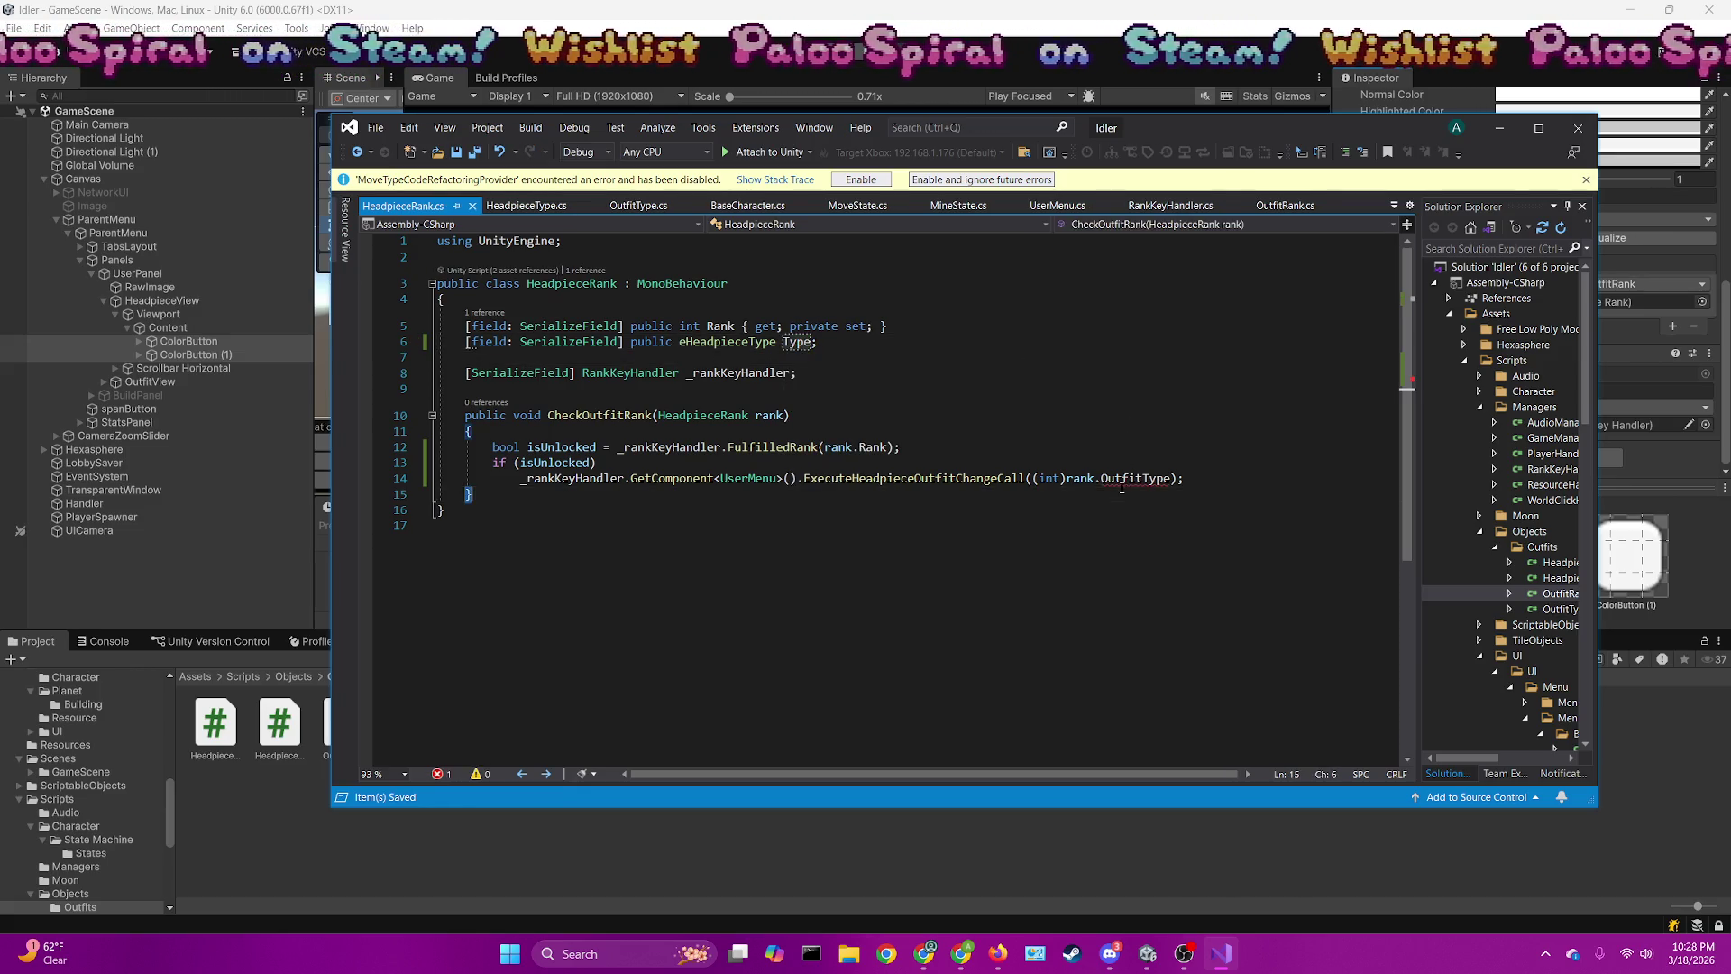
pyautogui.doubleClick(1124, 486)
# Replace OutfitType with Type in HeadpieceRank line 14 and OutfitRank lines 15 and 7
pyautogui.write('Type')
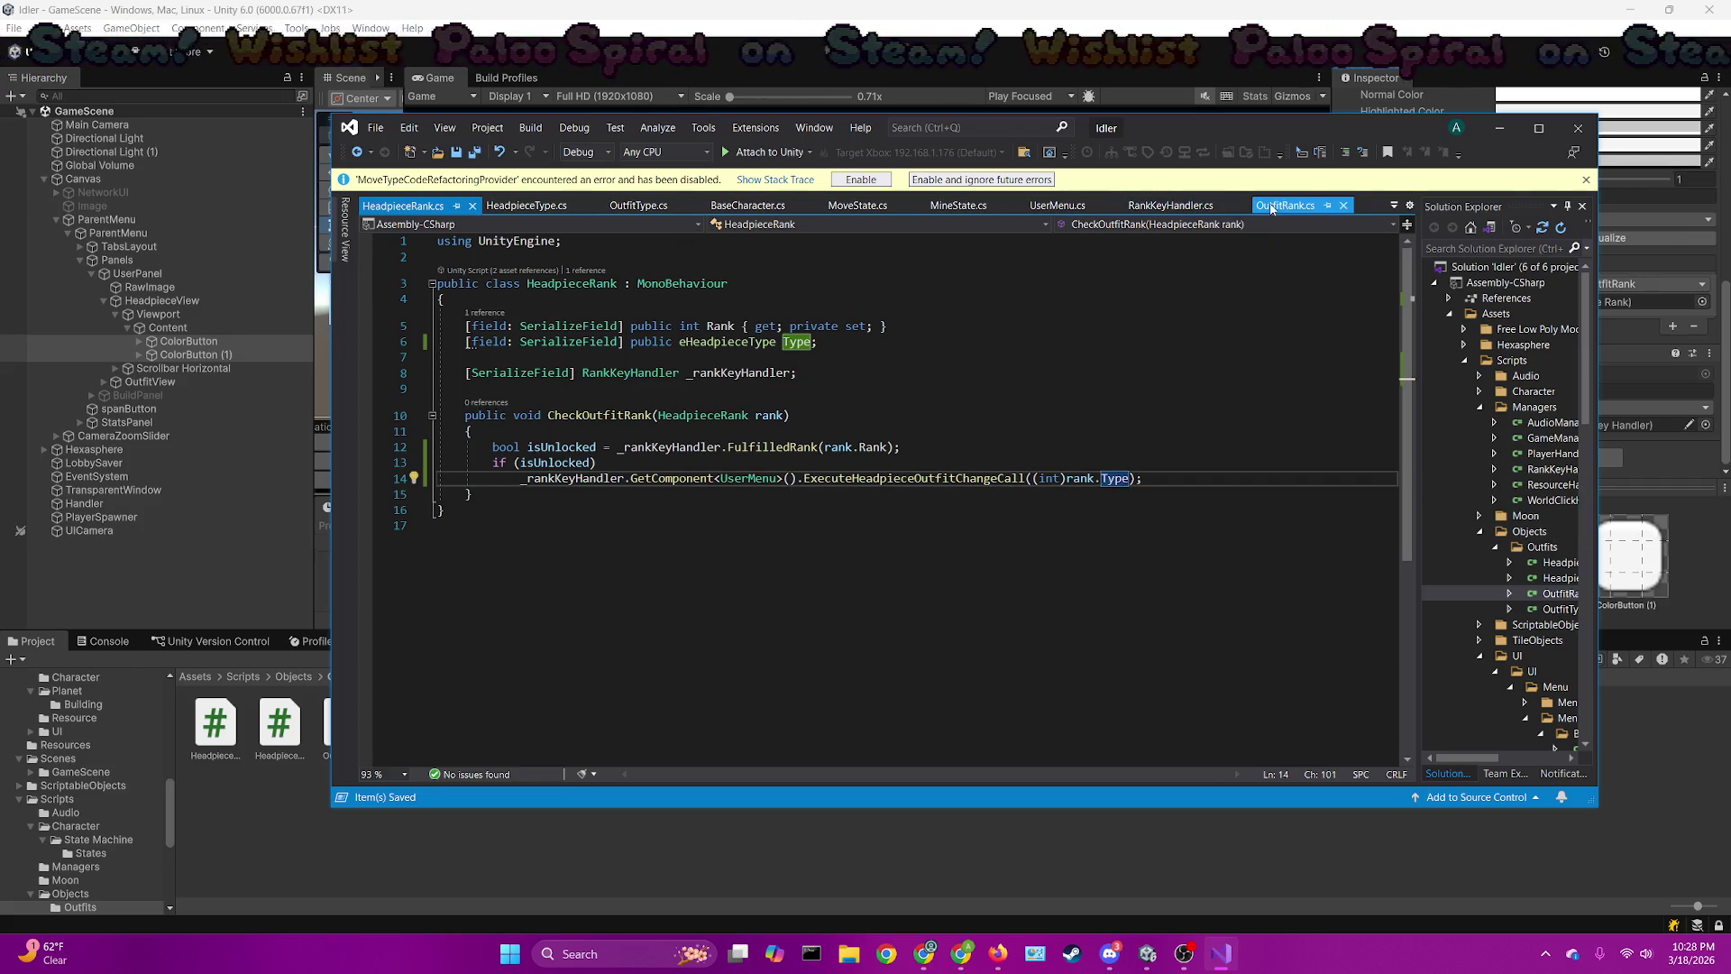
pyautogui.click(1284, 204)
pyautogui.doubleClick(1100, 494)
pyautogui.write('Type')
pyautogui.doubleClick(806, 358)
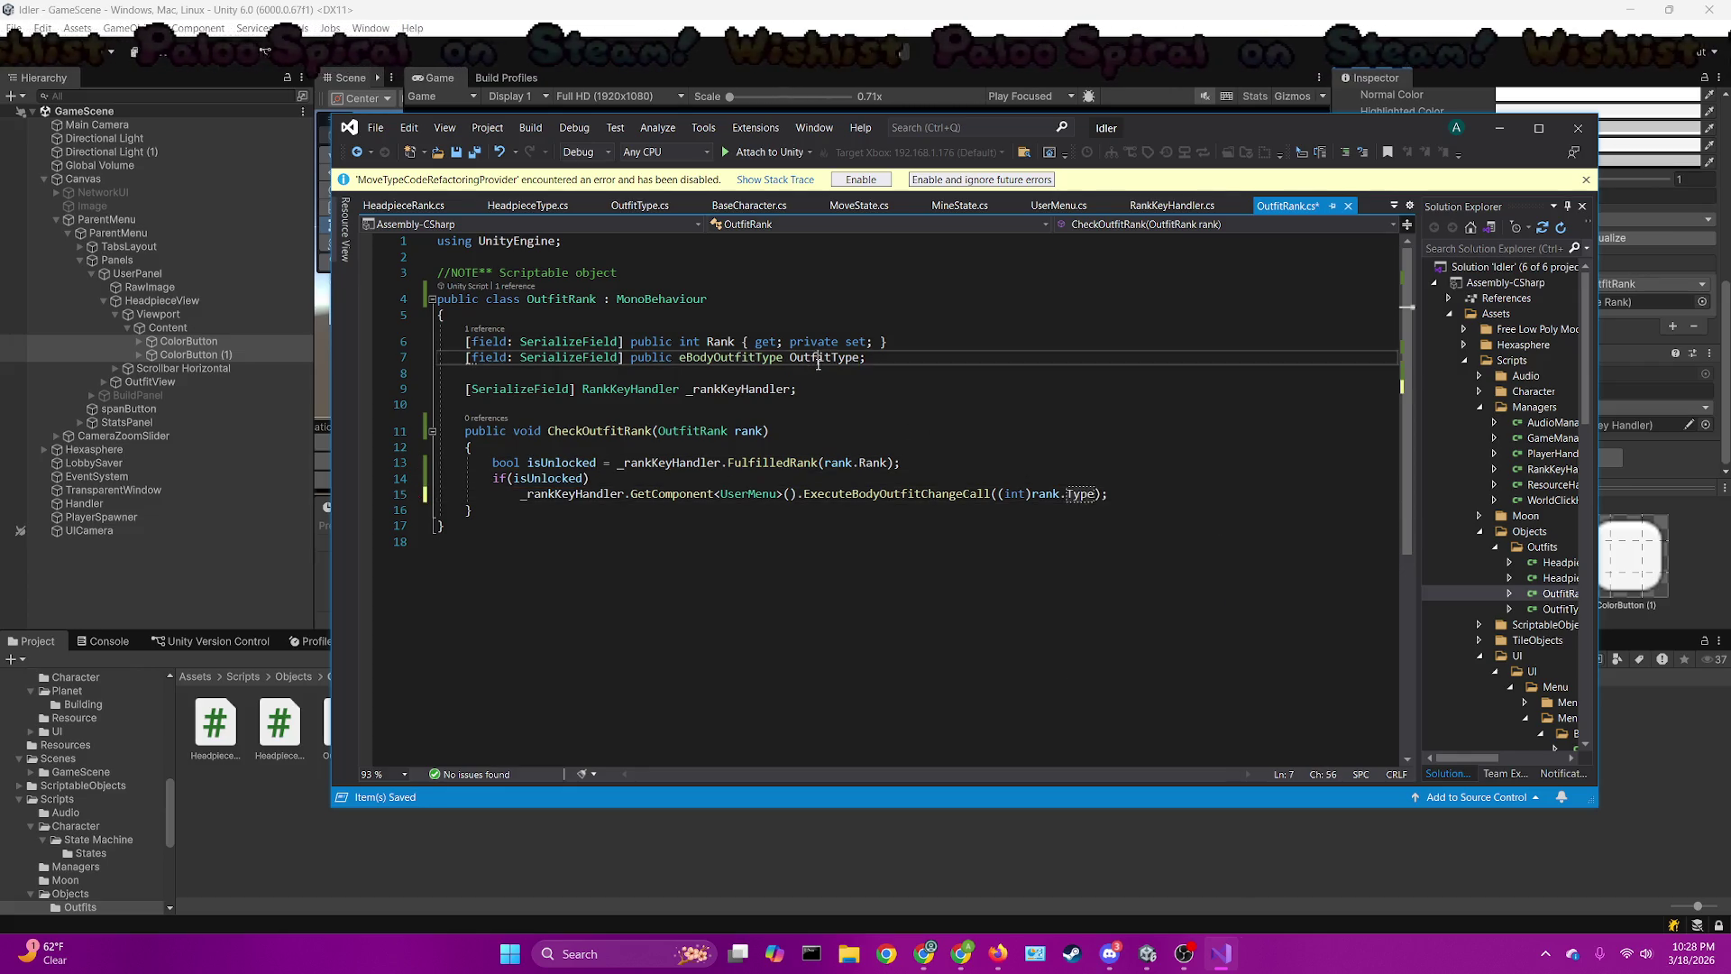
pyautogui.write('Type')
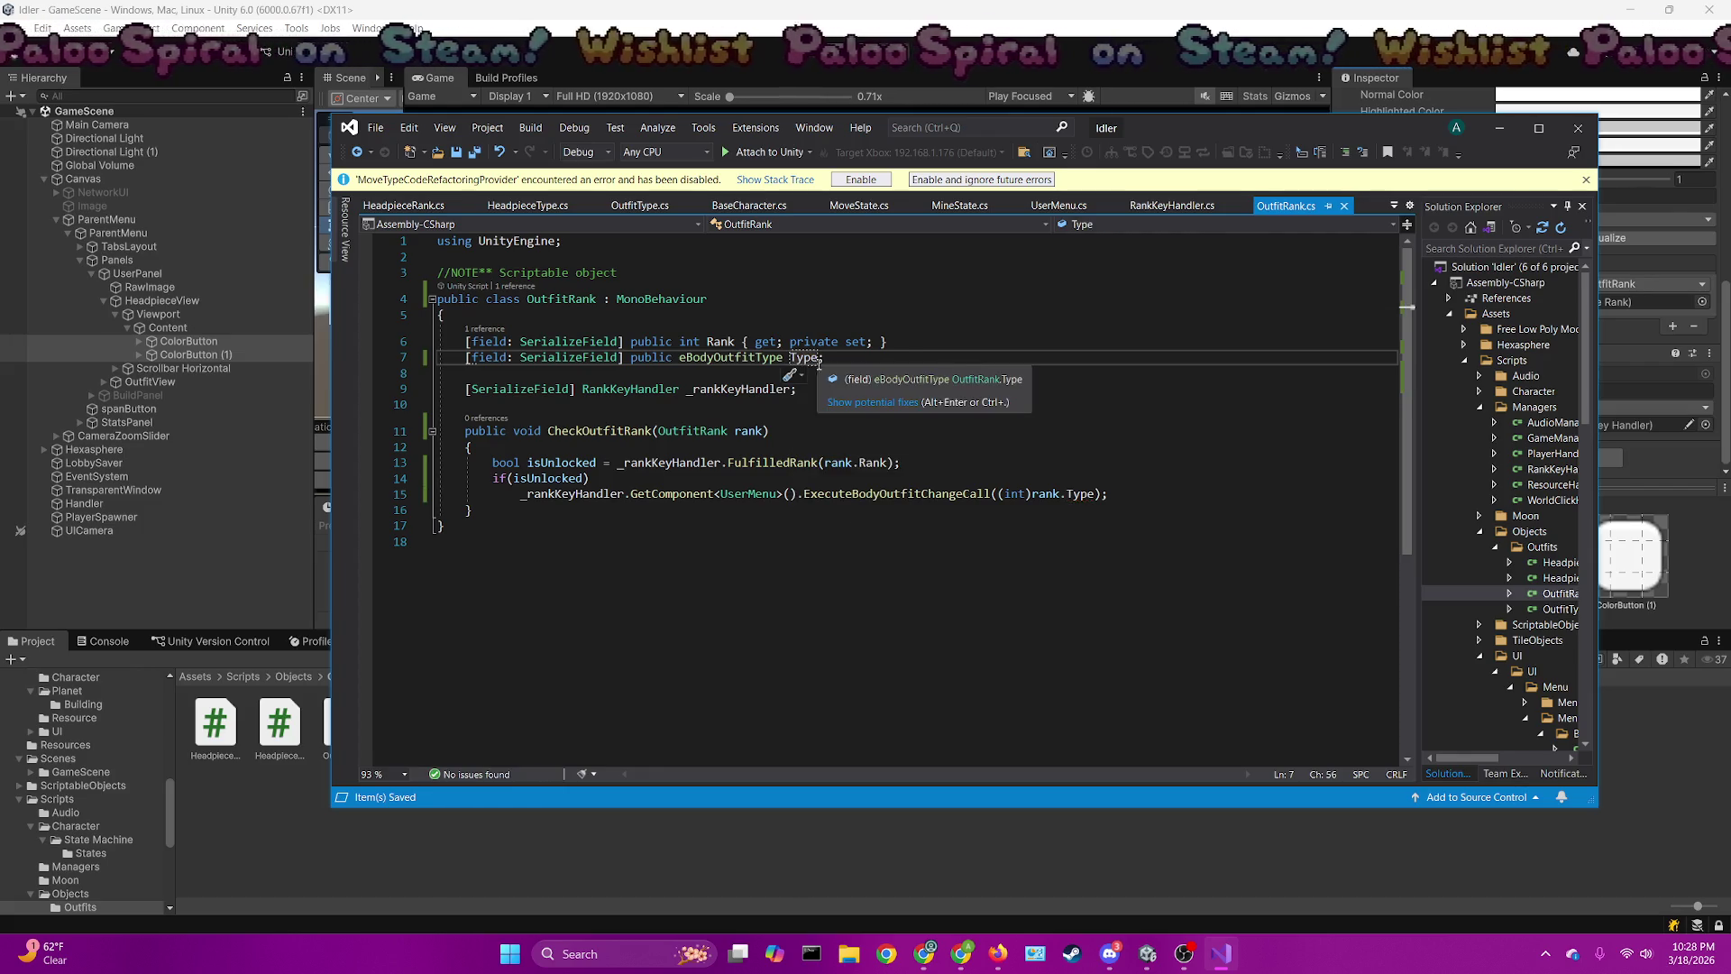
pyautogui.click(1032, 334)
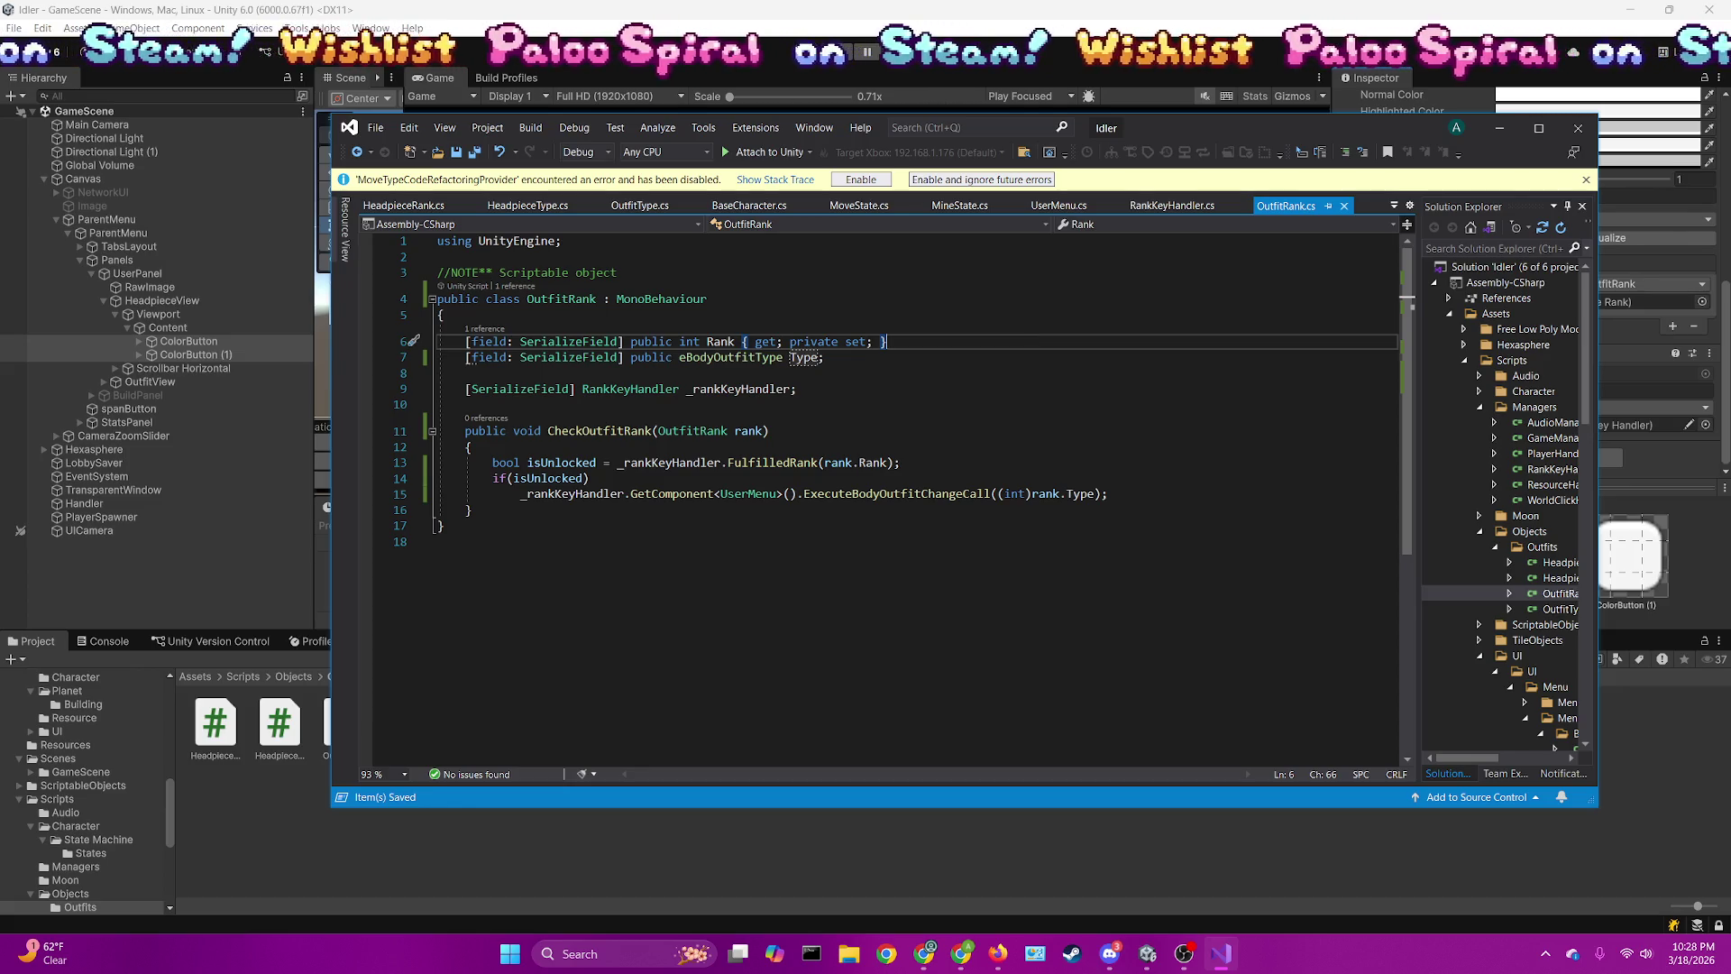
# Glance at Unity and the browser, then return to the end of the OutfitRank class
pyautogui.hotkey('alt', 'Tab')
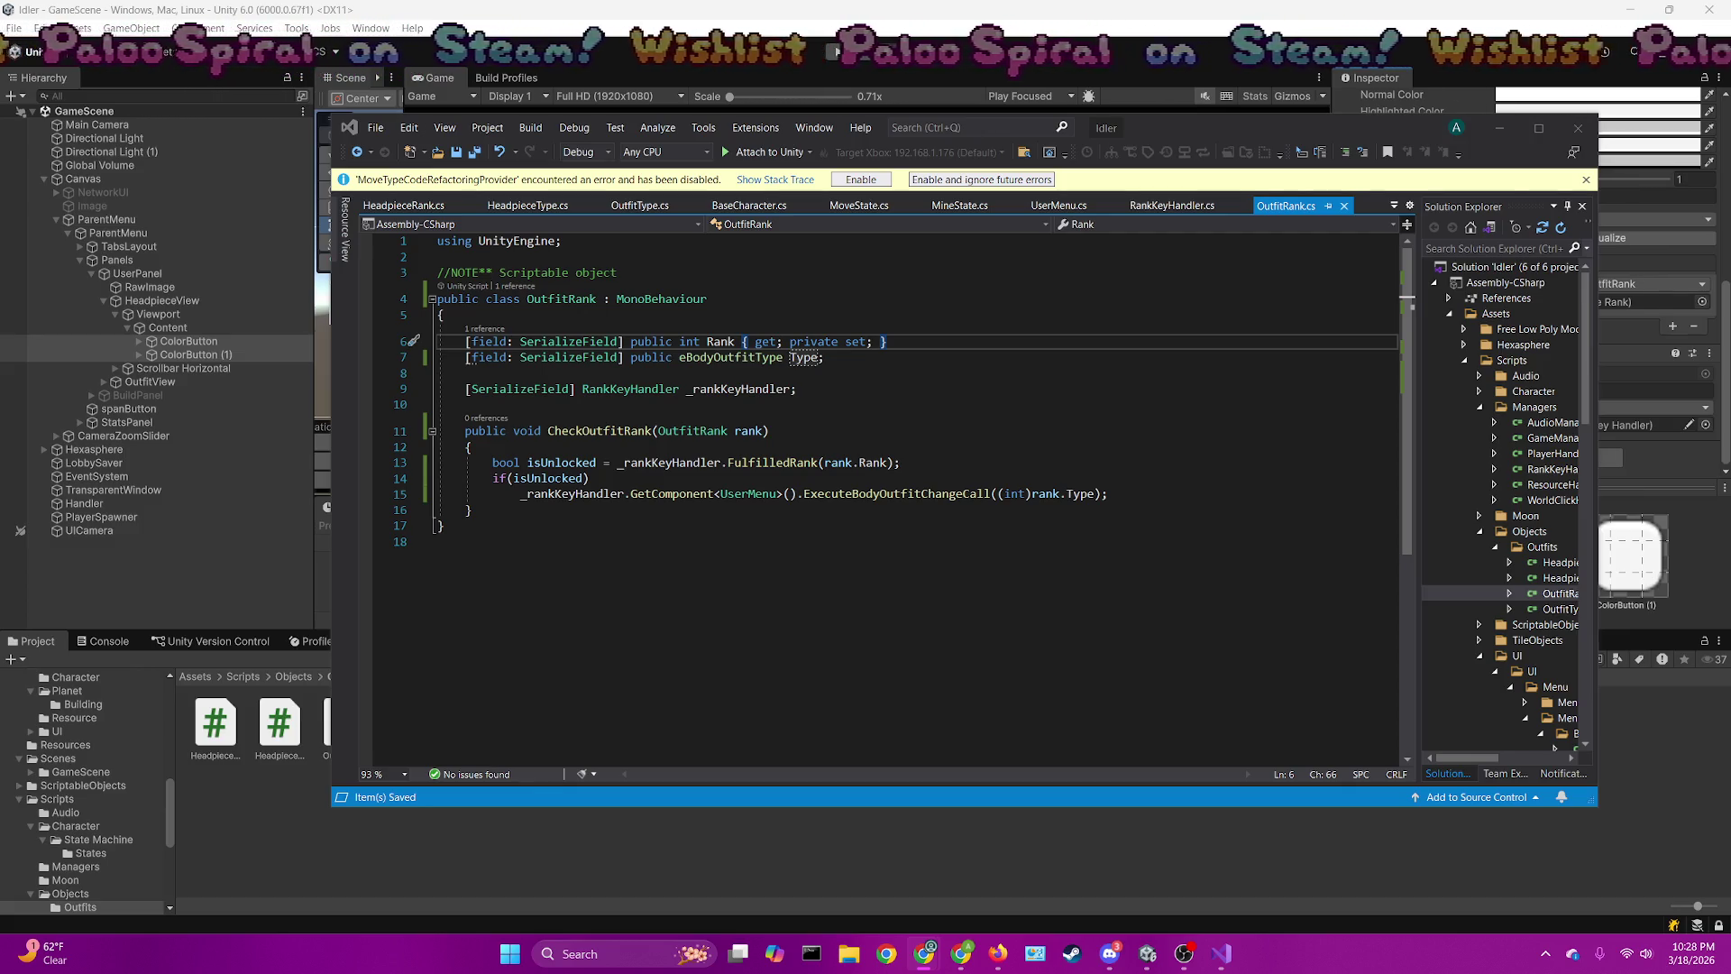
pyautogui.click(908, 430)
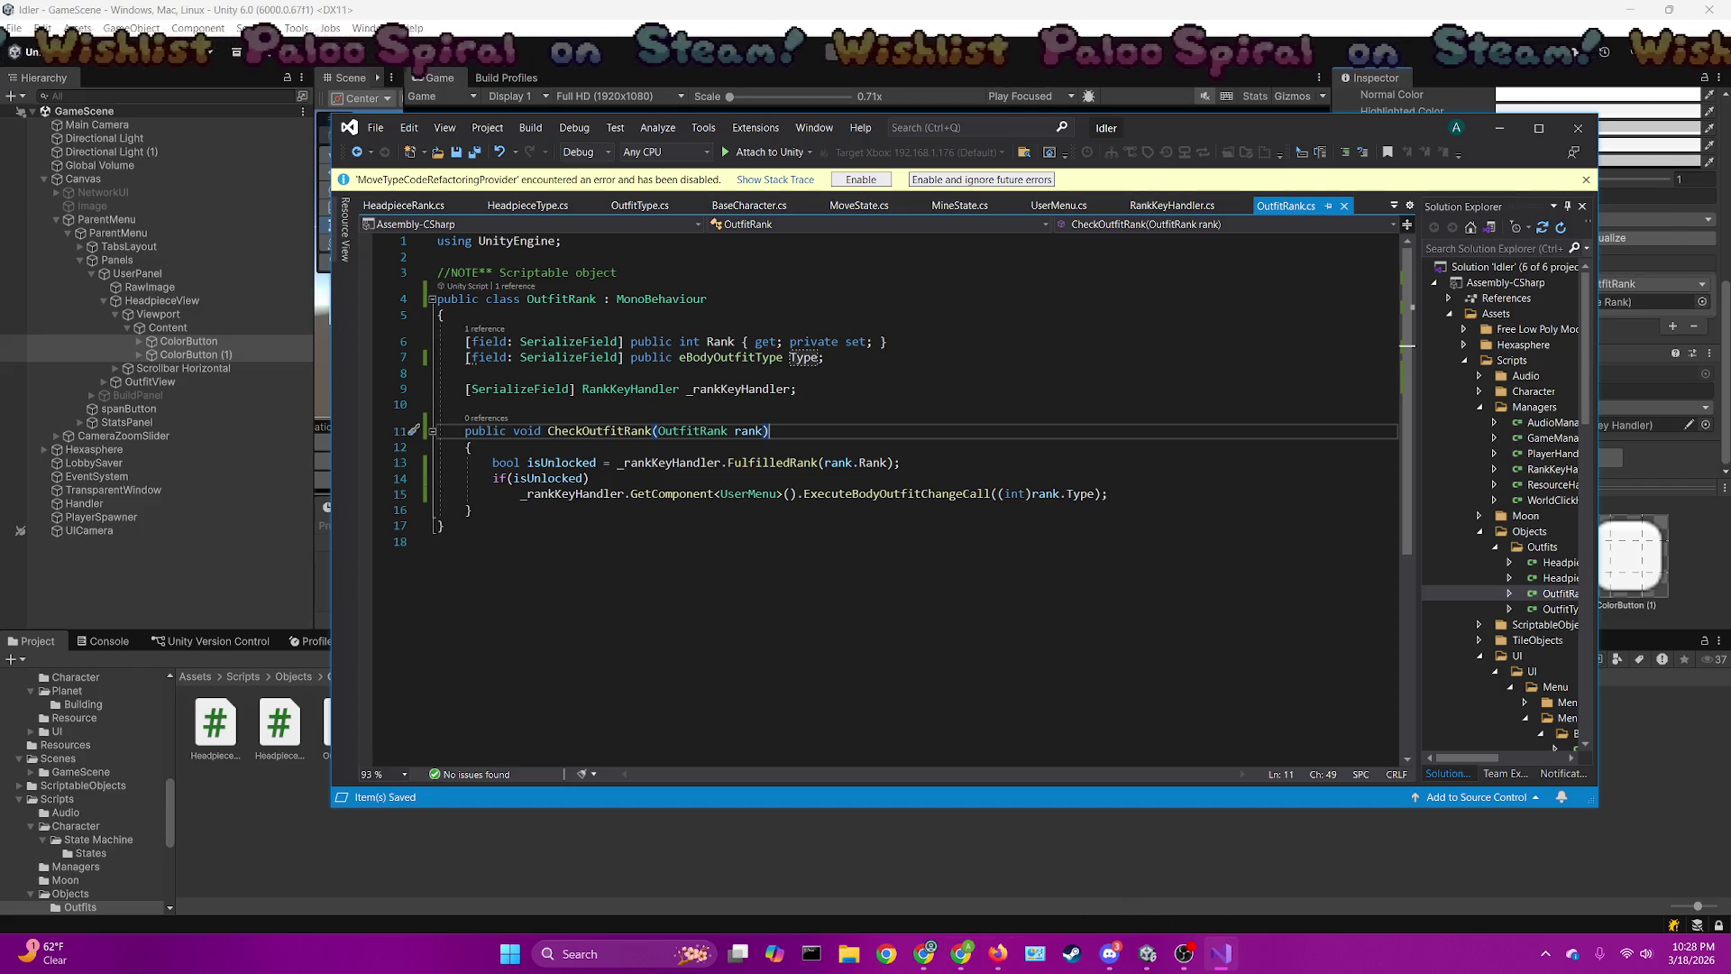
pyautogui.click(962, 953)
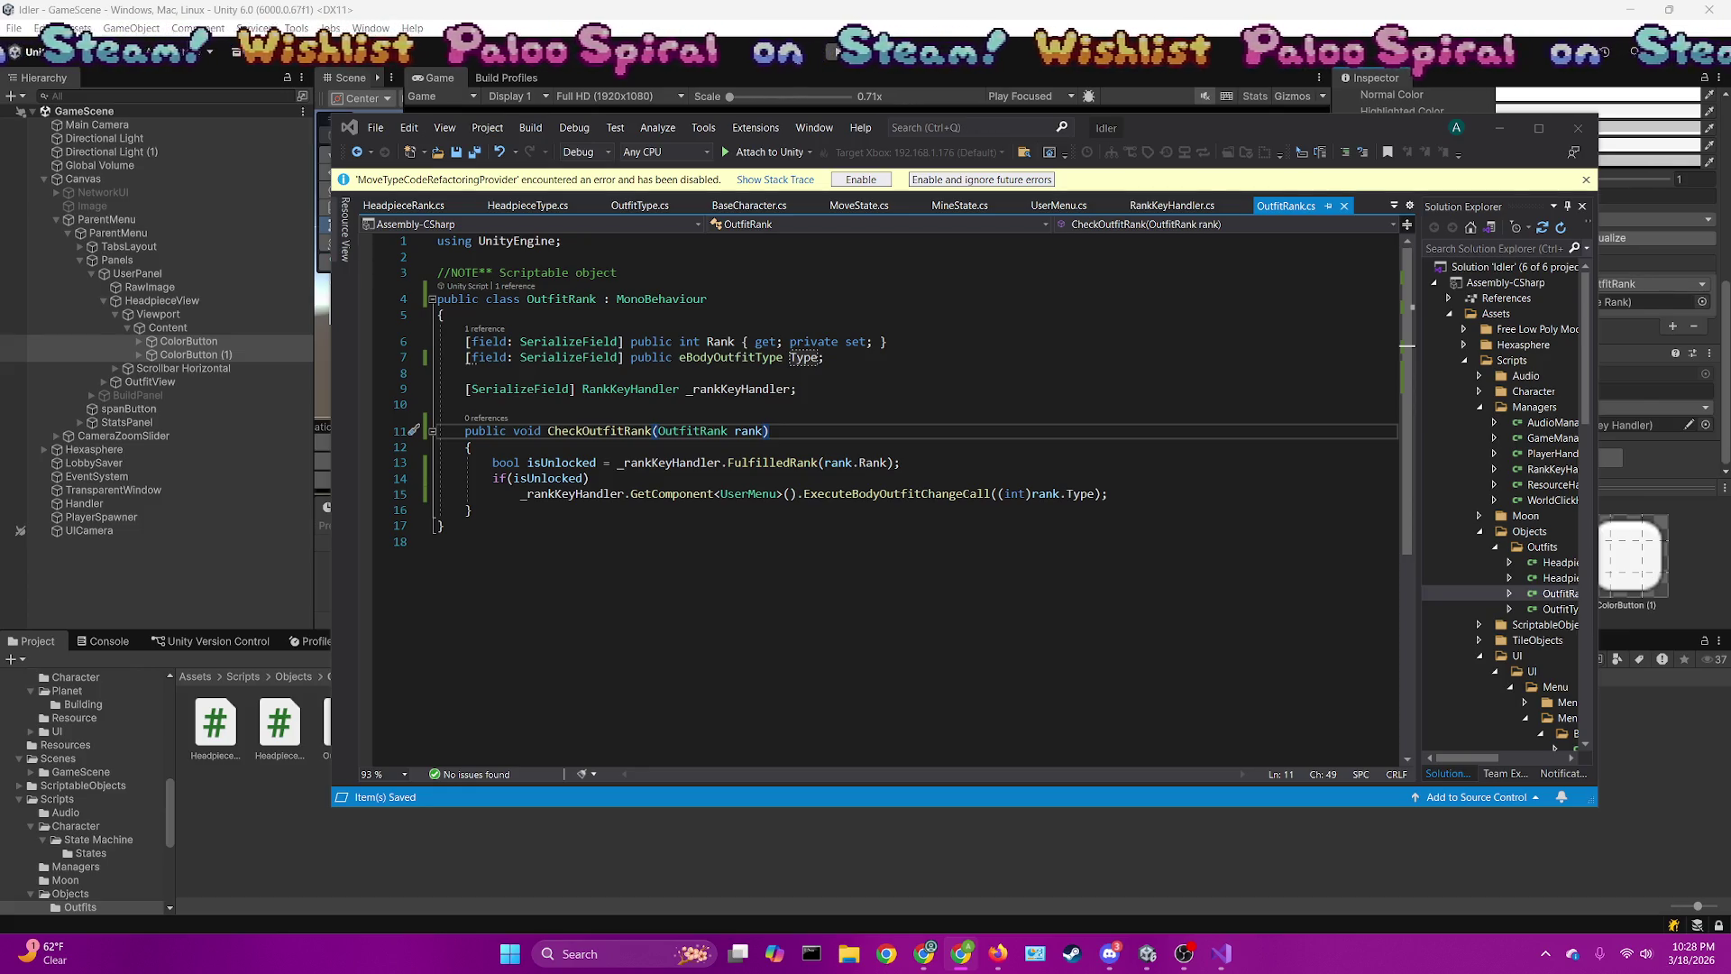
pyautogui.hotkey('alt', 'Tab')
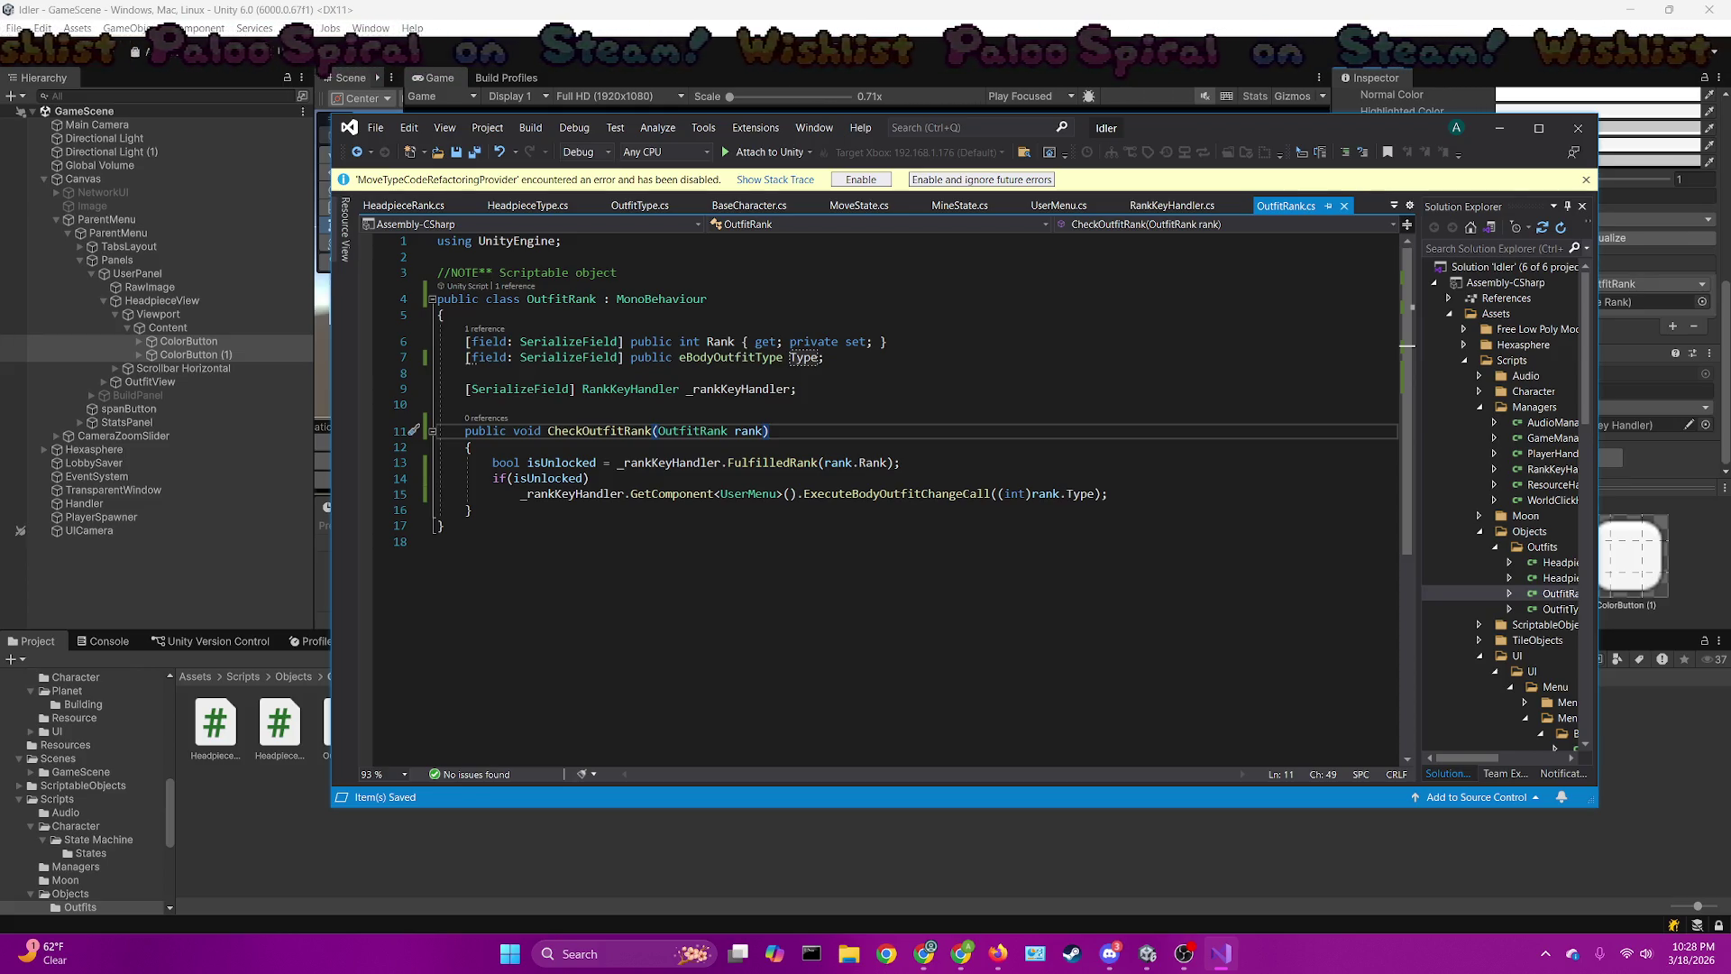
pyautogui.click(1263, 524)
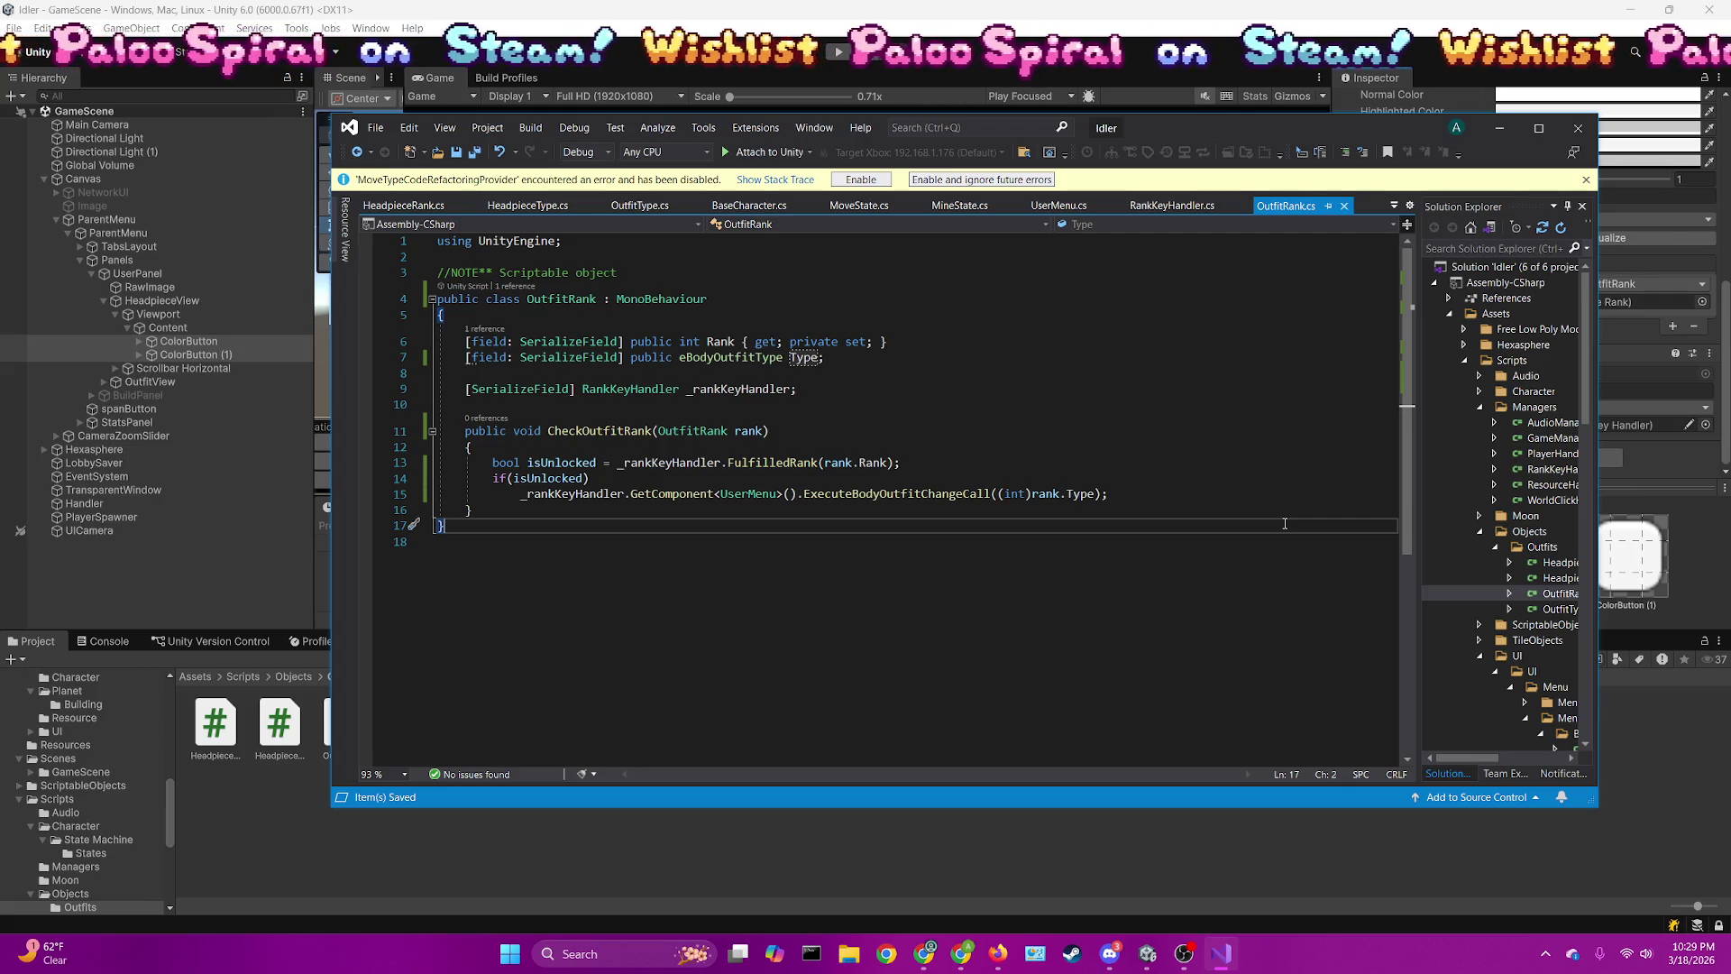
# Let scripts recompile, play from the SceneLoader scene, and Host so GameScene loads
pyautogui.click(202, 688)
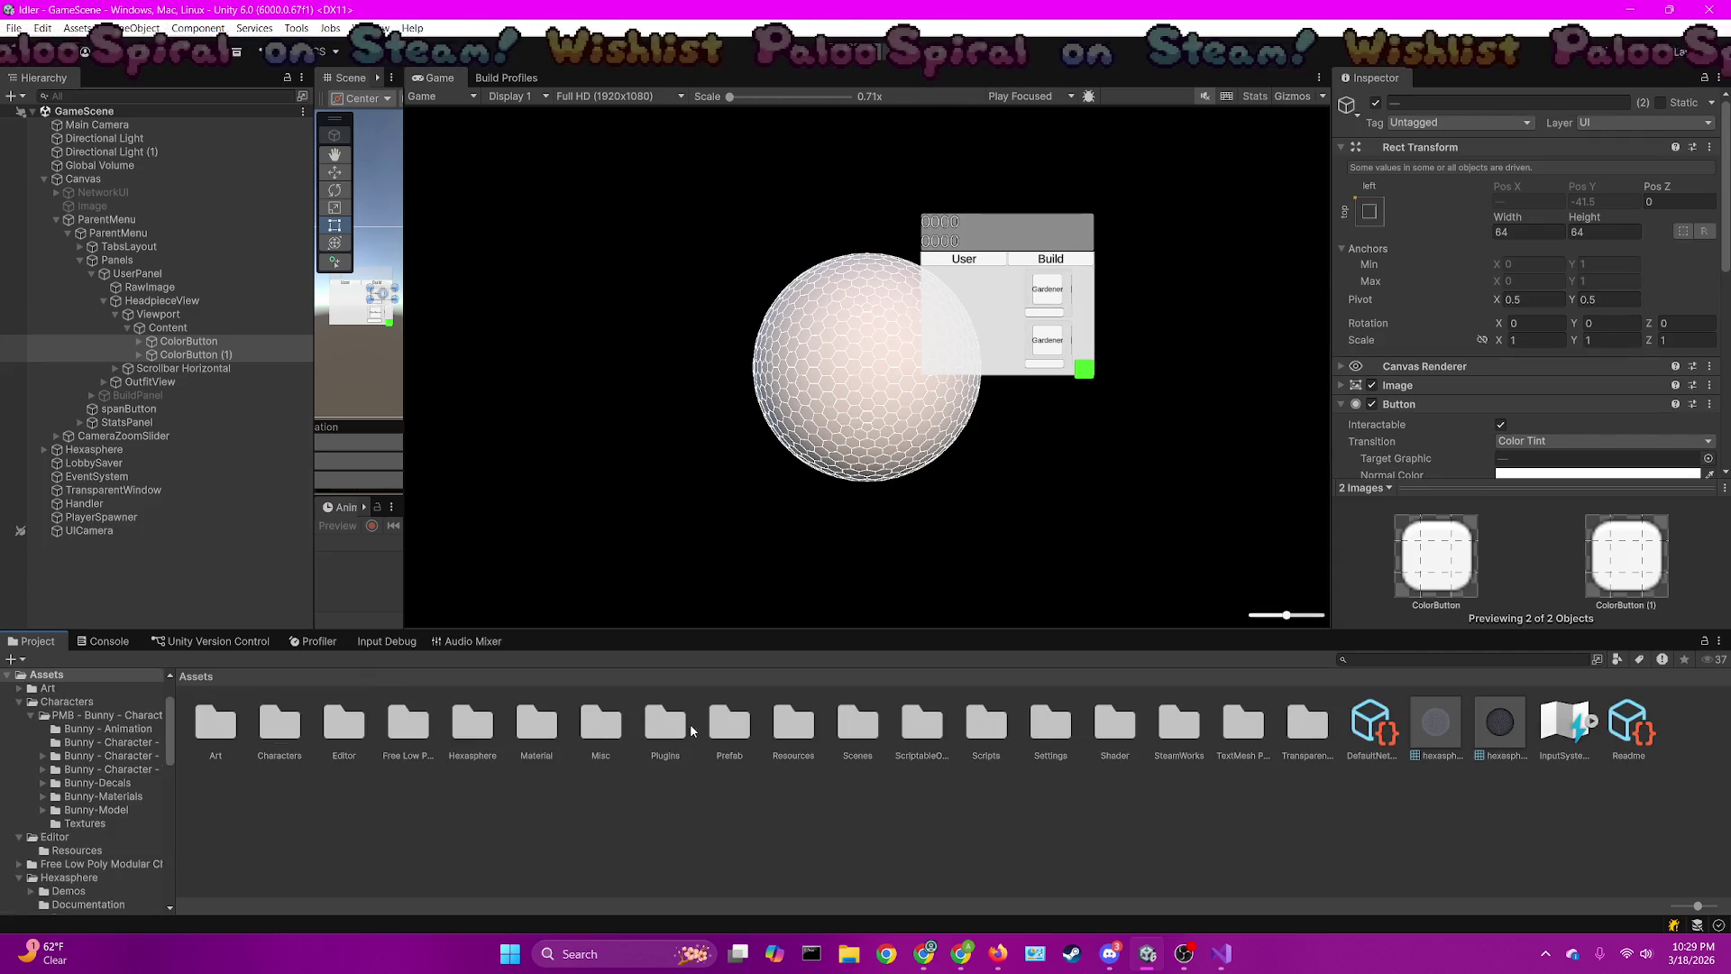
pyautogui.doubleClick(857, 722)
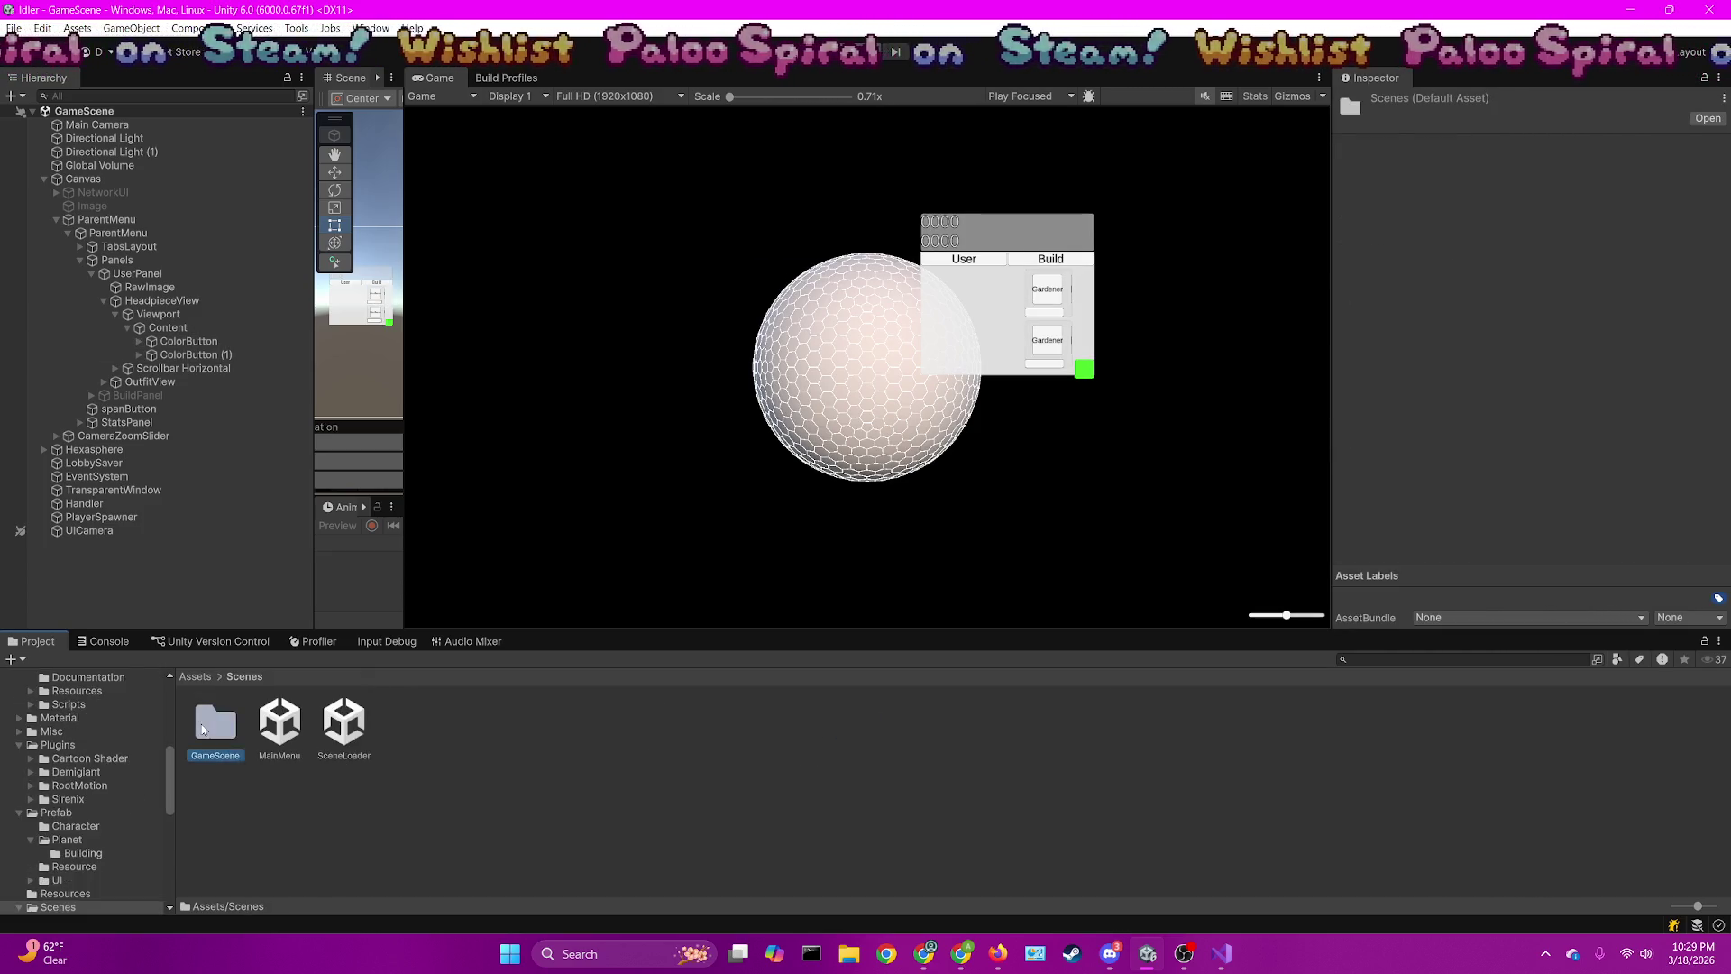
pyautogui.doubleClick(215, 721)
pyautogui.click(241, 676)
pyautogui.click(326, 730)
pyautogui.hotkey('ctrl', 'p')
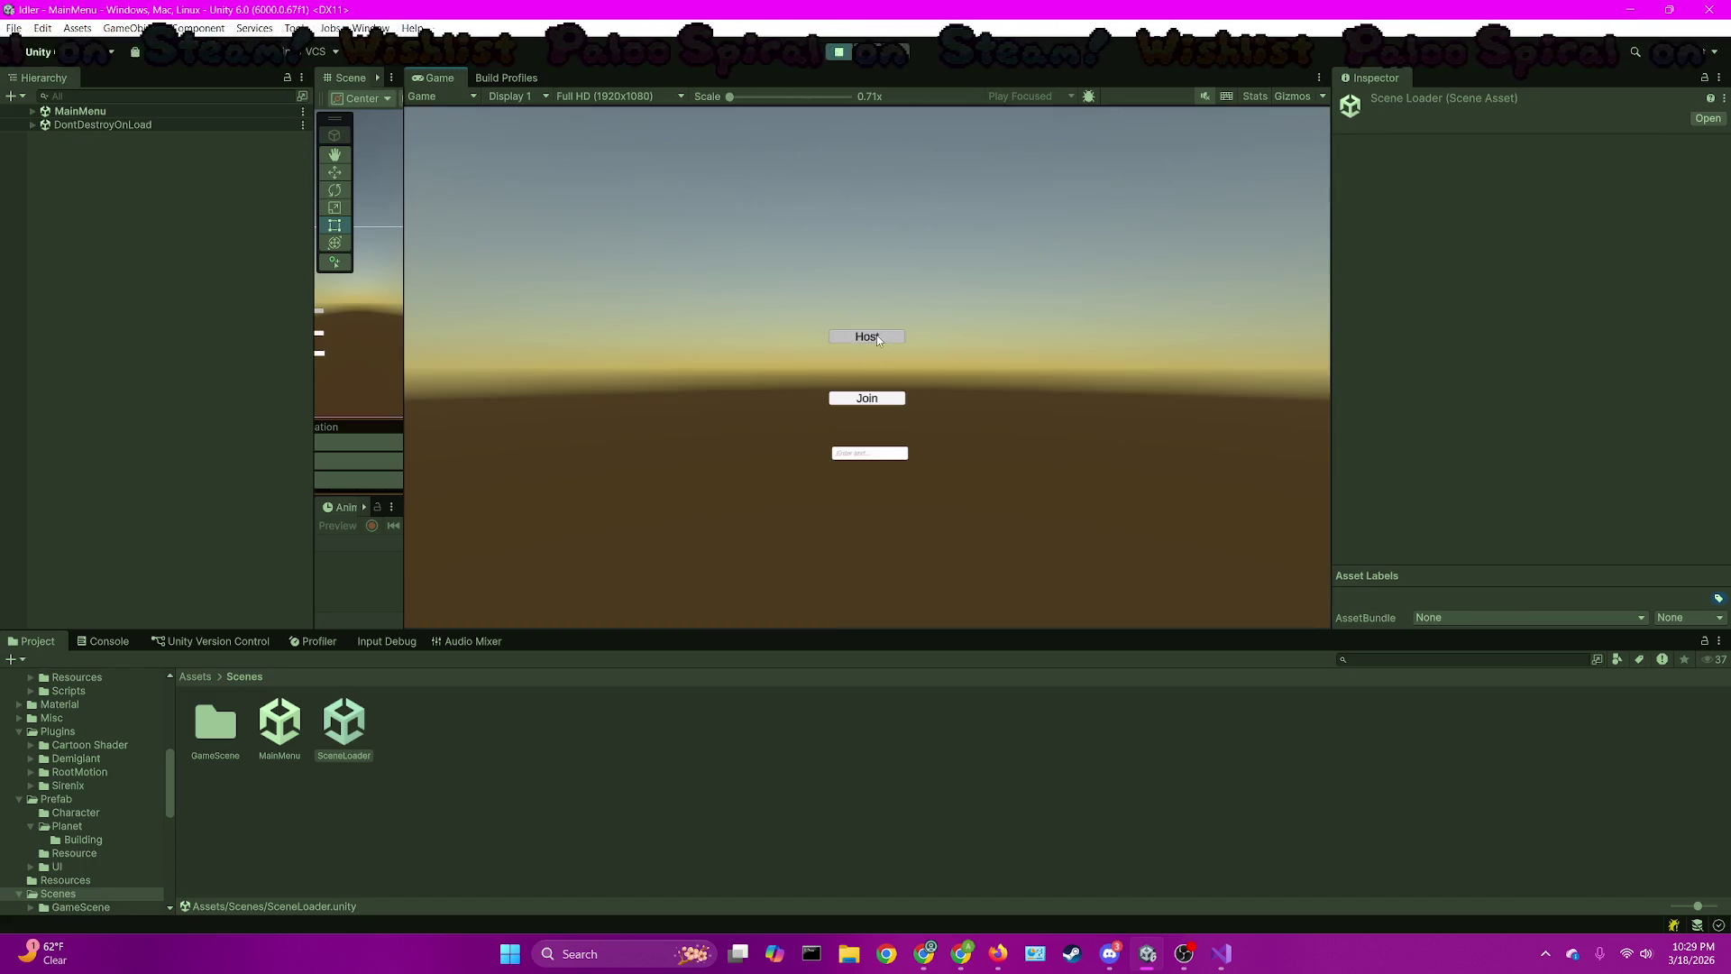
pyautogui.click(867, 337)
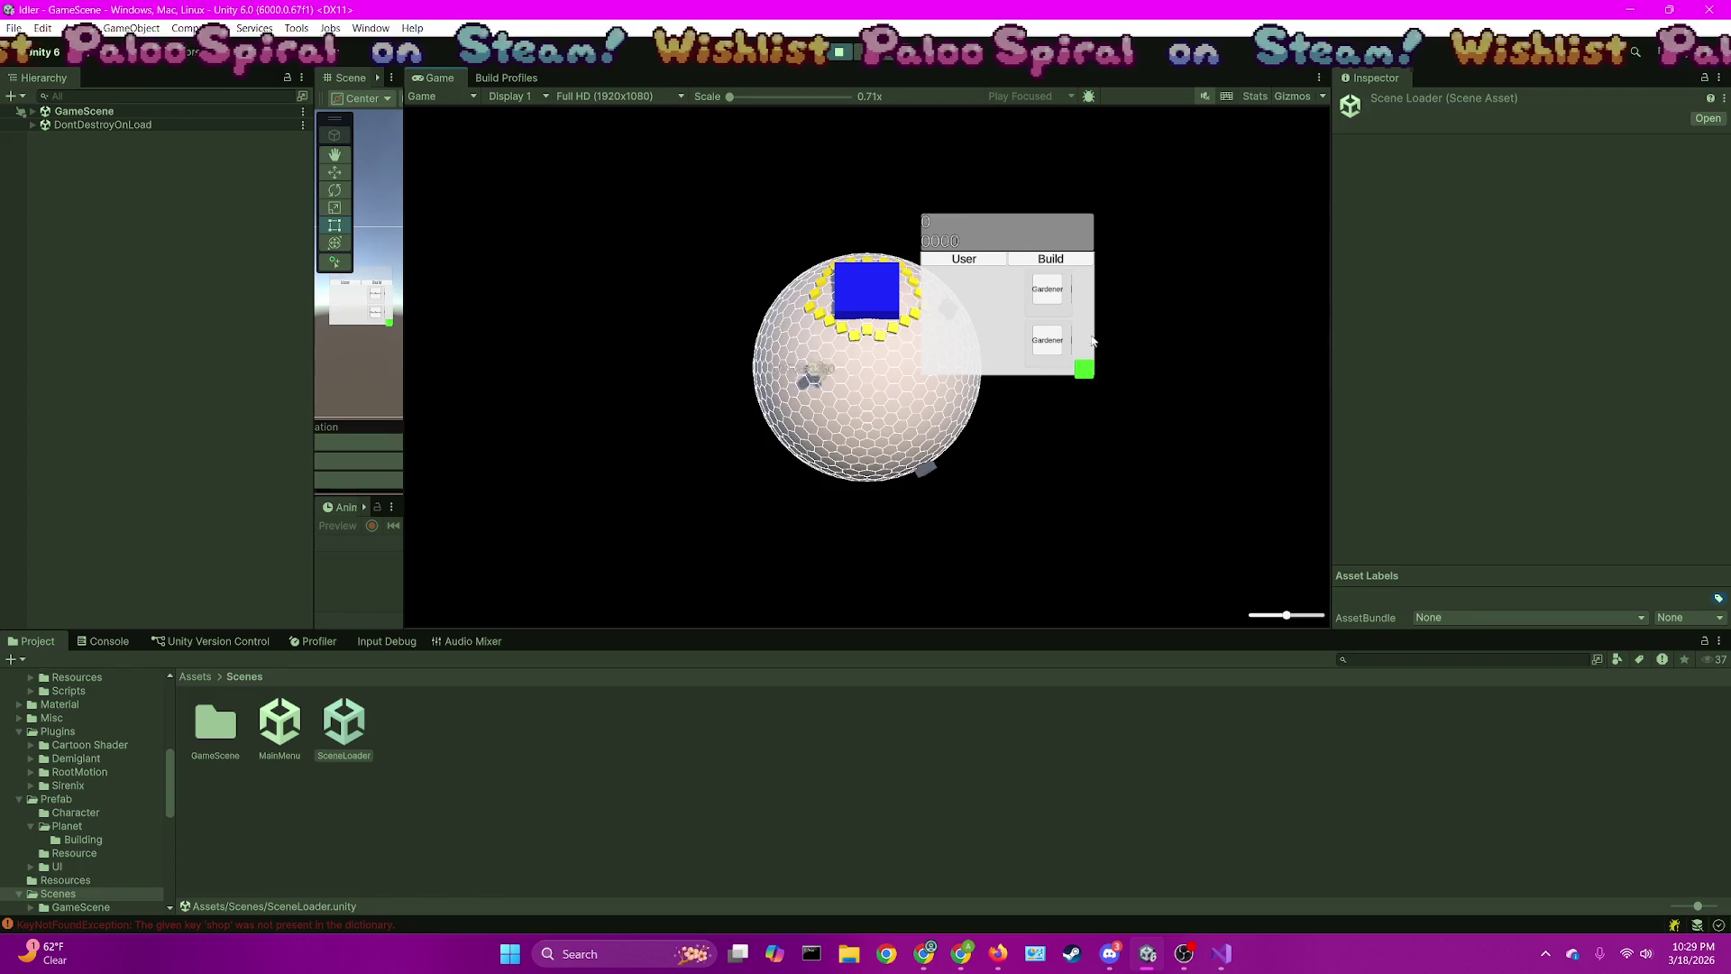
pyautogui.click(1221, 948)
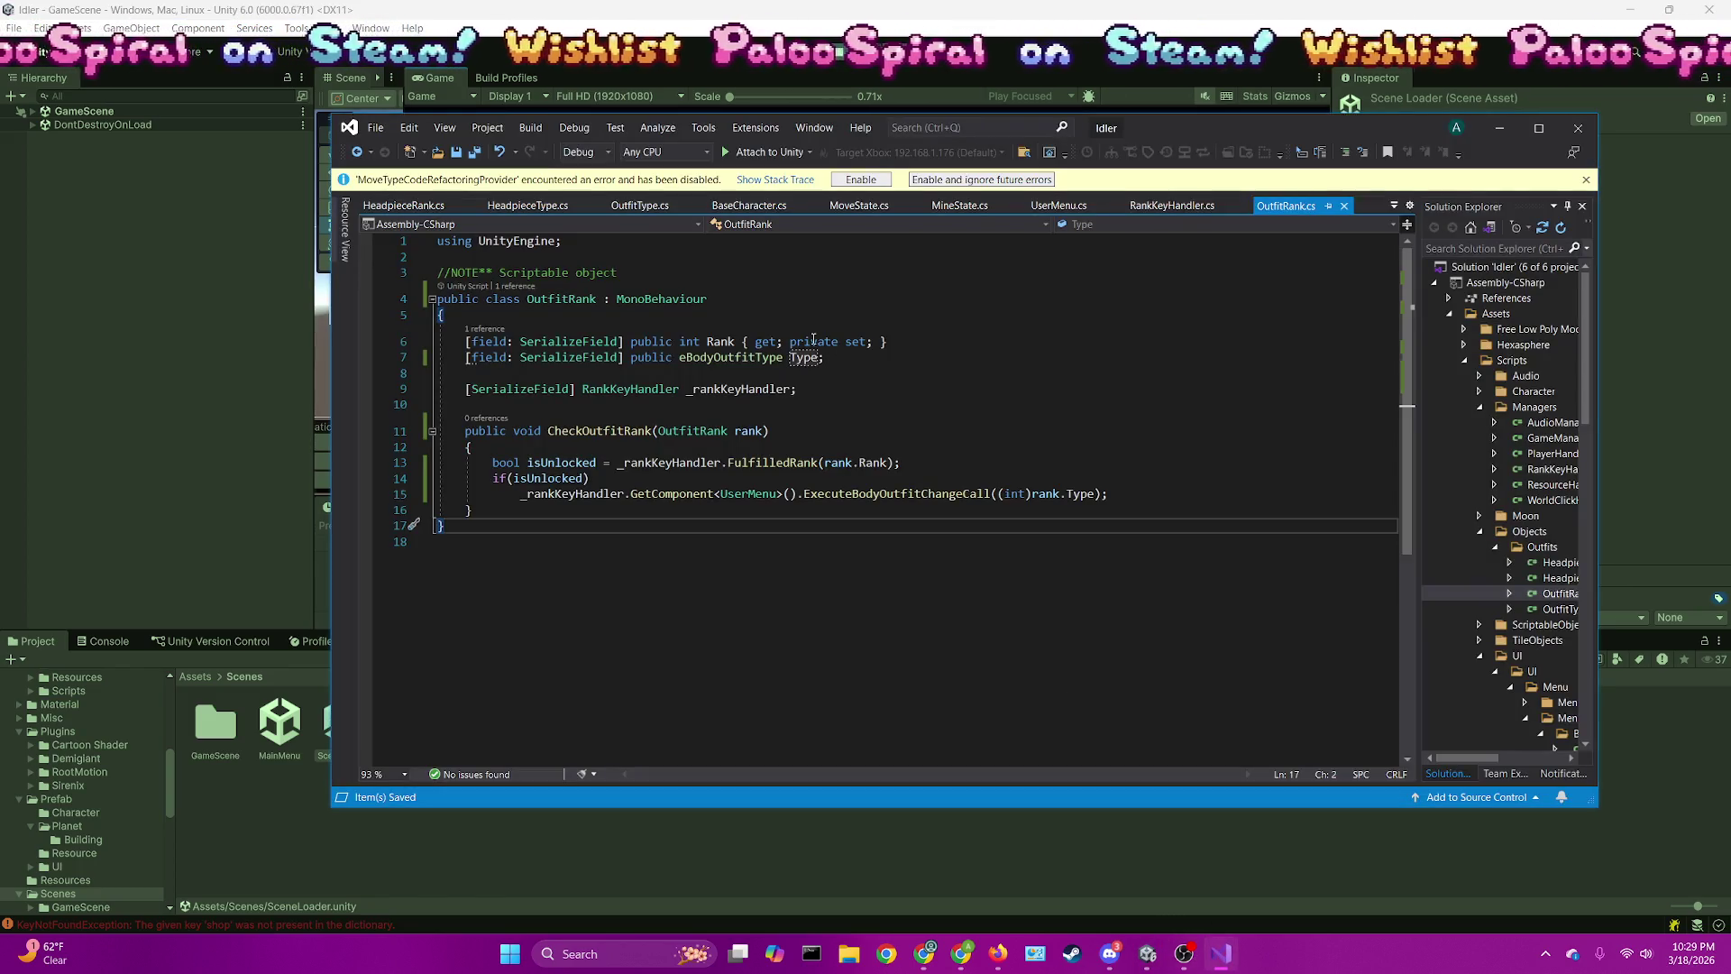
# Attach to Unity, breakpoint line 14, and step from a rank button into UserMenu's ExecuteBodyOutfitChangeCall
pyautogui.click(757, 152)
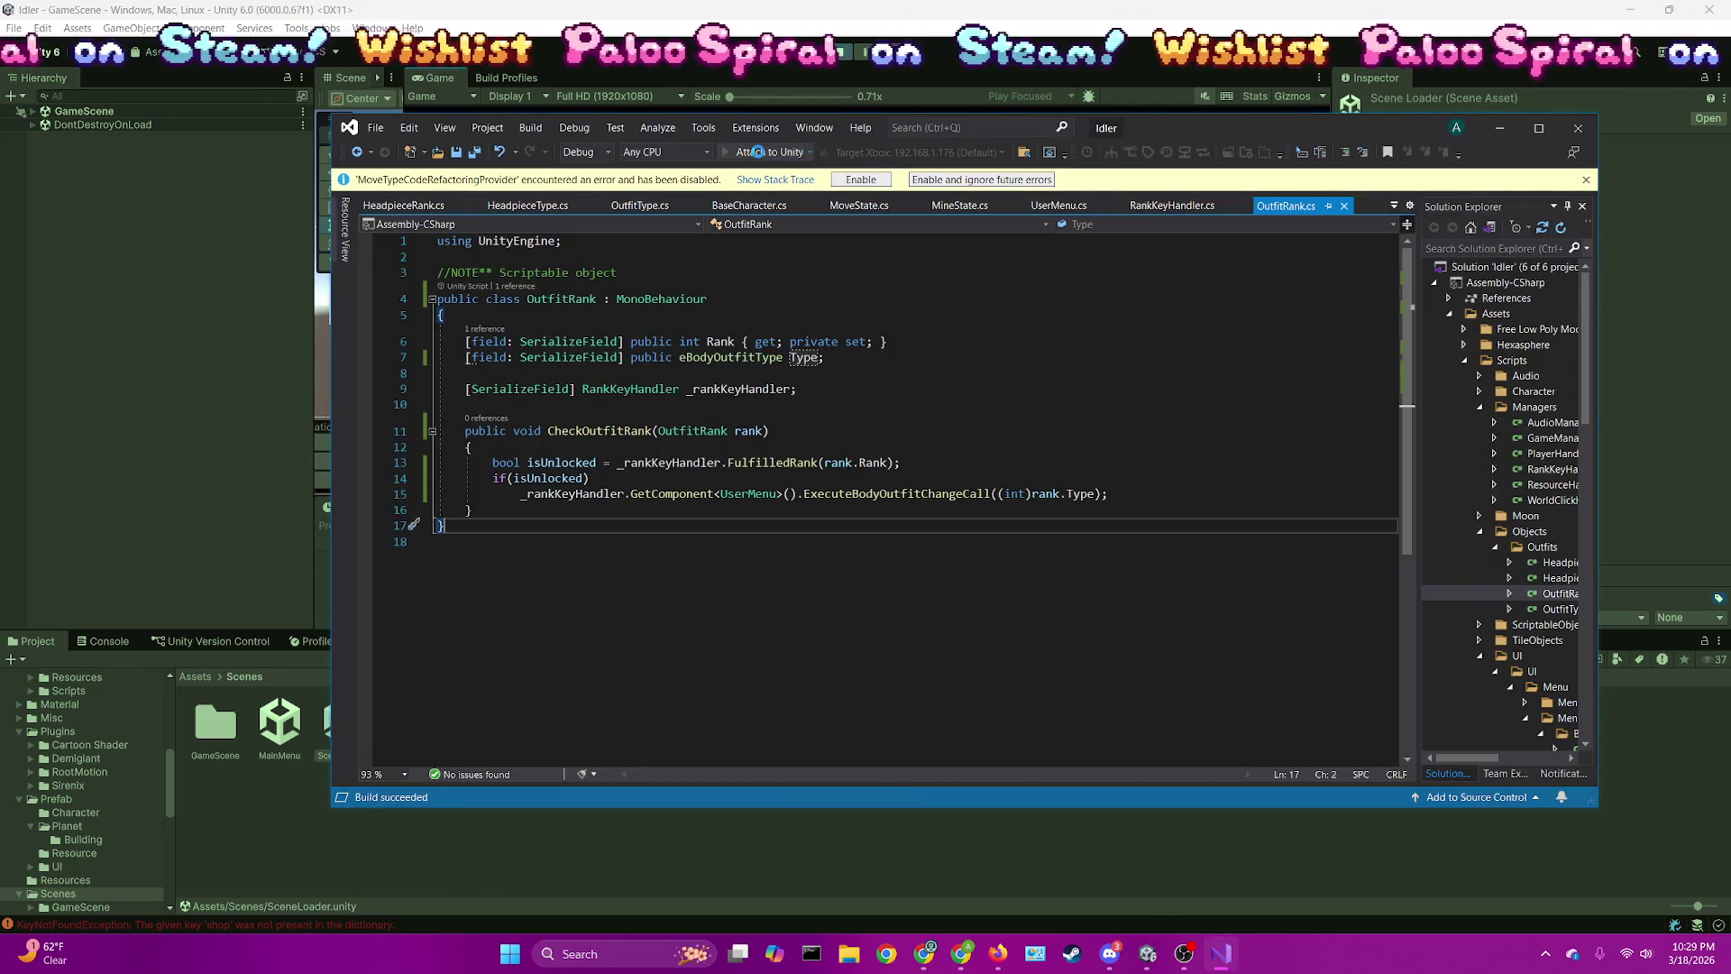
pyautogui.click(352, 483)
pyautogui.click(352, 483)
pyautogui.click(1062, 7)
pyautogui.click(1016, 328)
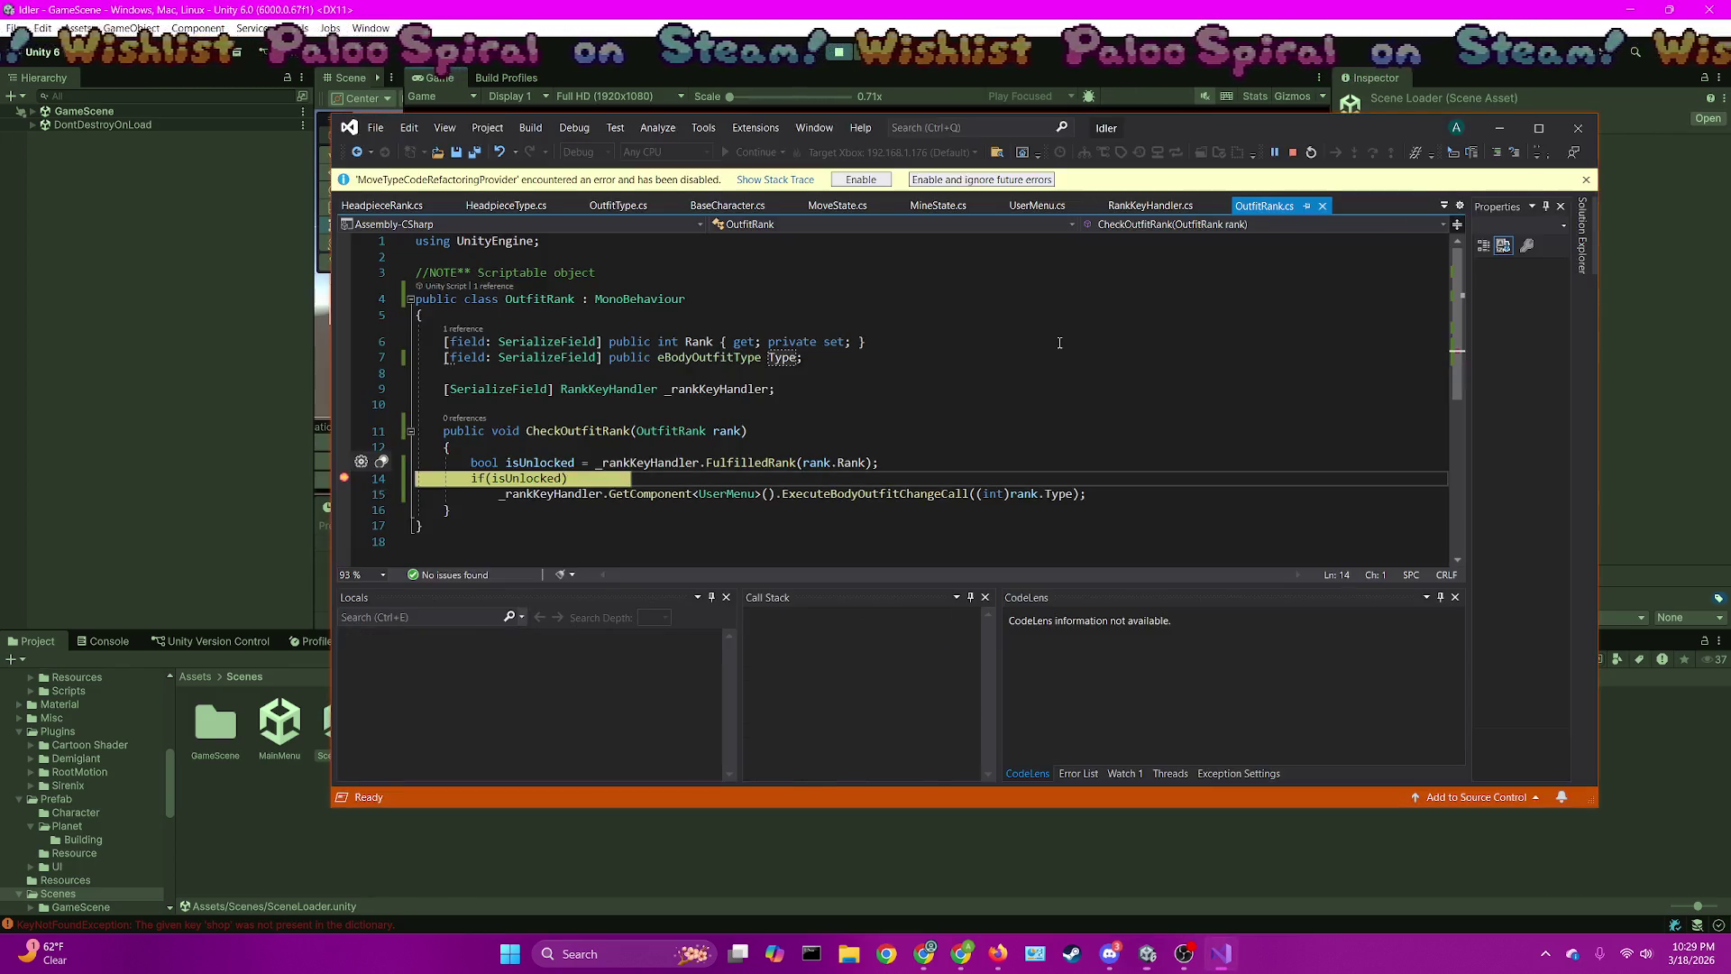
pyautogui.press('F10')
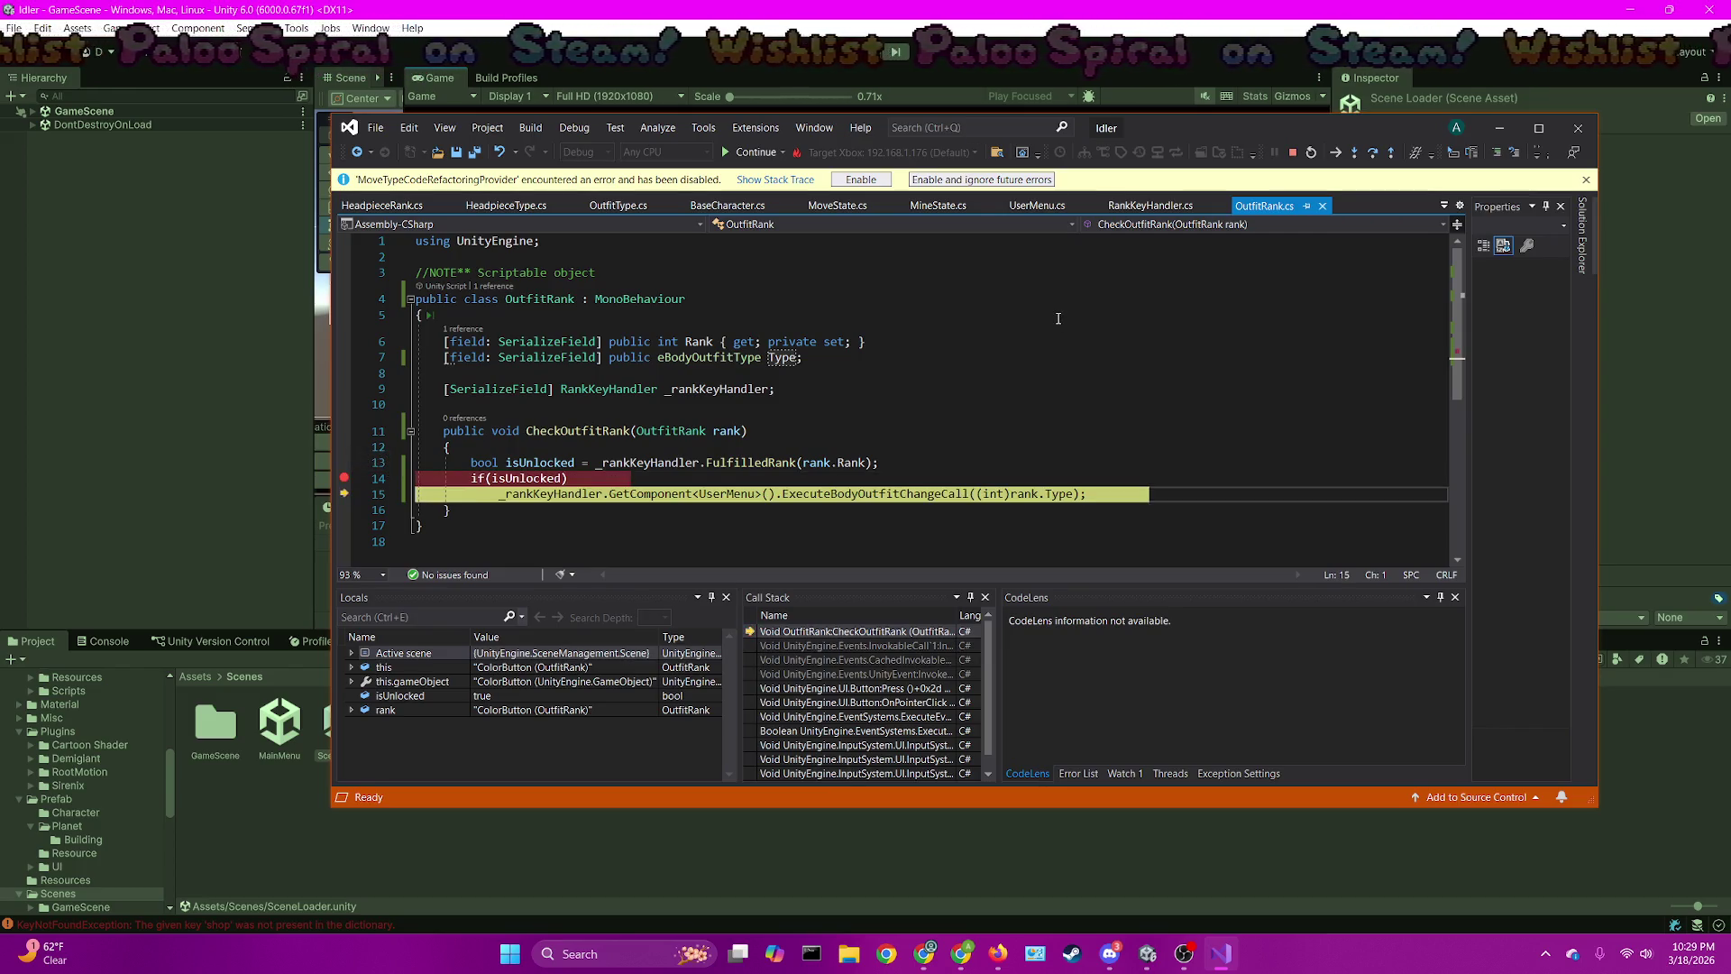
pyautogui.press('F11')
pyautogui.press('F10')
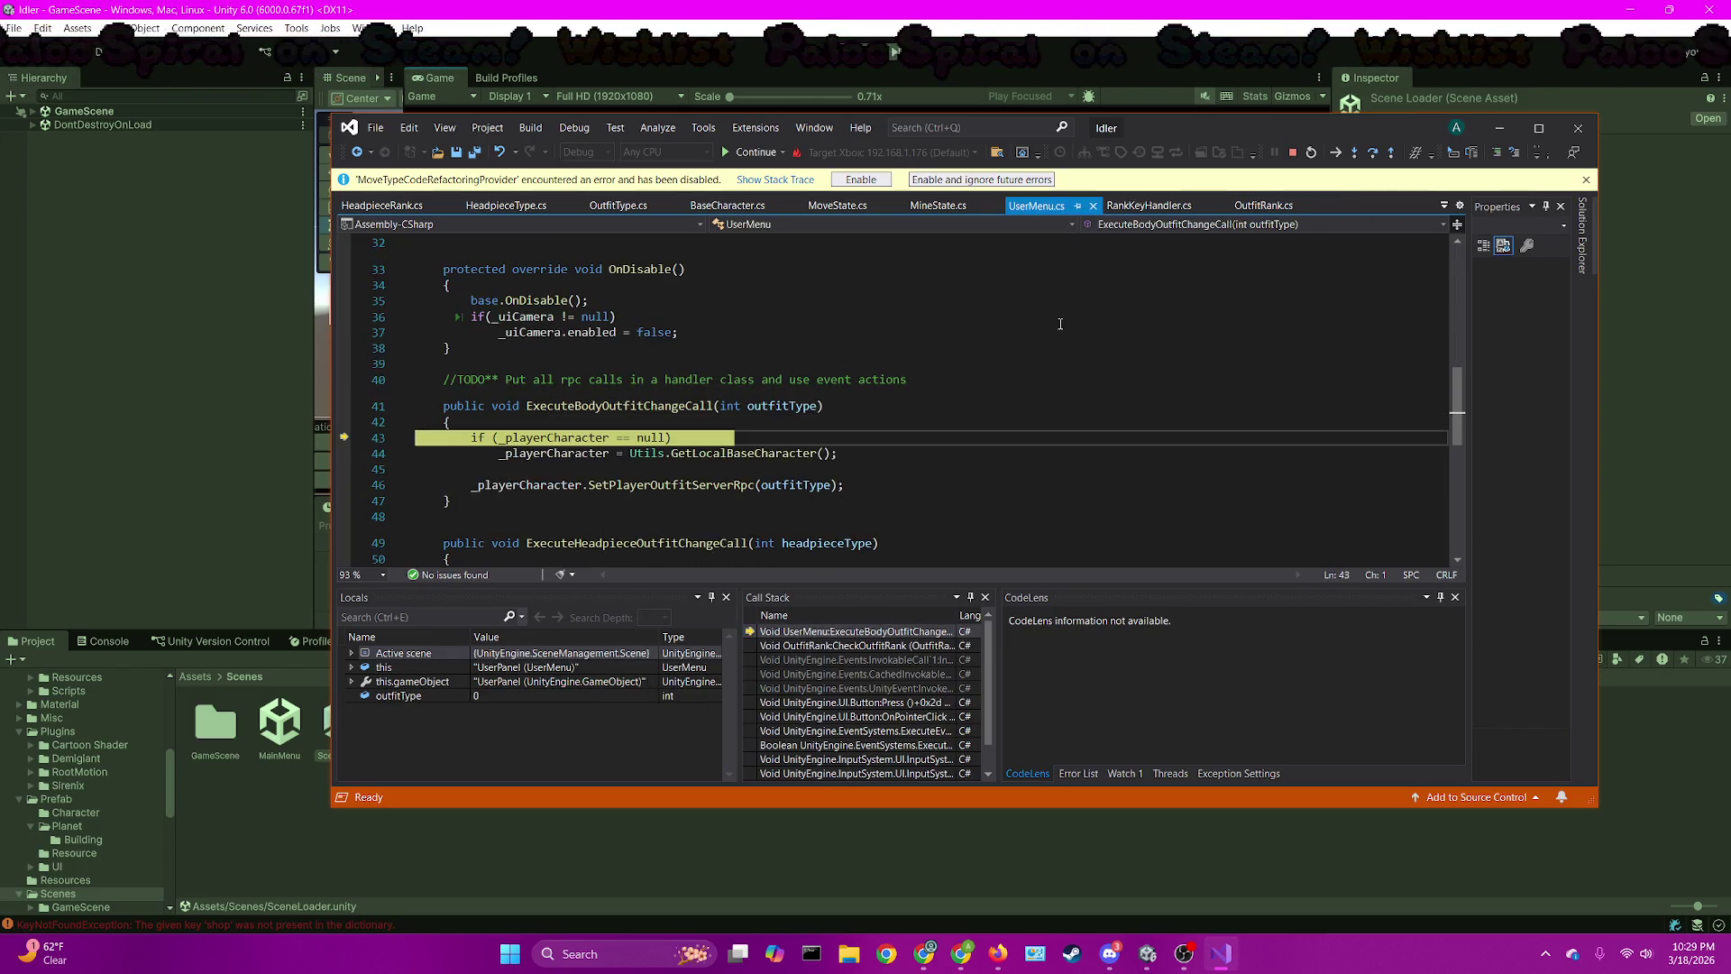
pyautogui.press('F10')
pyautogui.press('F10')
pyautogui.press('F11')
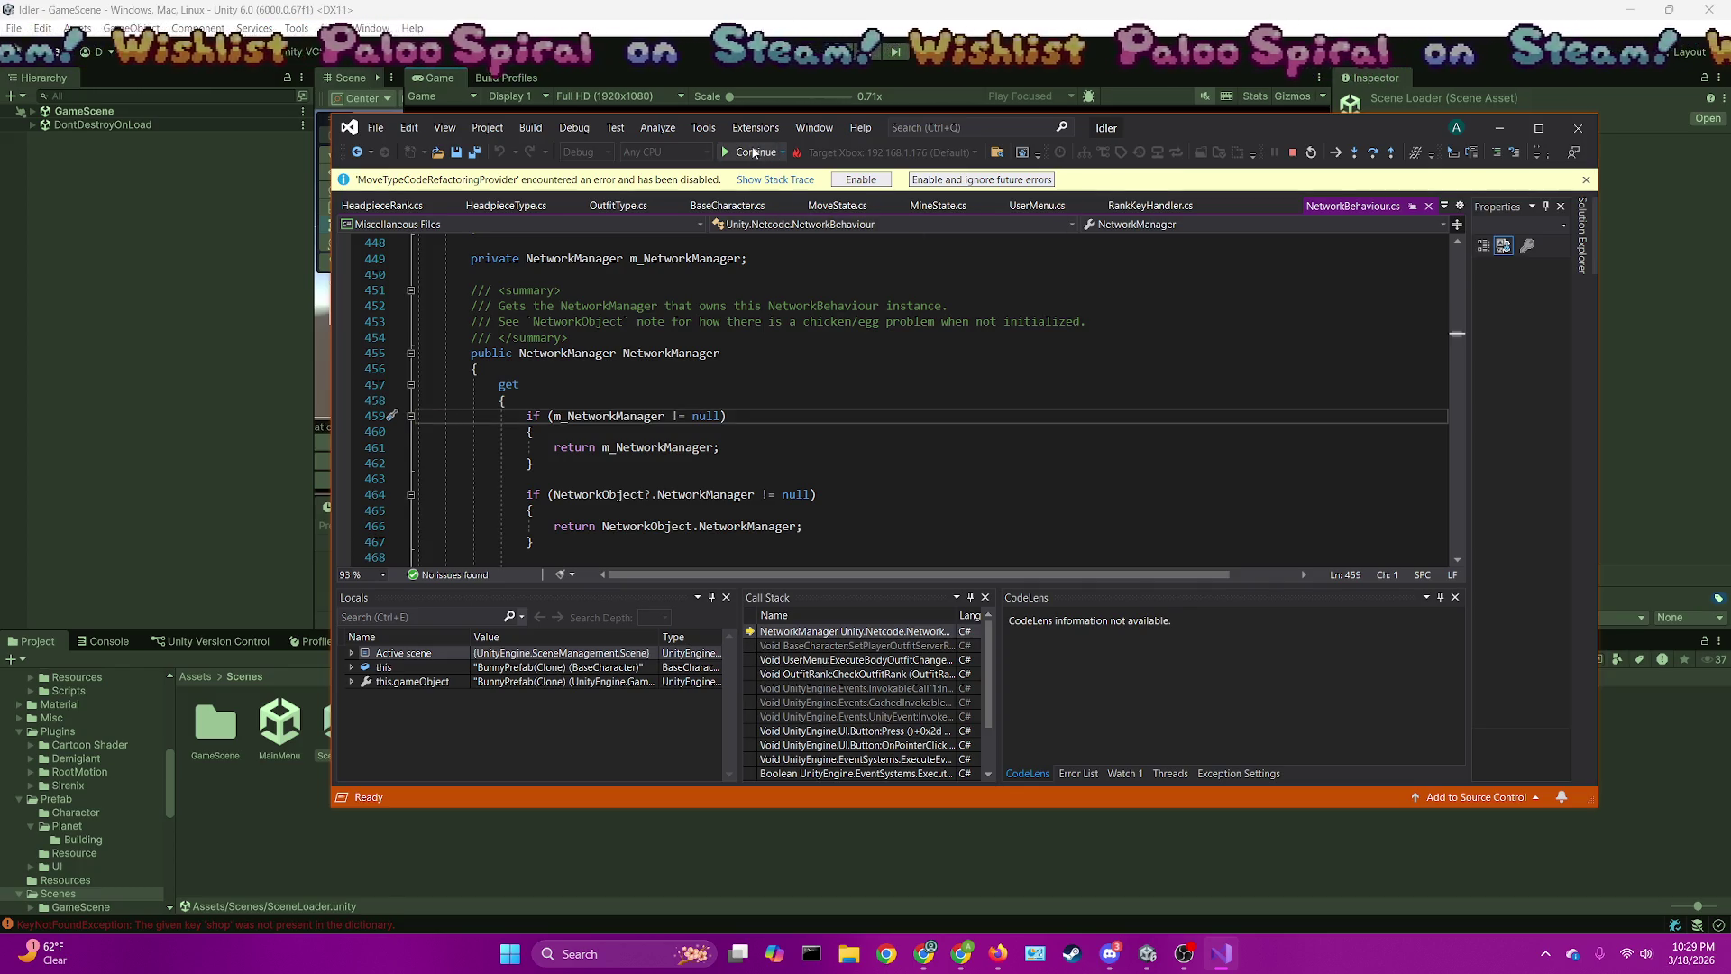
pyautogui.click(754, 151)
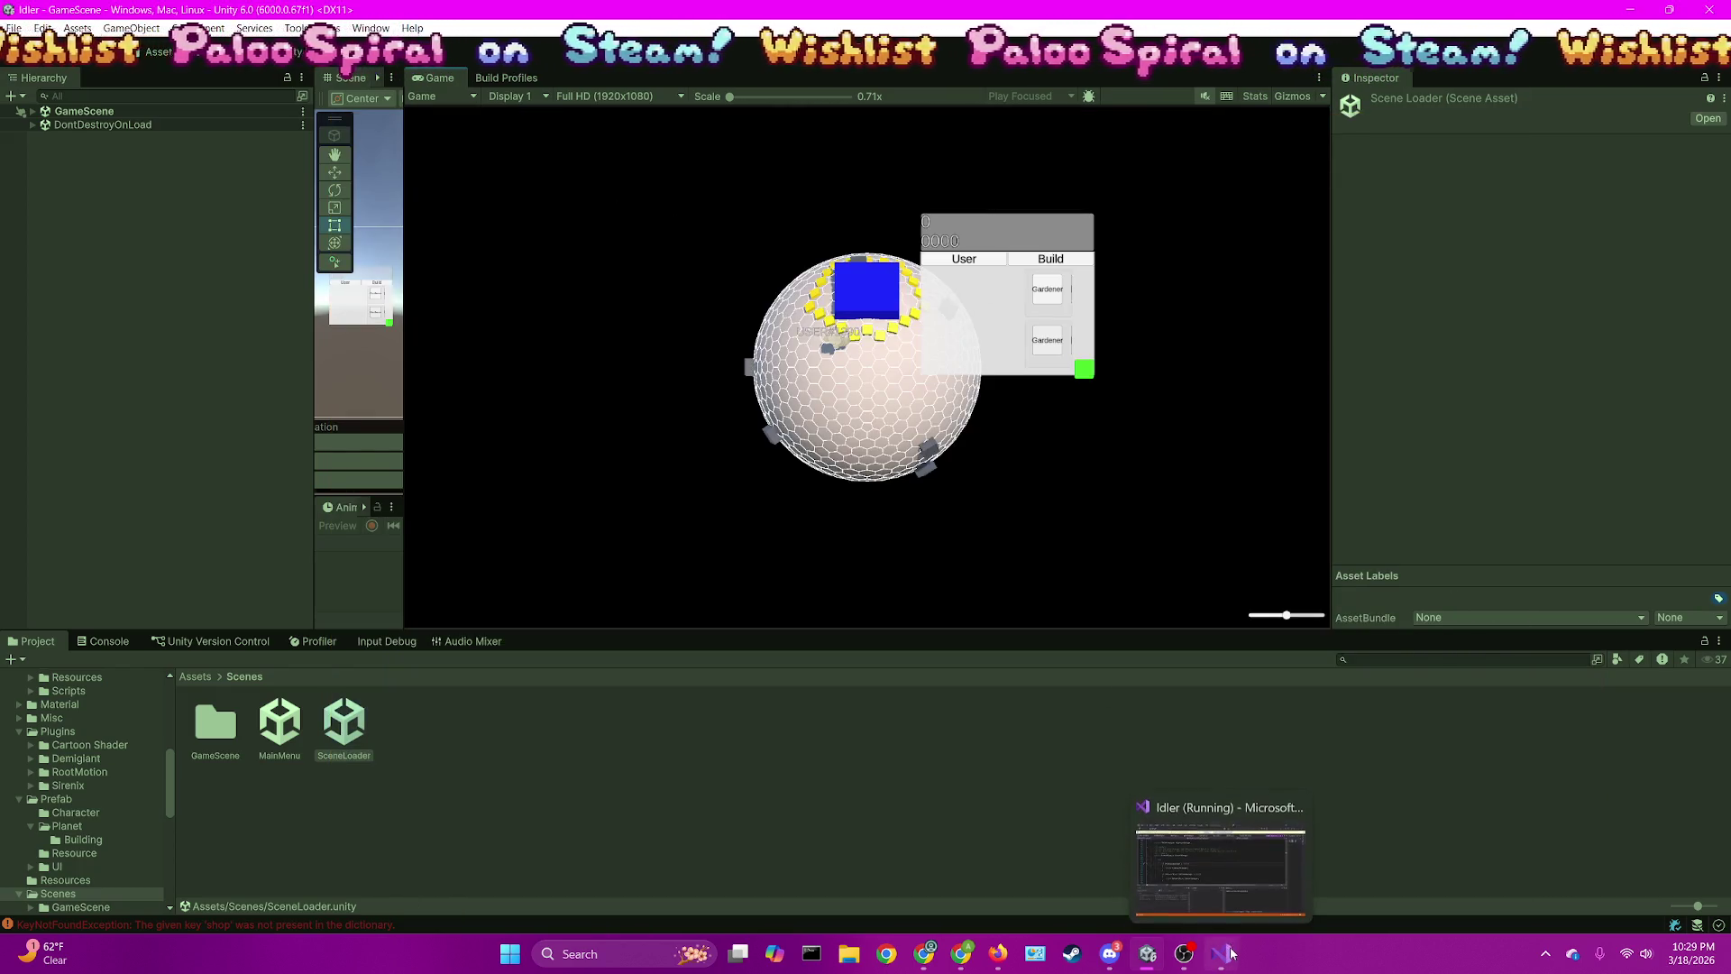
# Trigger another outfit change and breakpoint line 120 in BaseCharacter's OutfitChange
pyautogui.click(1023, 262)
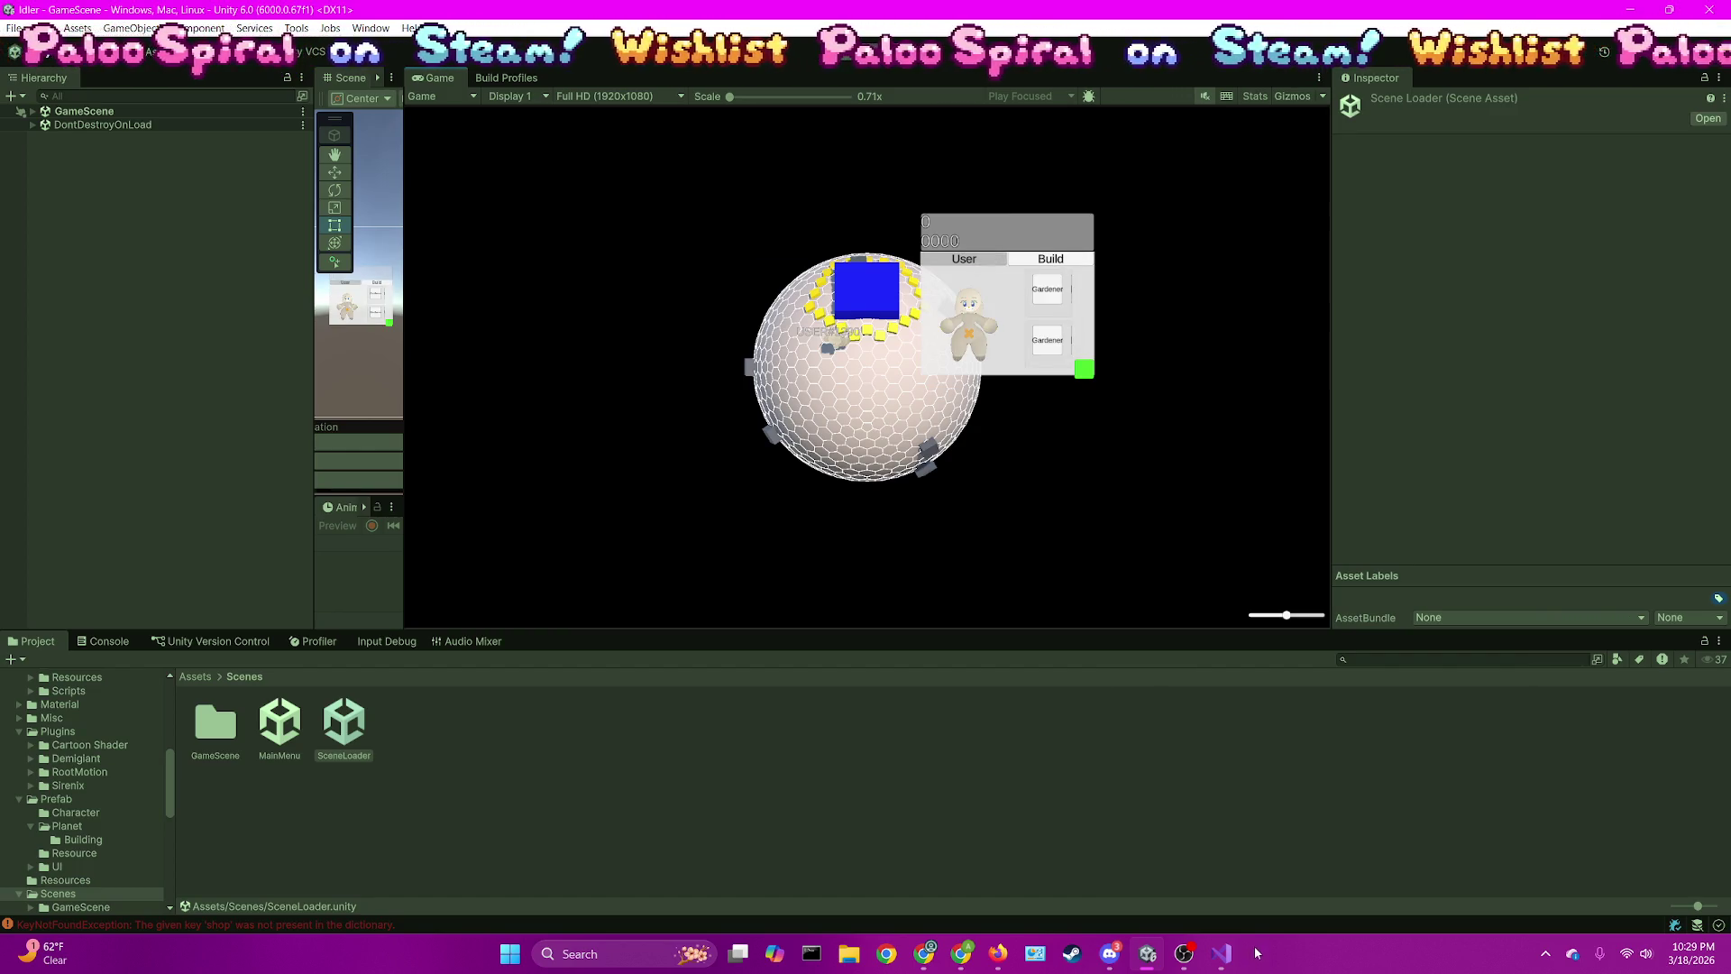
pyautogui.click(1221, 953)
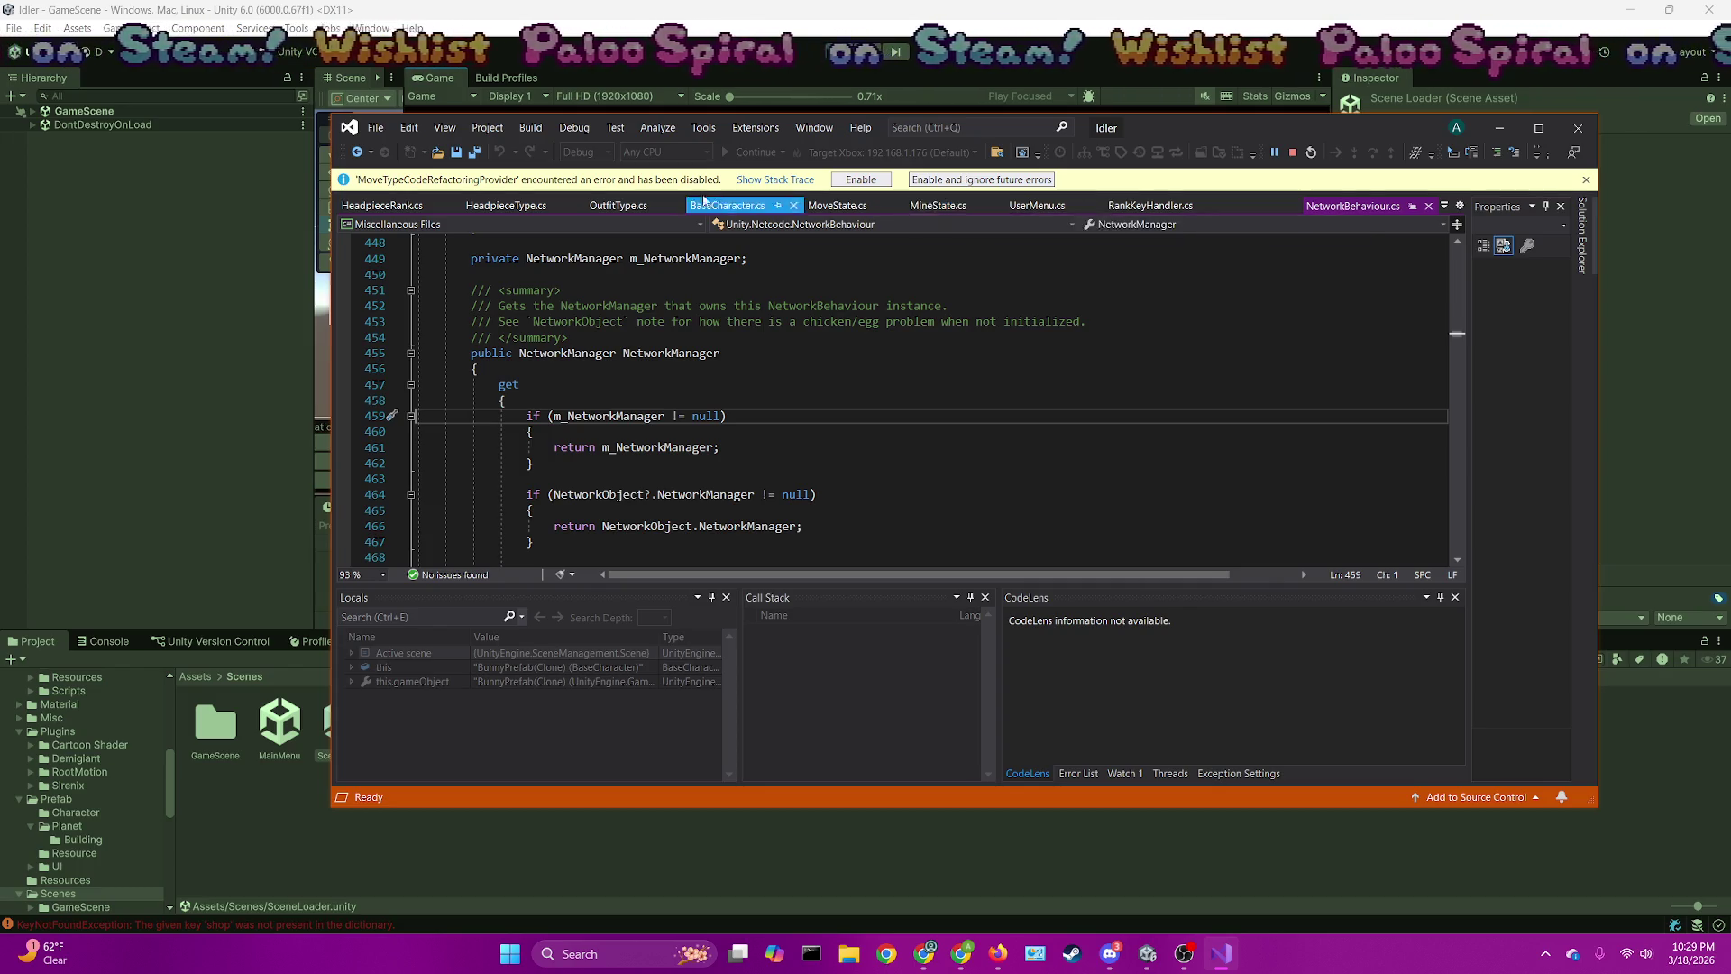
pyautogui.click(727, 206)
pyautogui.scroll(-5, 637, 458)
pyautogui.scroll(-3, 637, 458)
pyautogui.scroll(3, 637, 458)
pyautogui.click(349, 353)
pyautogui.hotkey('alt', 'Tab')
pyautogui.click(1002, 359)
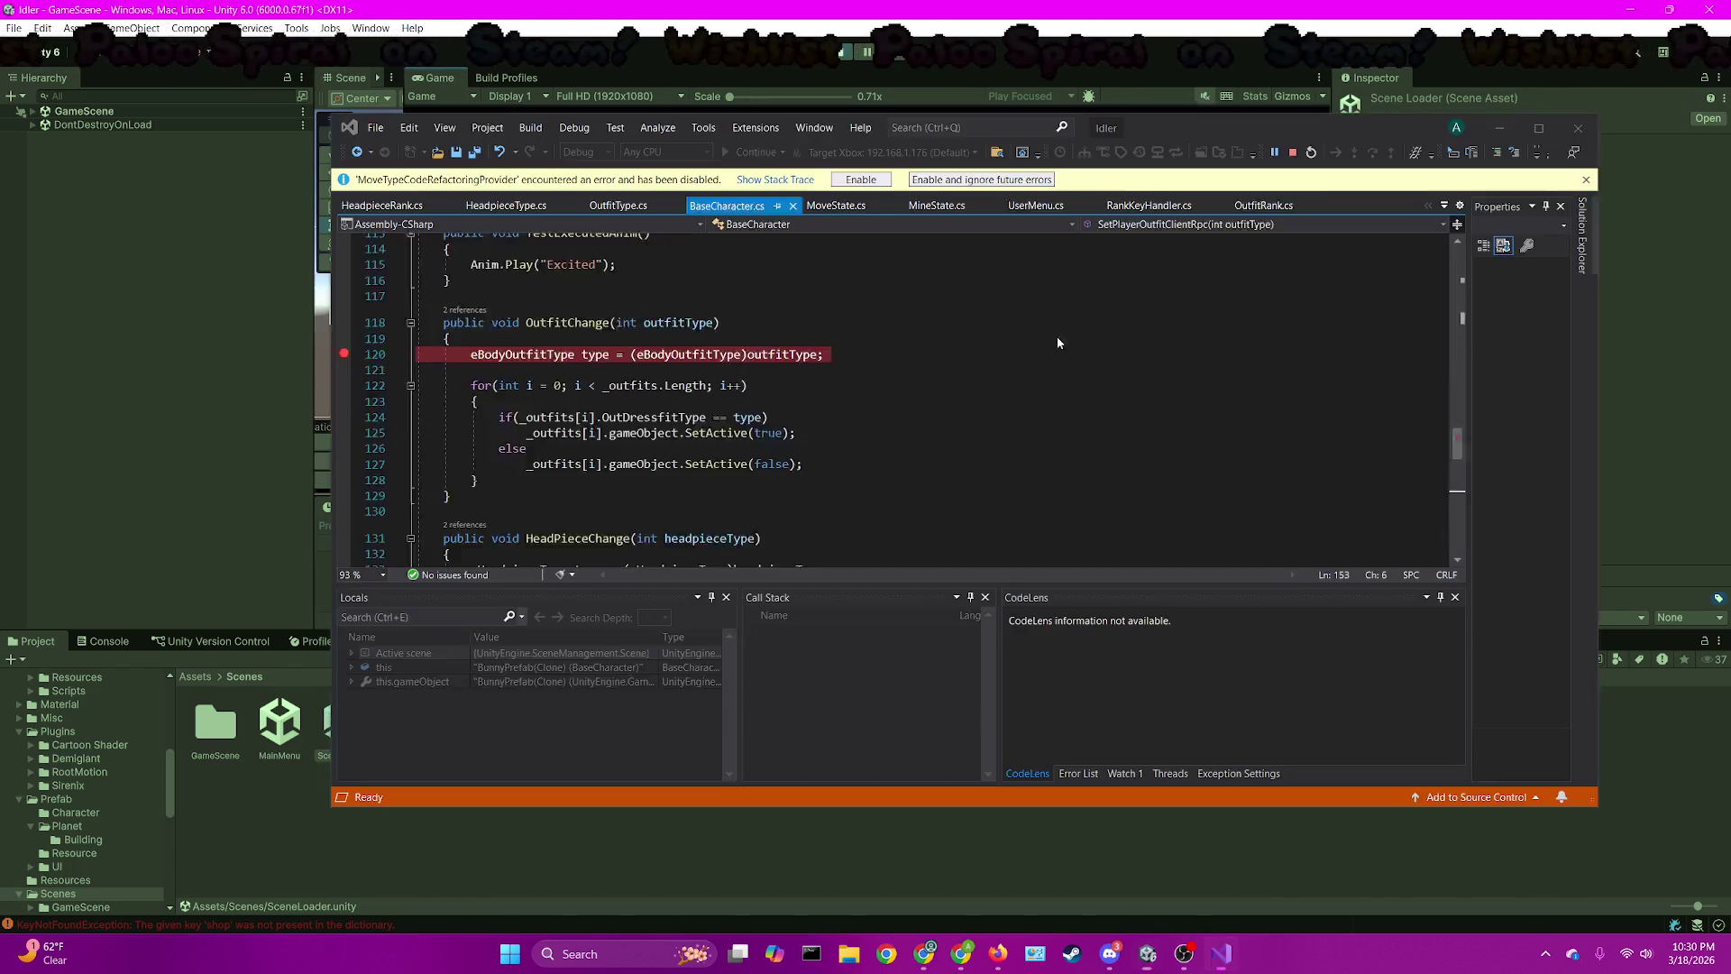
pyautogui.click(758, 152)
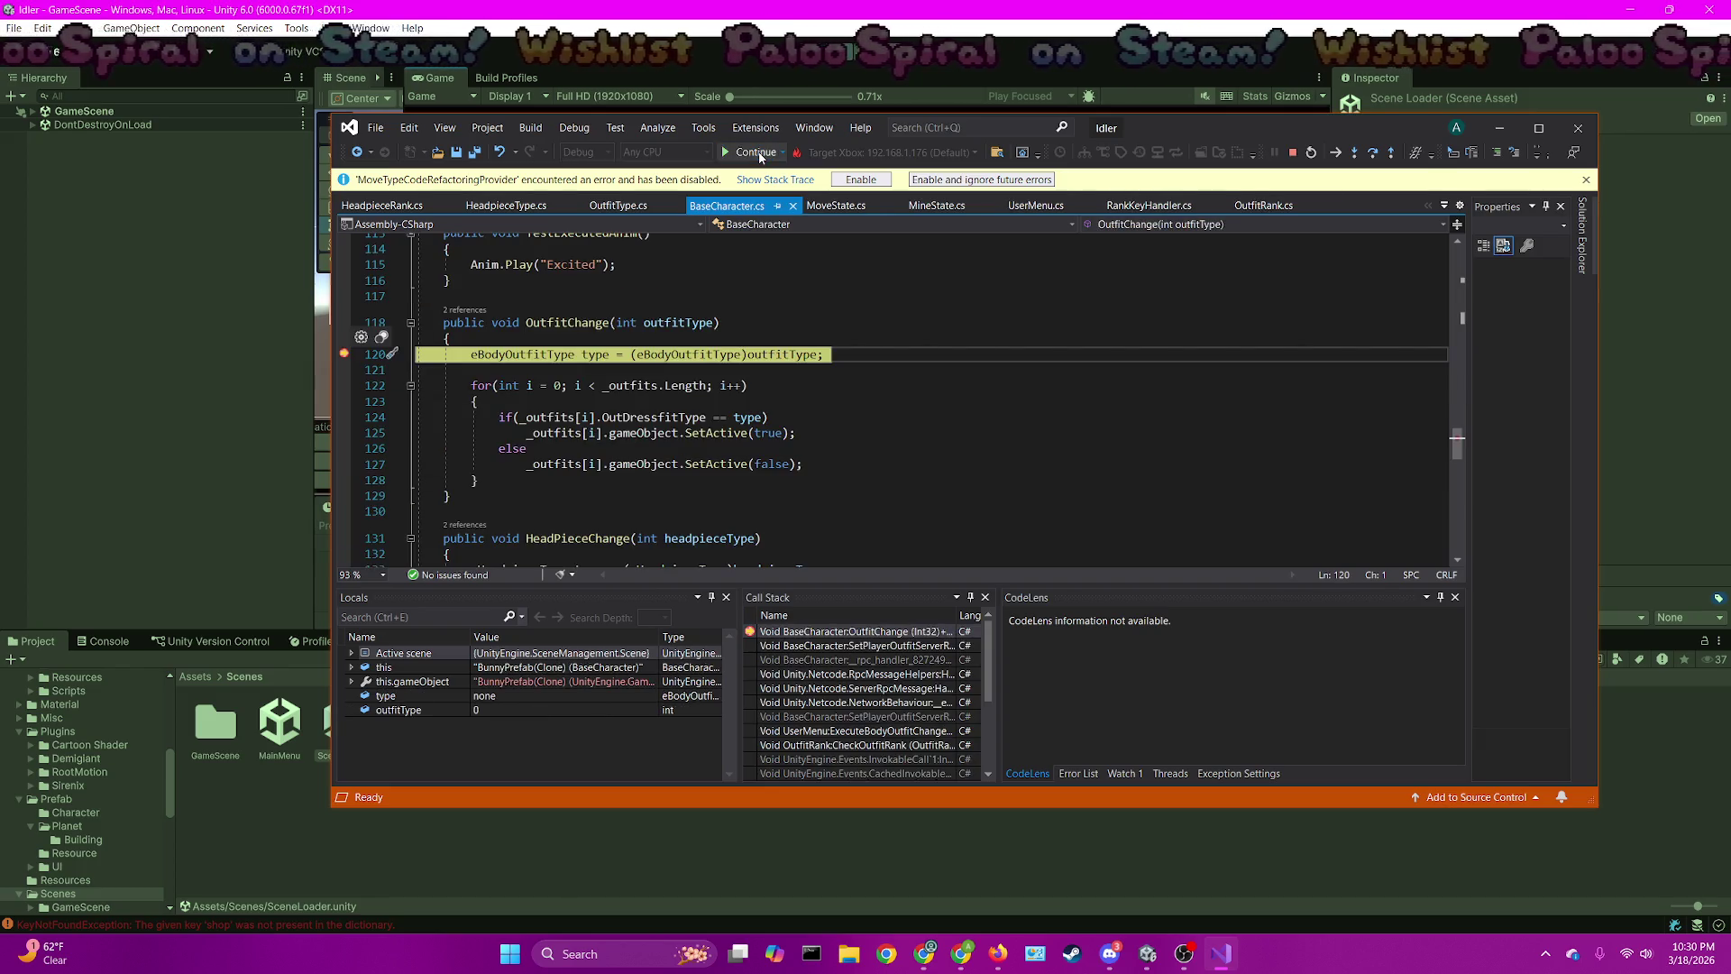
pyautogui.press('F10')
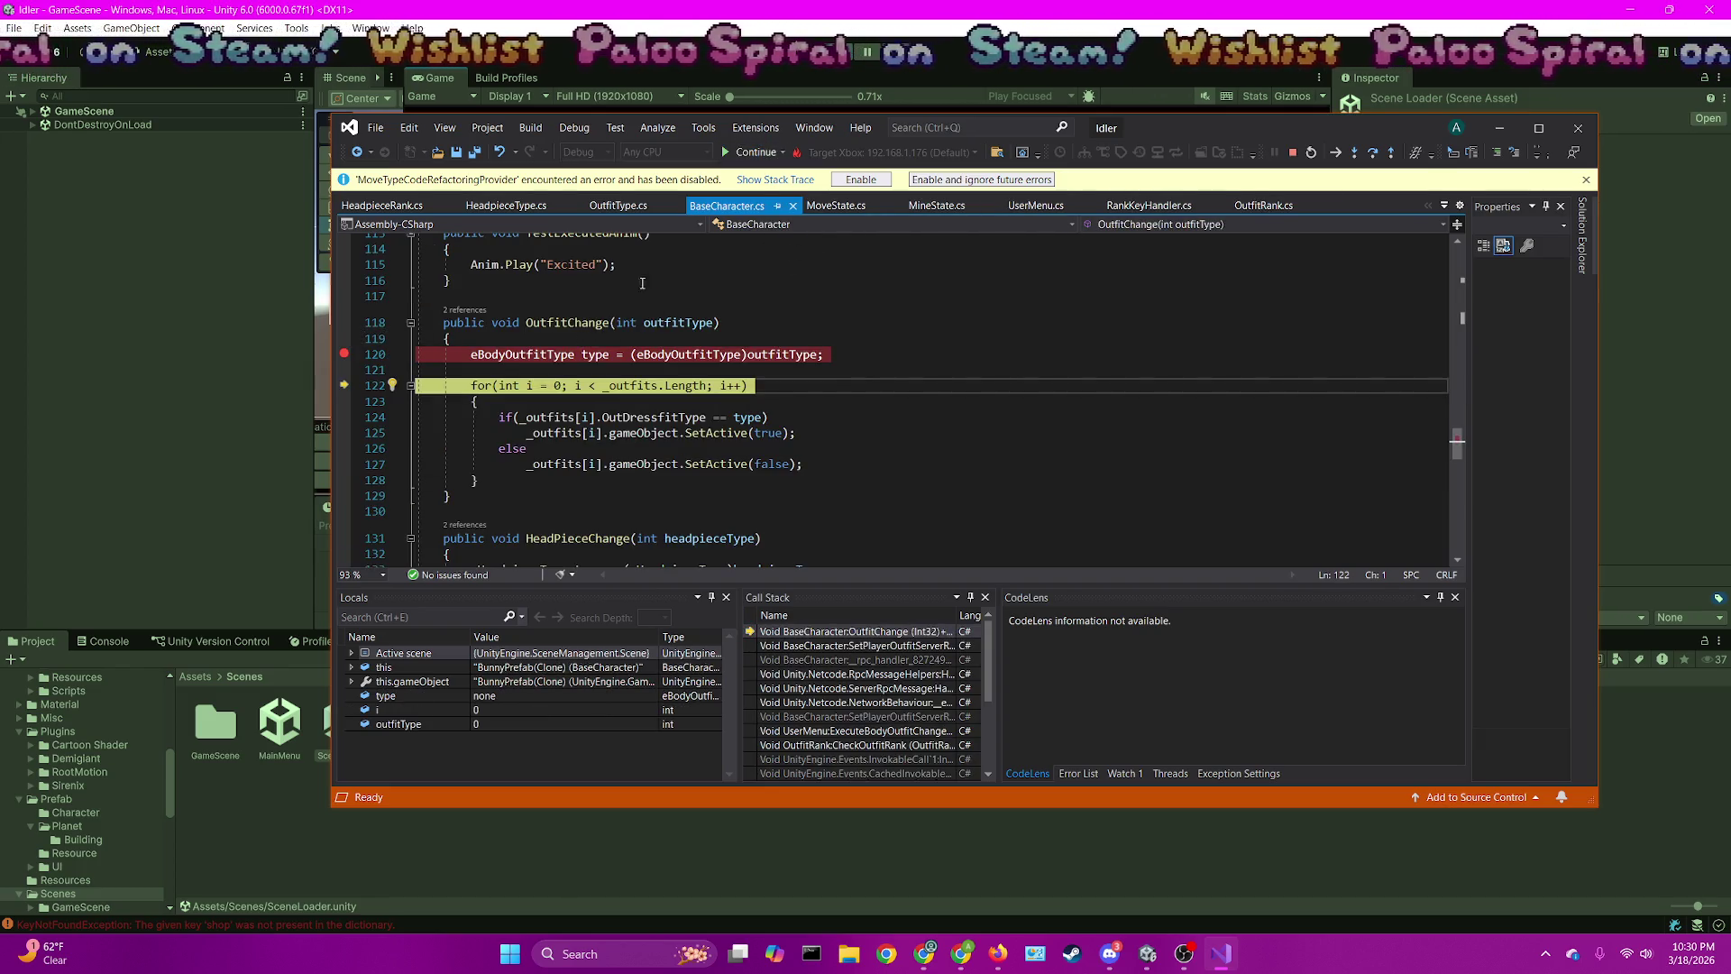
pyautogui.moveTo(643, 386)
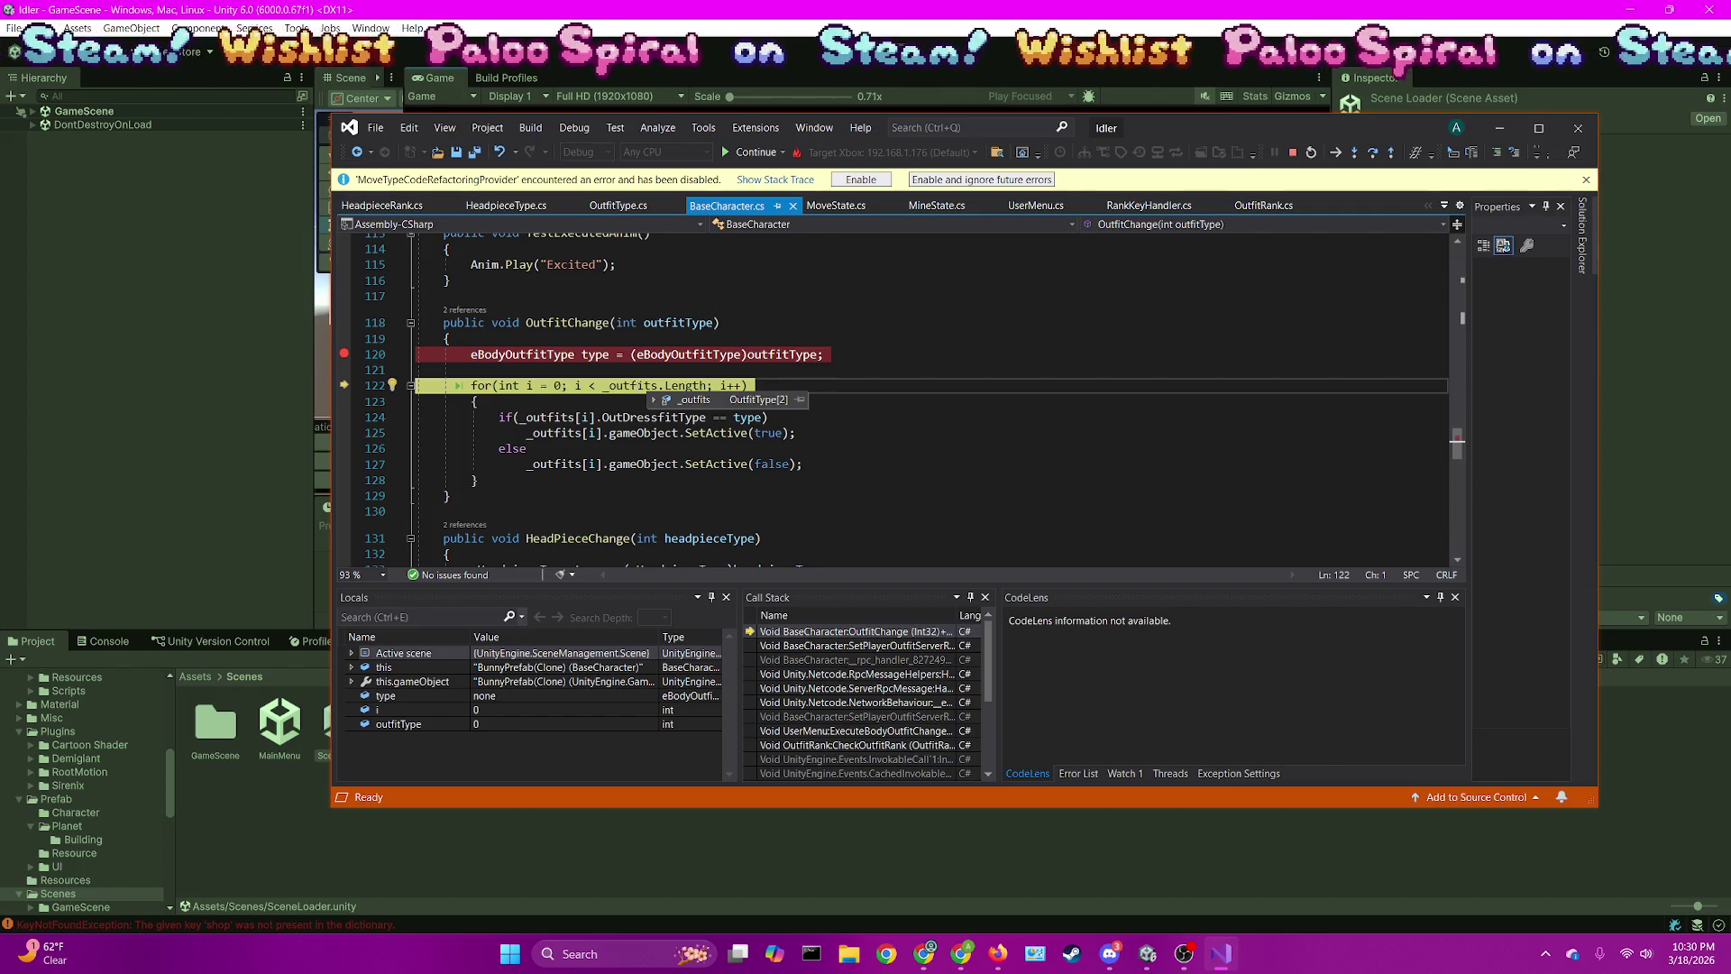
pyautogui.press('F10')
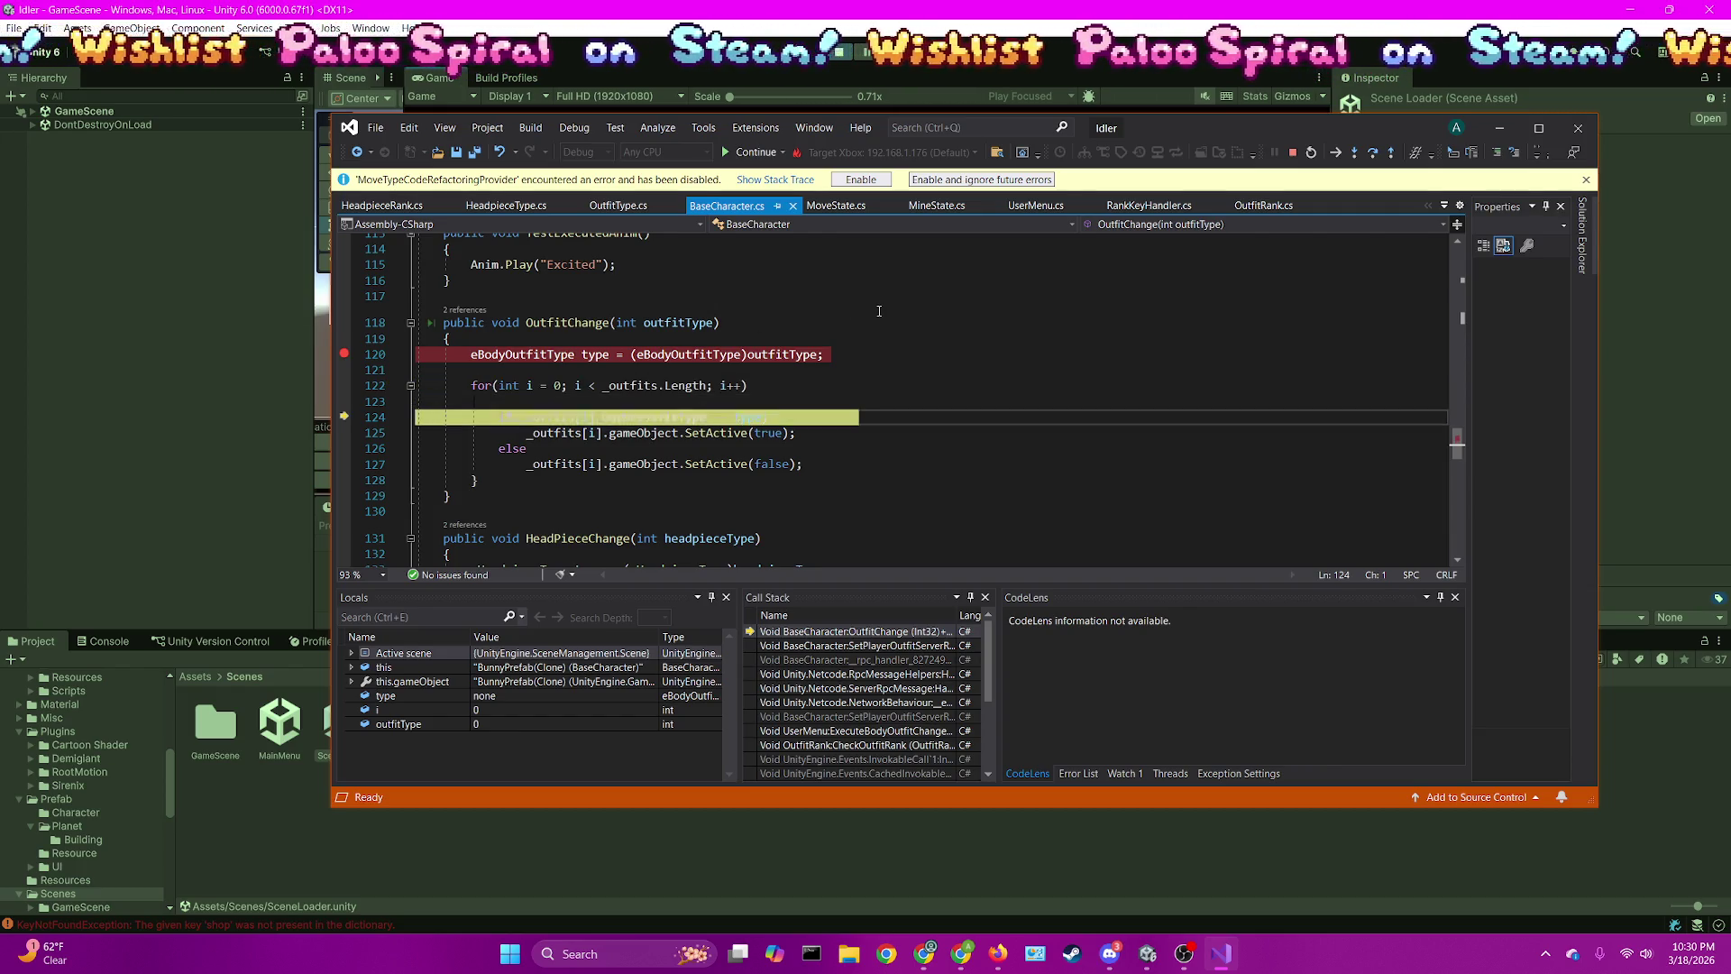
pyautogui.moveTo(676, 419)
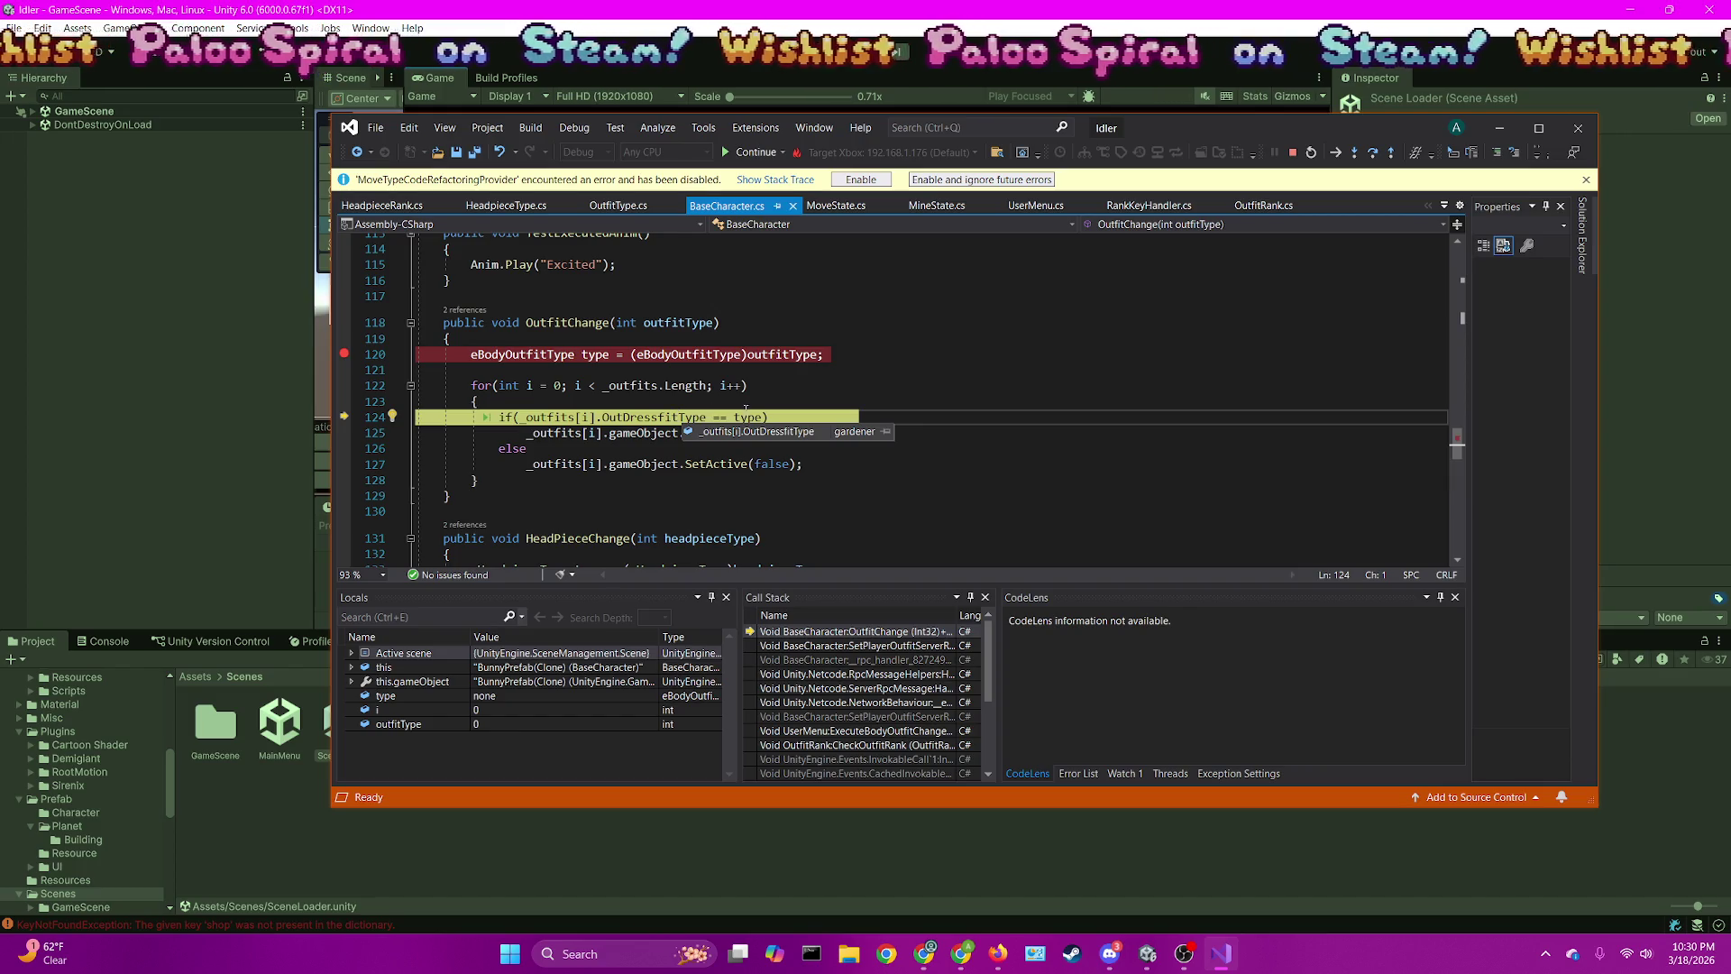
pyautogui.moveTo(748, 417)
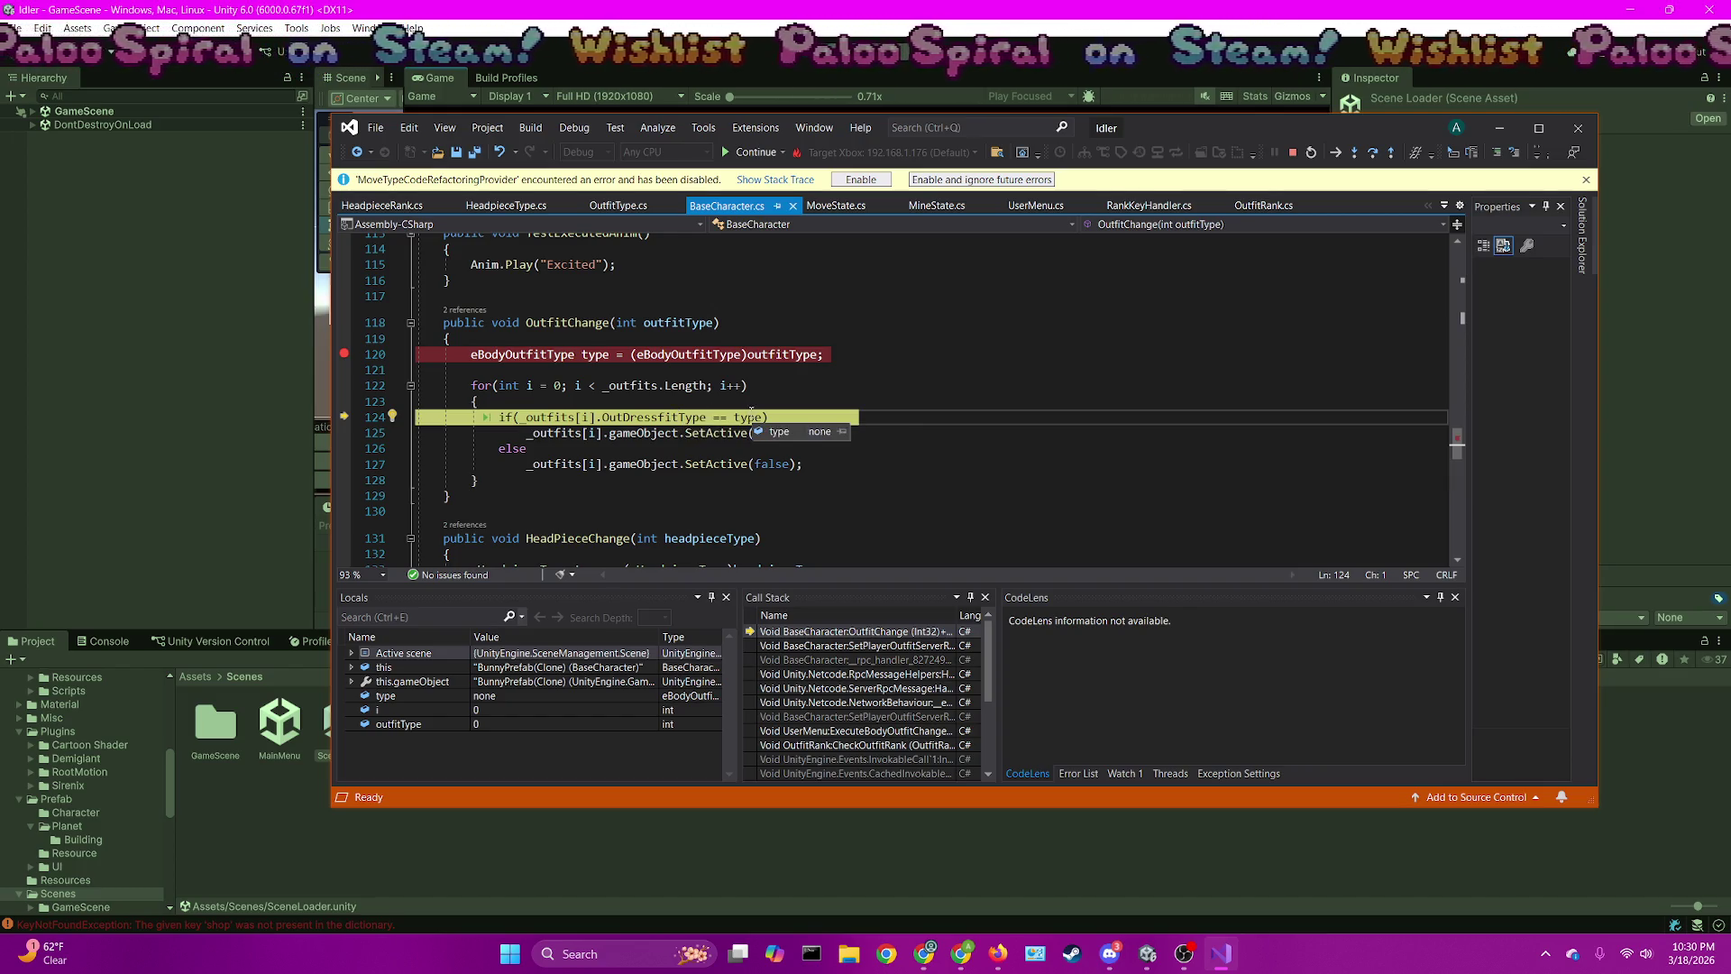
pyautogui.moveTo(775, 355)
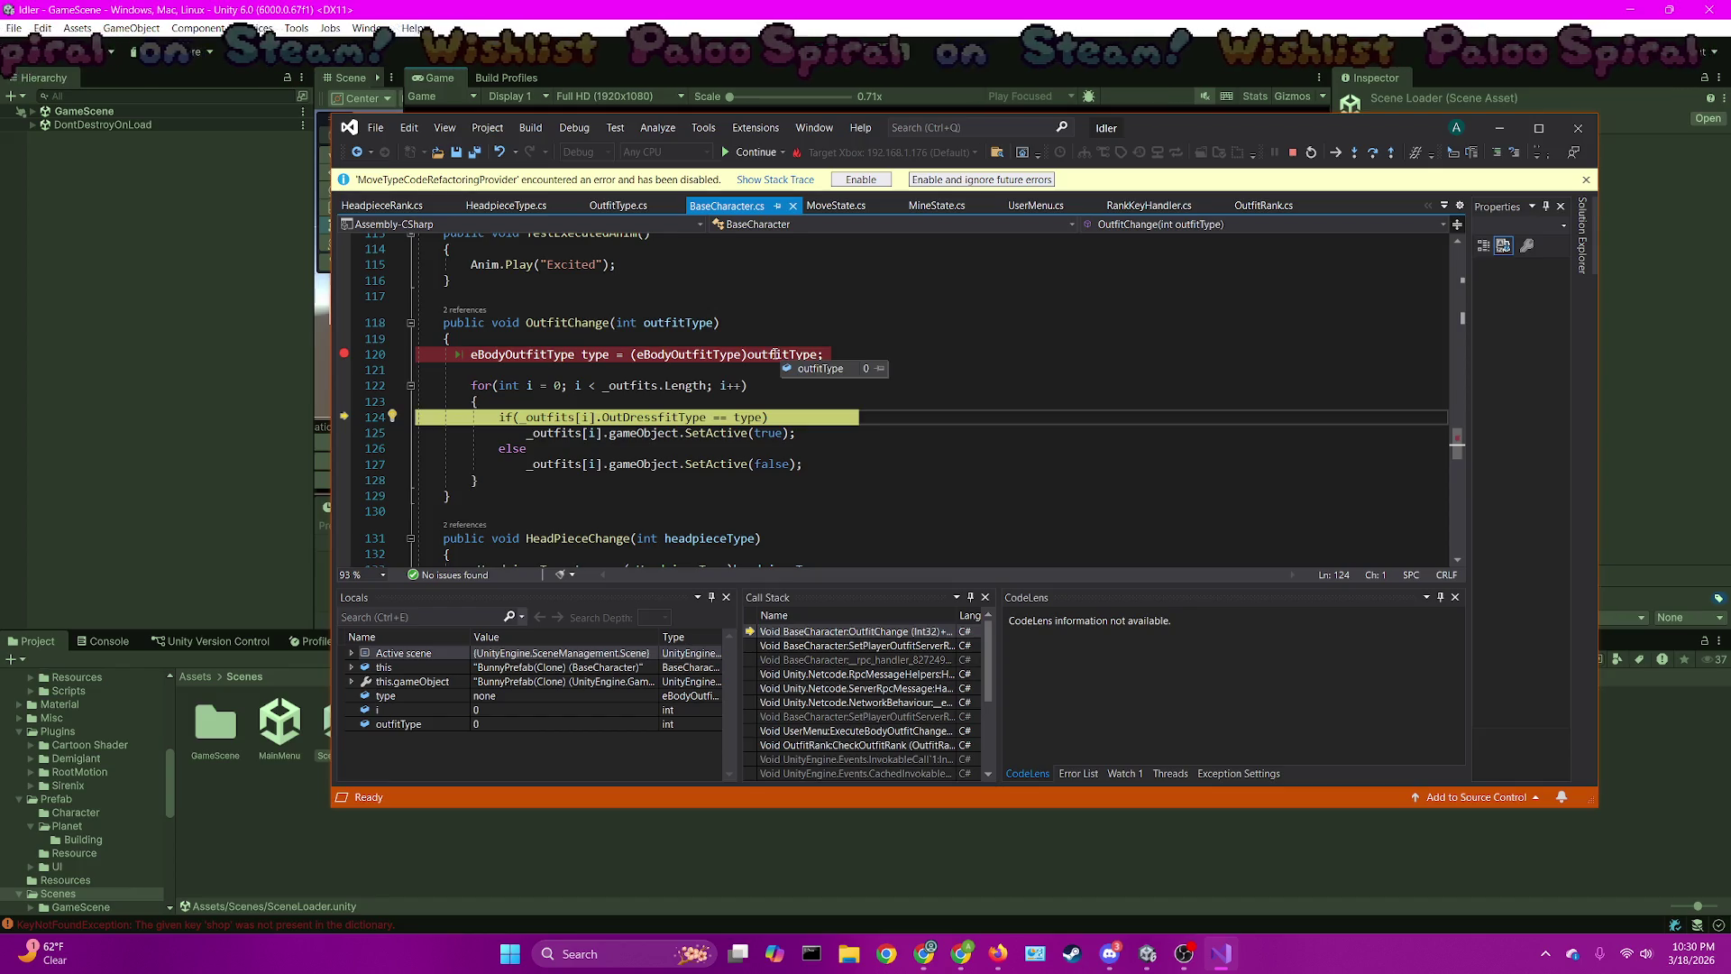
pyautogui.moveTo(681, 324)
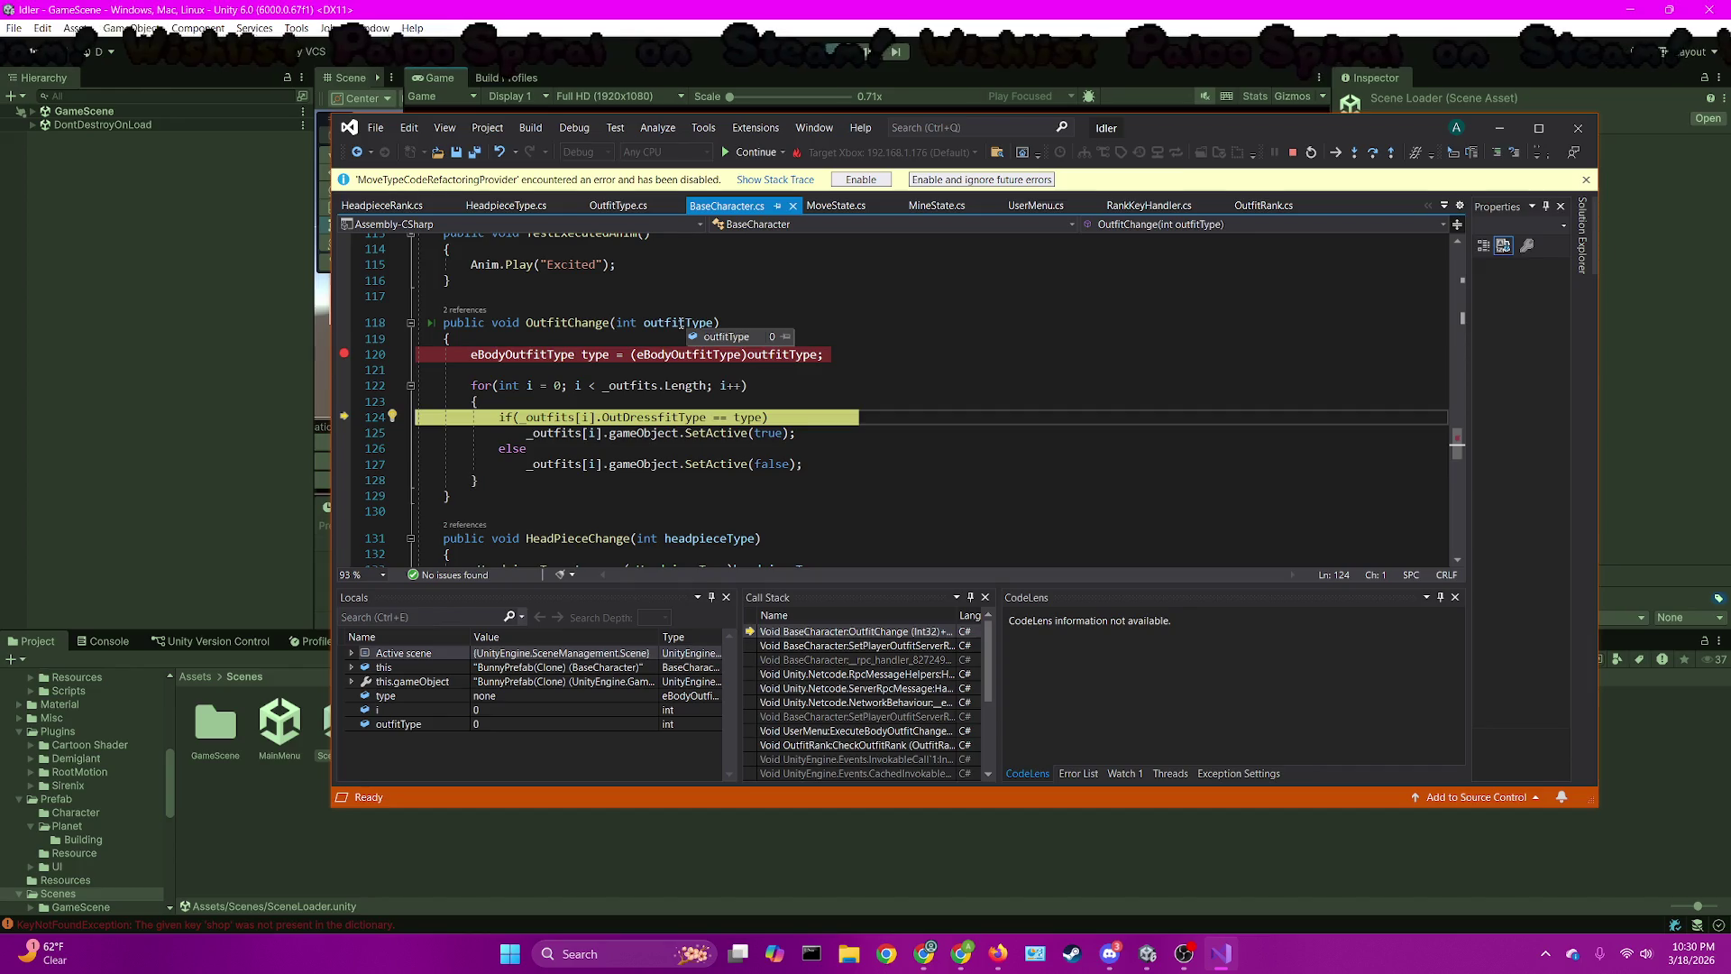
pyautogui.hotkey('alt', 'Tab')
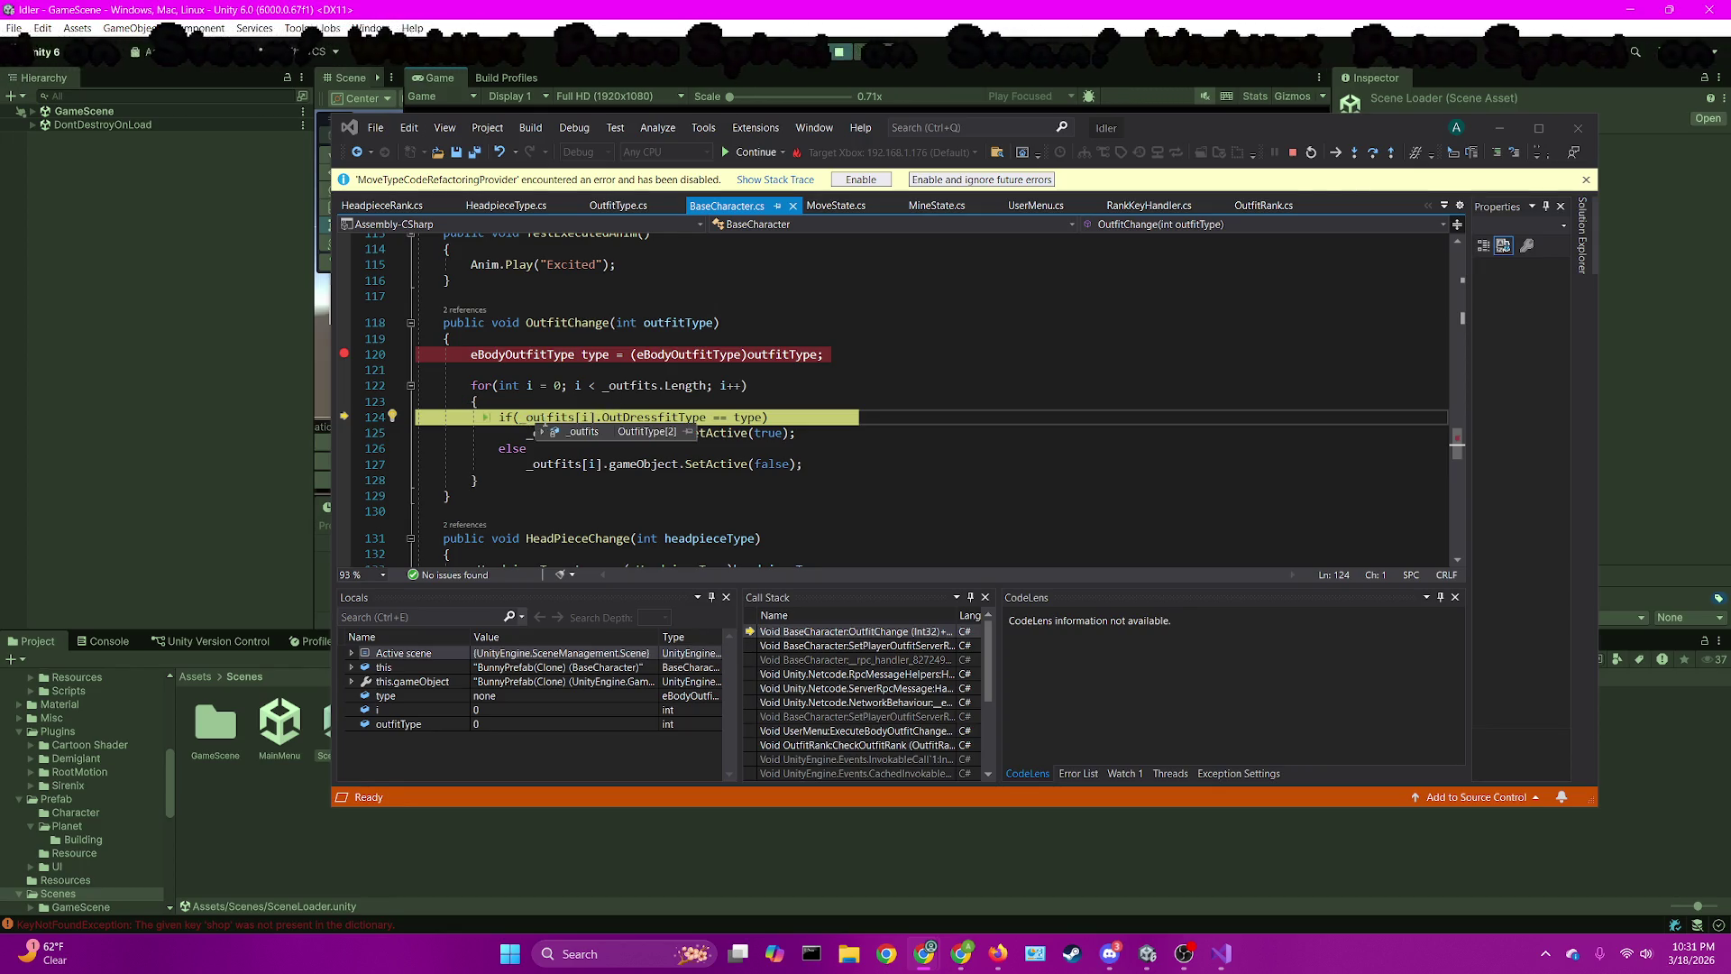
pyautogui.moveTo(545, 436)
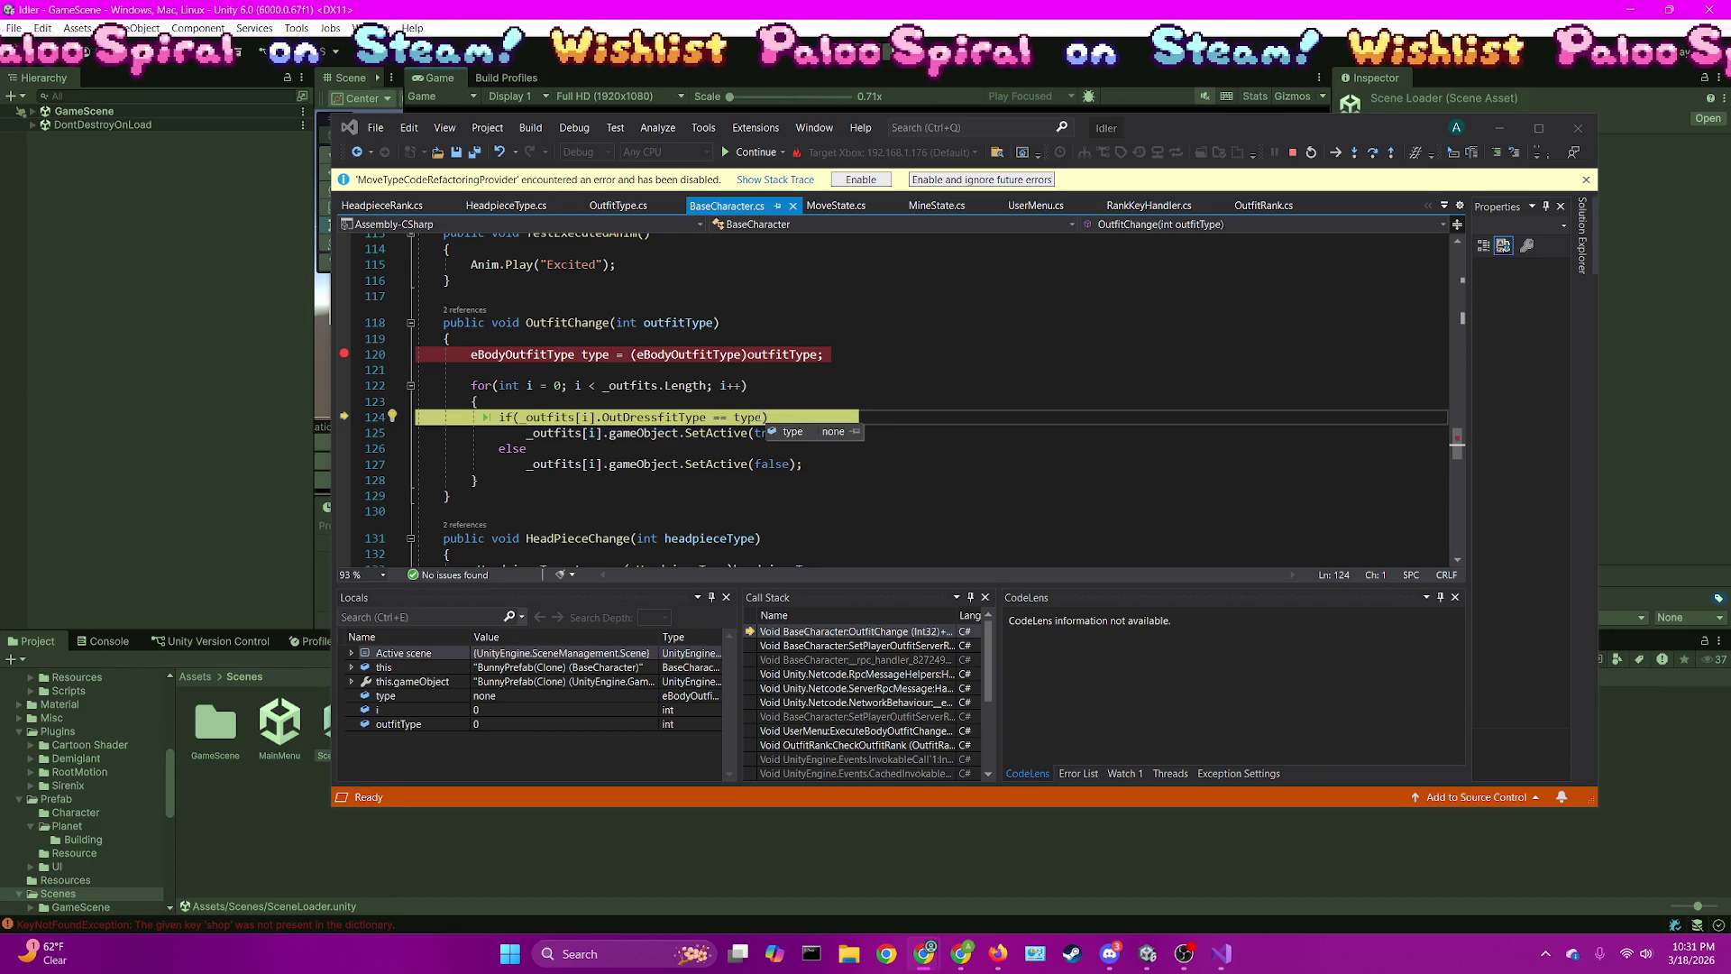
pyautogui.moveTo(682, 322)
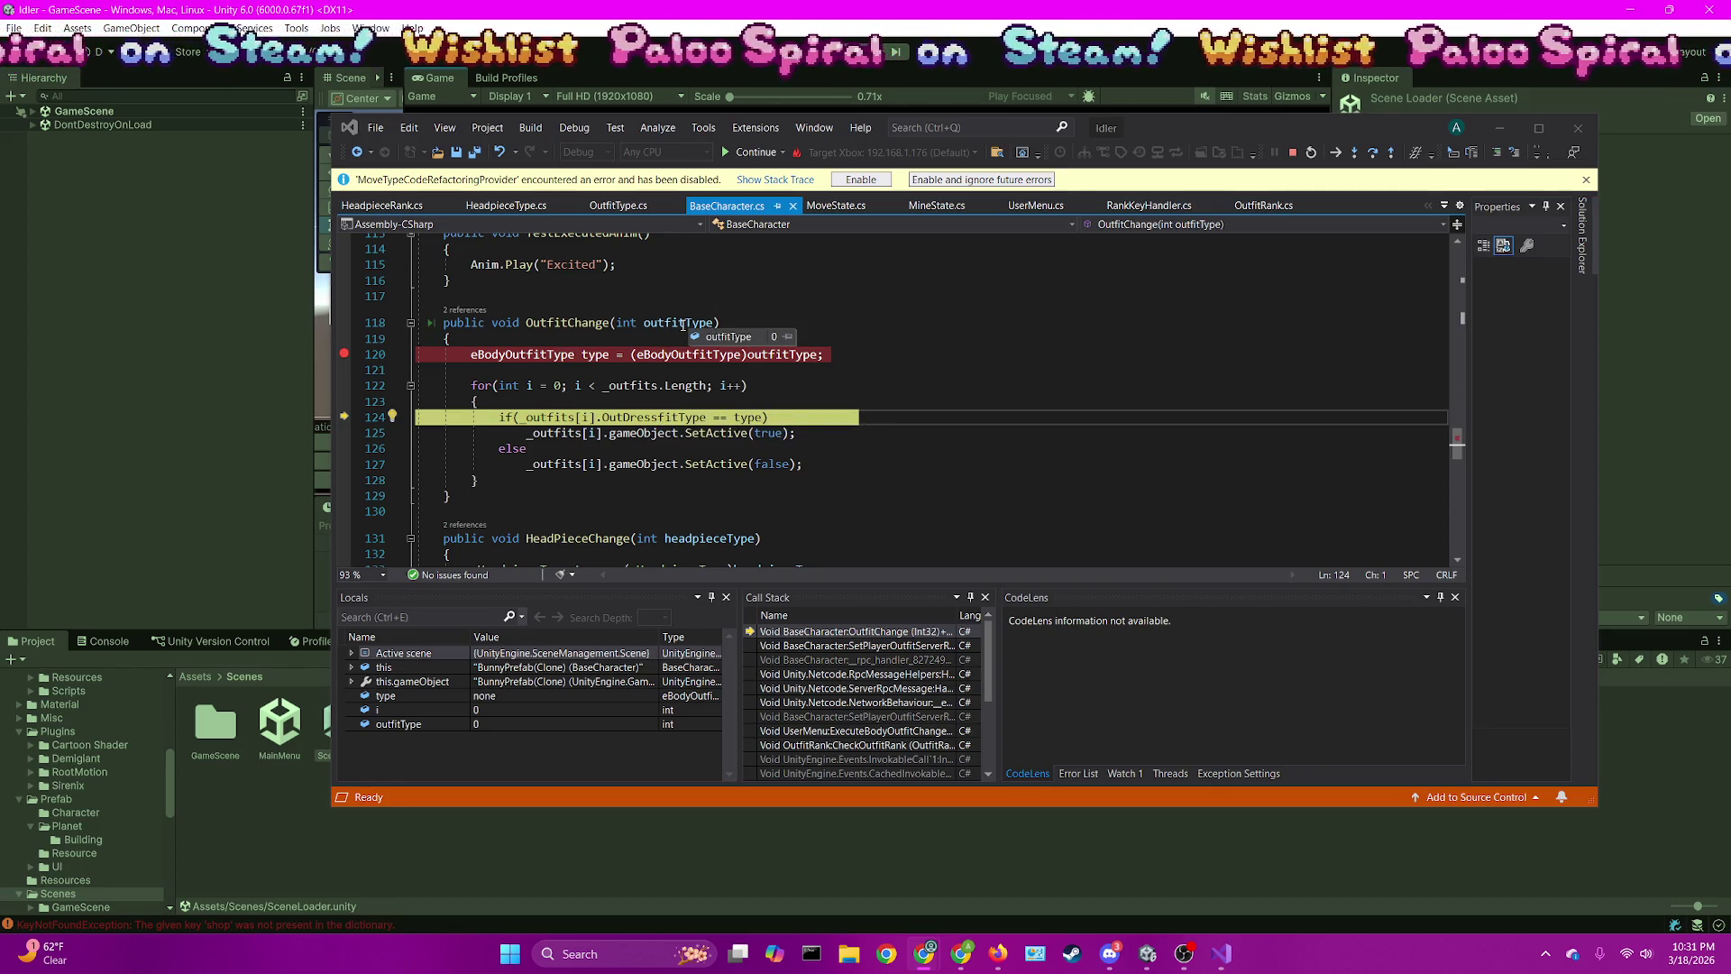
# Follow the Call Stack up to UserMenu.ExecuteBodyOutfitChangeCall, inspect outfitType, then stop debugging
pyautogui.doubleClick(857, 645)
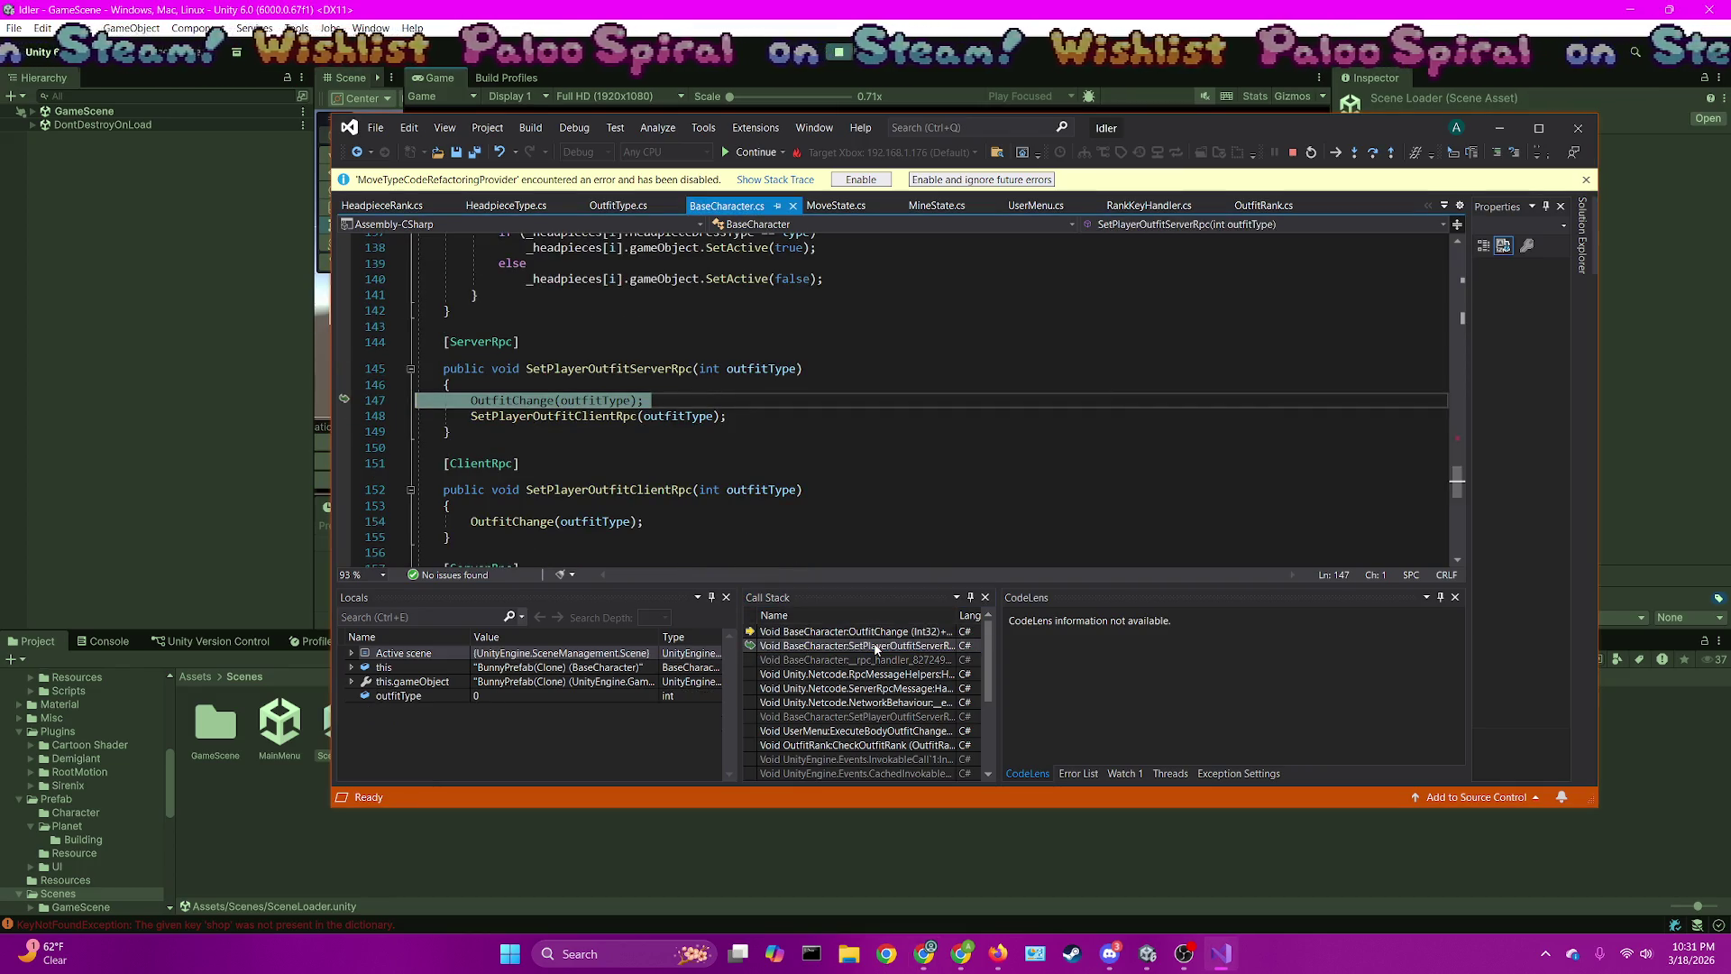
pyautogui.moveTo(731, 373)
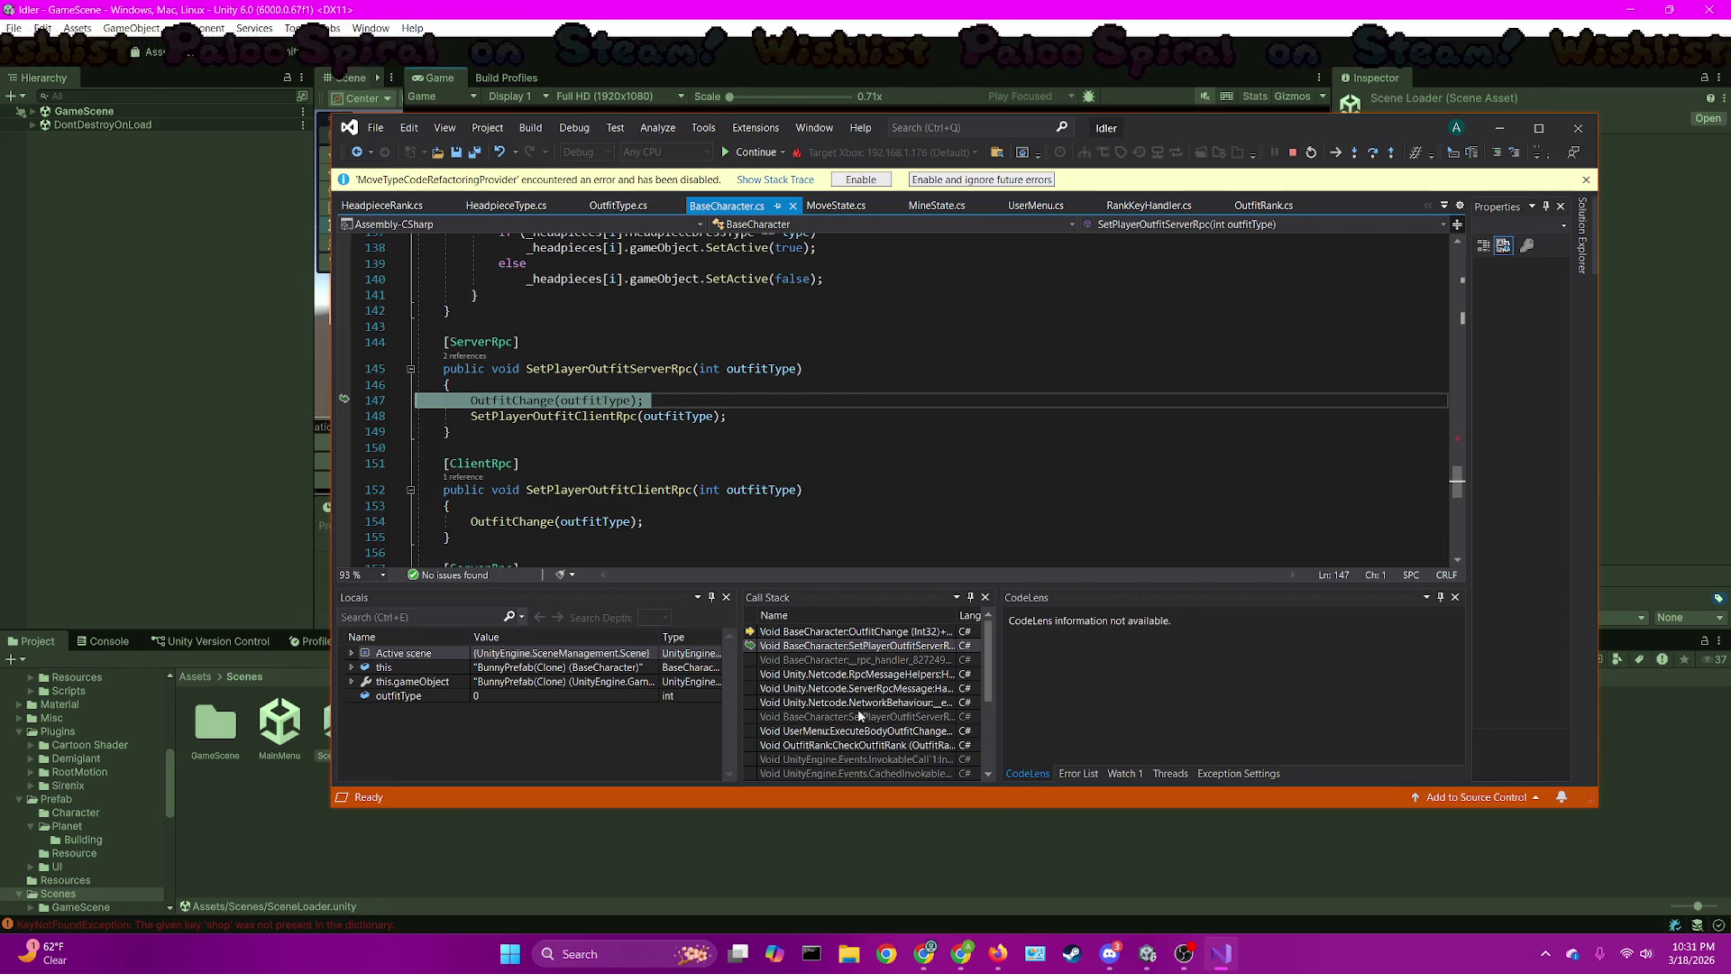
pyautogui.scroll(-1, 857, 714)
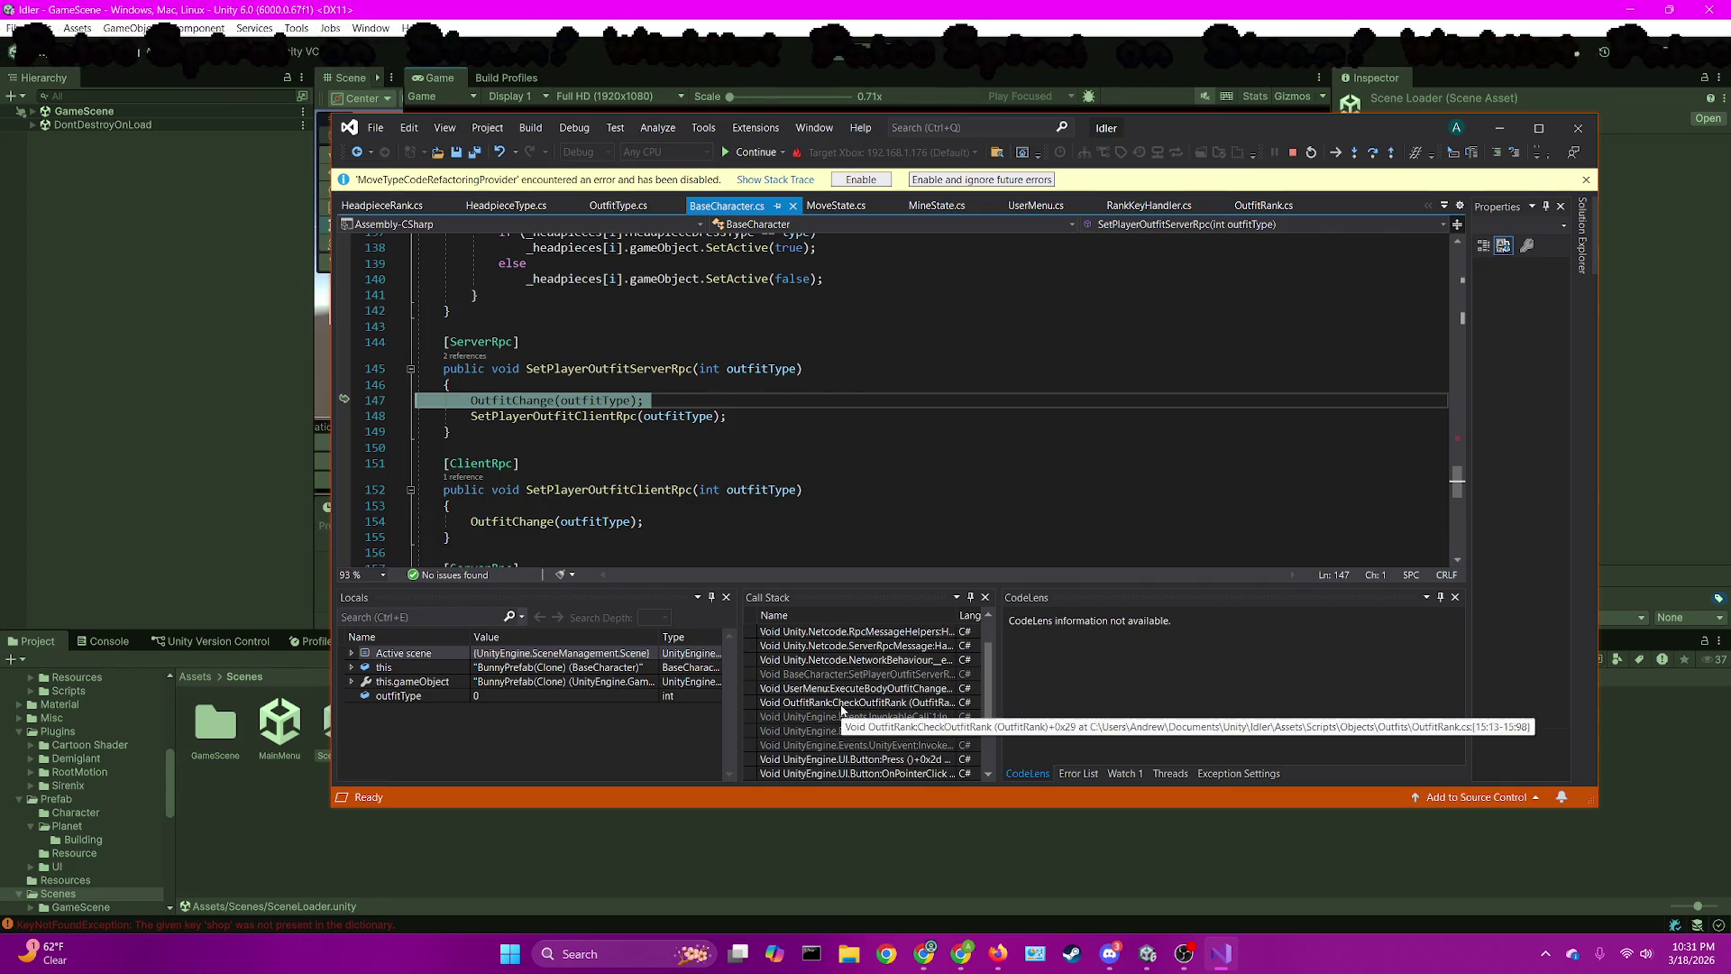
pyautogui.doubleClick(841, 704)
pyautogui.doubleClick(857, 688)
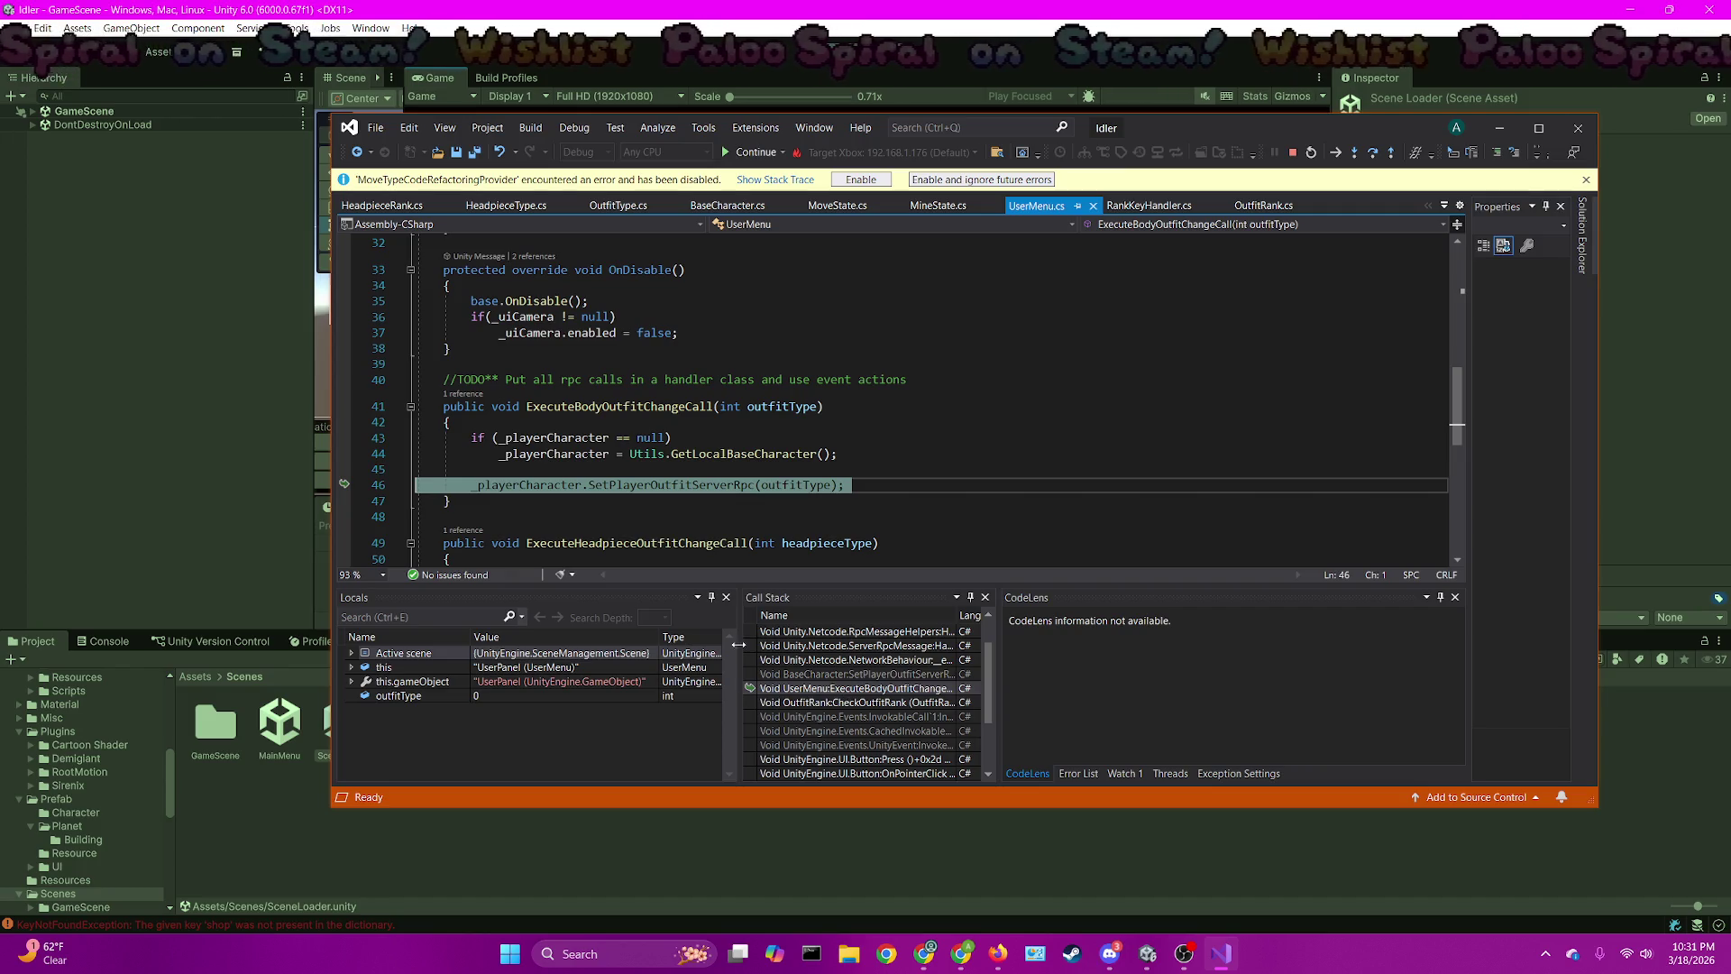
pyautogui.doubleClick(796, 486)
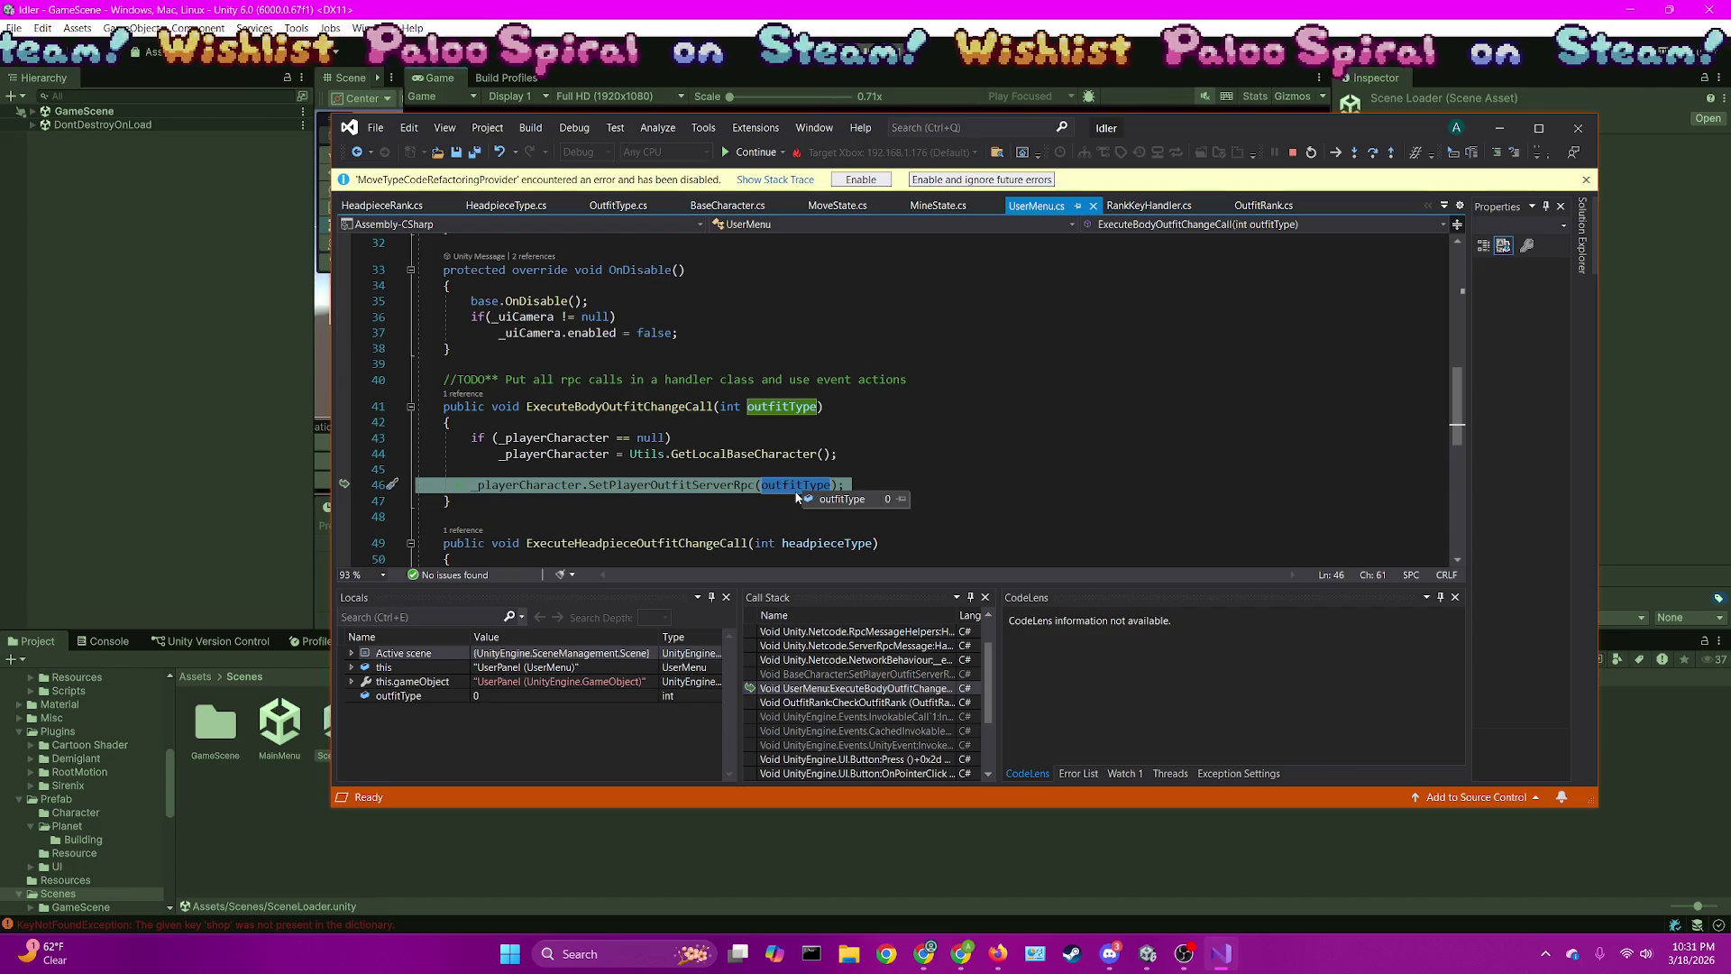
pyautogui.click(1292, 152)
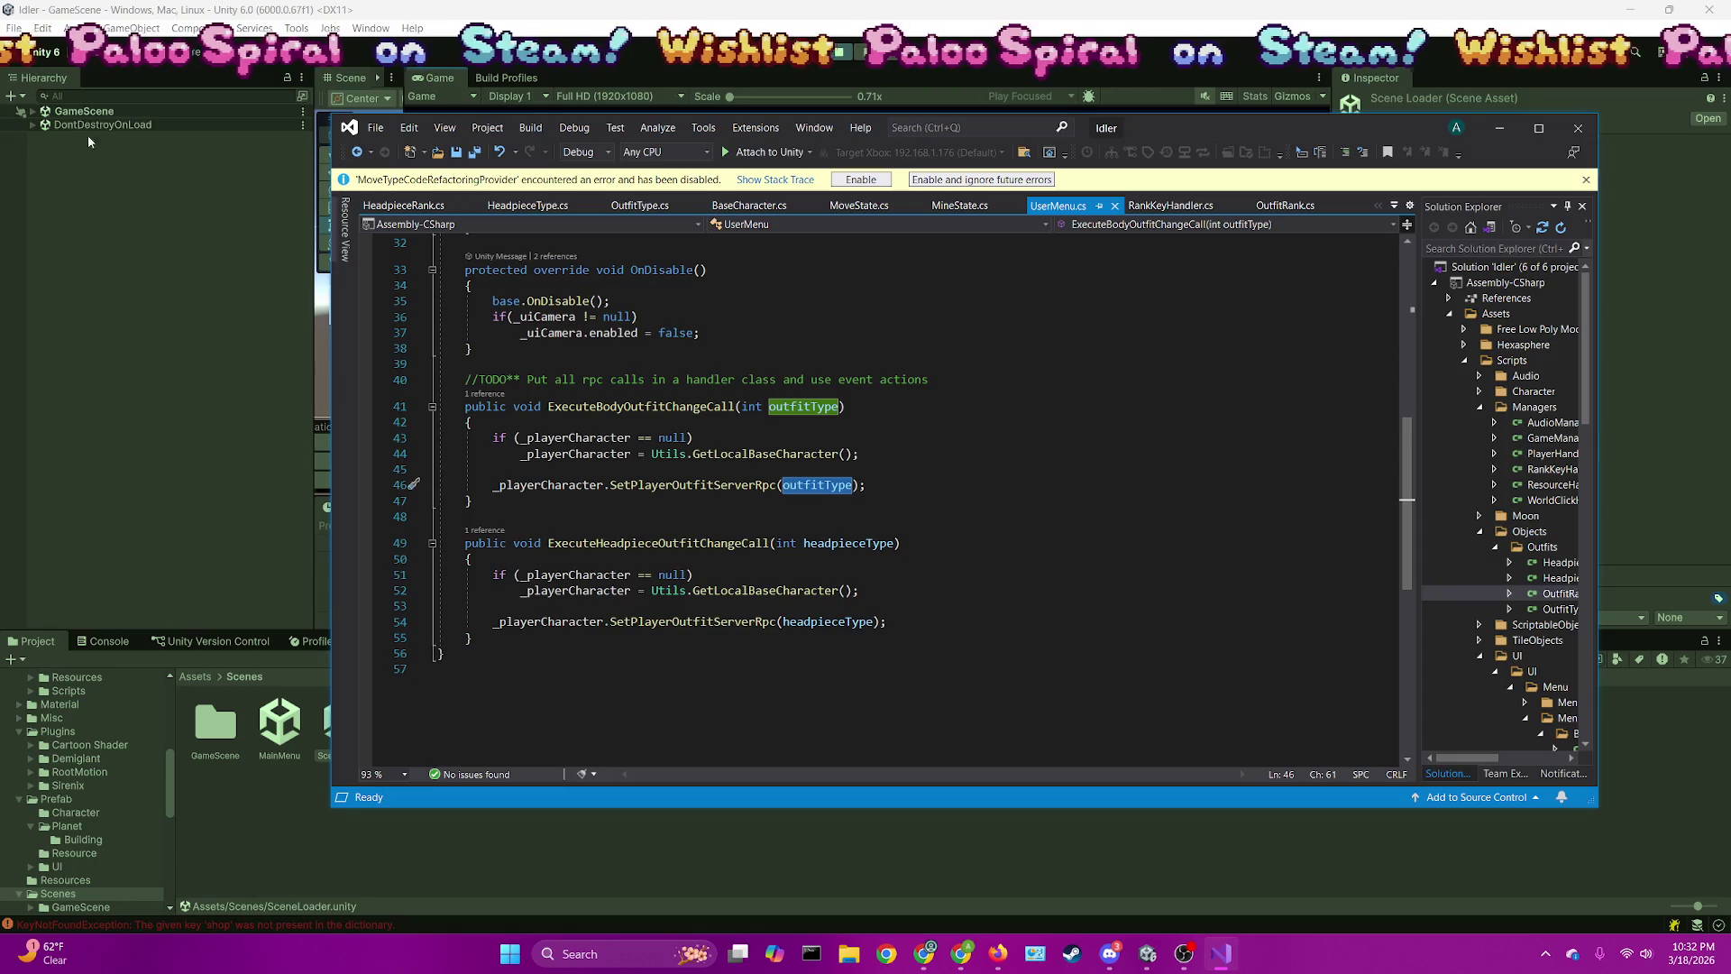
pyautogui.click(86, 111)
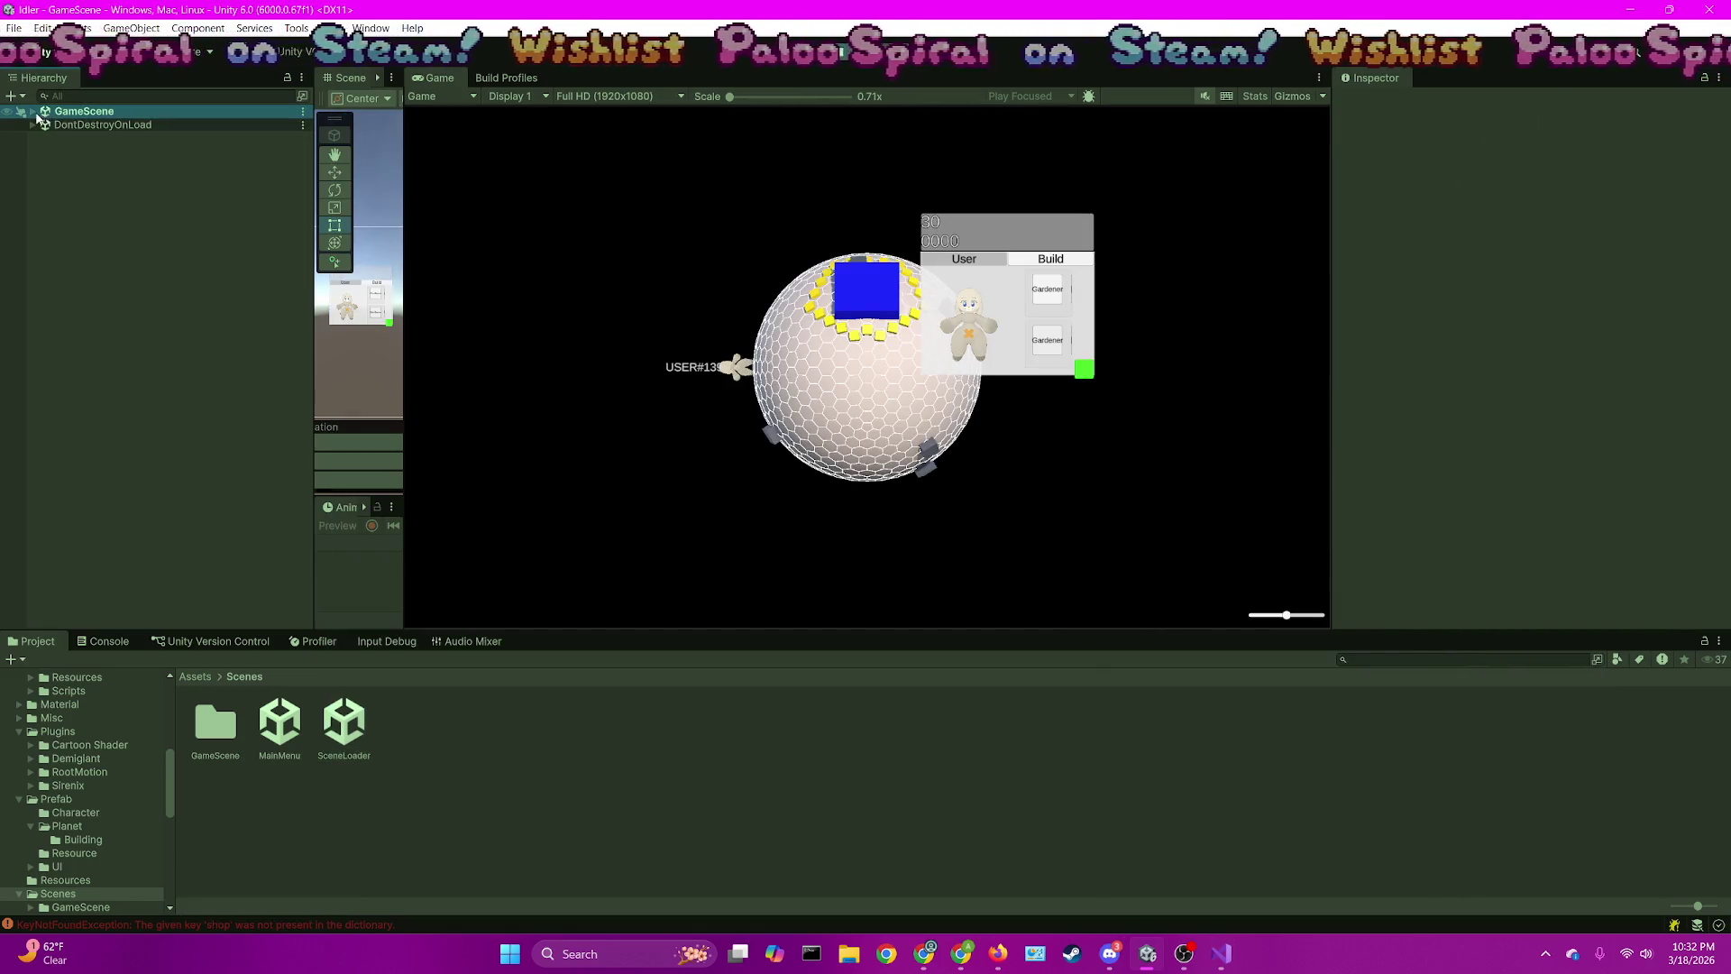
# Inspect the ColorButton under Canvas > ParentMenu > Panels > UserPanel > OutfitView > Content, then exit play mode
pyautogui.click(33, 112)
pyautogui.click(57, 221)
pyautogui.click(67, 234)
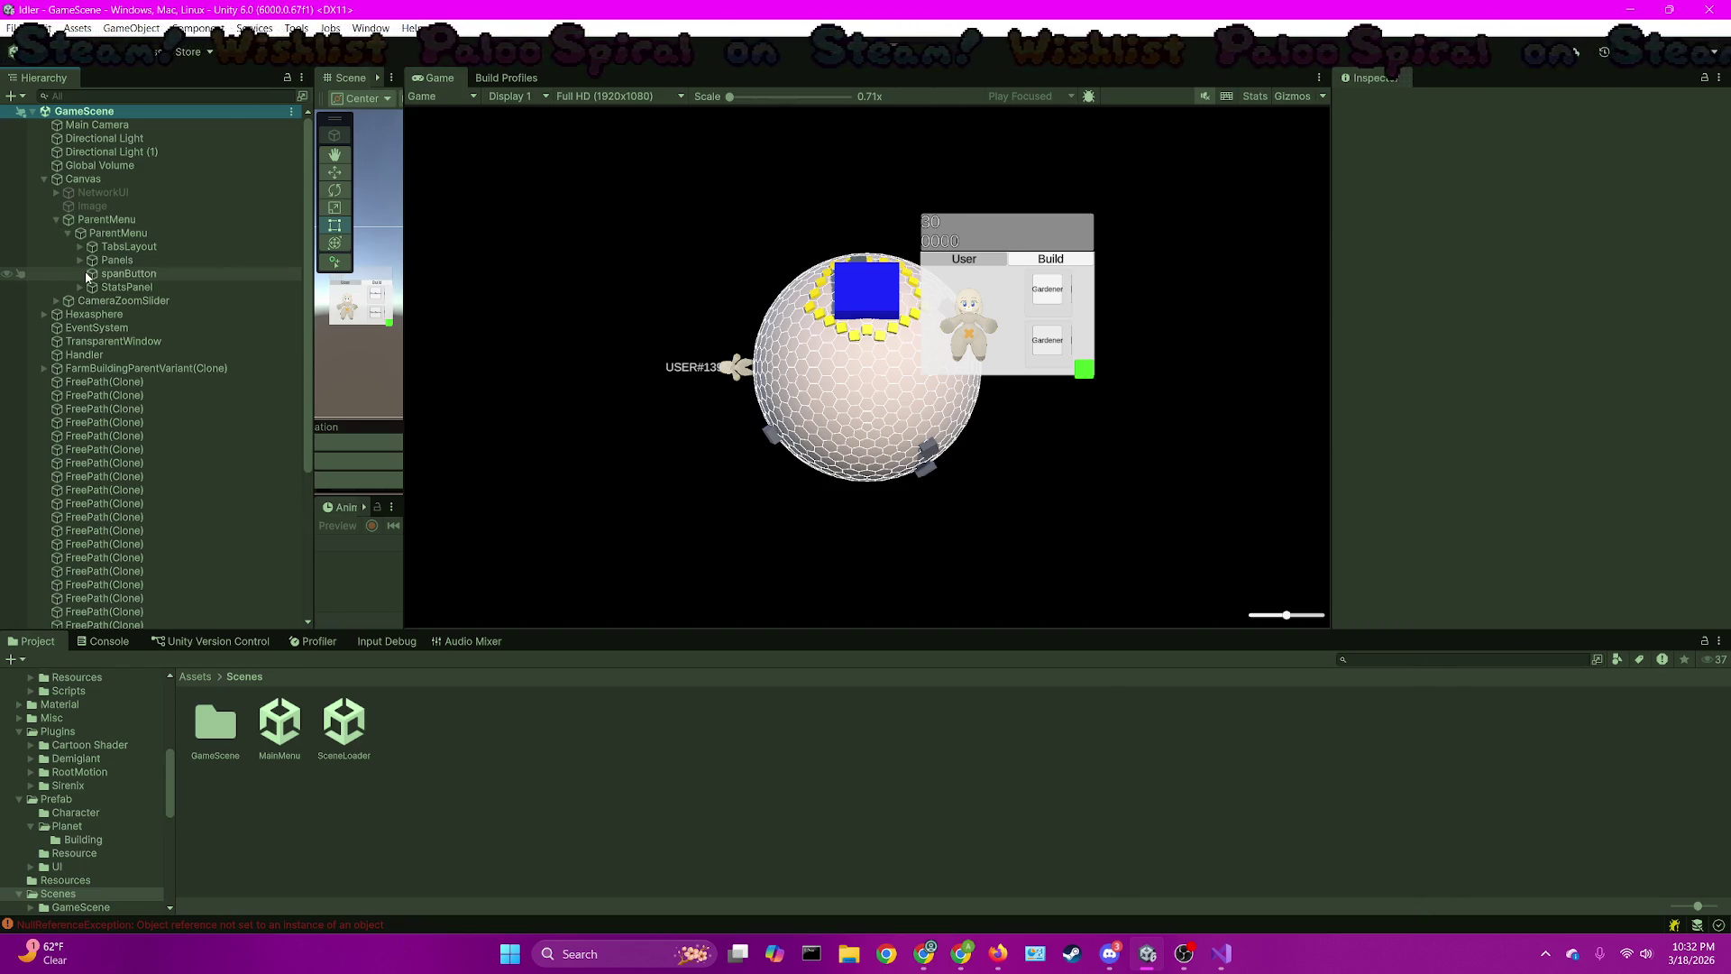
pyautogui.click(78, 261)
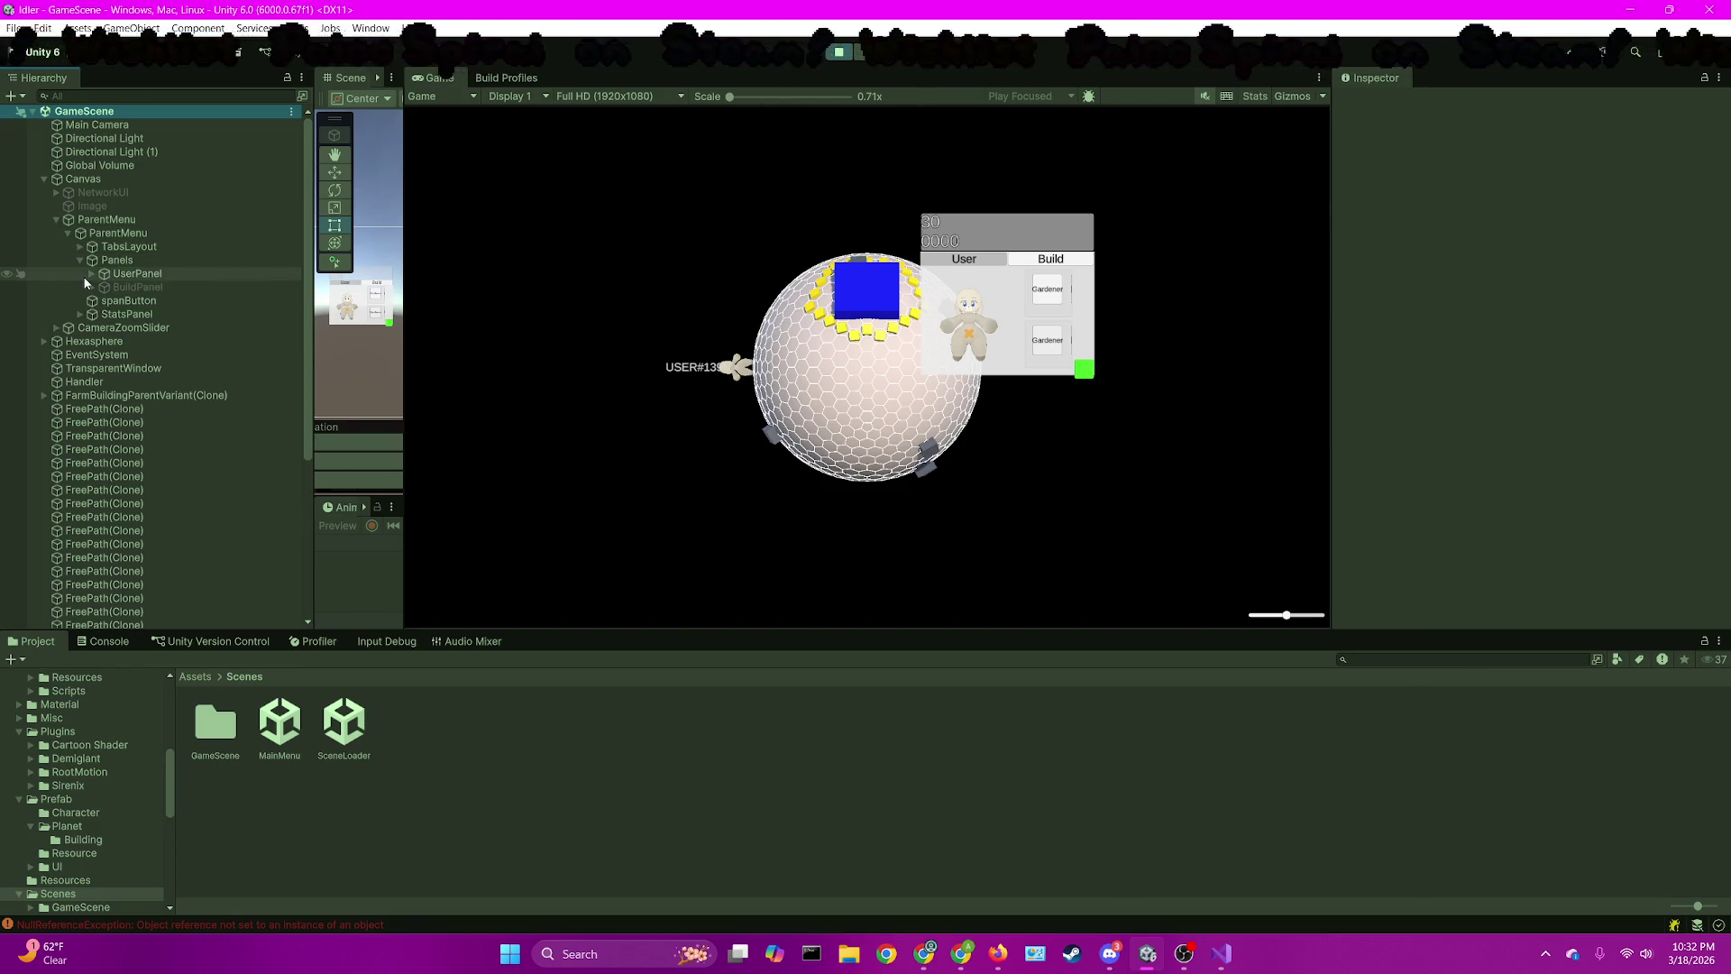
pyautogui.click(84, 274)
pyautogui.click(91, 274)
pyautogui.click(104, 315)
pyautogui.click(117, 329)
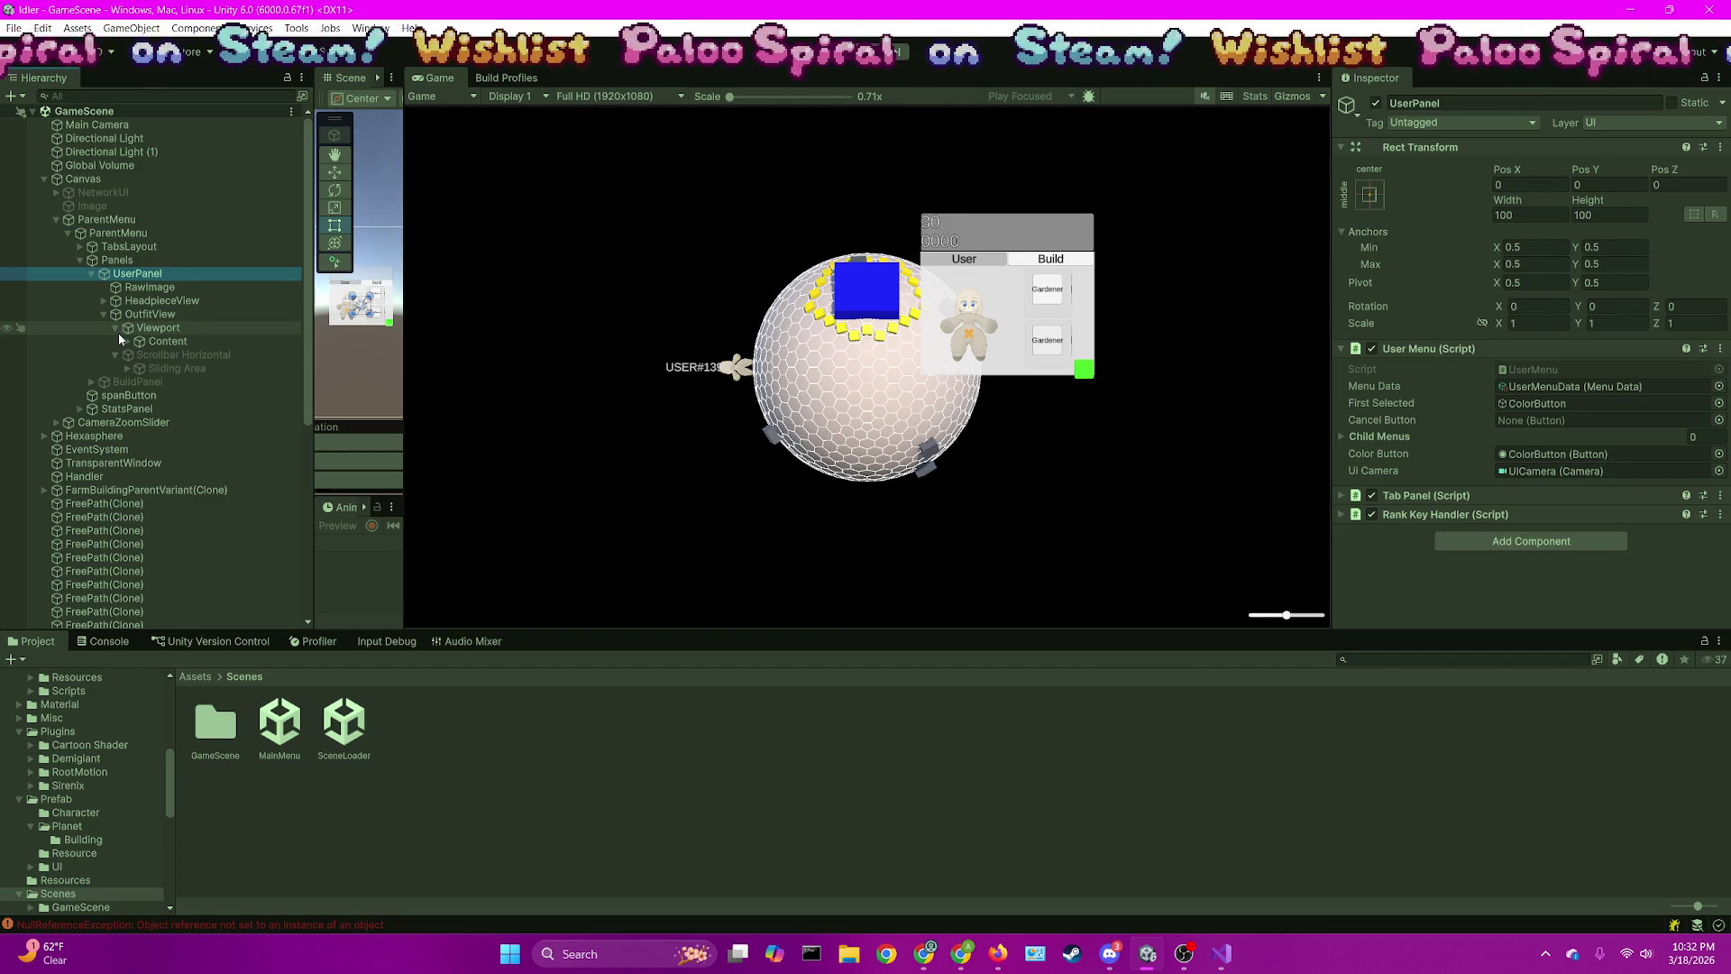
pyautogui.click(126, 341)
pyautogui.click(152, 356)
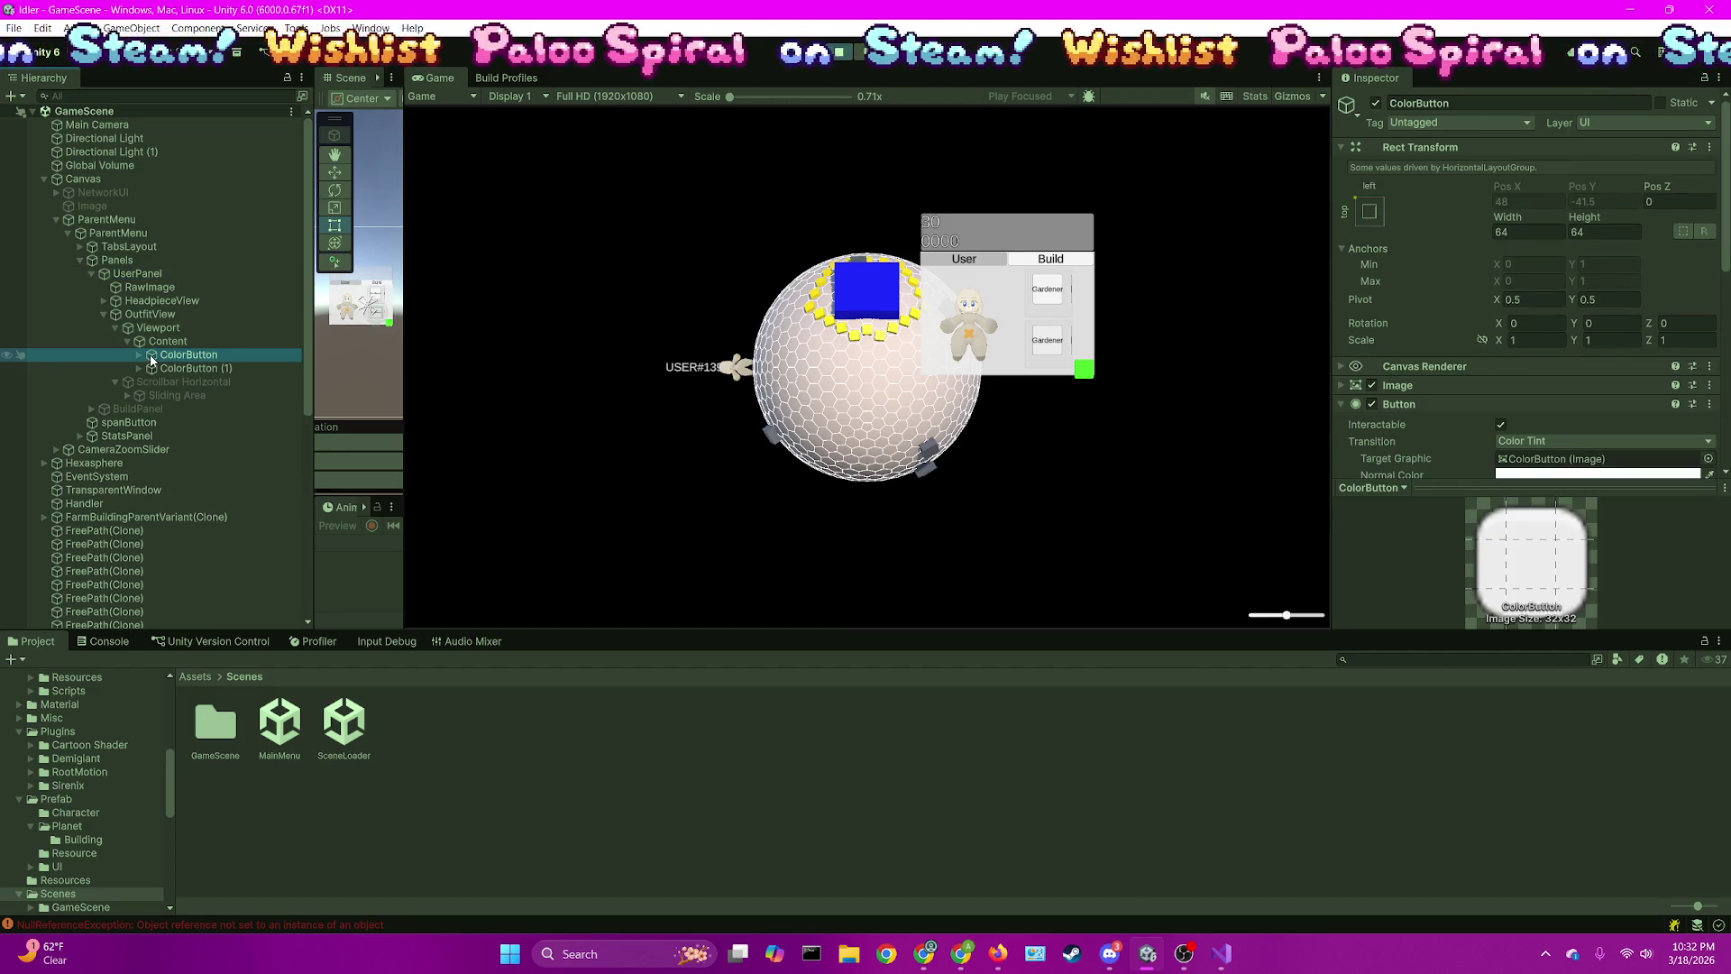
pyautogui.scroll(-5, 1589, 324)
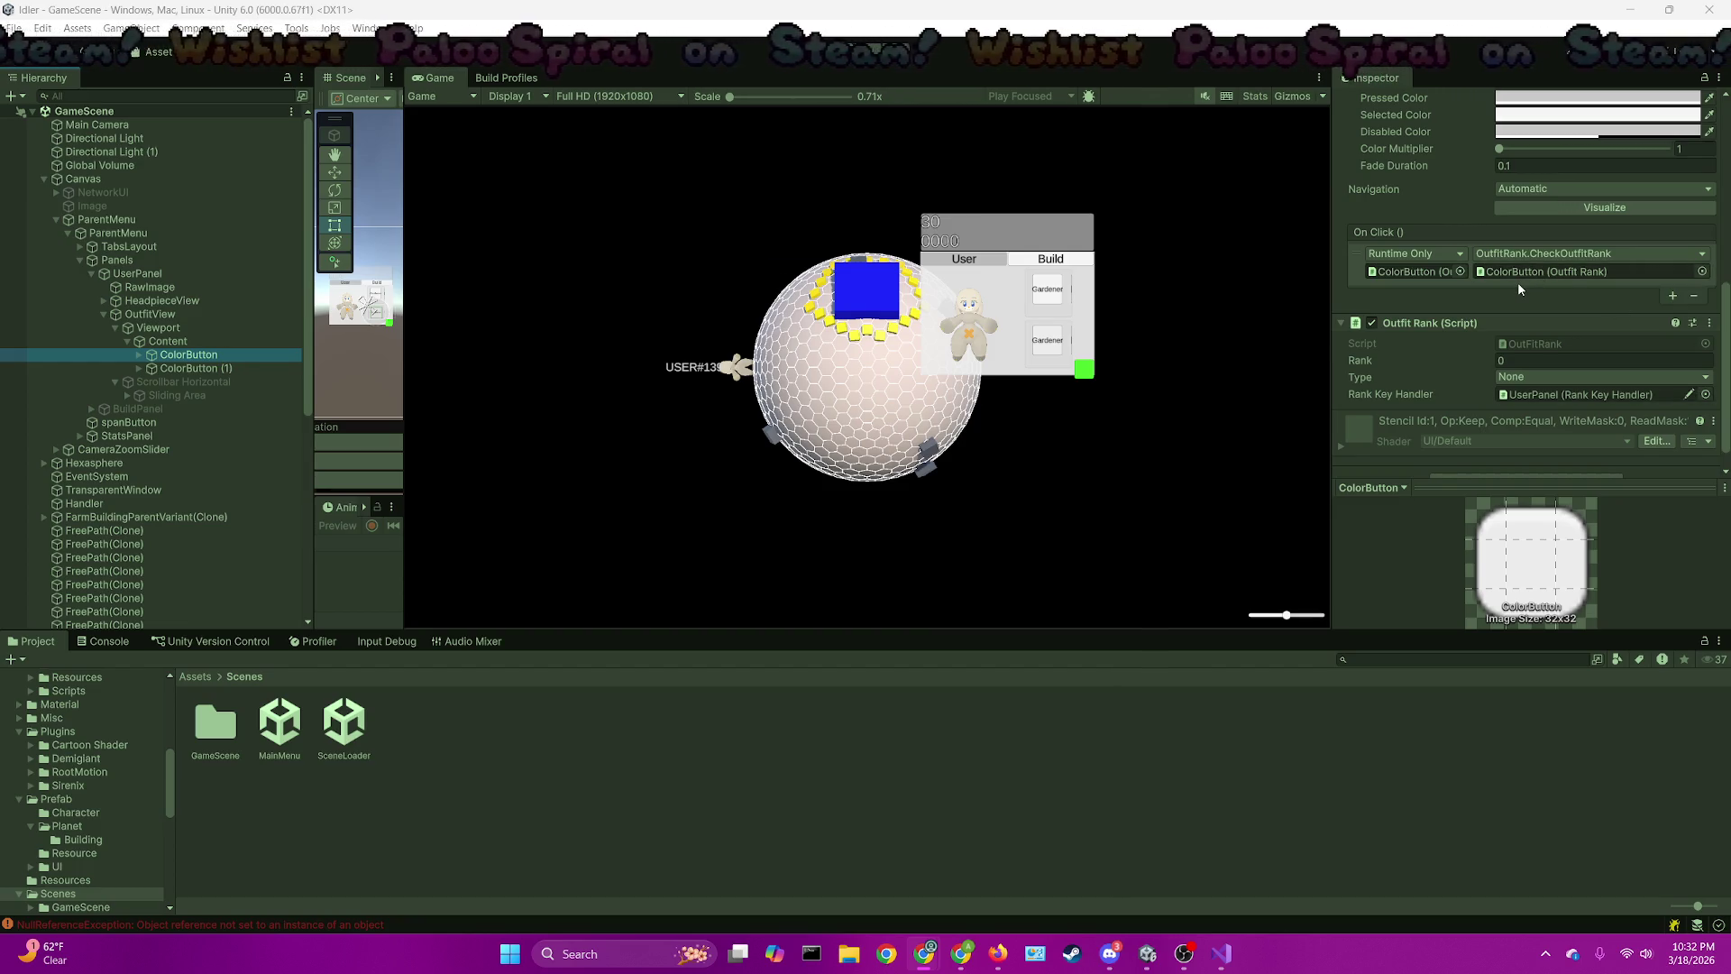
pyautogui.hotkey('ctrl', 'p')
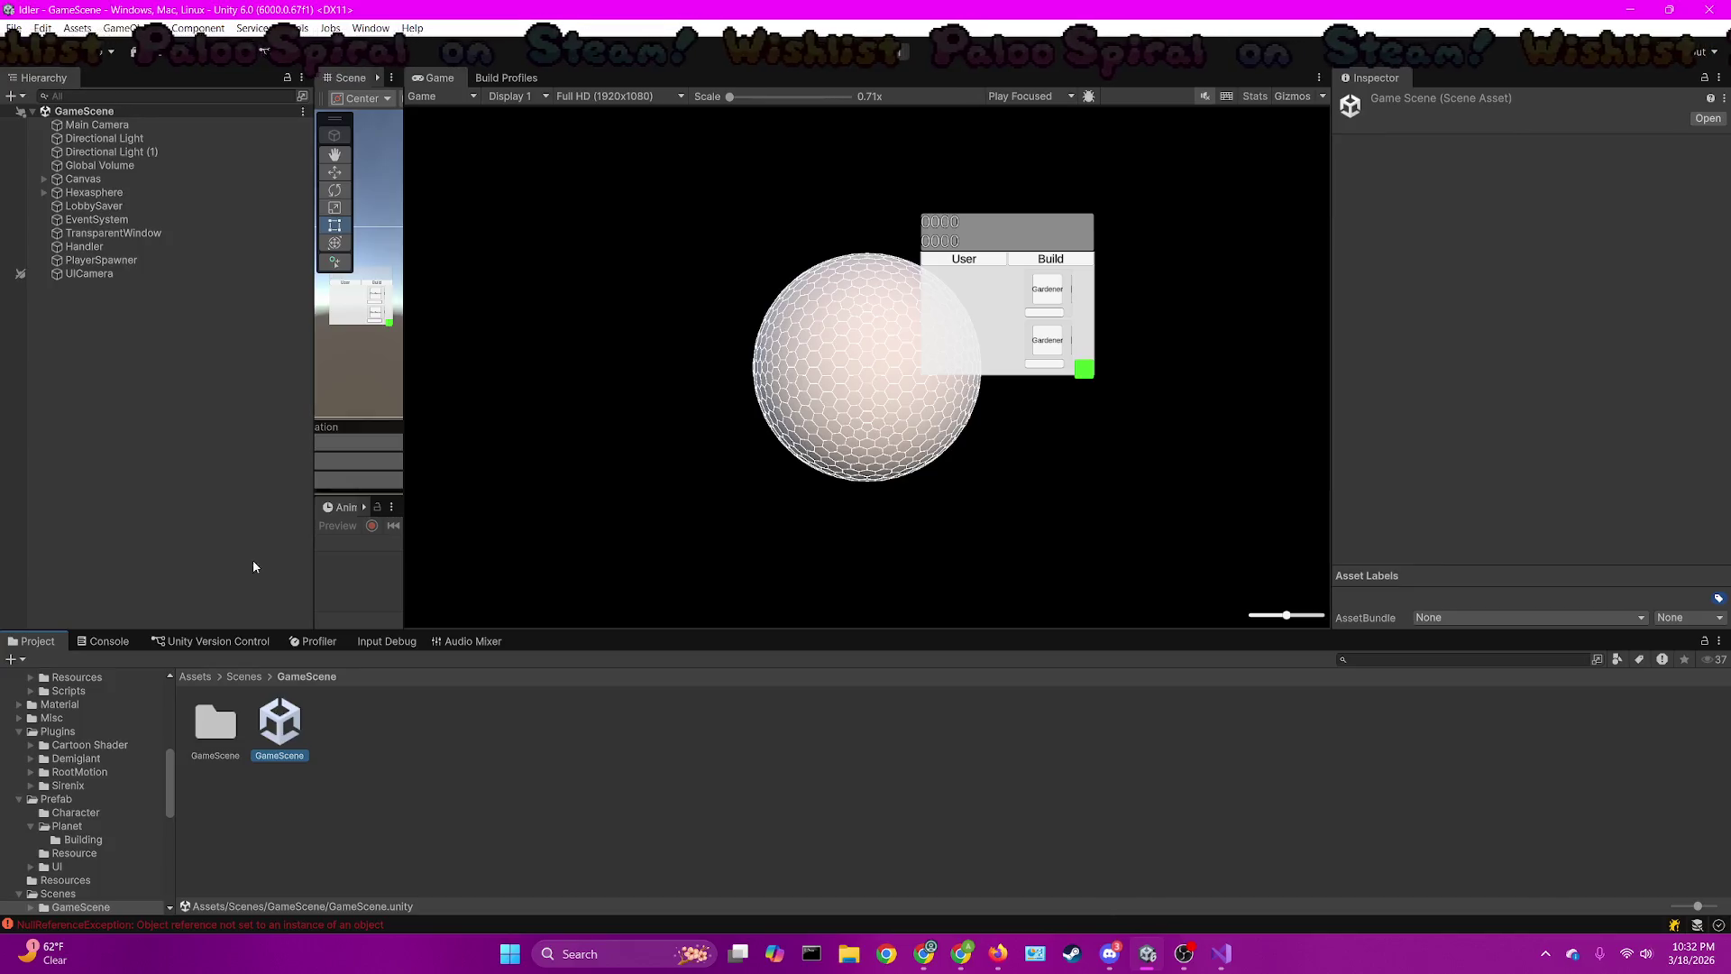
# Expand the Hierarchy down to OutfitView's first ColorButton and inspect it
pyautogui.click(42, 180)
pyautogui.click(57, 221)
pyautogui.click(68, 233)
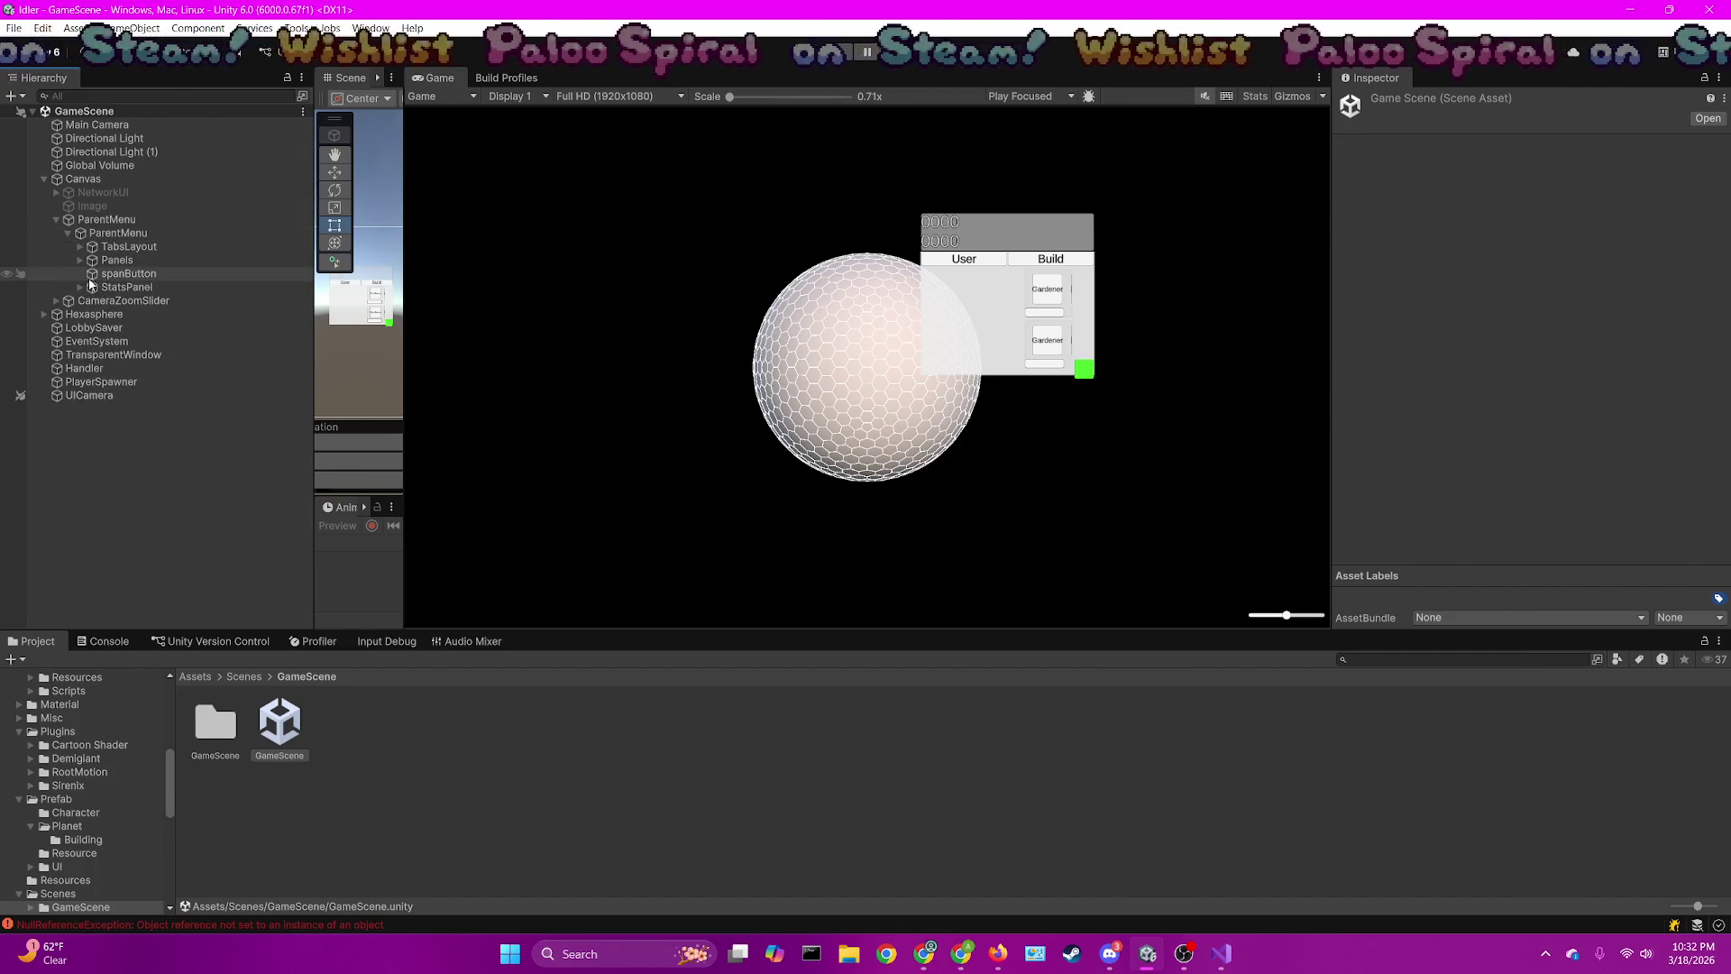
pyautogui.click(79, 259)
pyautogui.click(97, 273)
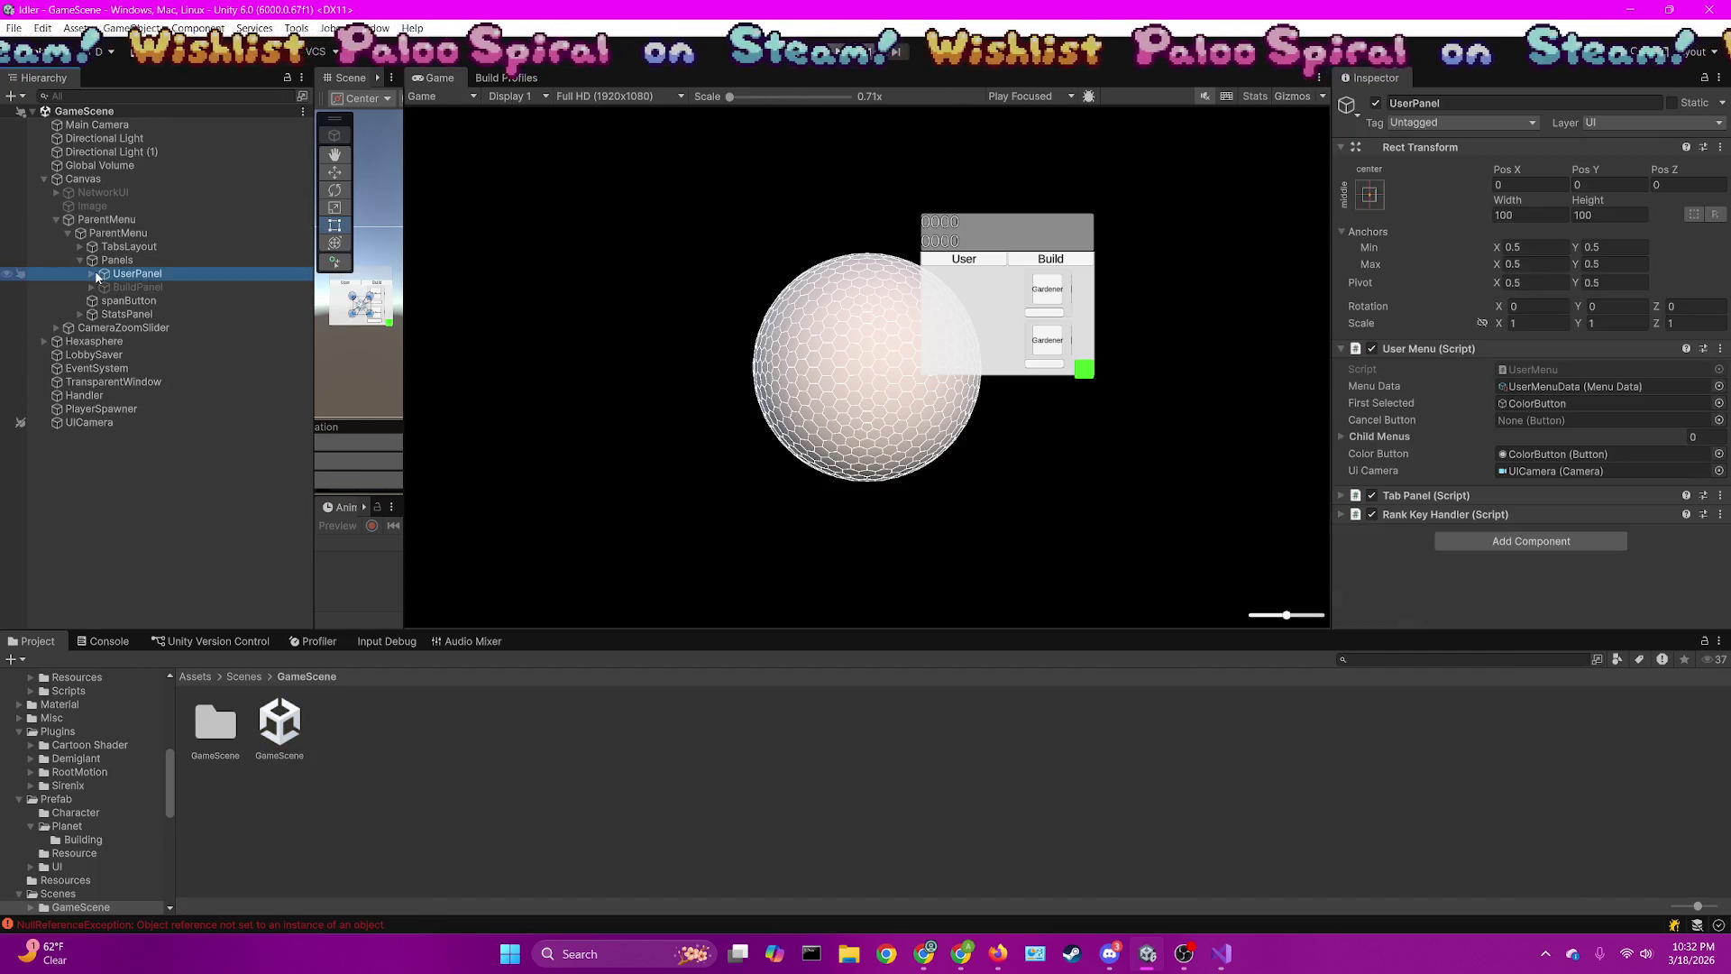
pyautogui.click(95, 274)
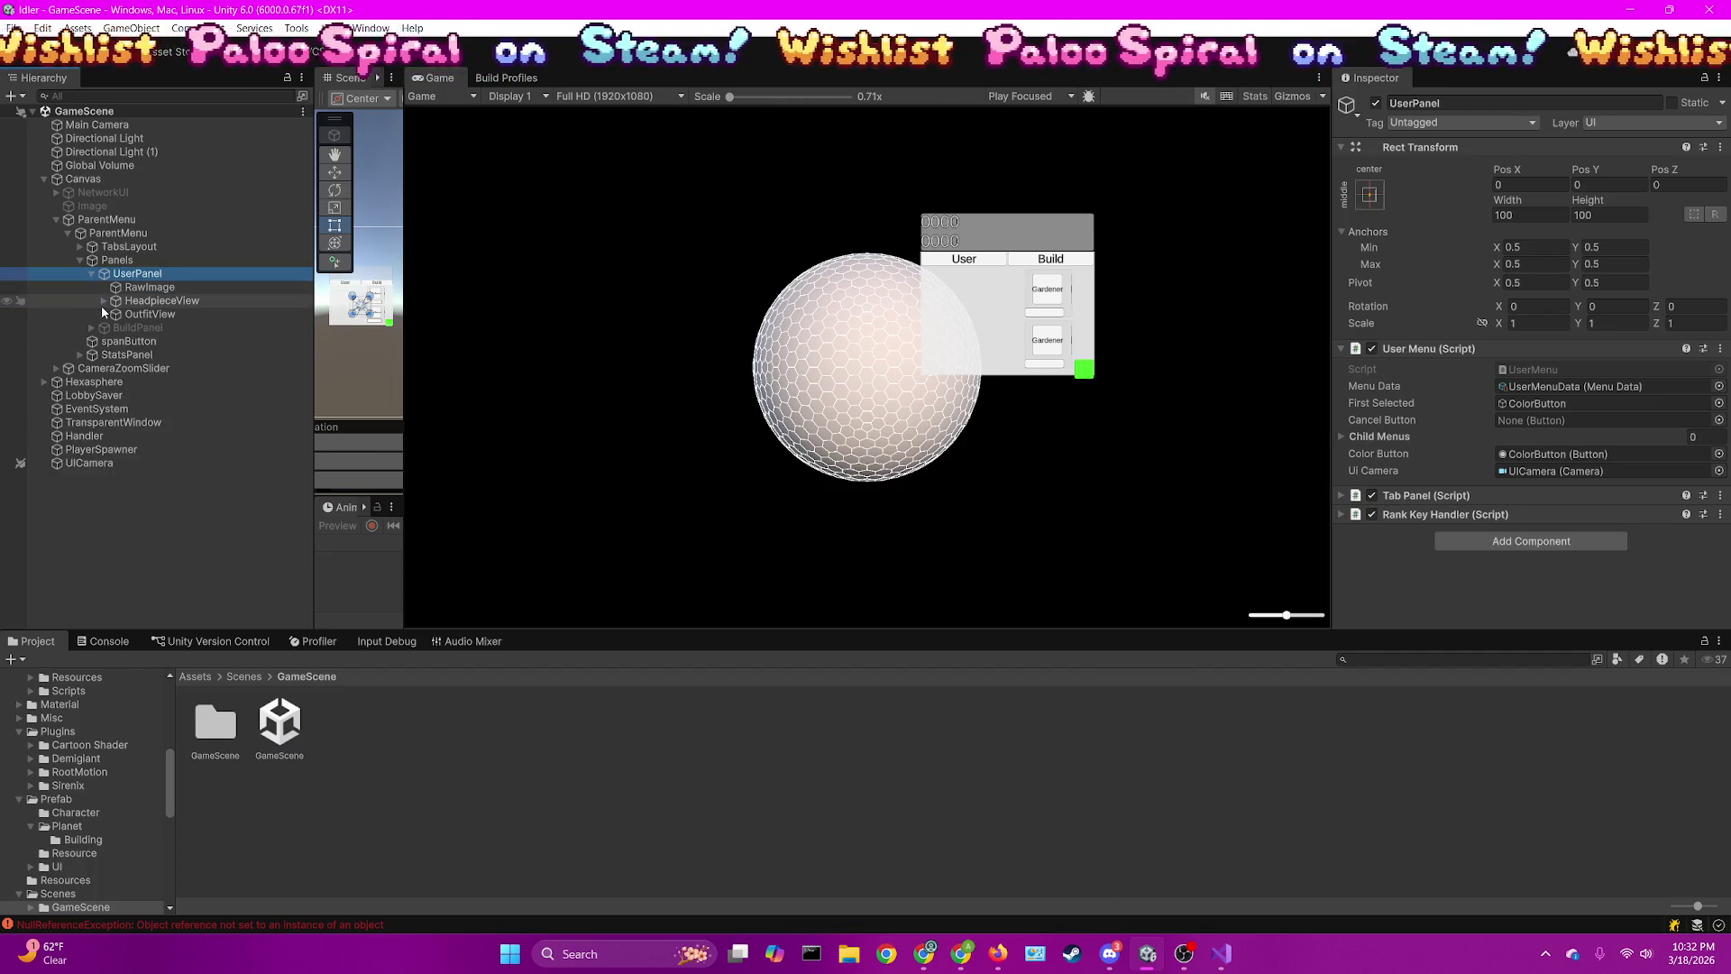
pyautogui.click(103, 312)
pyautogui.click(115, 328)
pyautogui.click(127, 340)
pyautogui.click(168, 354)
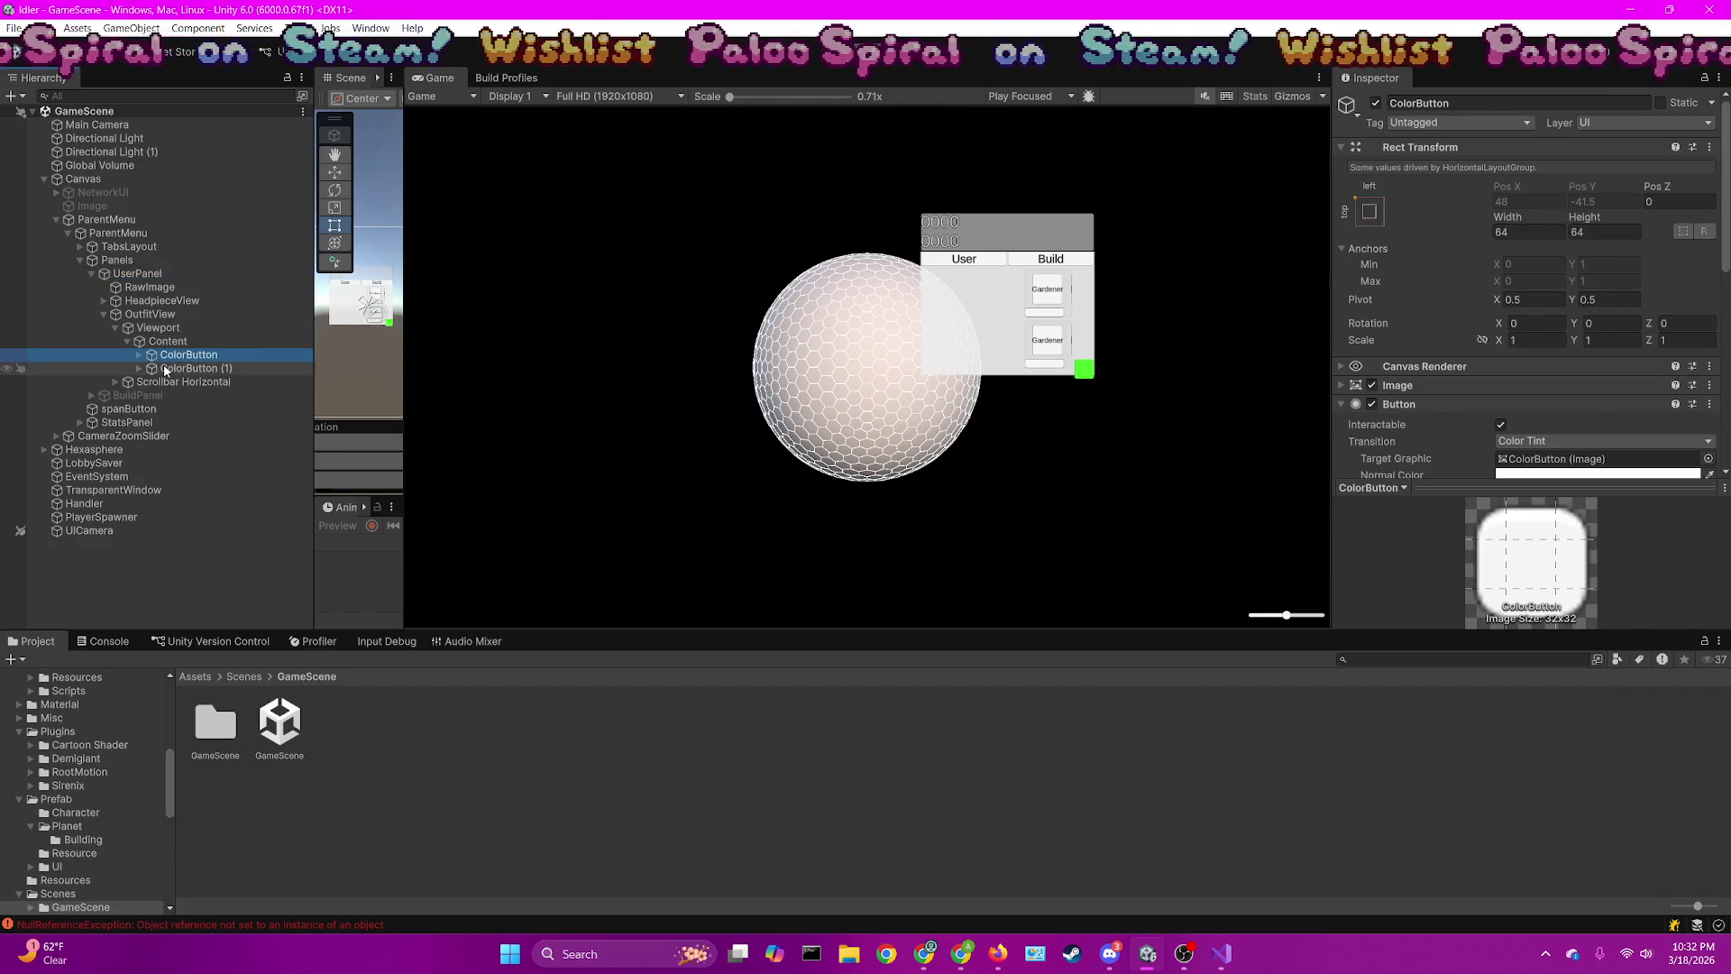
pyautogui.scroll(-8, 1449, 322)
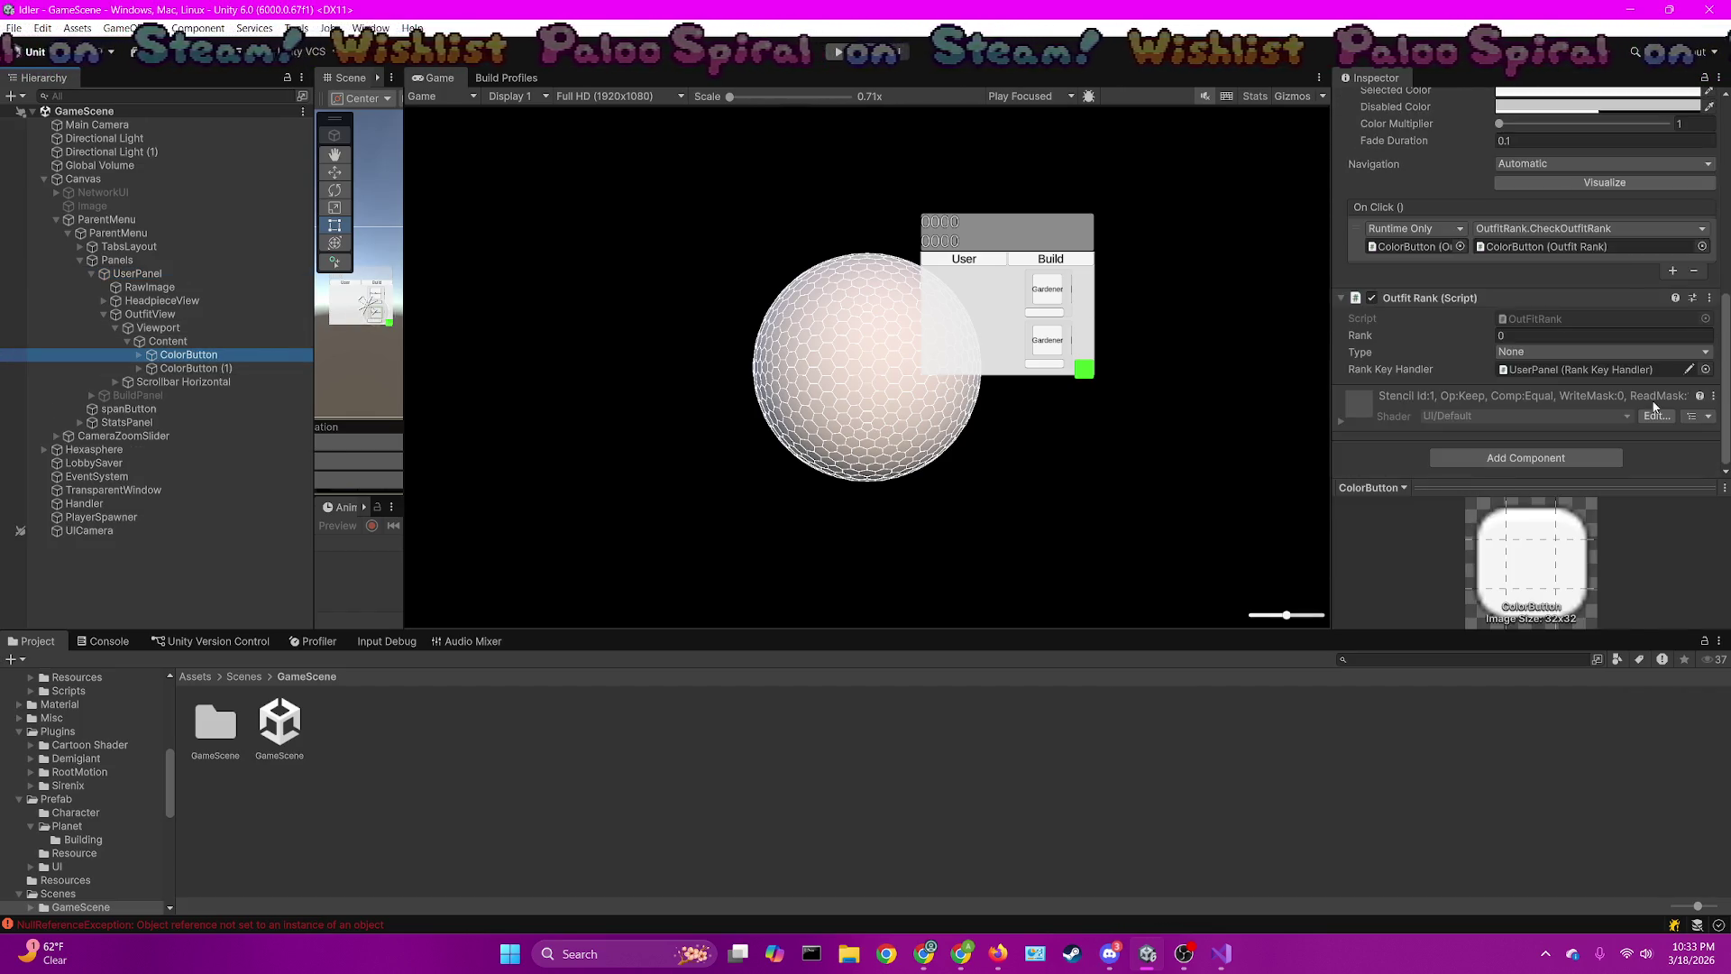
# Set the first outfit button's type to Gardener and ColorButton (1)'s to Painter
pyautogui.click(1554, 351)
pyautogui.click(1538, 407)
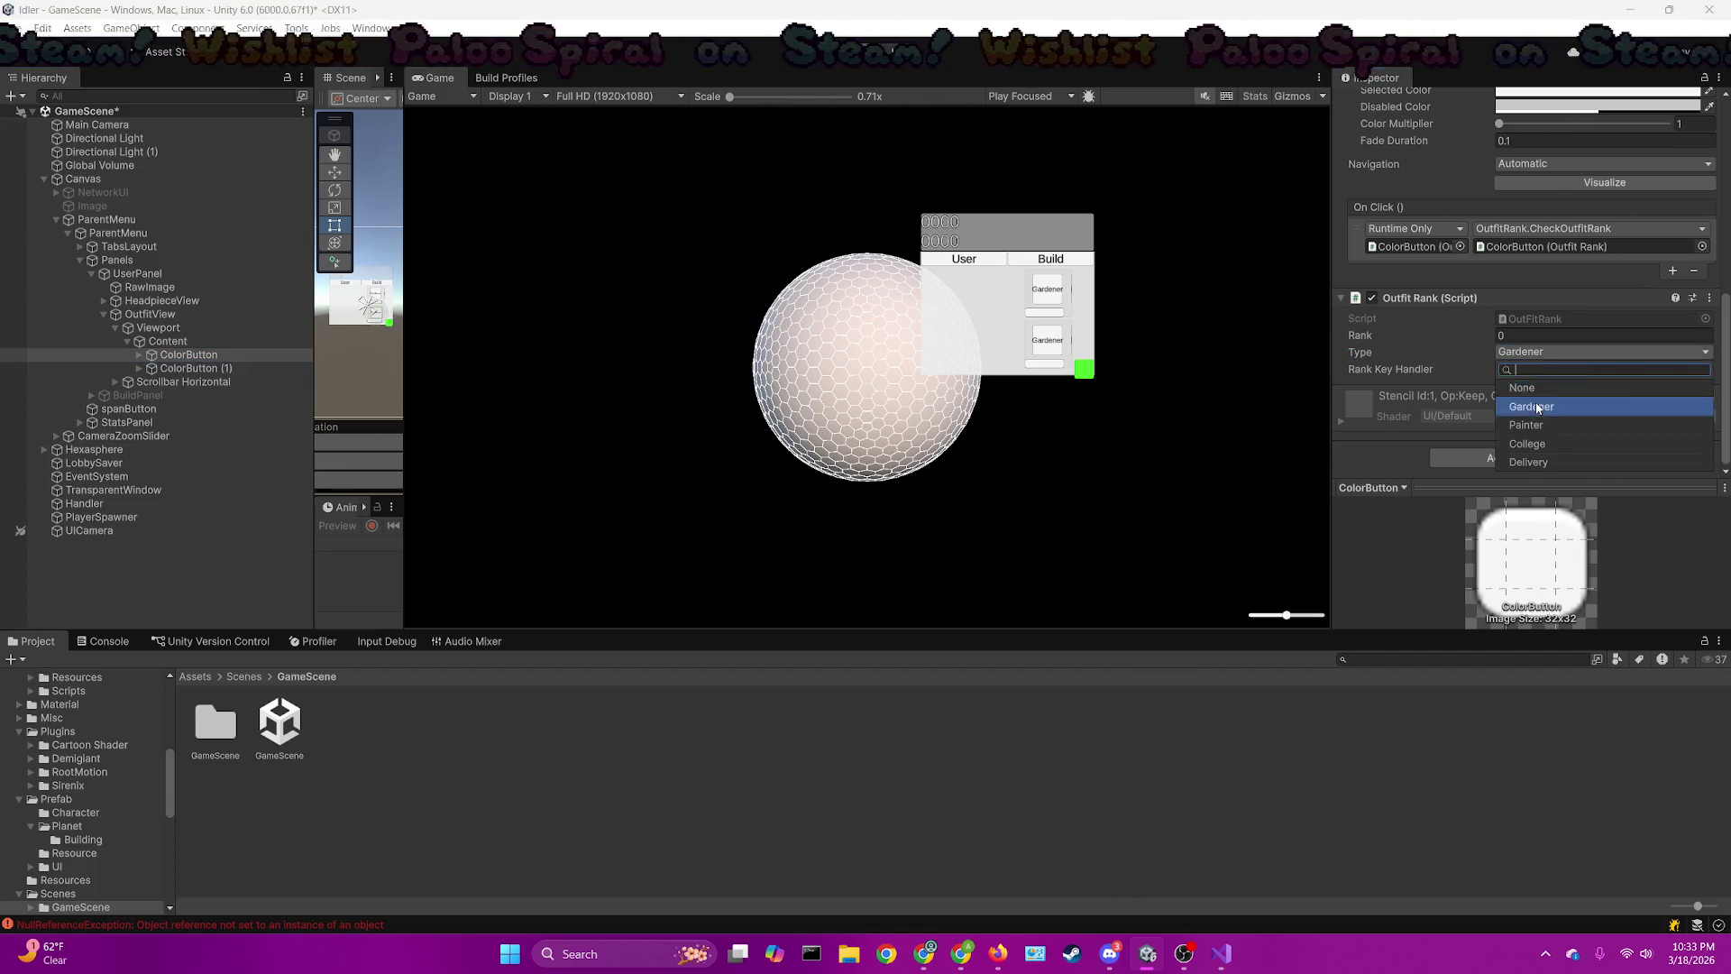
pyautogui.click(189, 368)
pyautogui.click(1549, 357)
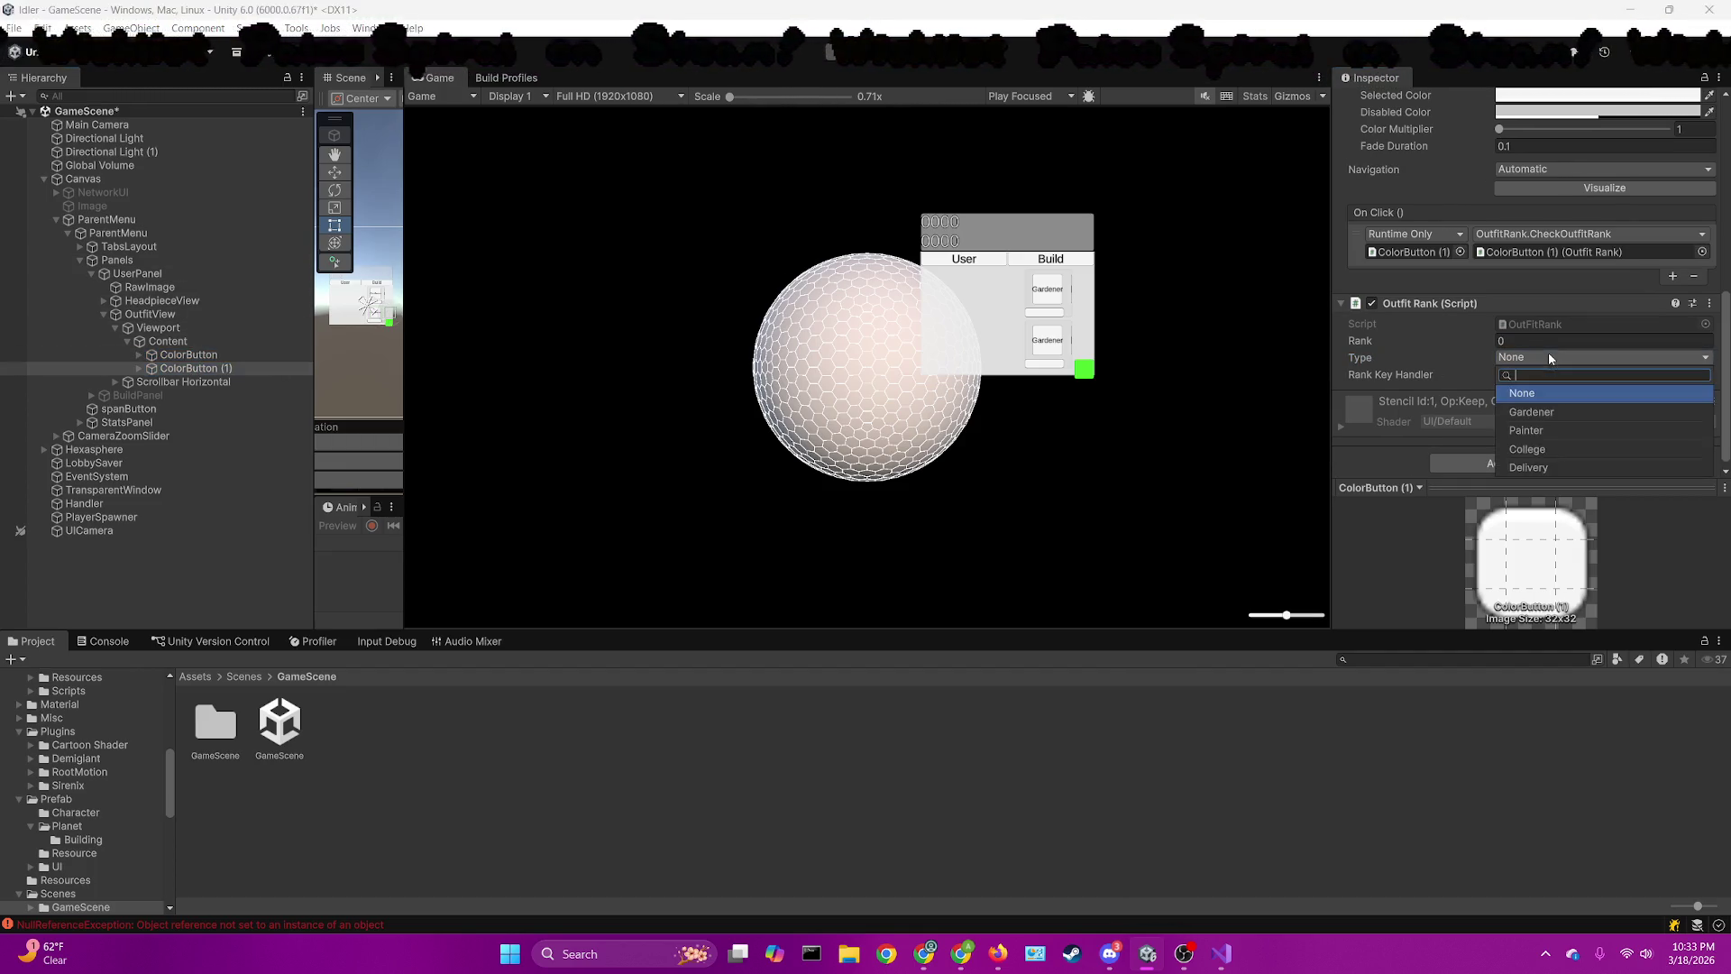
pyautogui.click(1554, 429)
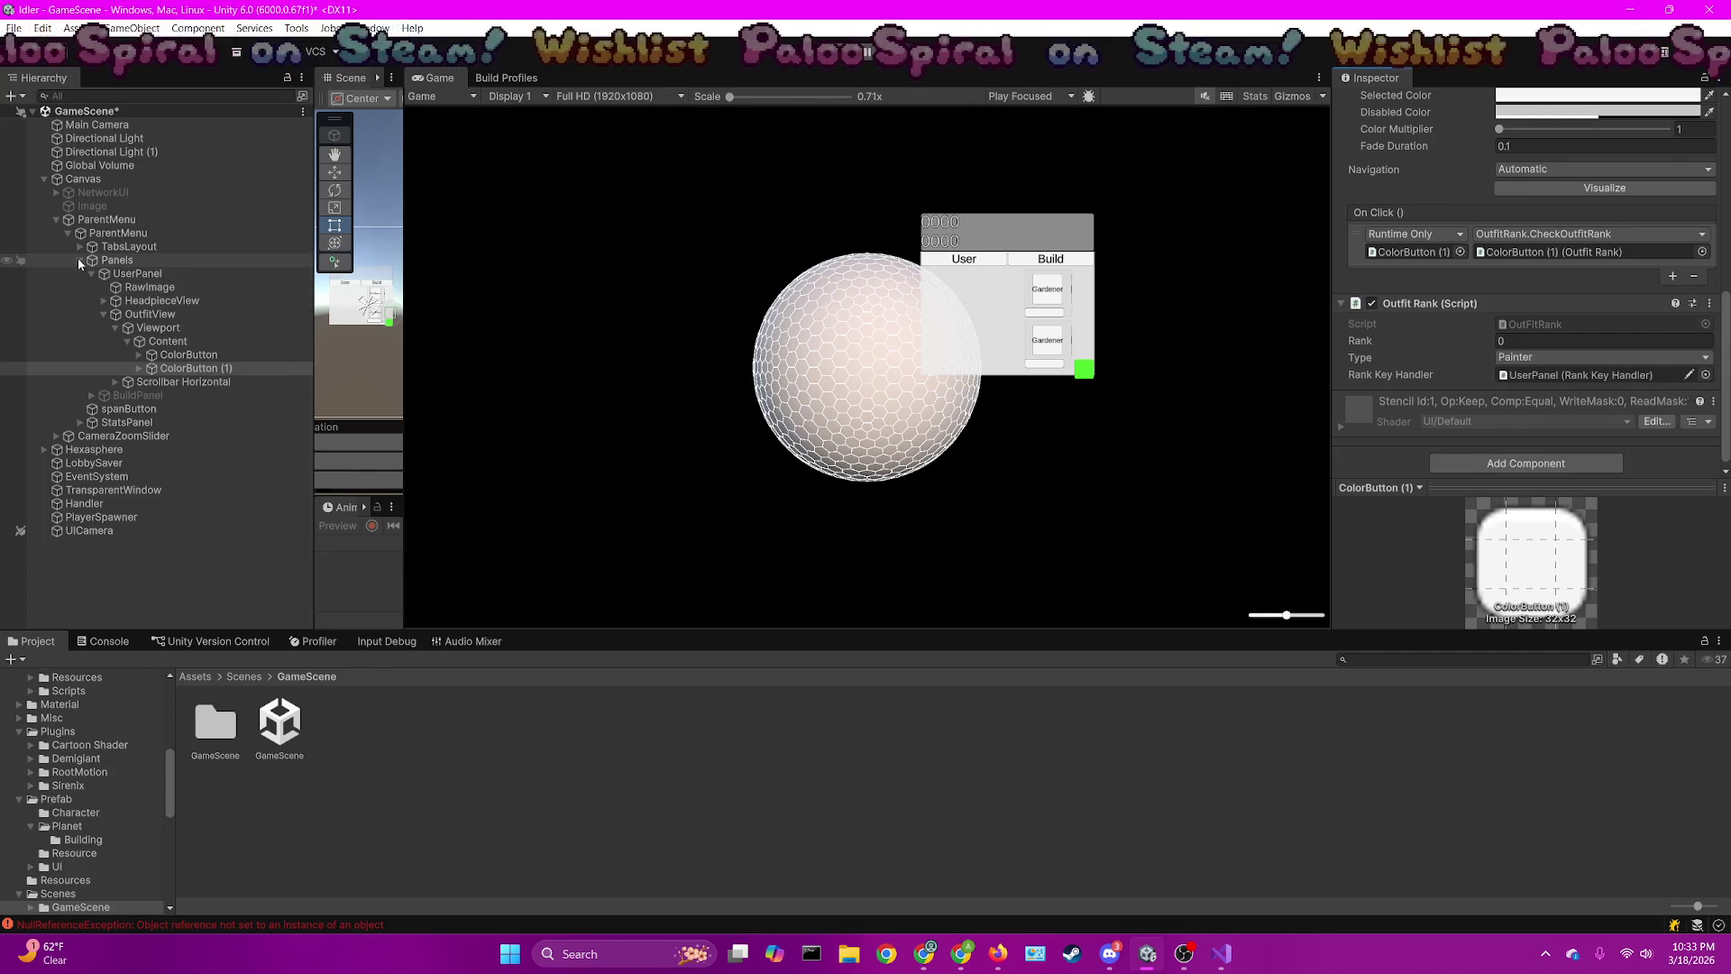
# Set HeadpieceView's ColorButton (1) Headpiece Rank type to Painter and save GameScene
pyautogui.click(103, 300)
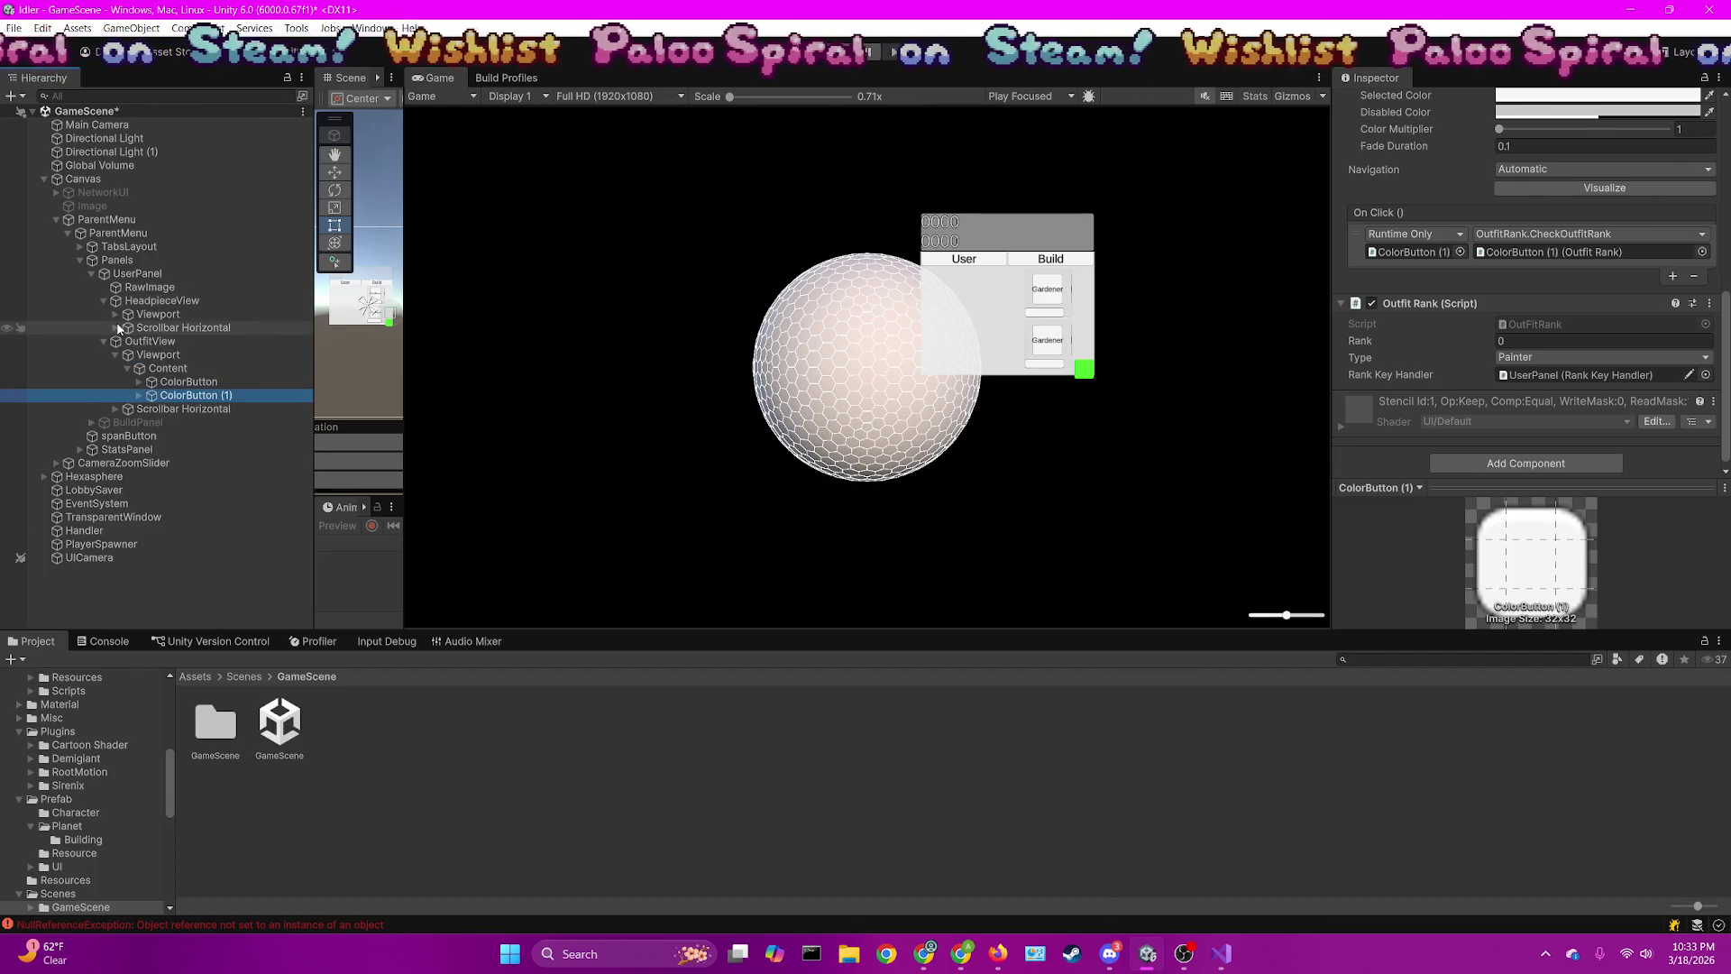
pyautogui.click(116, 327)
pyautogui.click(115, 314)
pyautogui.click(128, 327)
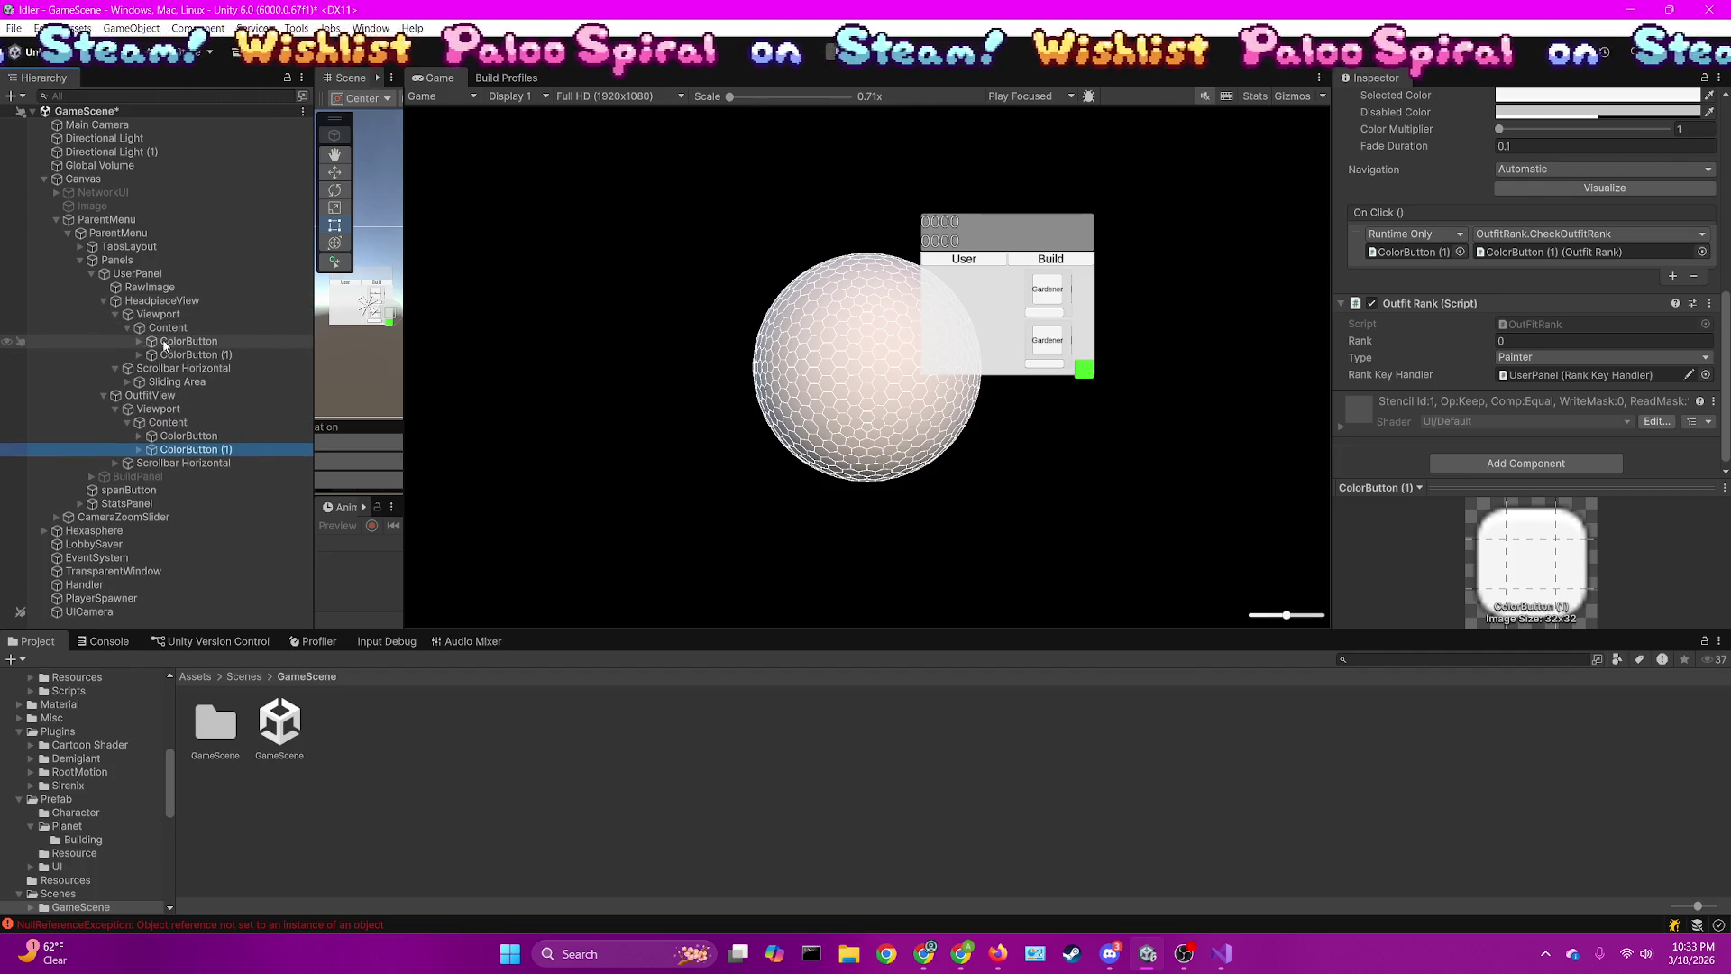
pyautogui.click(165, 342)
pyautogui.click(1541, 349)
pyautogui.click(1539, 406)
pyautogui.click(194, 354)
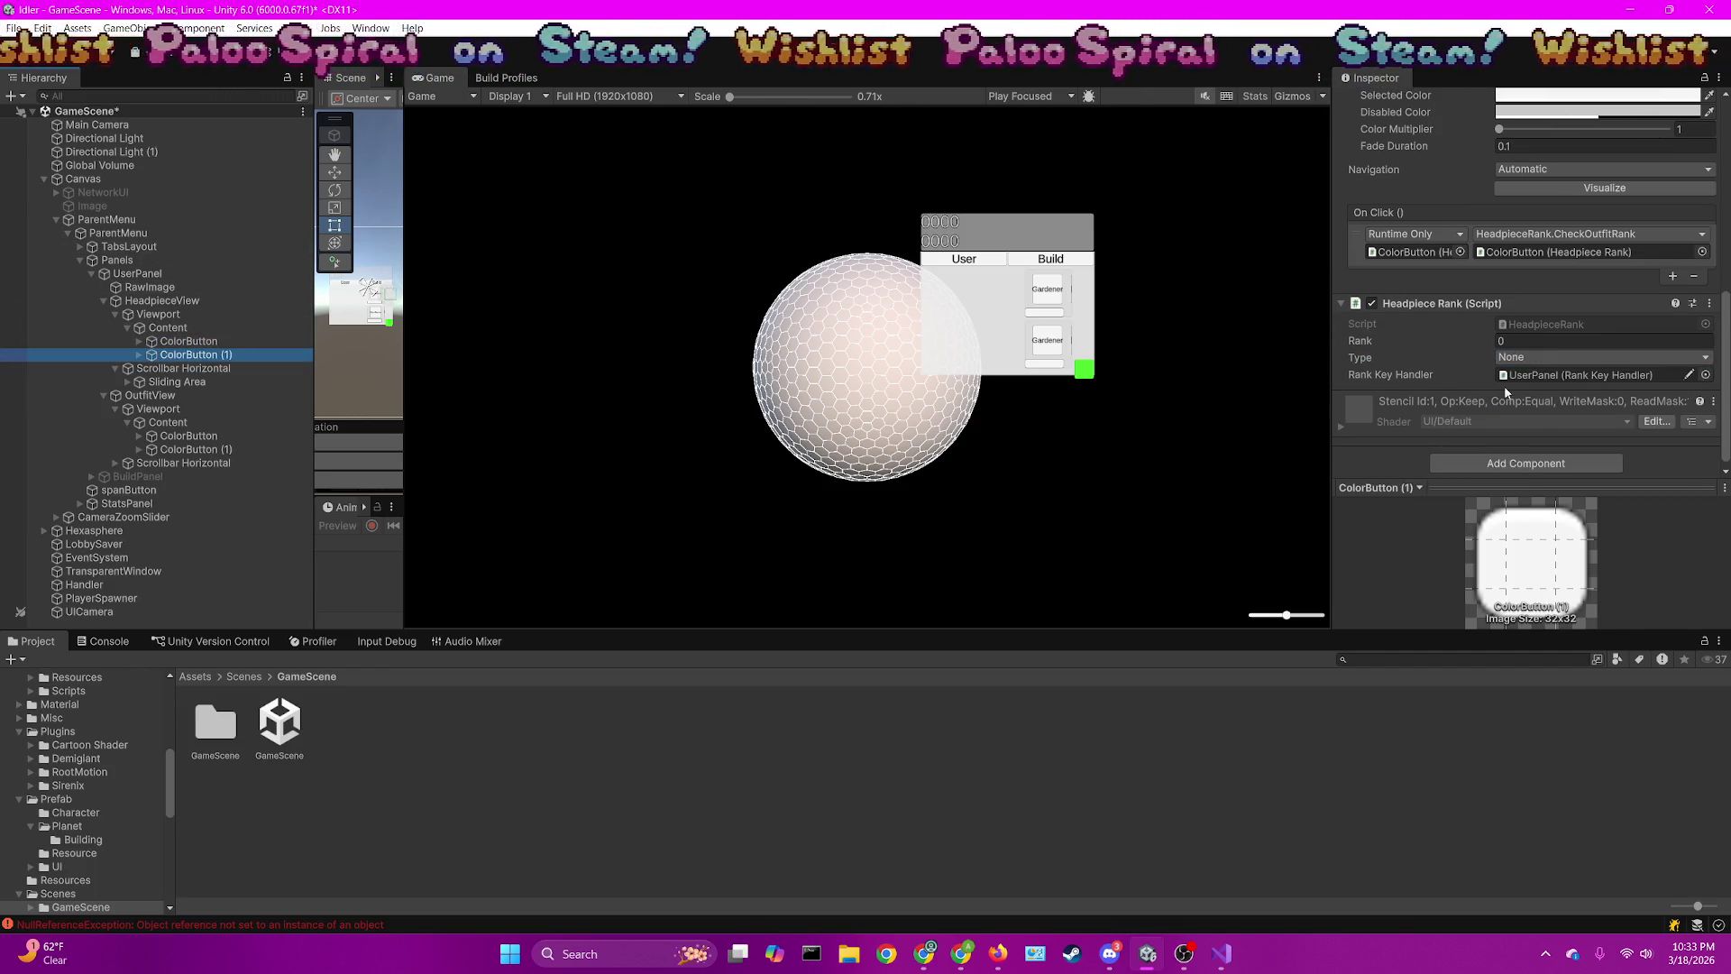
pyautogui.click(1518, 356)
pyautogui.click(1543, 429)
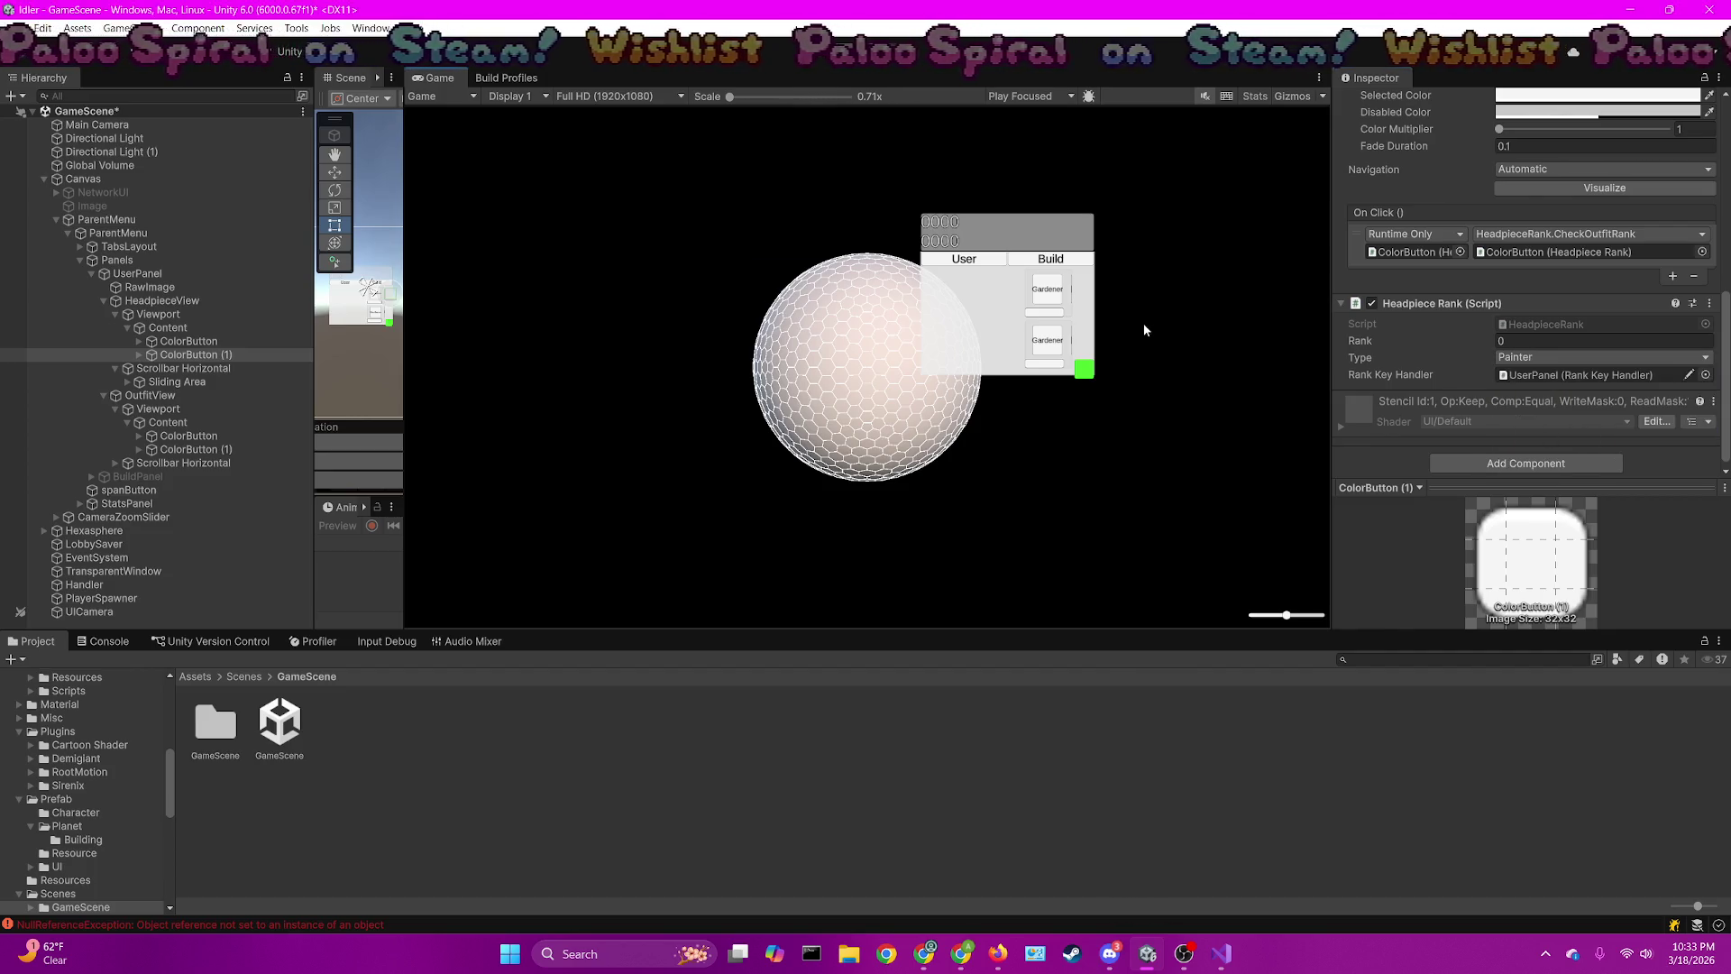
pyautogui.hotkey('ctrl', 's')
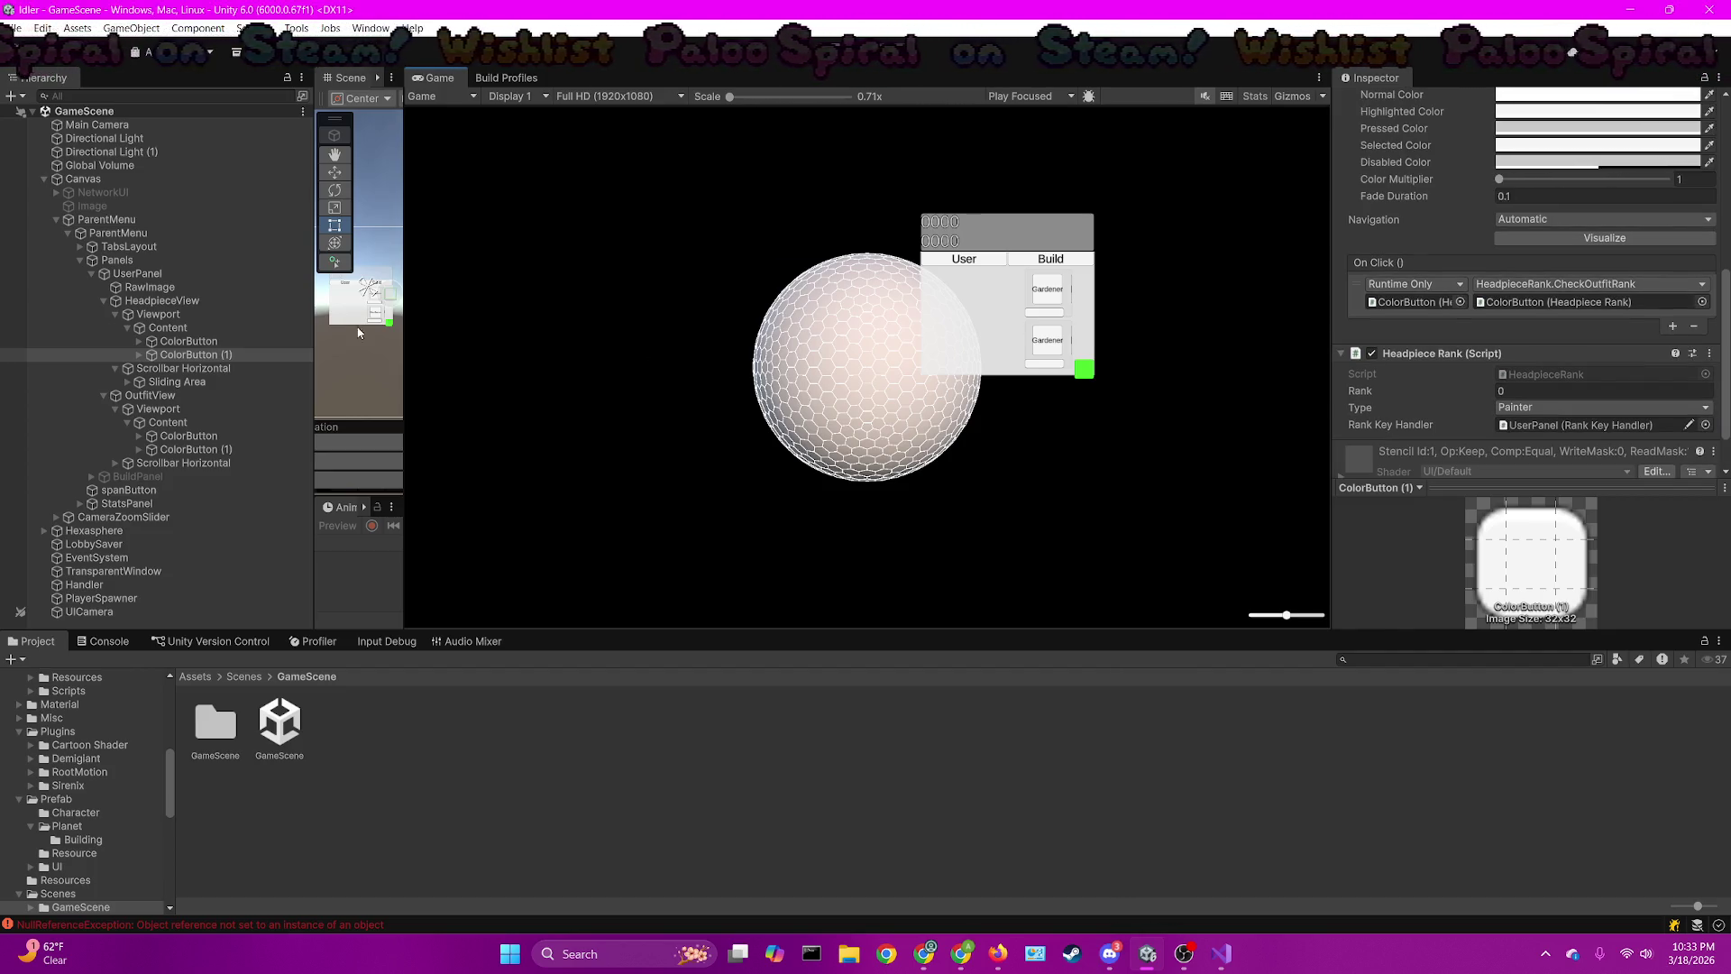
# Play from the Scenes folder, switch the game menu to User, and clear the Console's 'shop' error
pyautogui.click(244, 676)
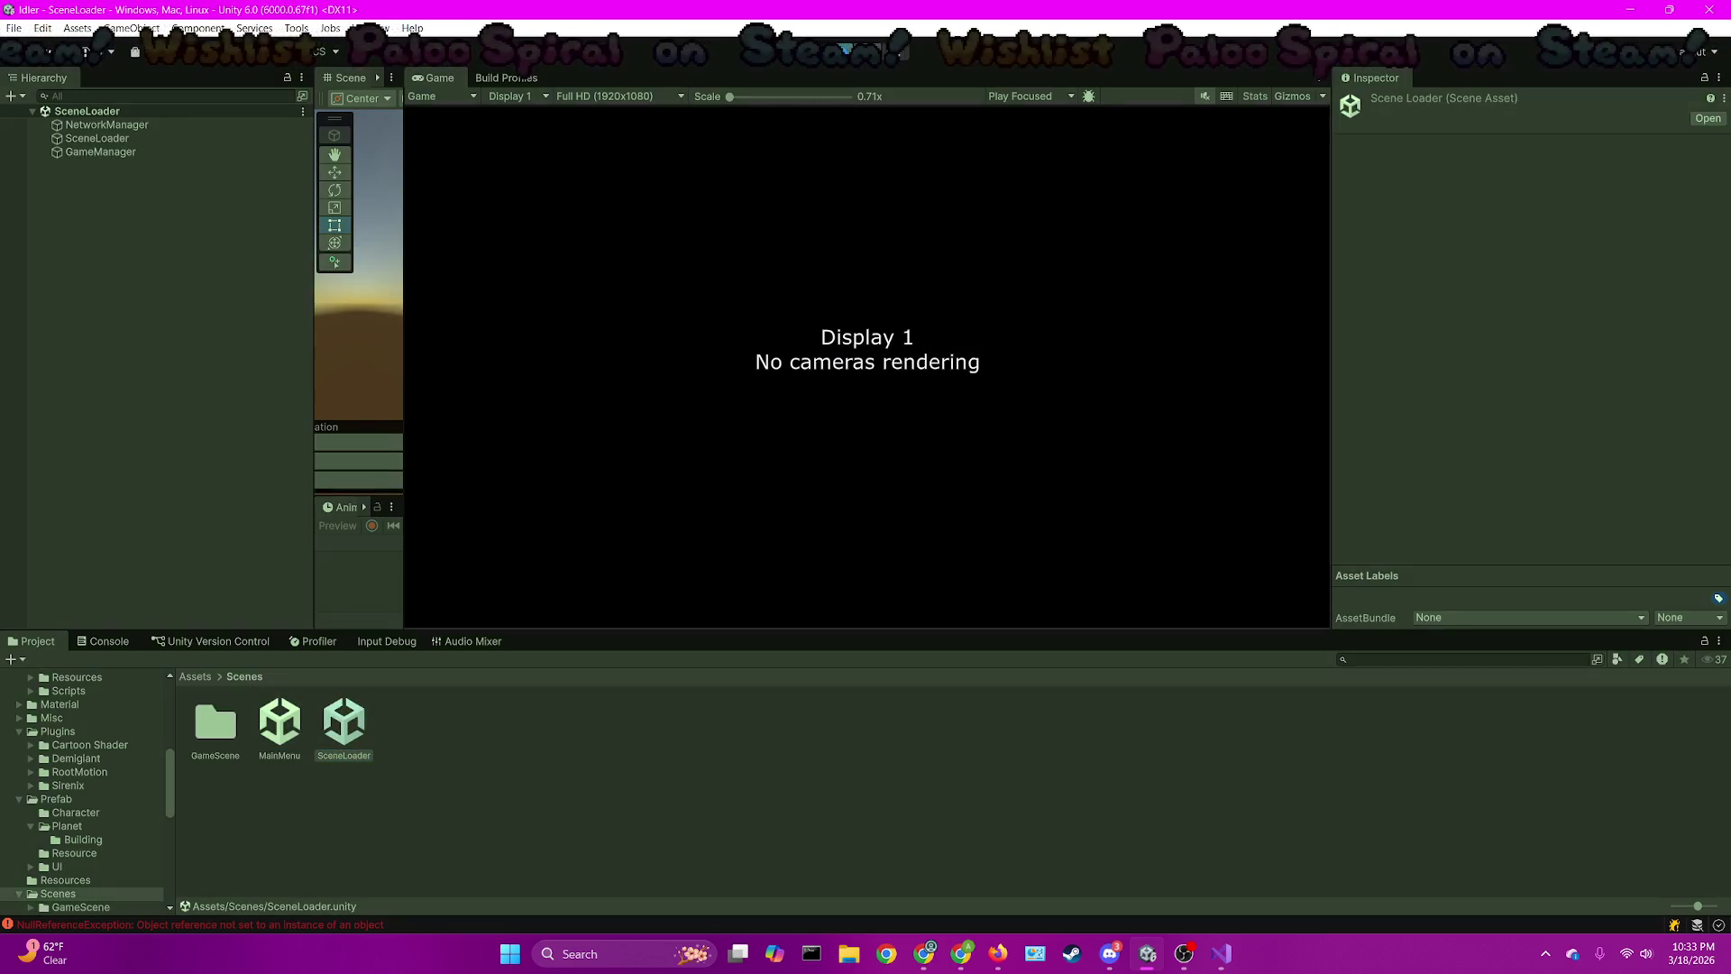
pyautogui.hotkey('ctrl', 'p')
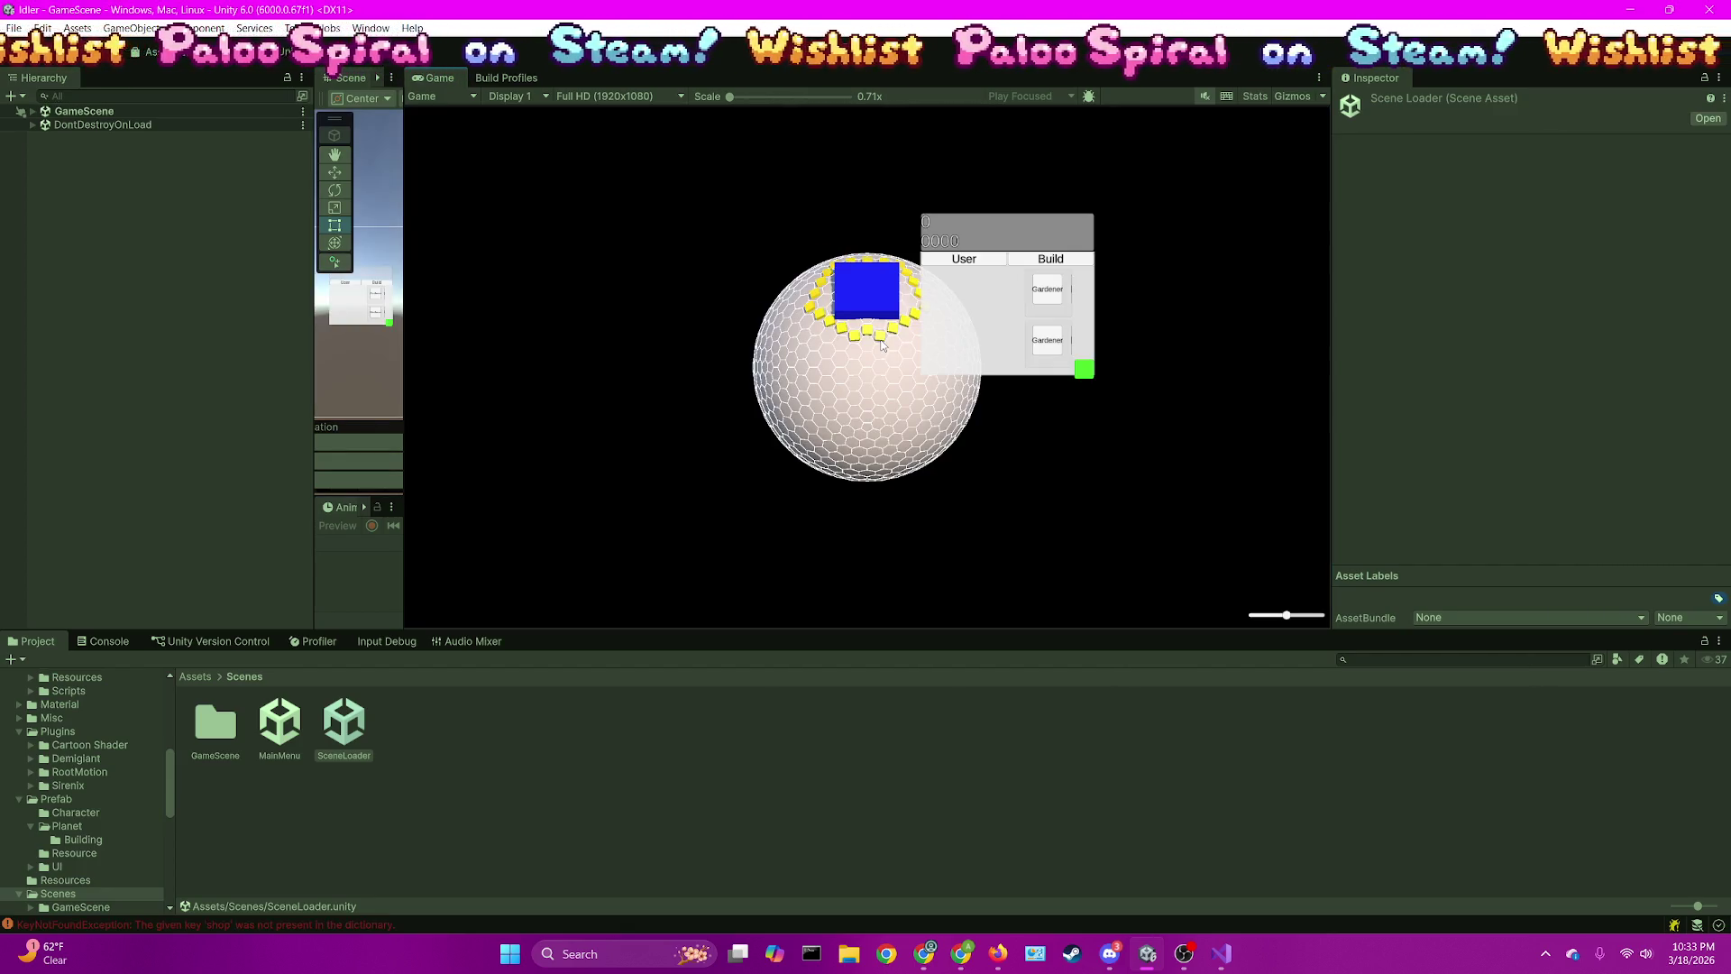
pyautogui.click(989, 261)
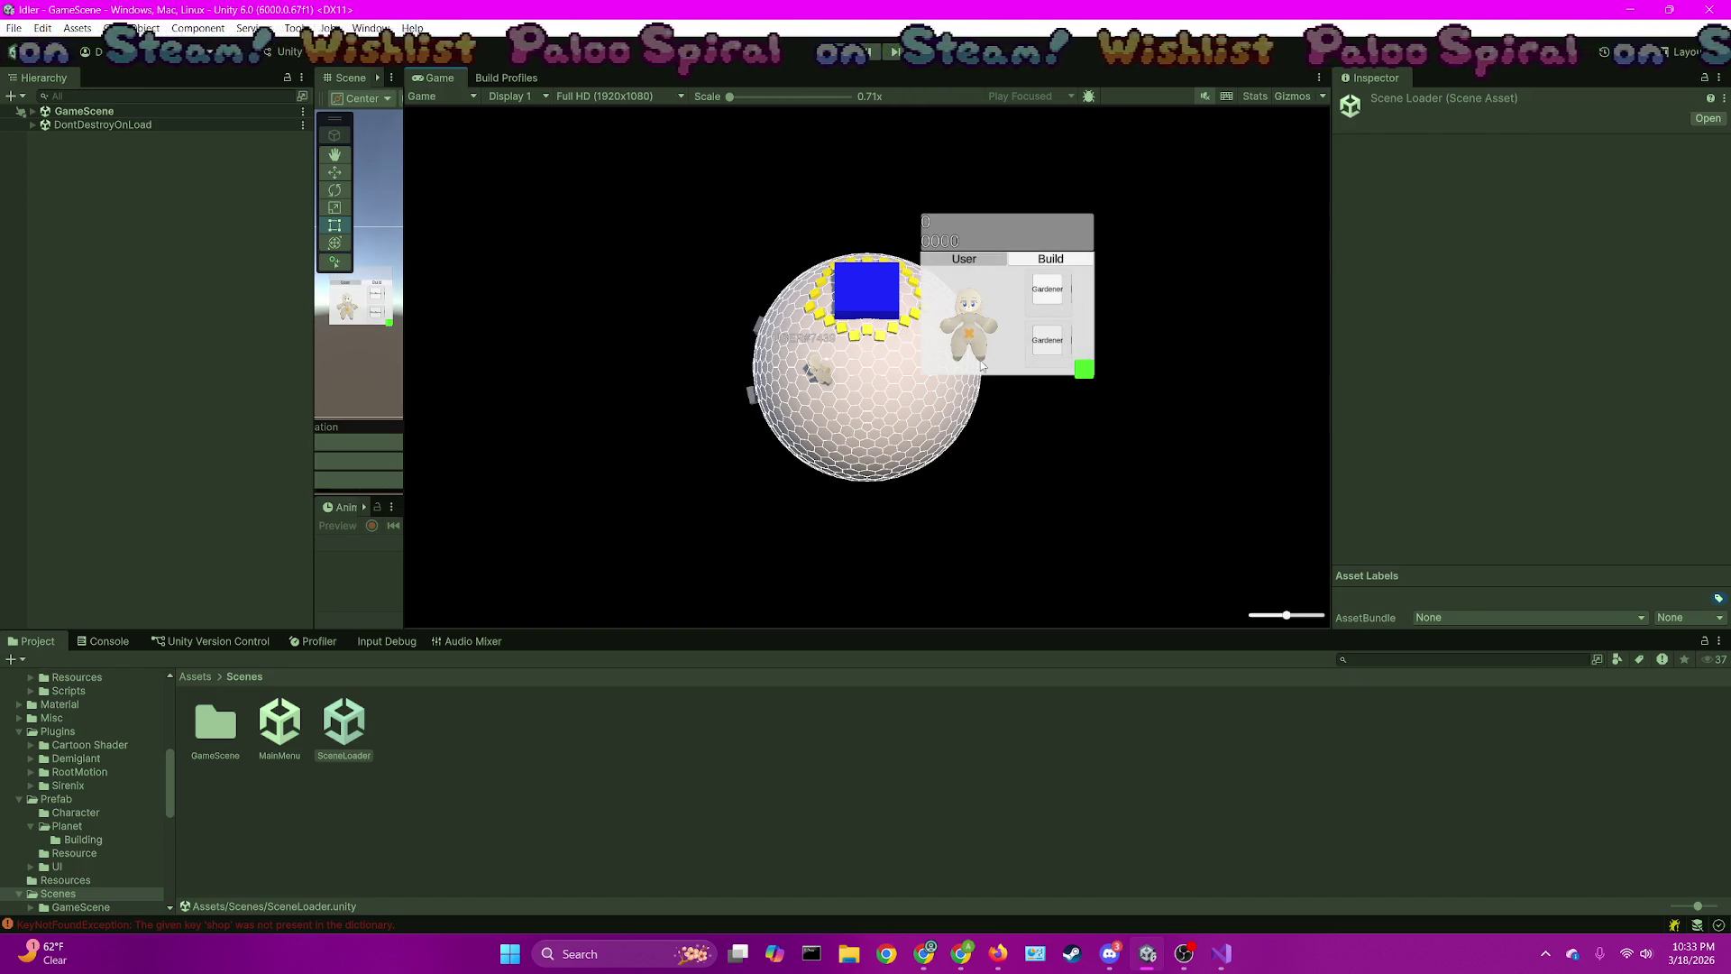
pyautogui.click(130, 642)
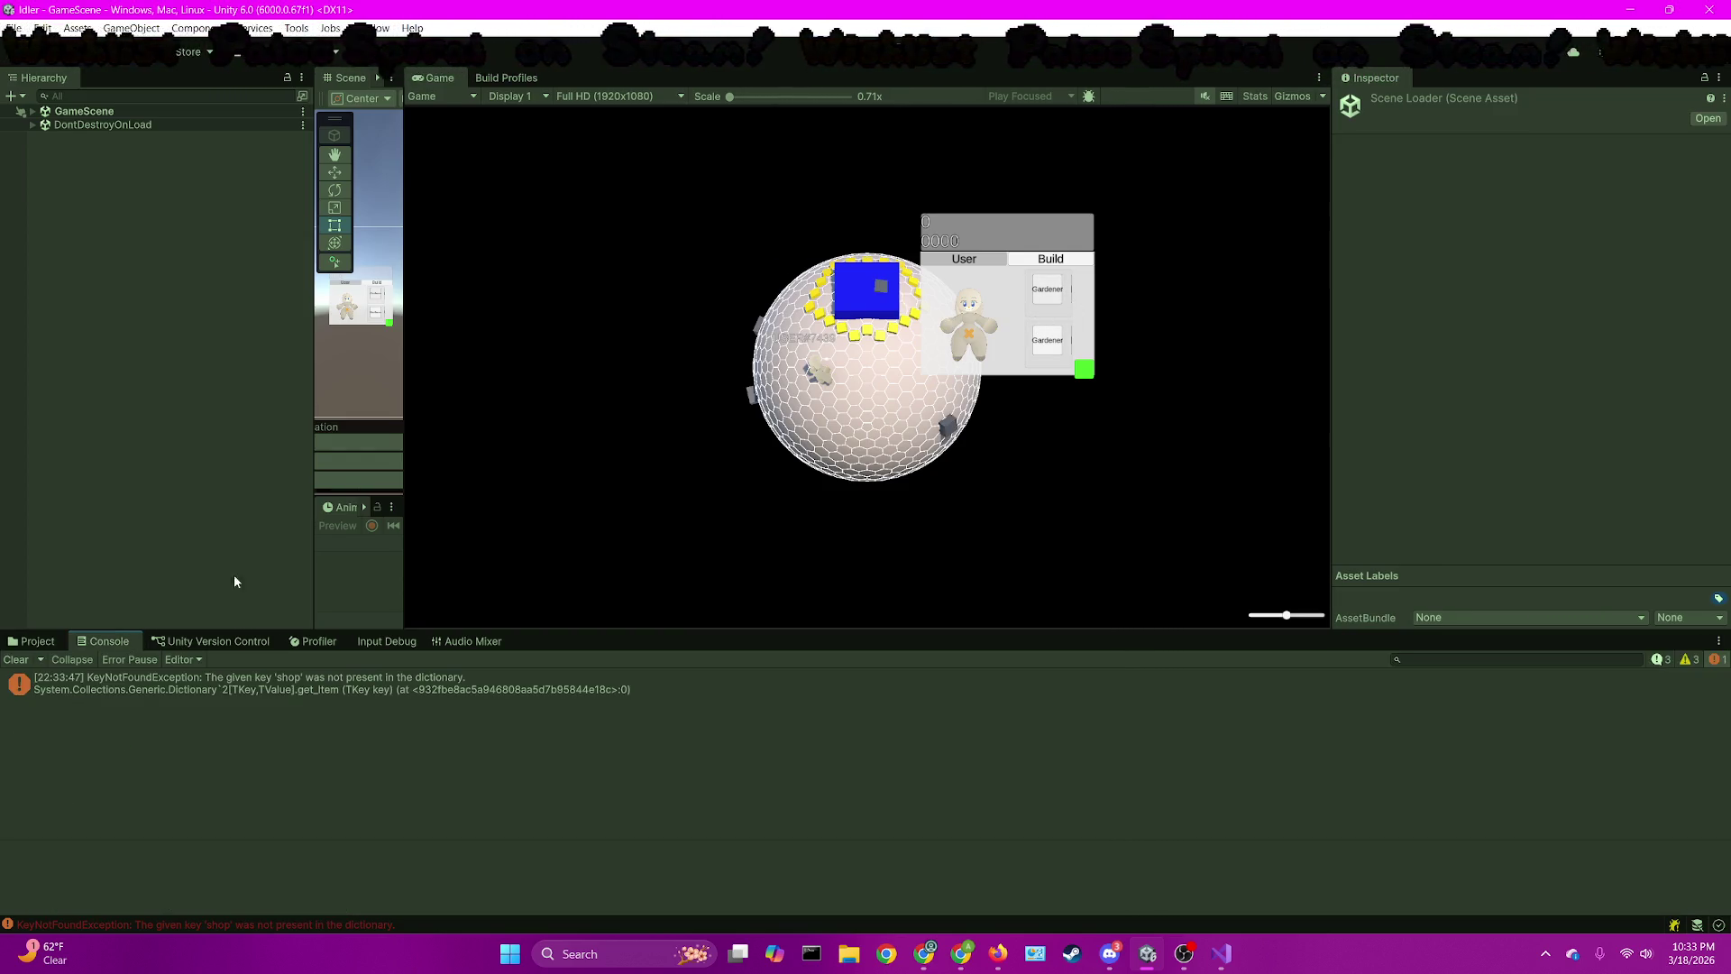
pyautogui.click(16, 660)
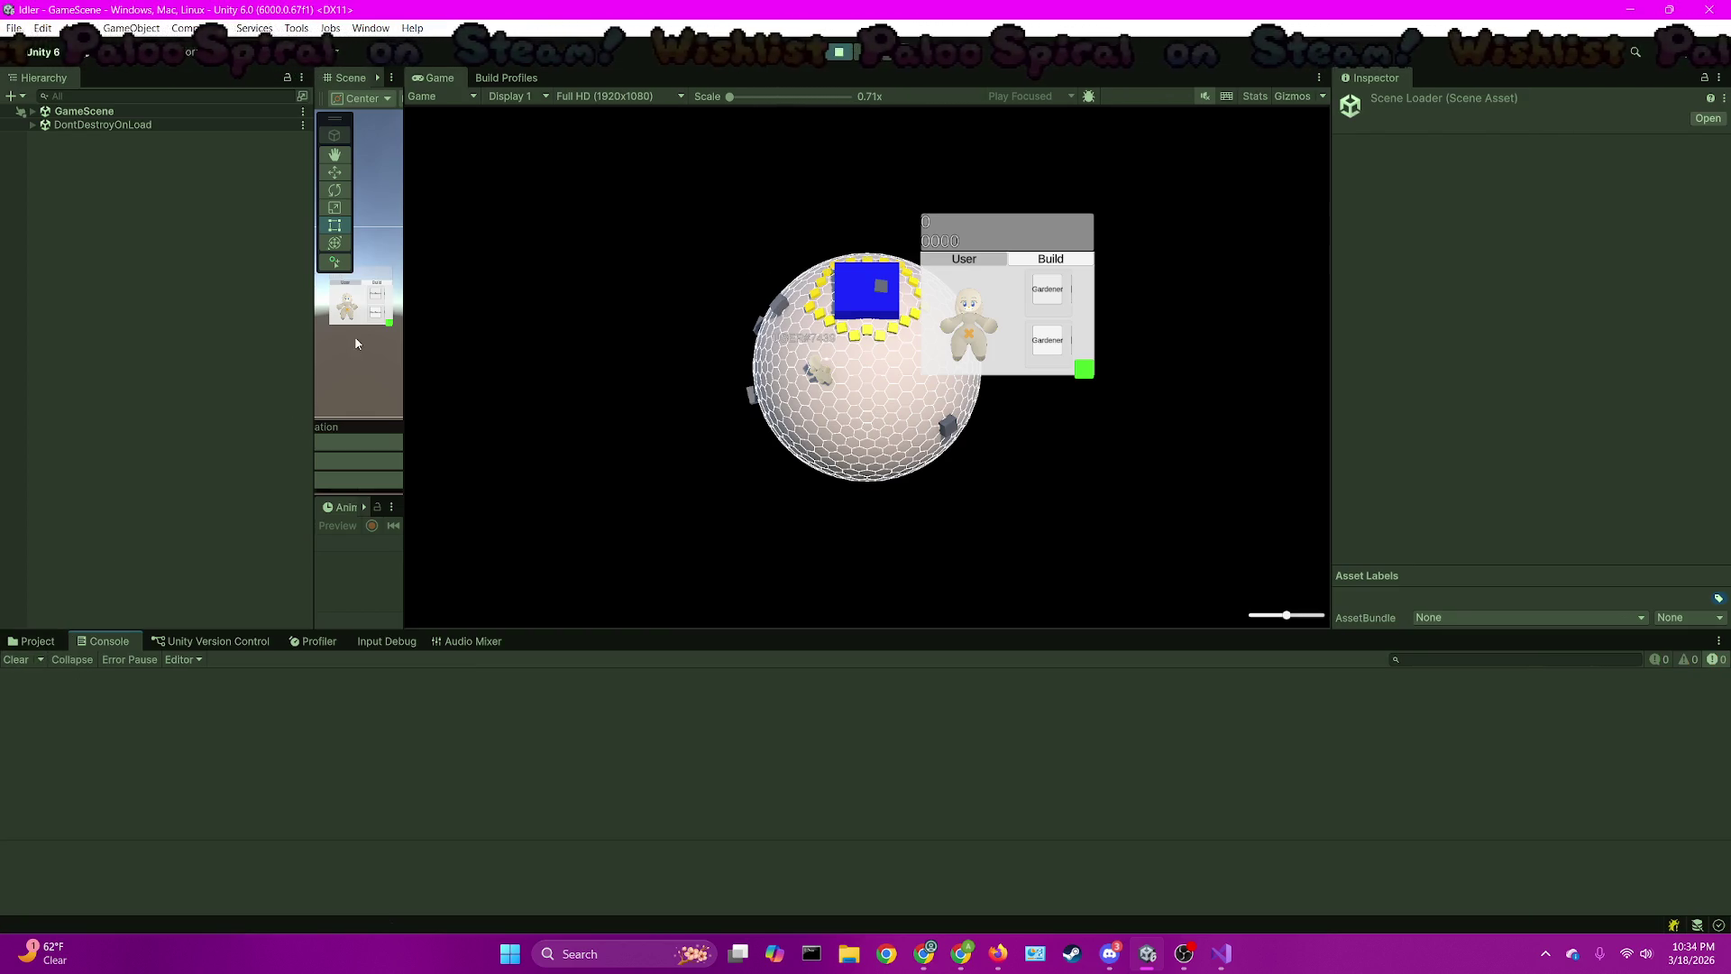
# Select the outfit colour button, then remove the line 14 breakpoint in the OutfitRank script
pyautogui.click(378, 315)
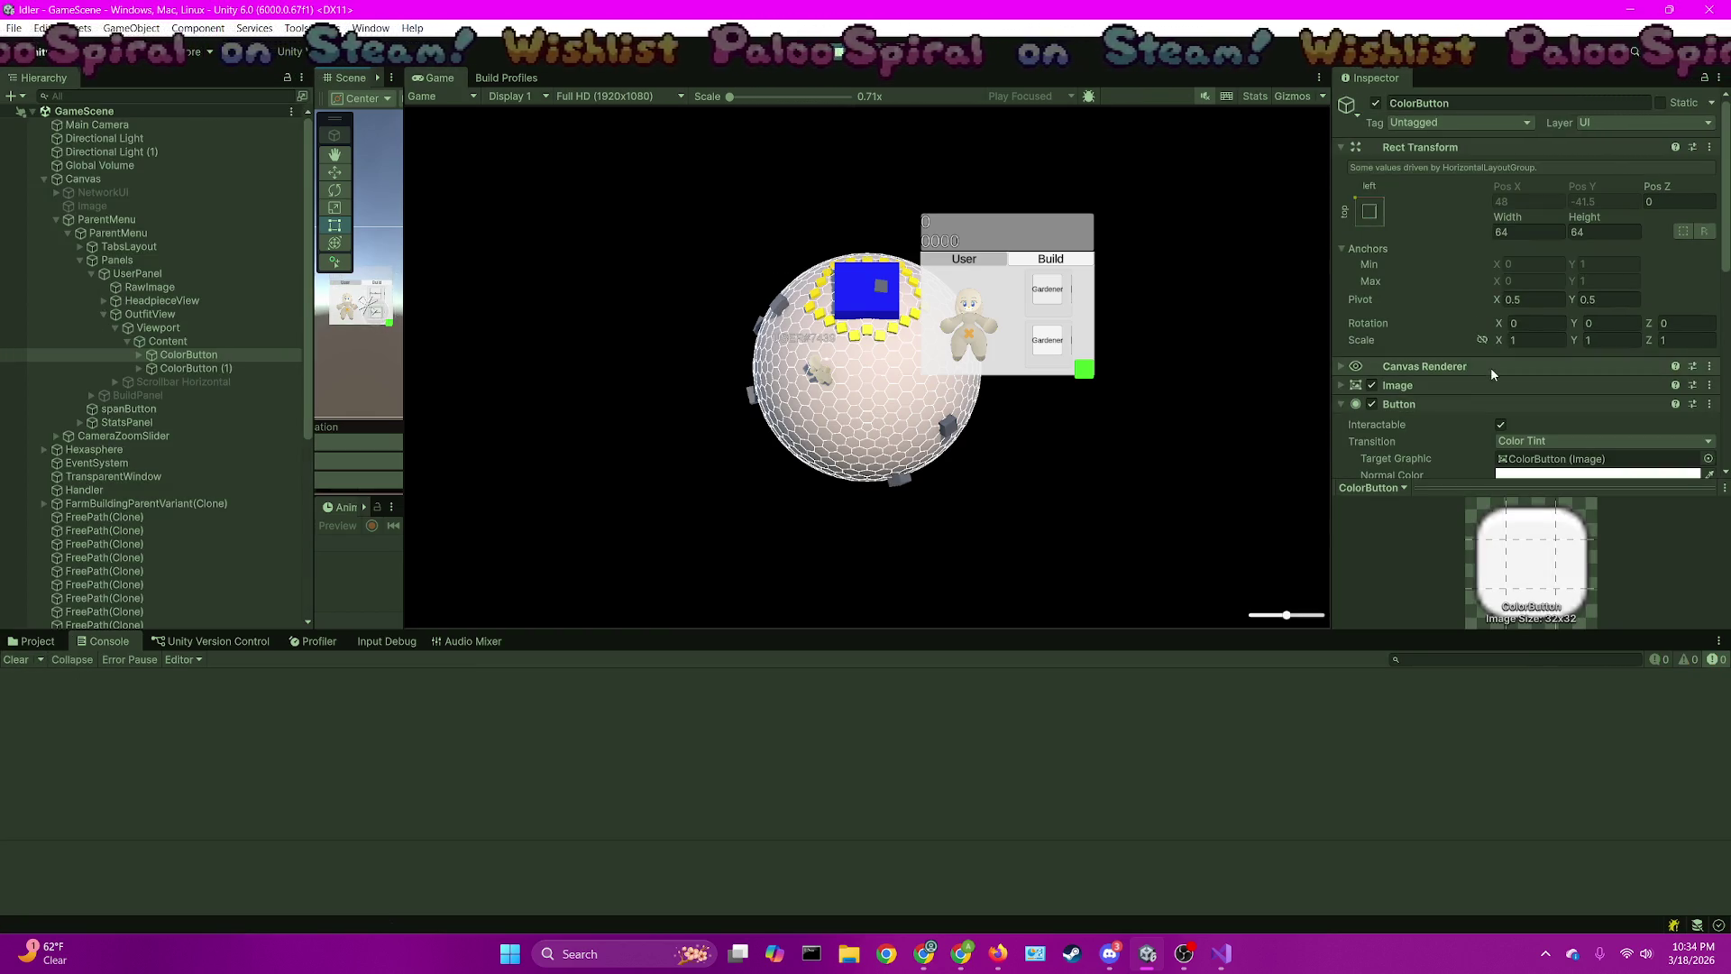
pyautogui.scroll(-5, 1490, 366)
pyautogui.doubleClick(1554, 436)
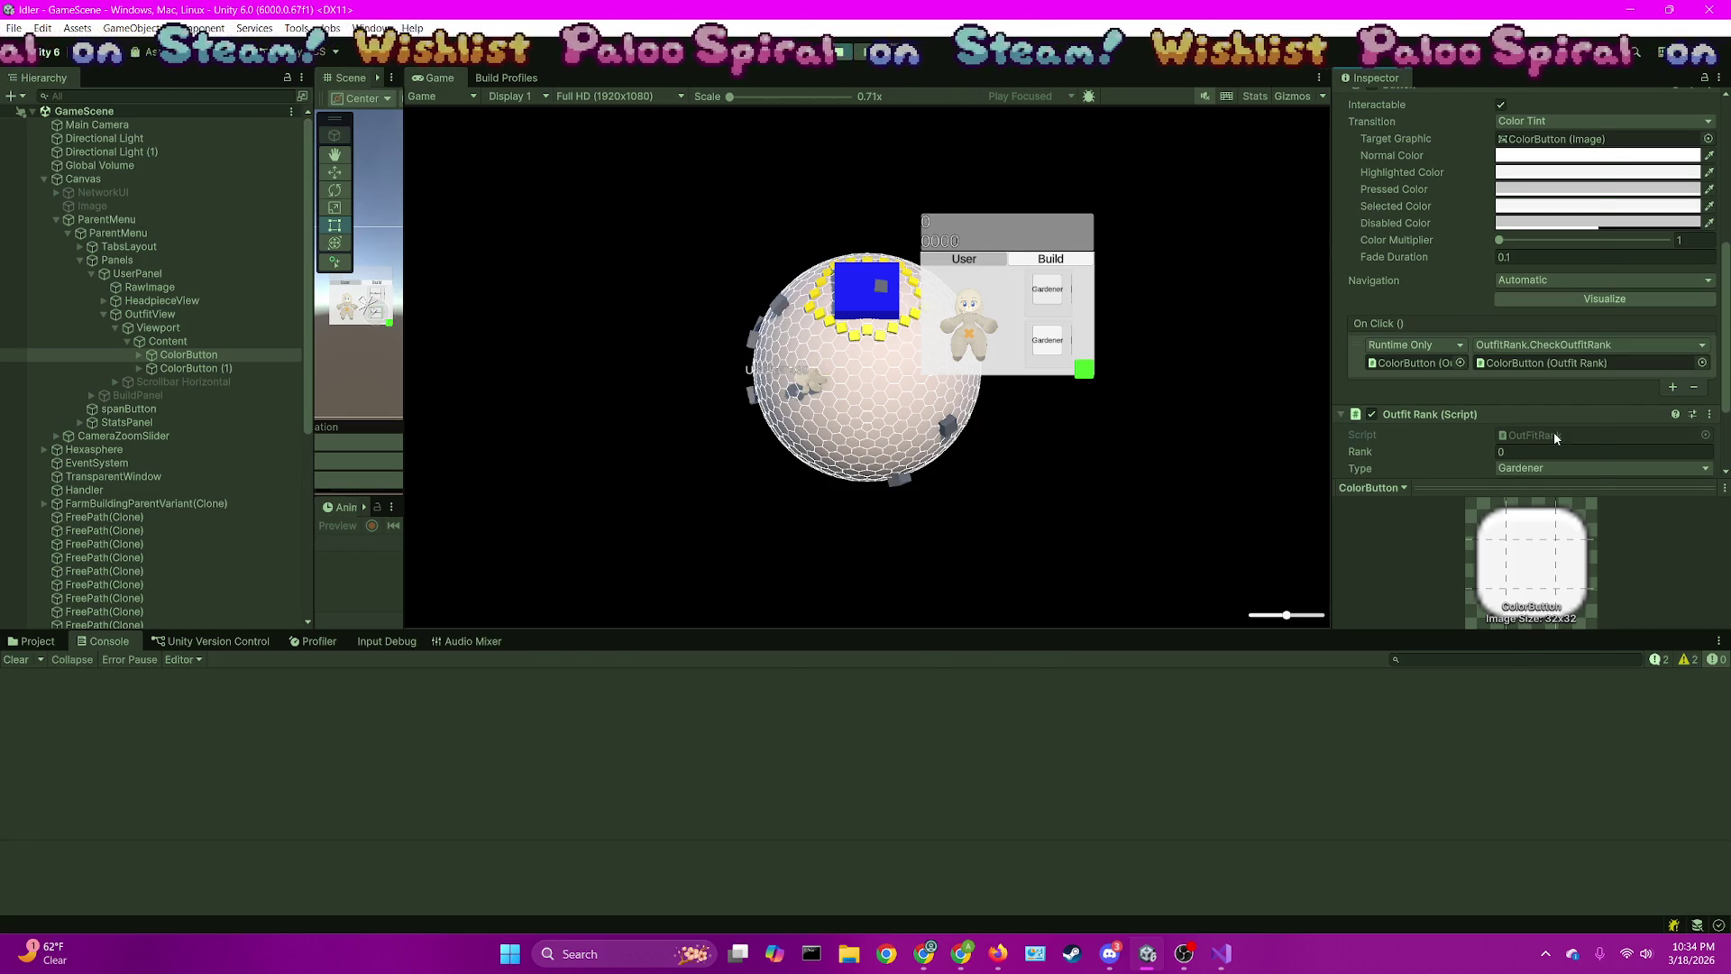
pyautogui.click(365, 478)
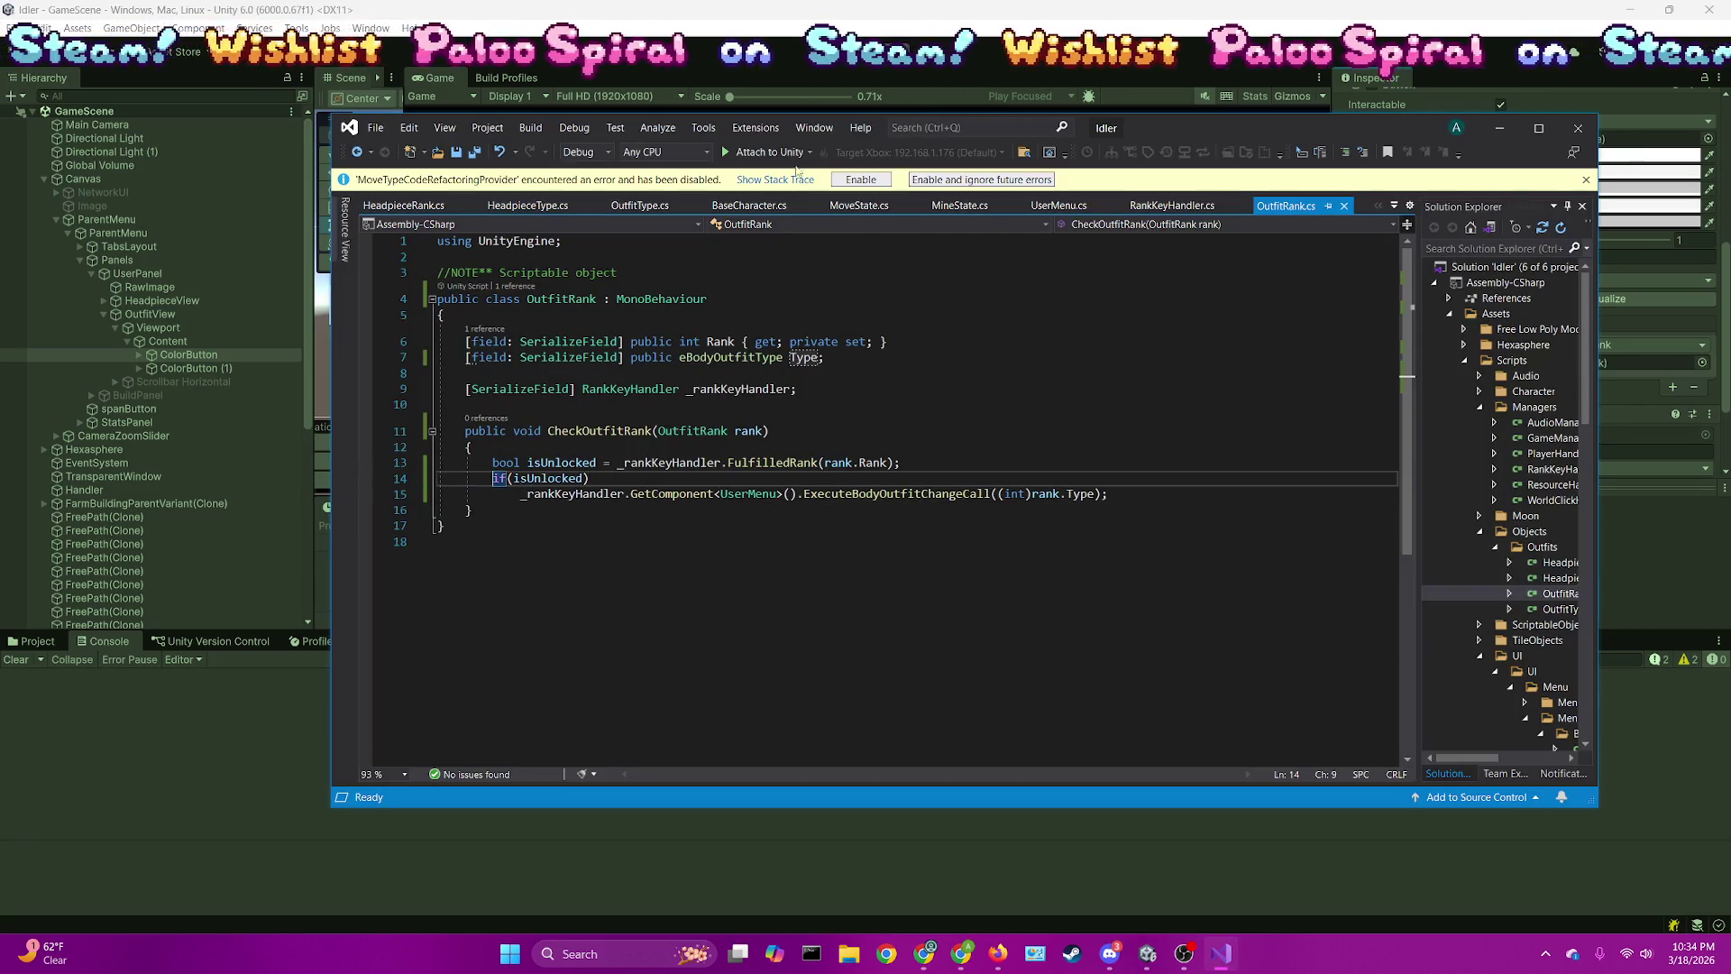
pyautogui.click(768, 151)
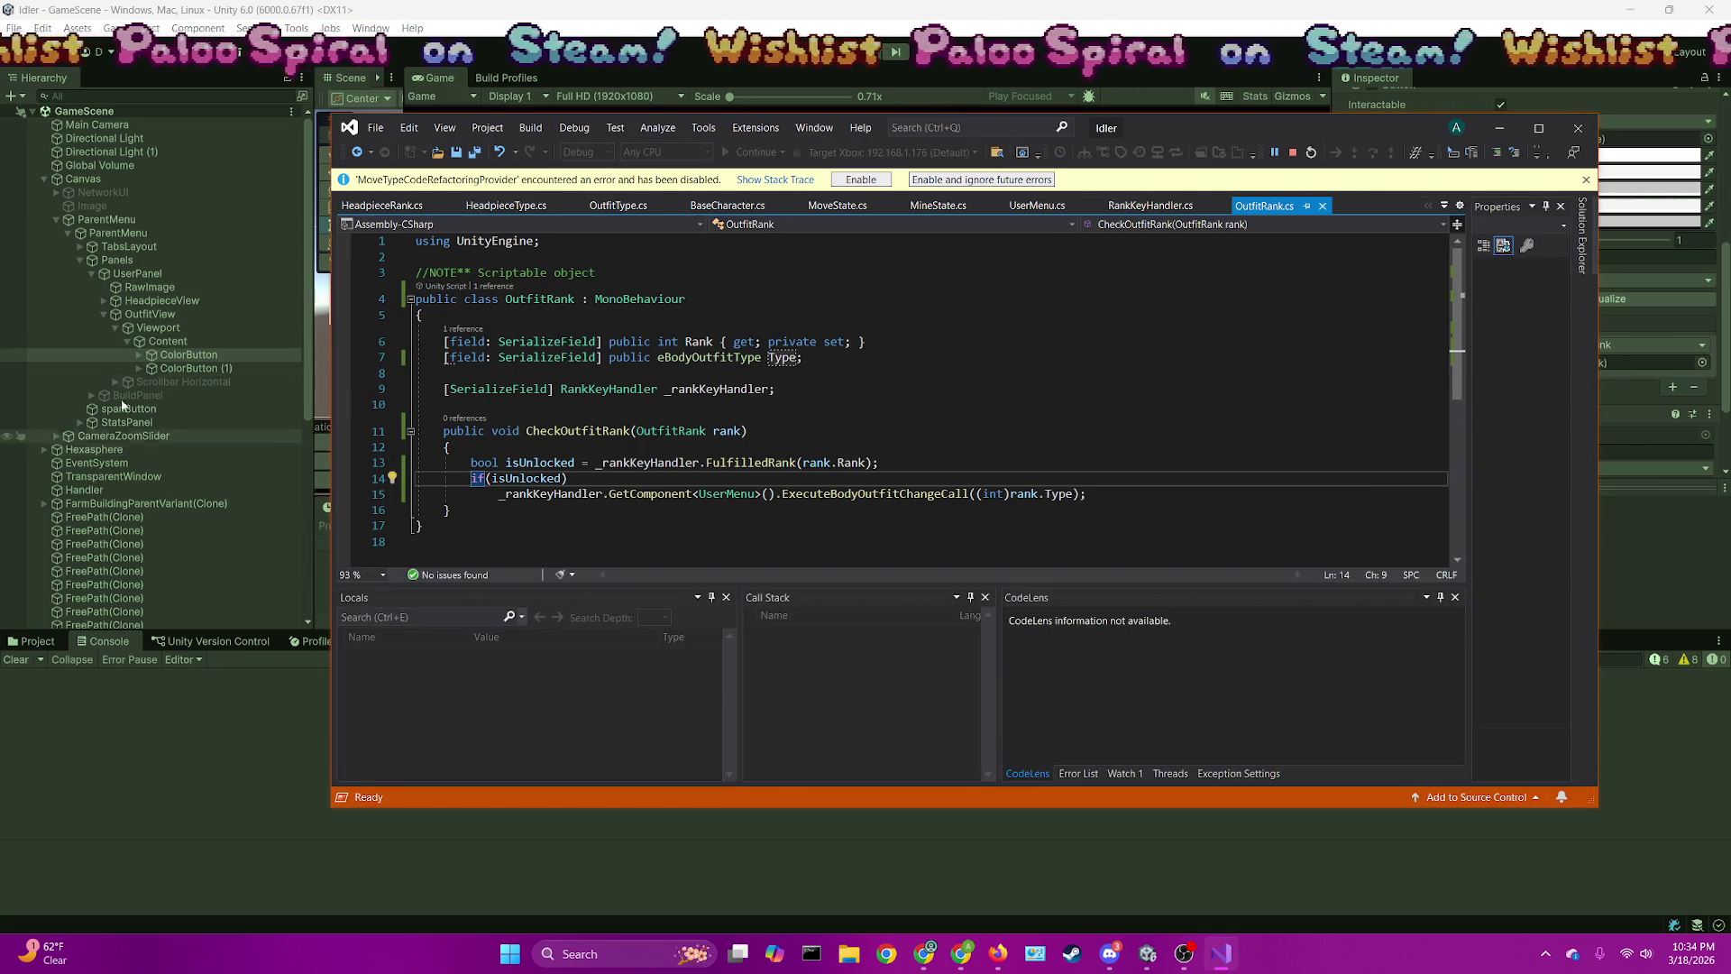
pyautogui.scroll(-8, 122, 379)
# Expand the BunnyPrefab clone, check the line 15 GetComponent call, then trigger the outfit breakpoint
pyautogui.hotkey('alt', 'Tab')
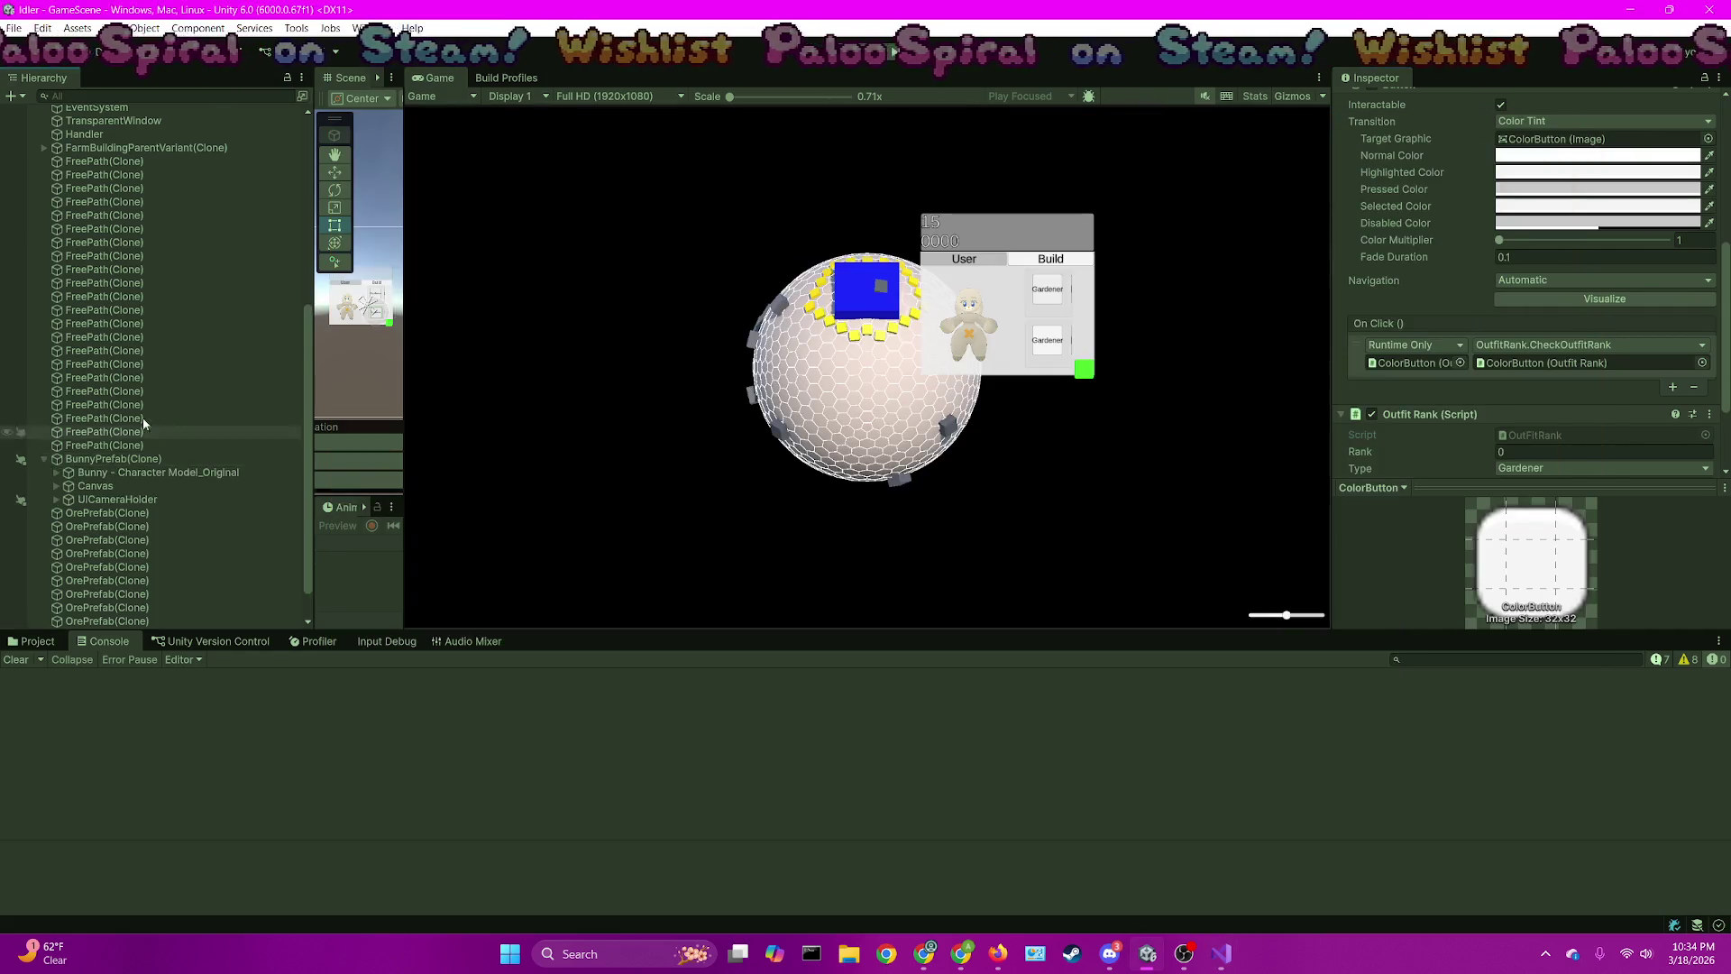
pyautogui.click(42, 419)
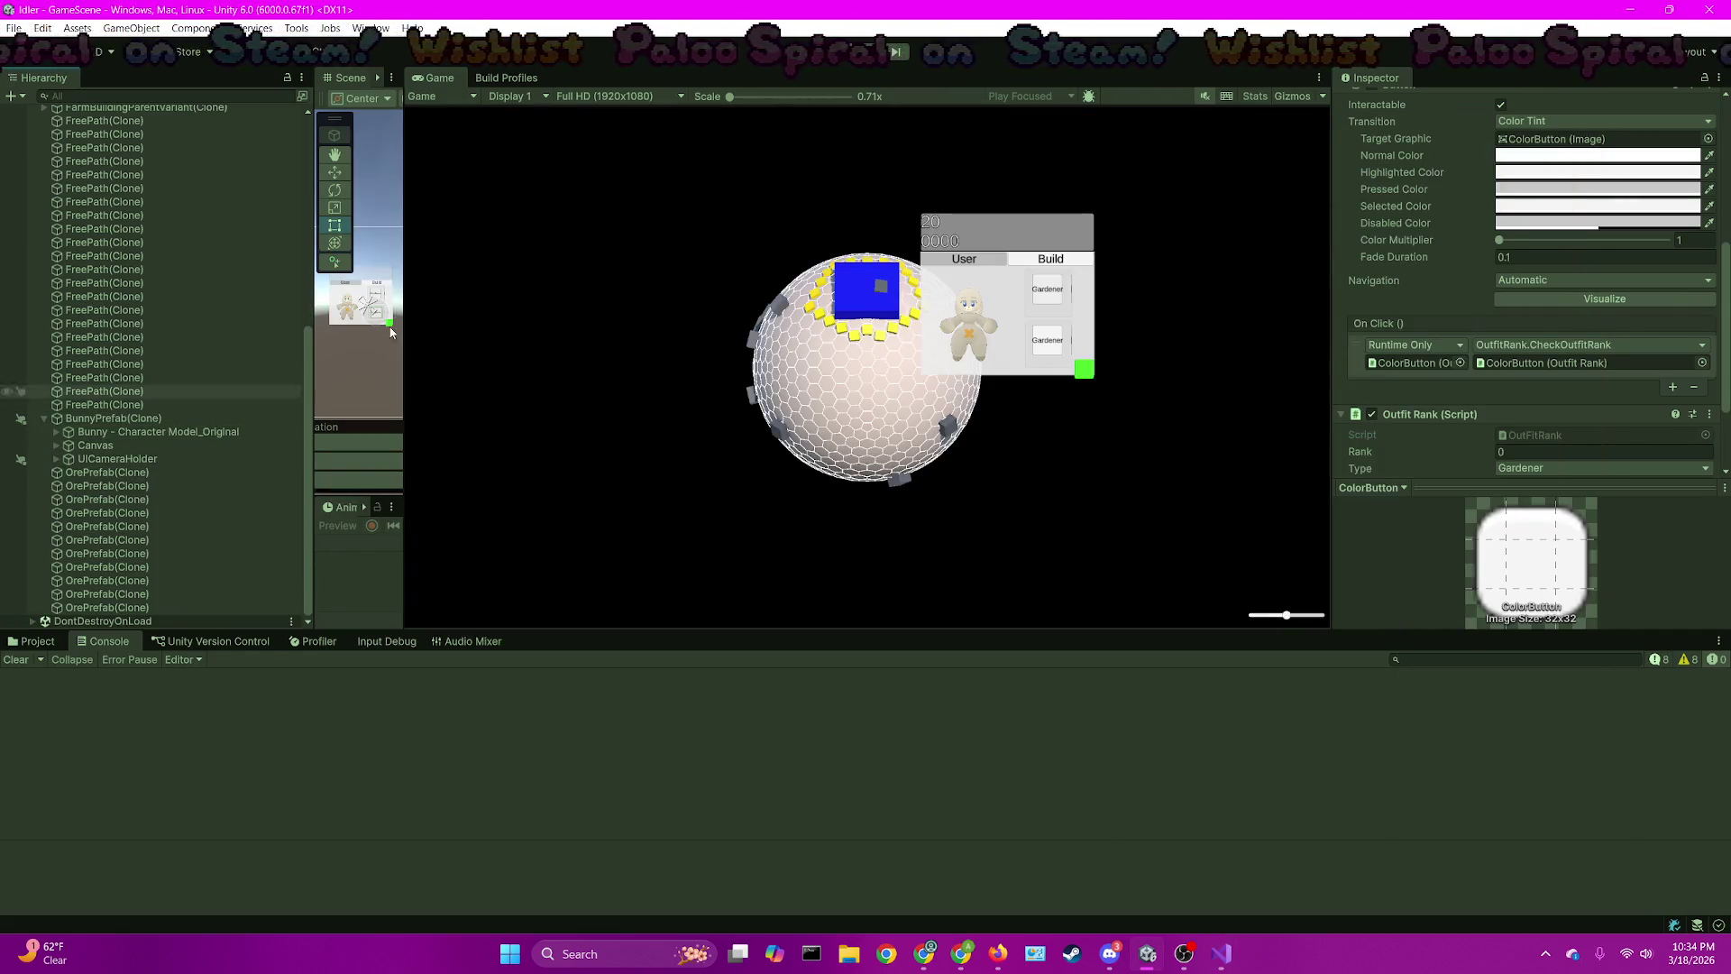
pyautogui.click(1222, 953)
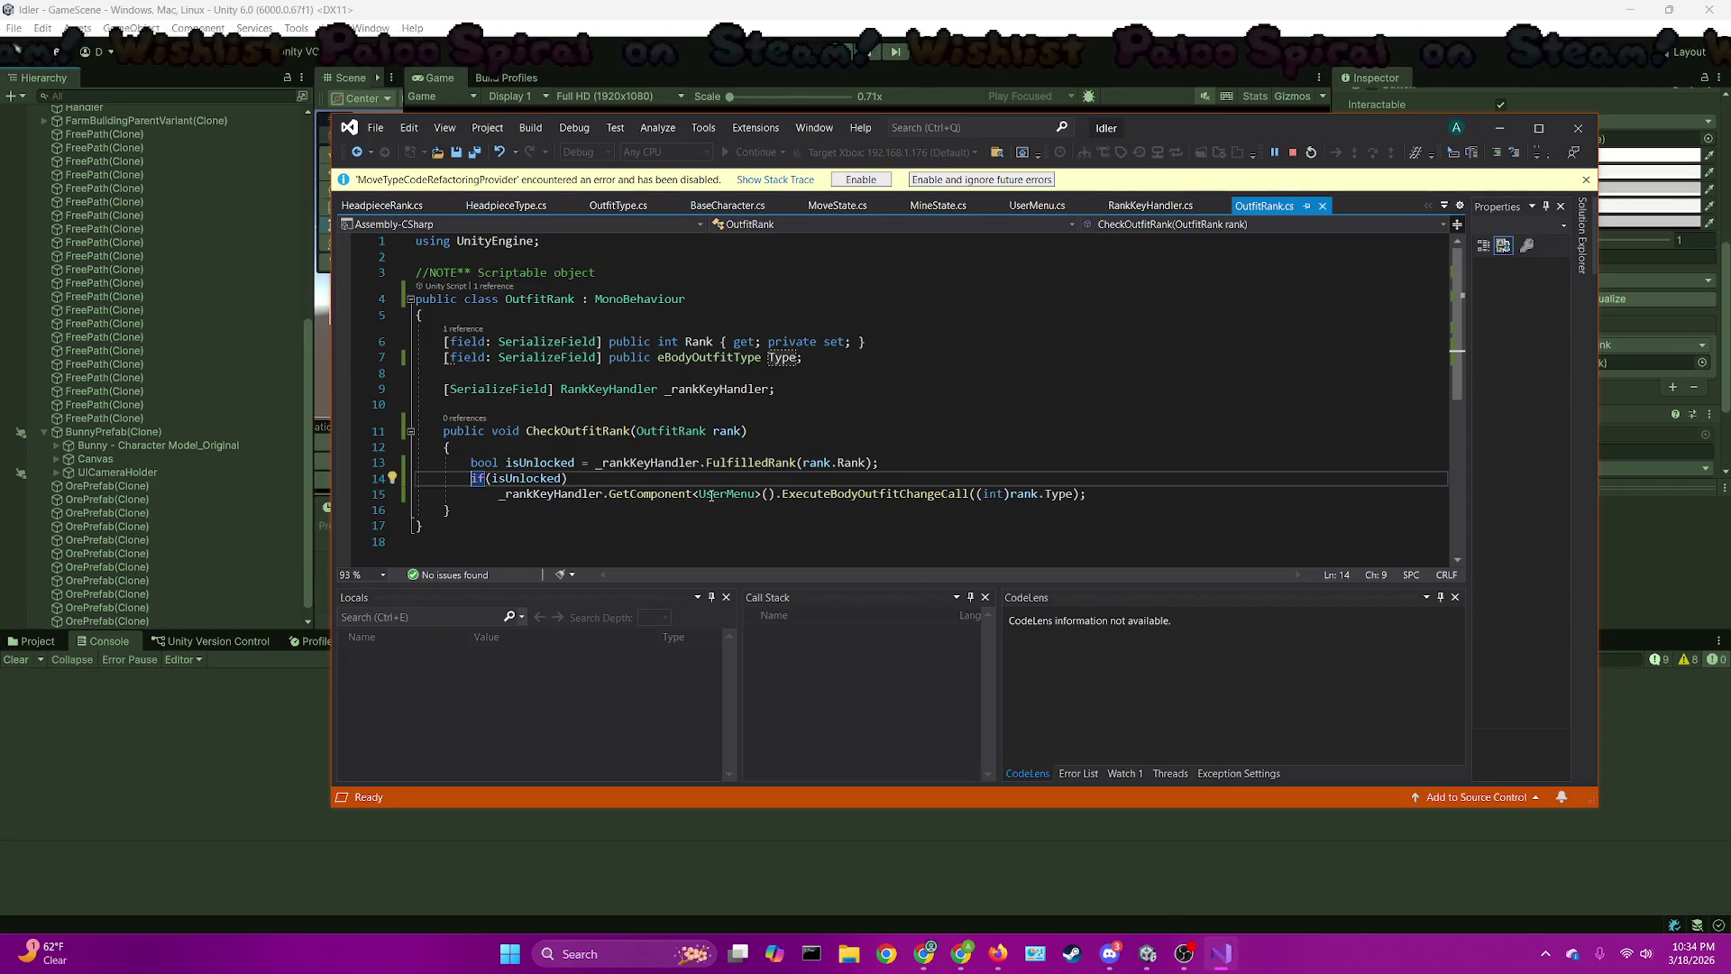
pyautogui.click(664, 493)
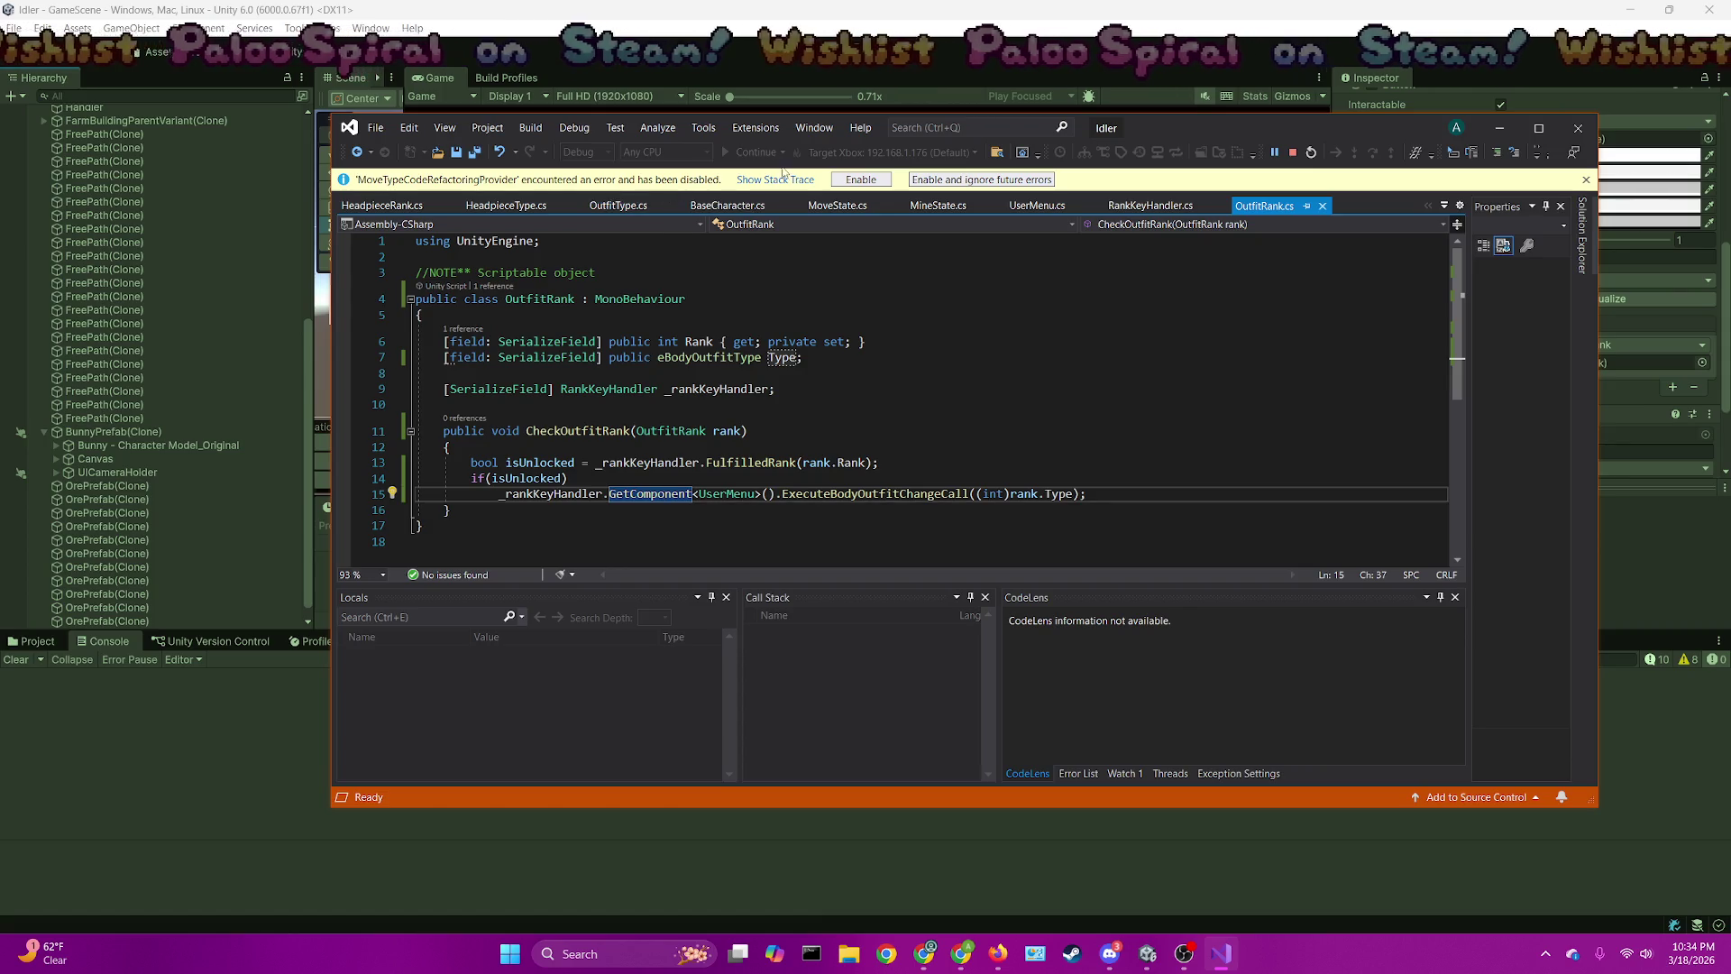
pyautogui.hotkey('alt', 'Tab')
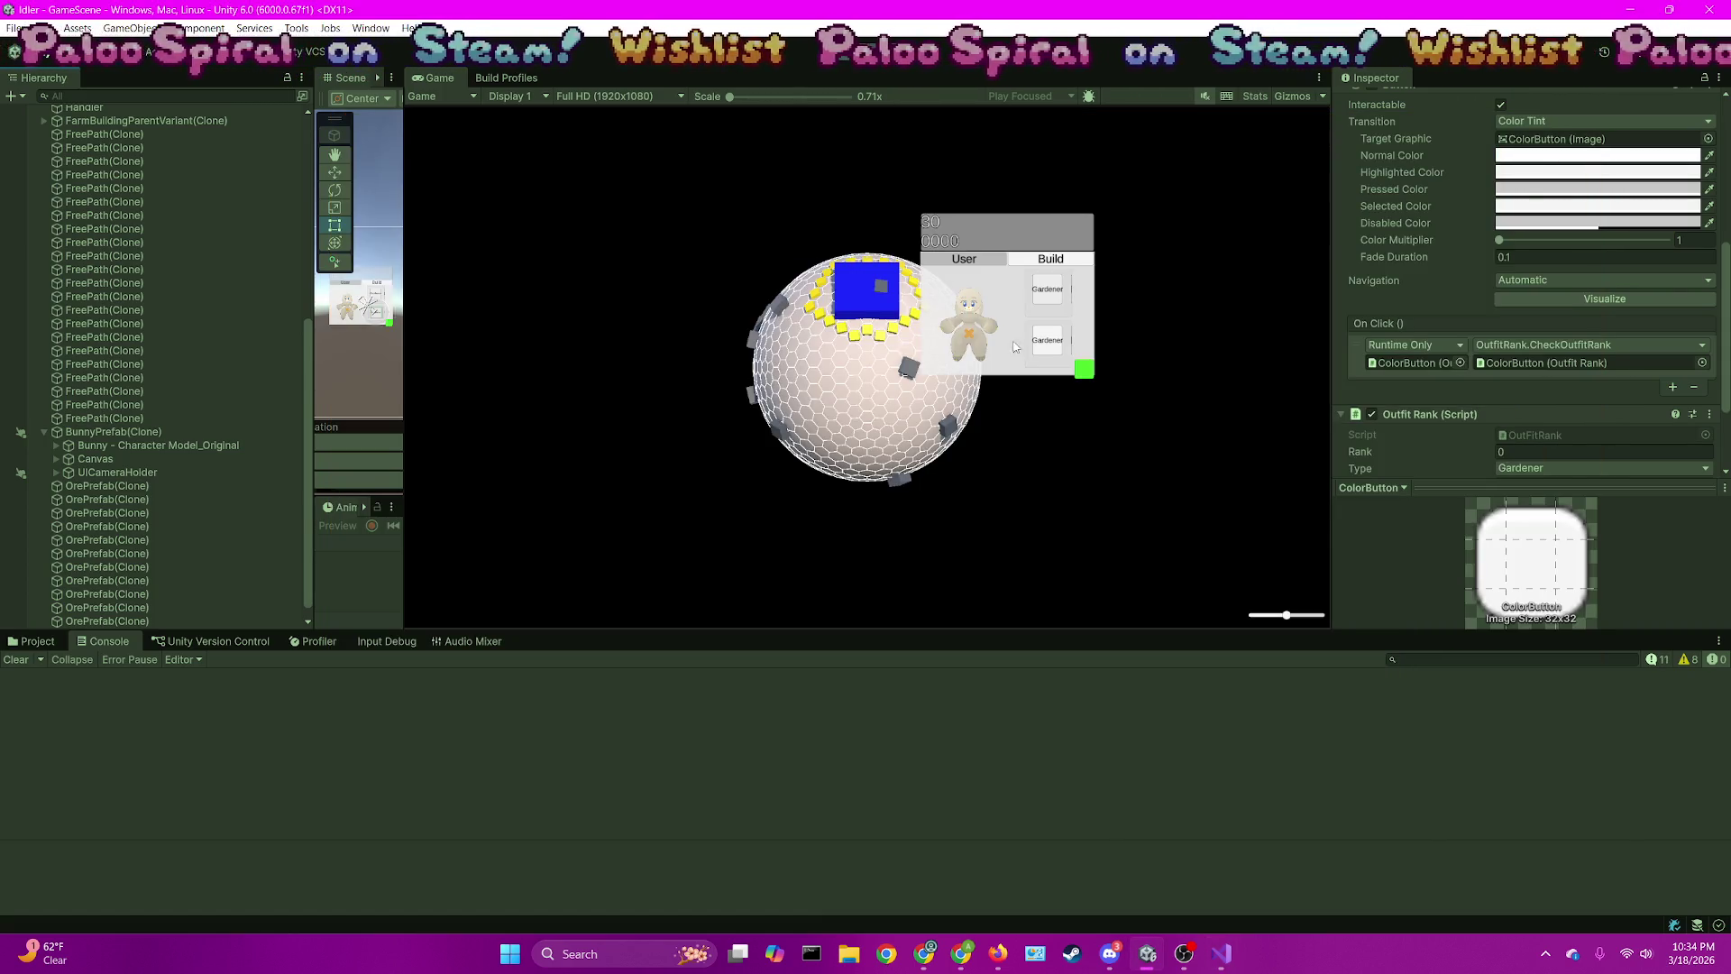
pyautogui.click(1042, 357)
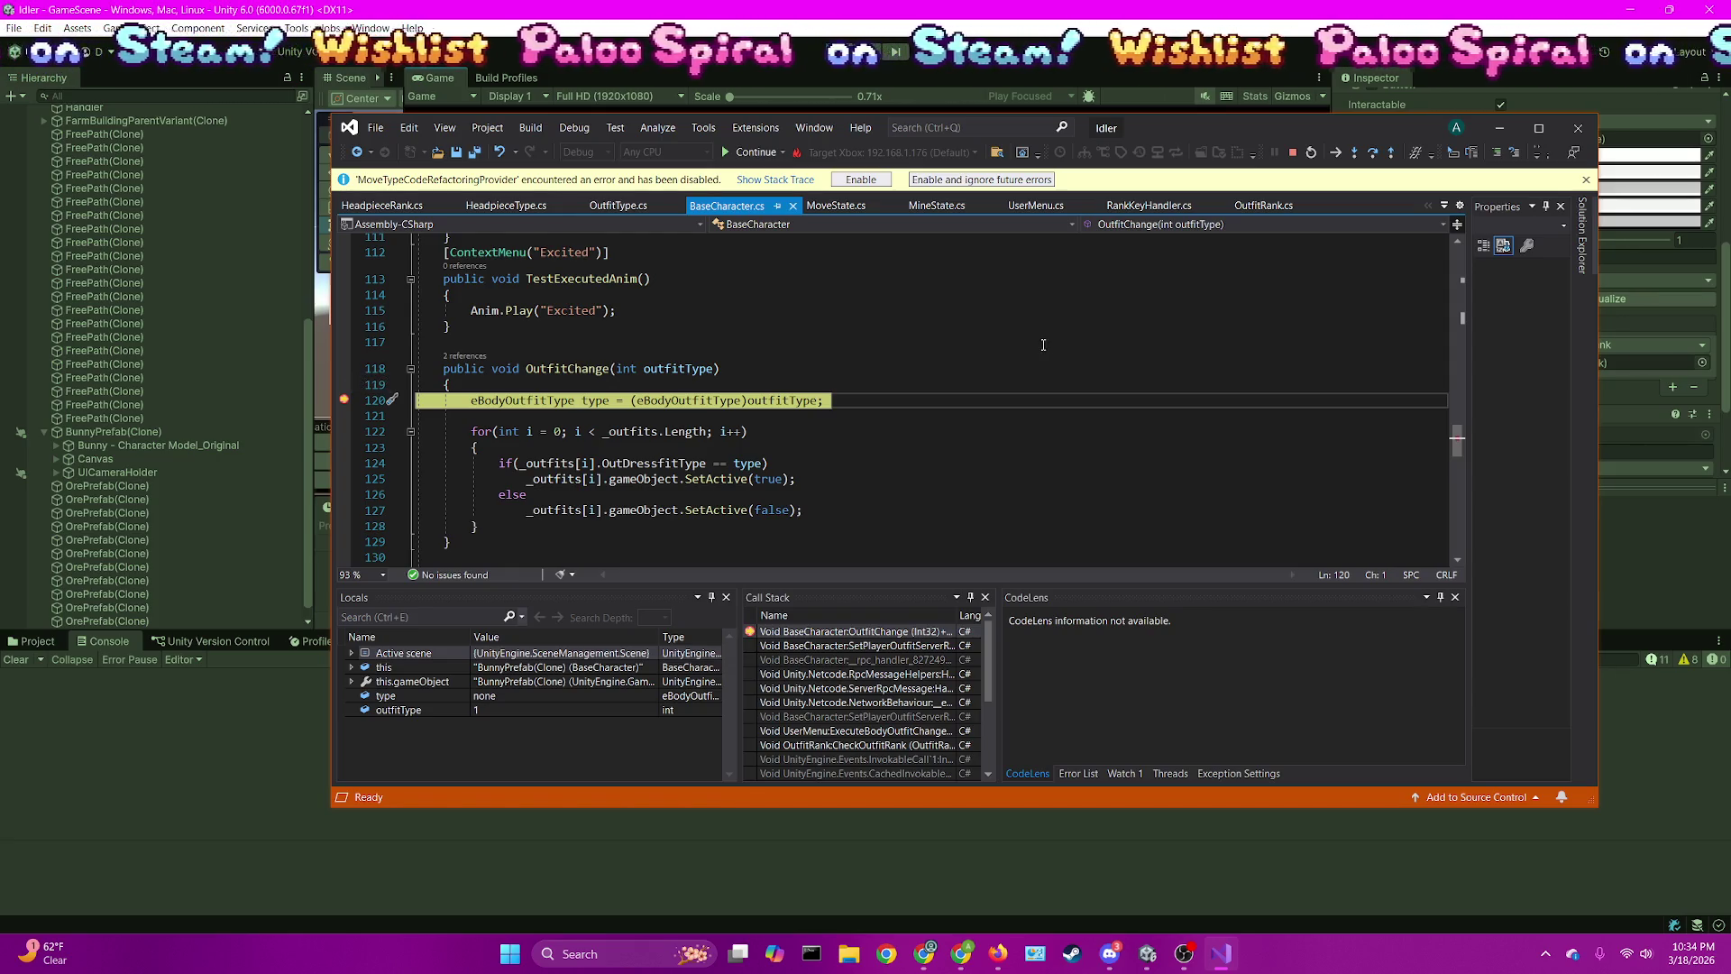
# Step through the outfit type conversion and OutfitChange loop, then resume execution
pyautogui.press('F10')
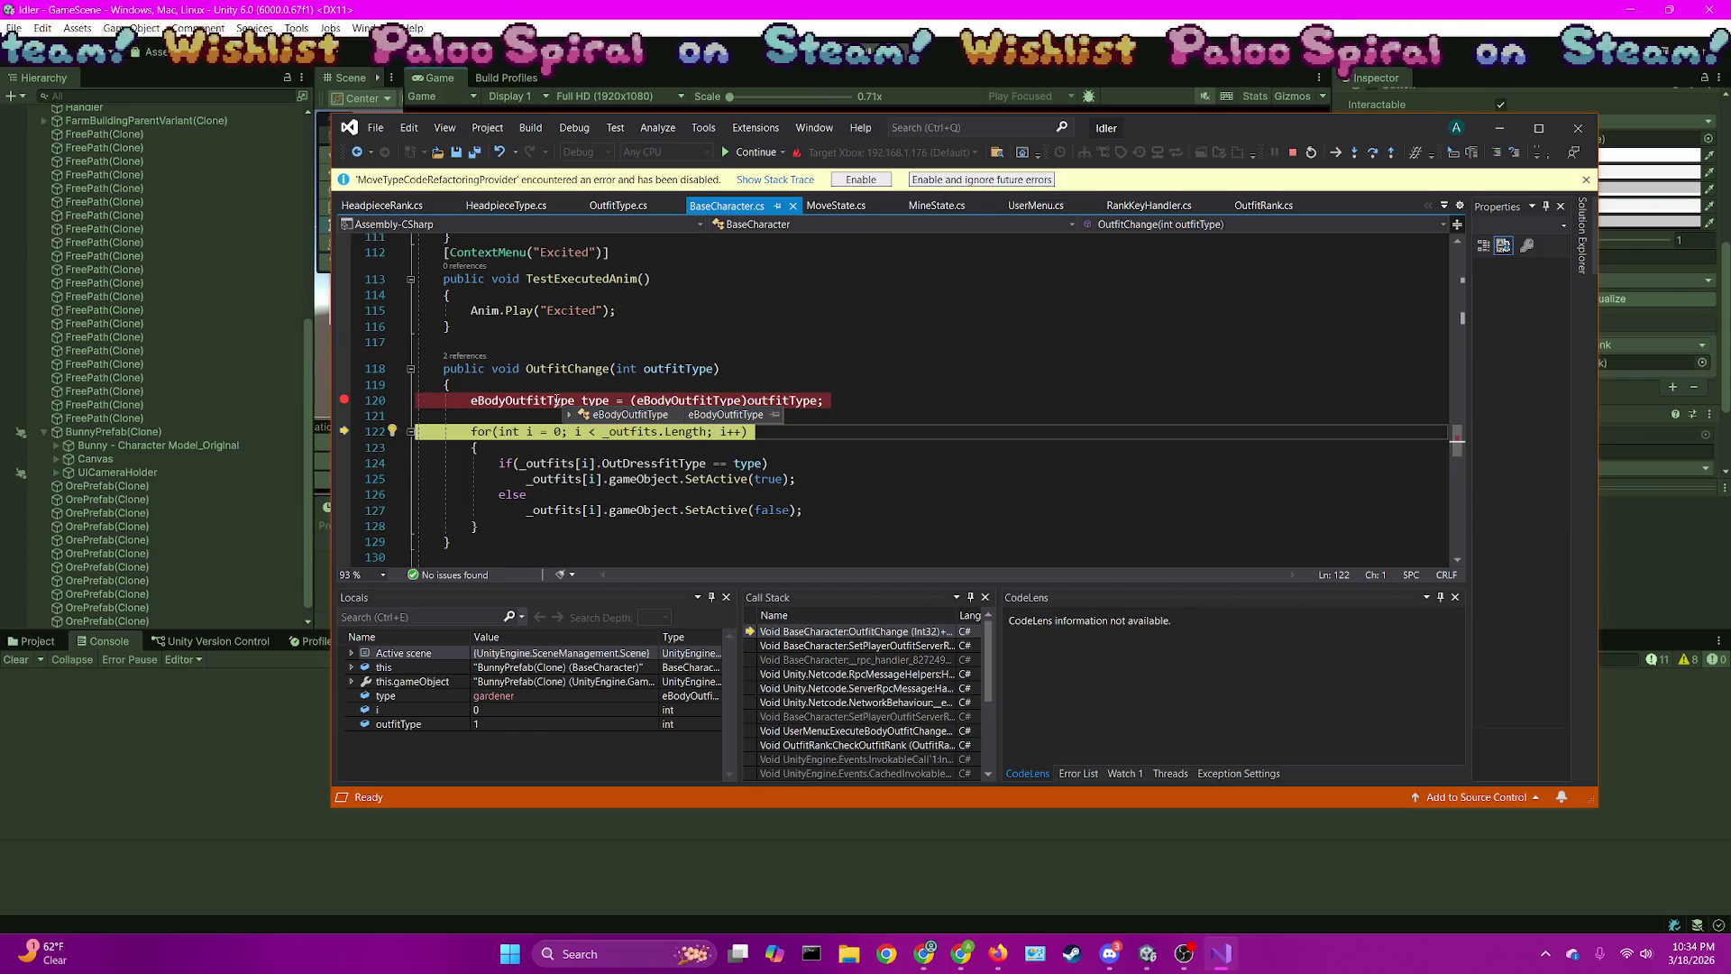
pyautogui.click(586, 342)
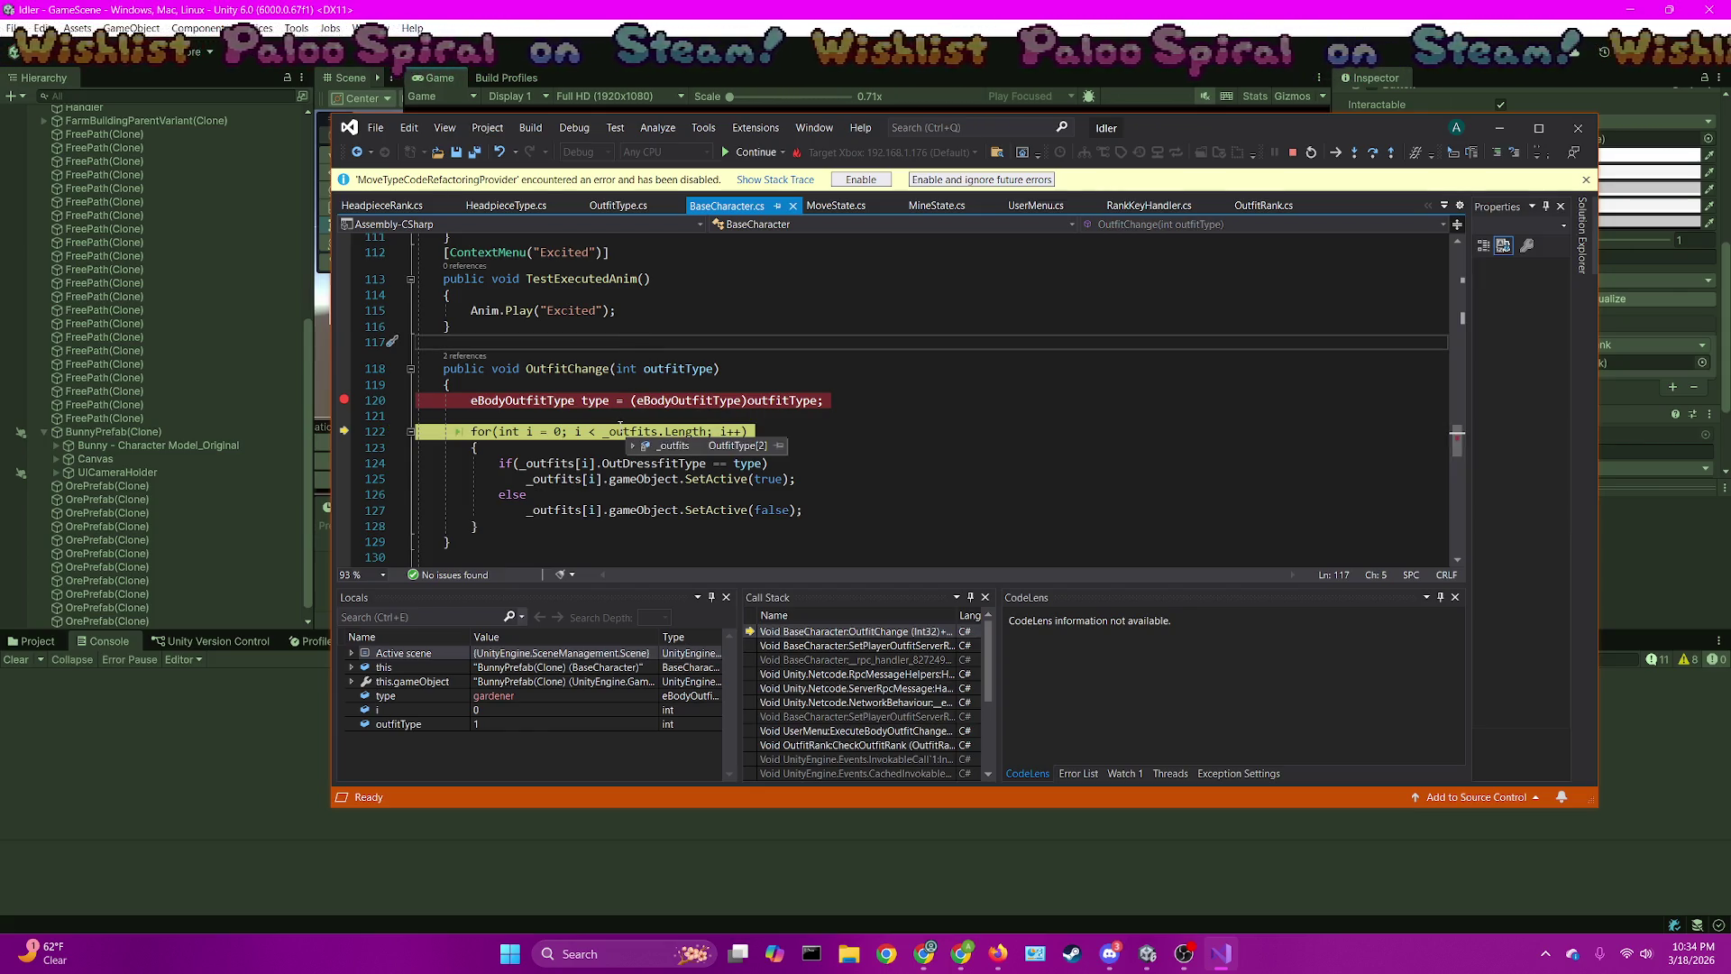
pyautogui.press('F10')
pyautogui.press('F10')
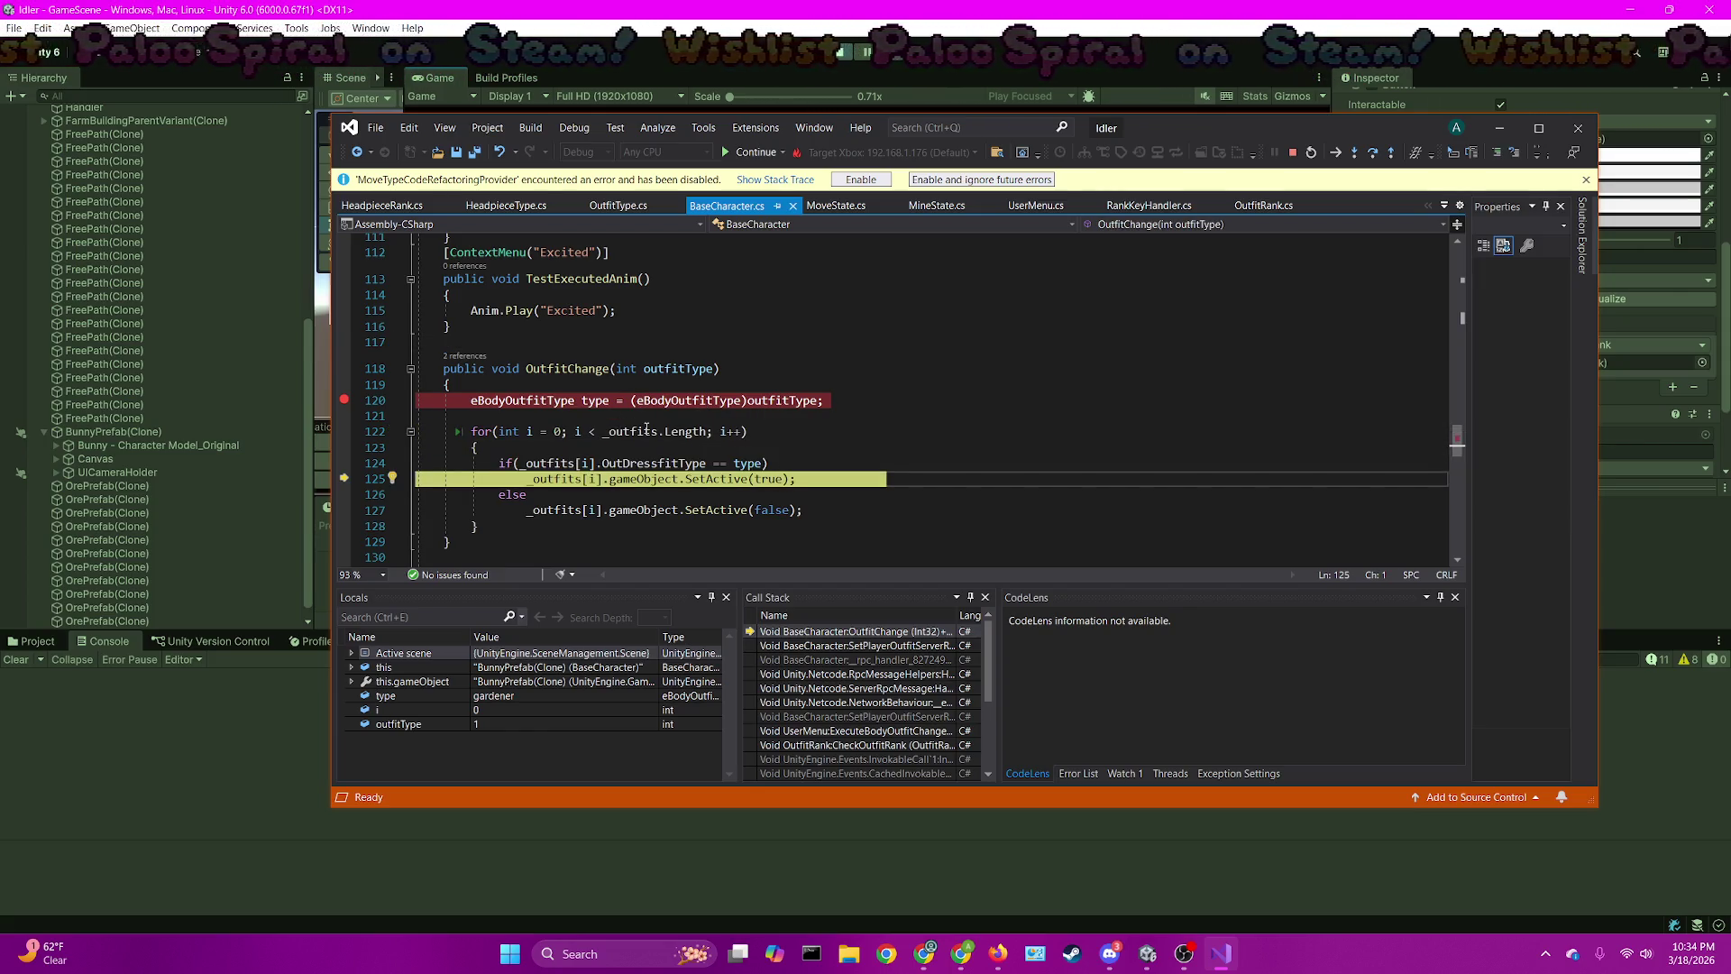
pyautogui.press('F10')
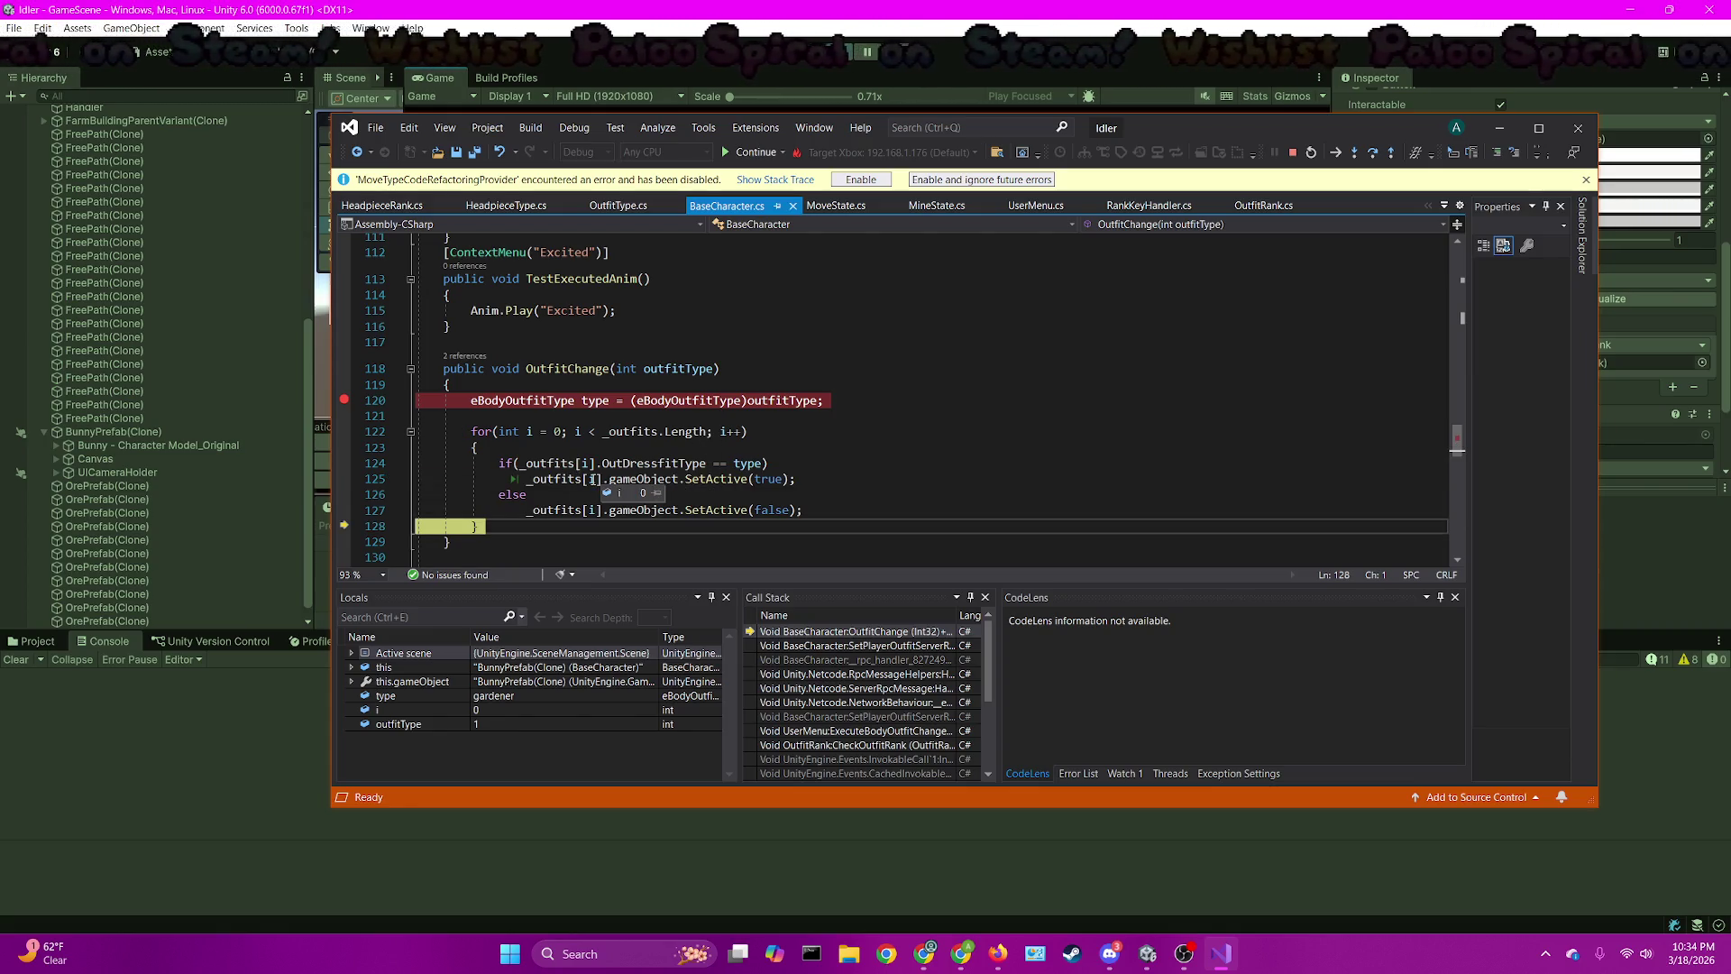
pyautogui.press('F10')
pyautogui.press('F10')
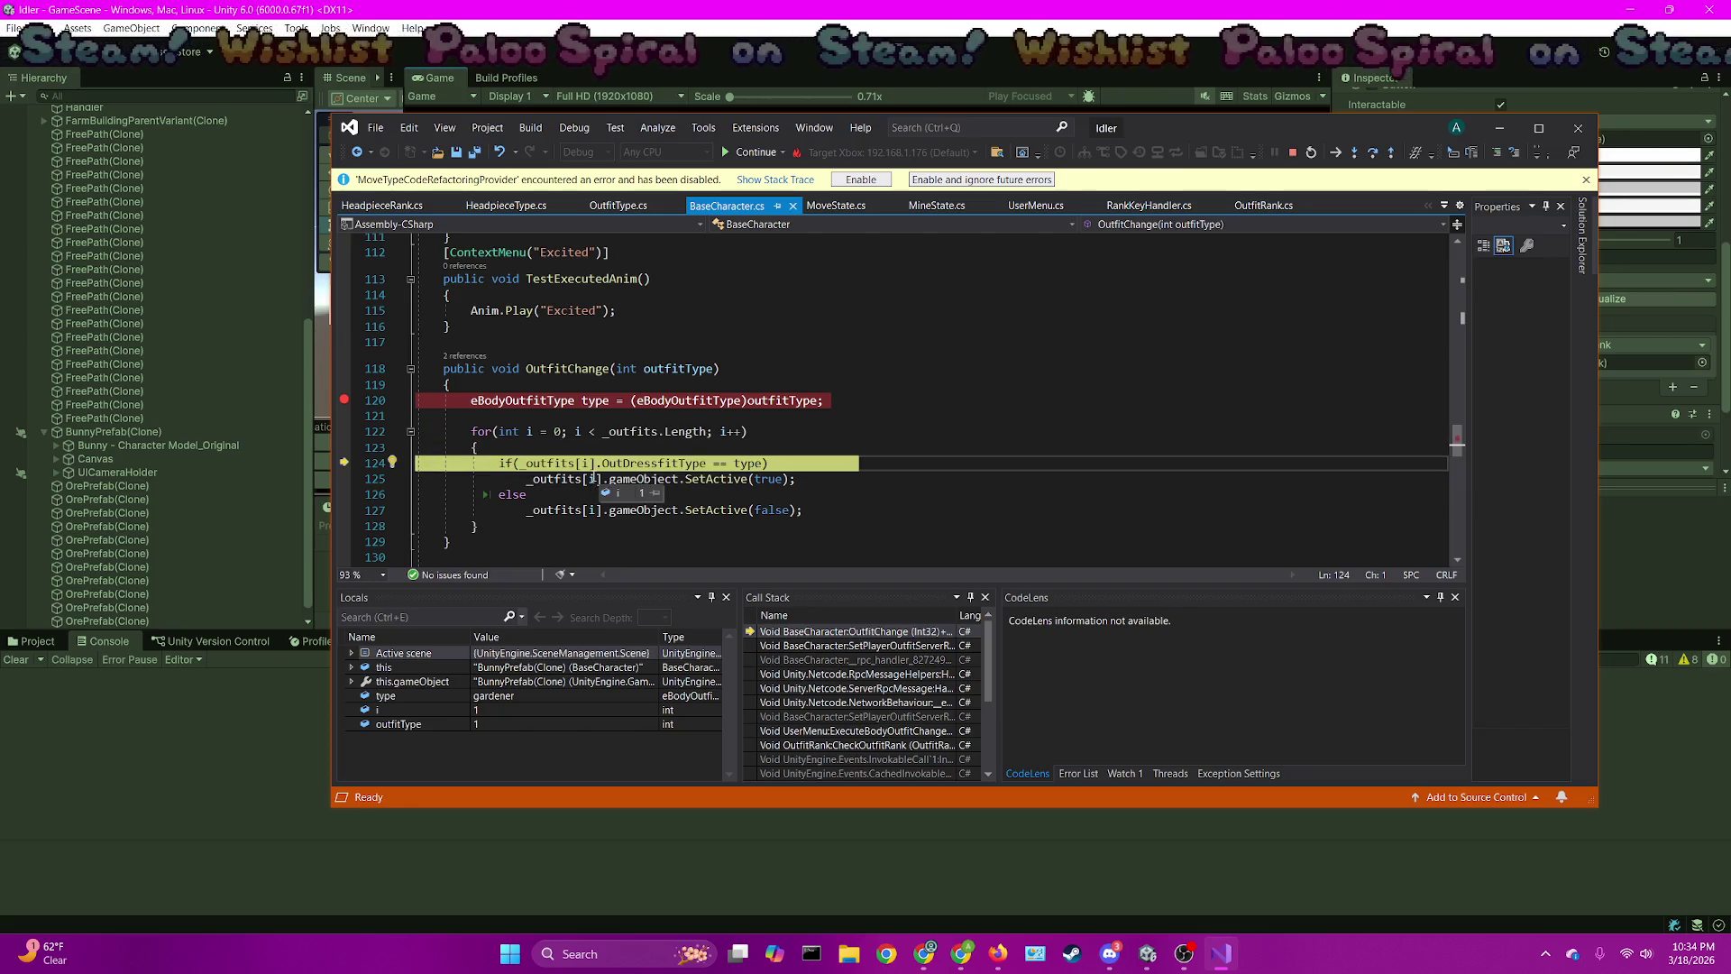
pyautogui.press('F10')
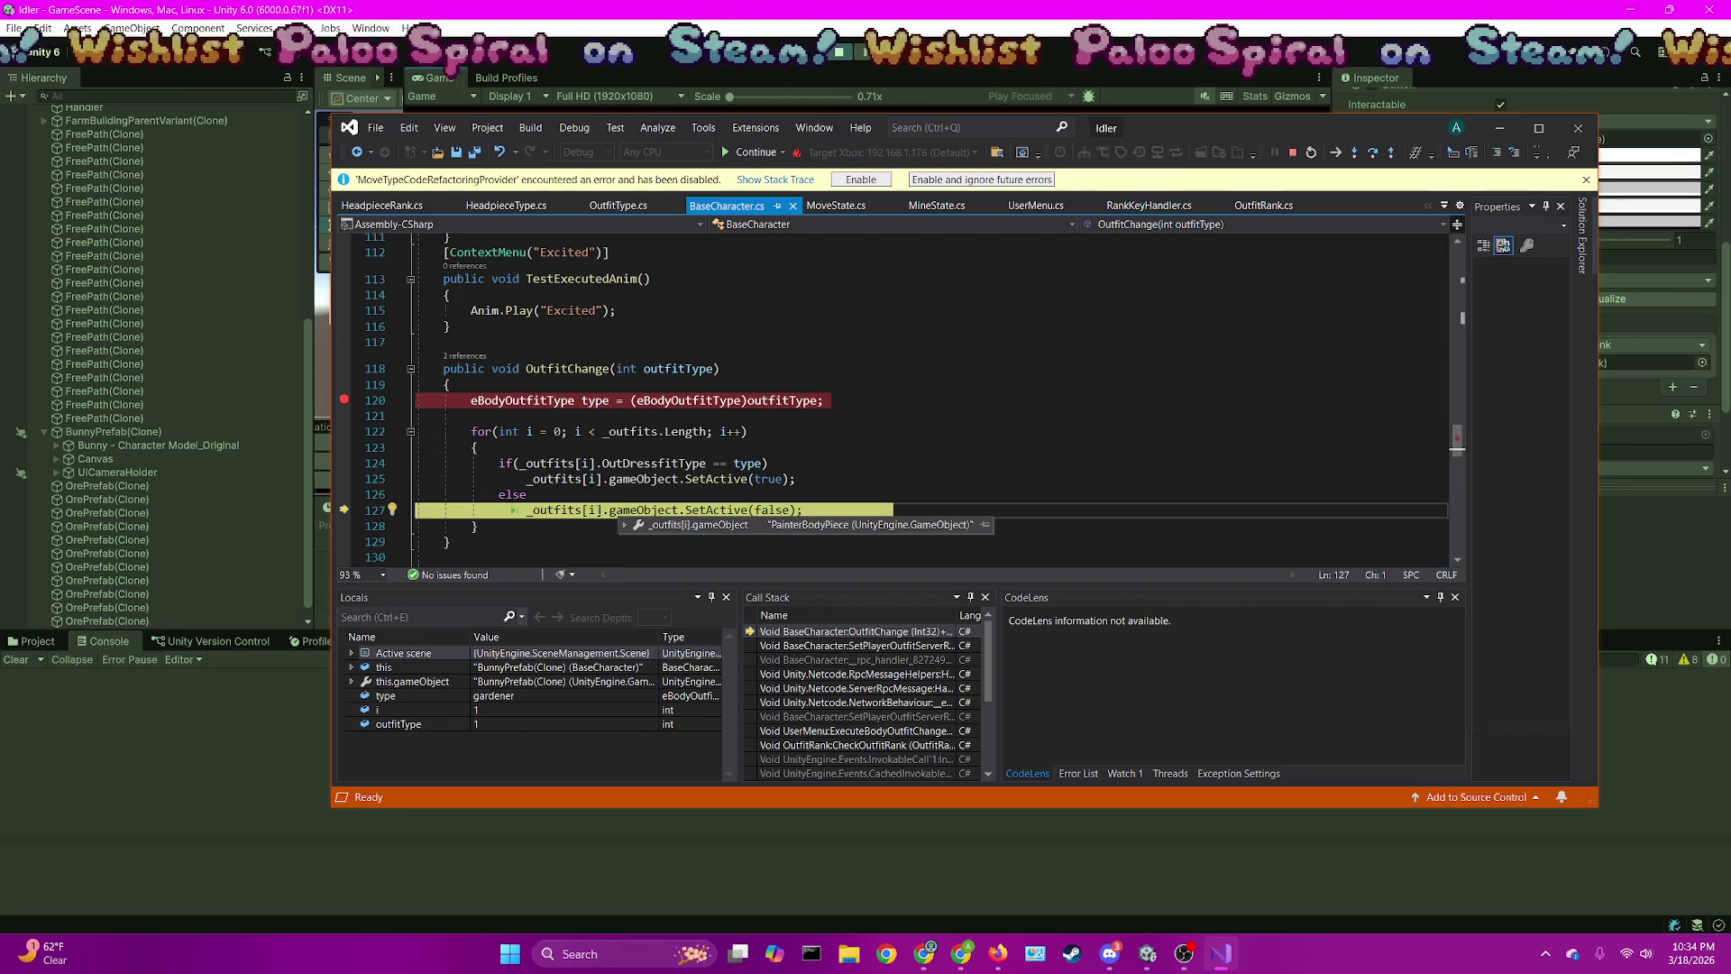
pyautogui.press('F10')
pyautogui.press('F10')
pyautogui.press('F10')
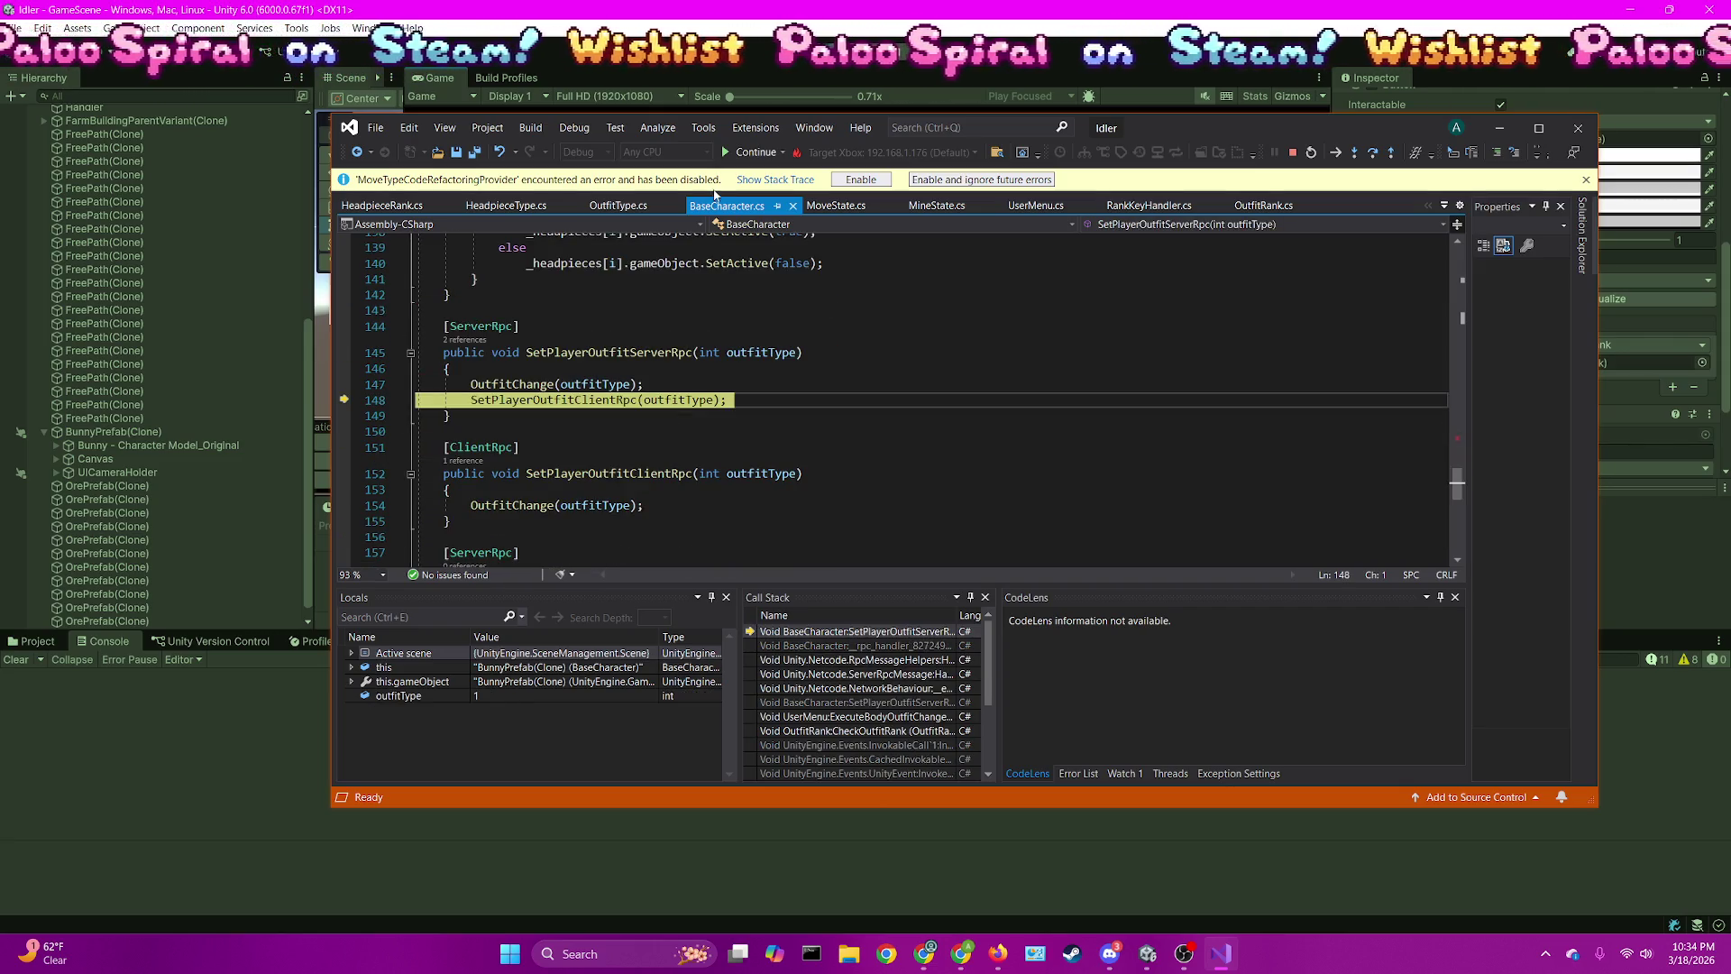
pyautogui.click(750, 153)
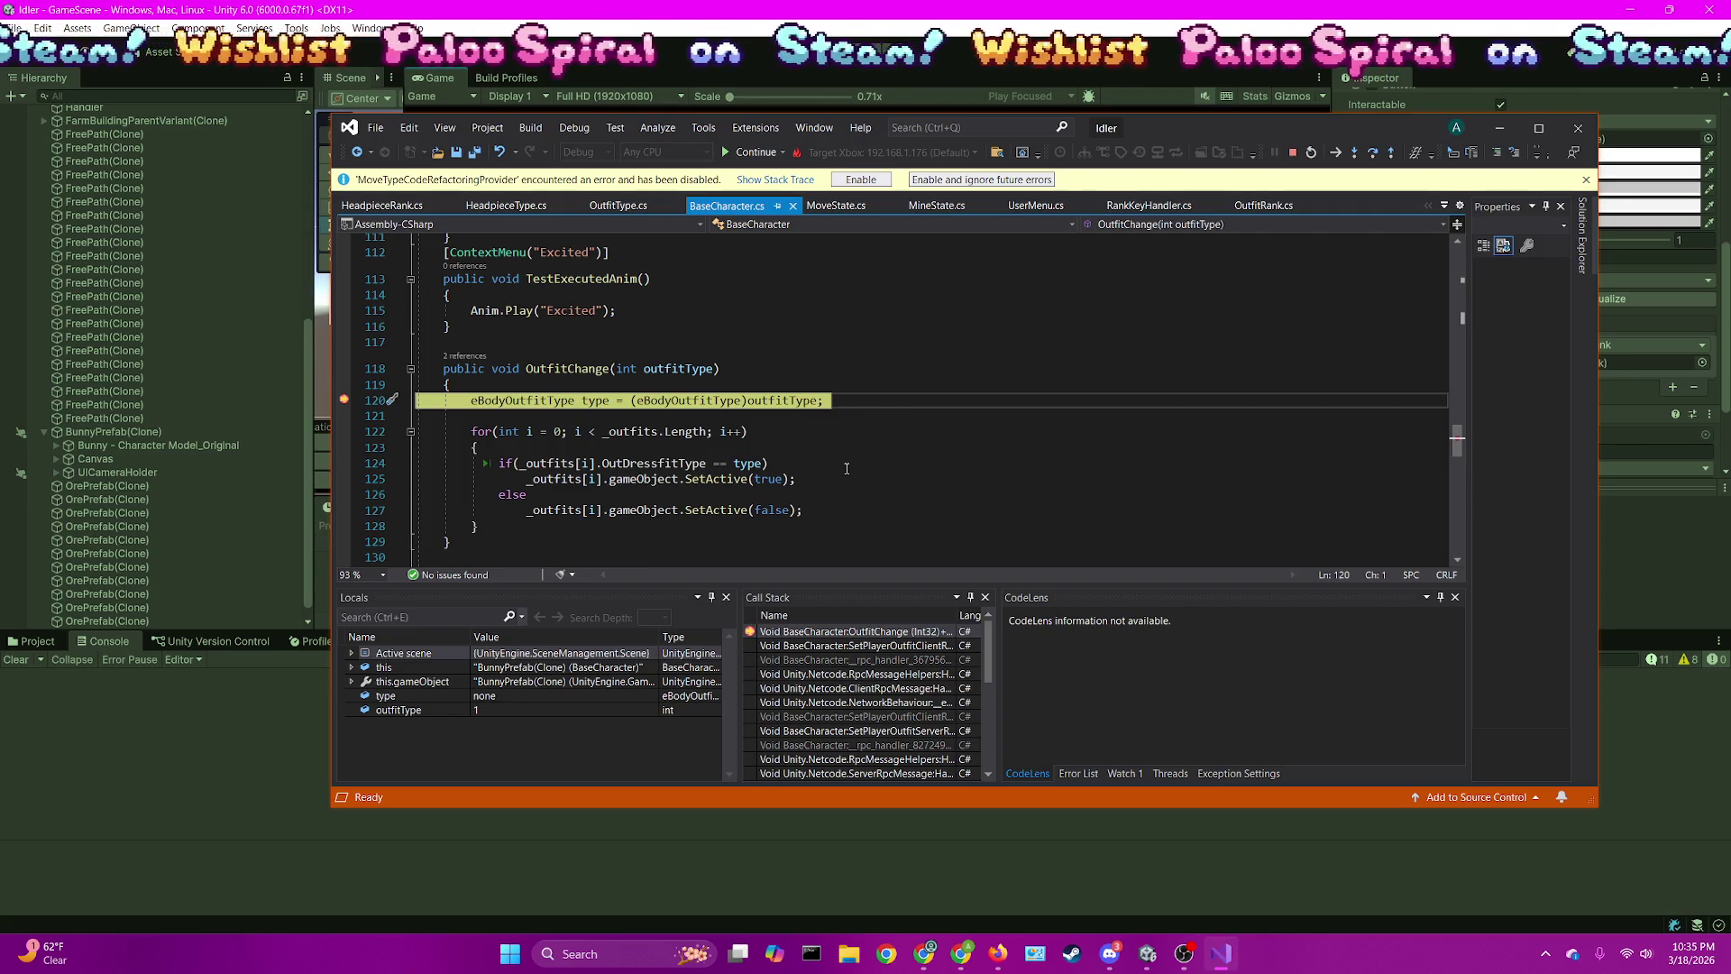
# Check the SetPlayerOutfitClientRpc caller frame, step through OutfitChange again, then resume the game
pyautogui.scroll(-4, 847, 468)
pyautogui.scroll(3, 847, 468)
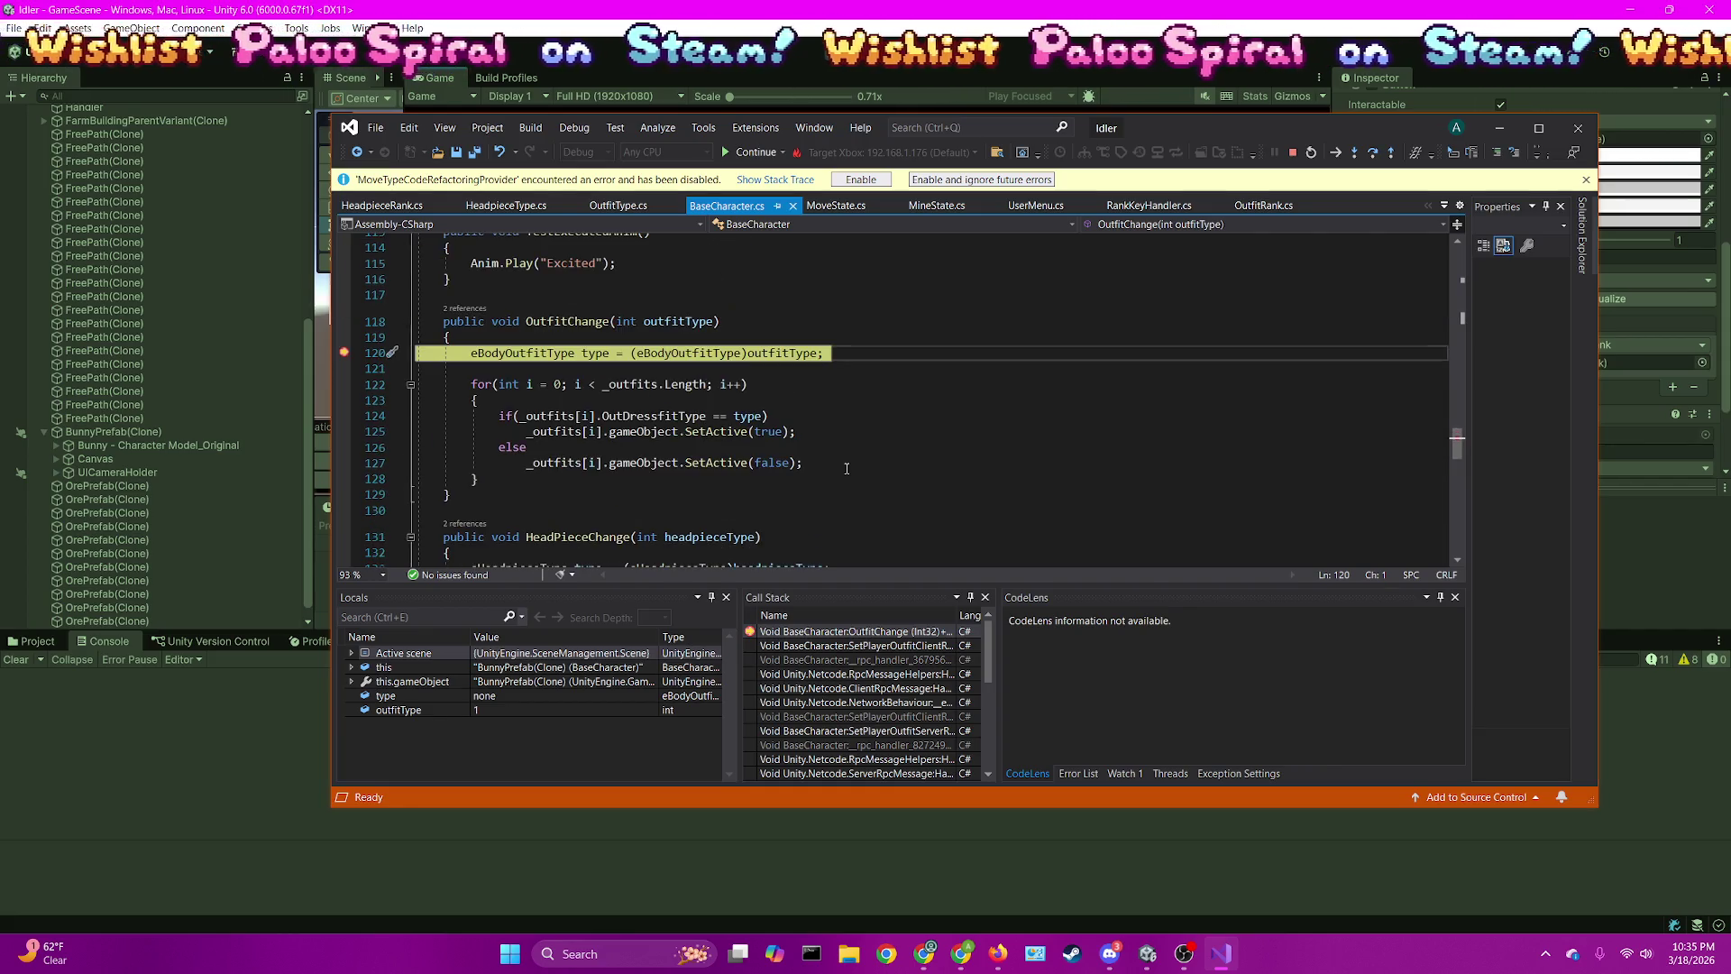
pyautogui.doubleClick(819, 645)
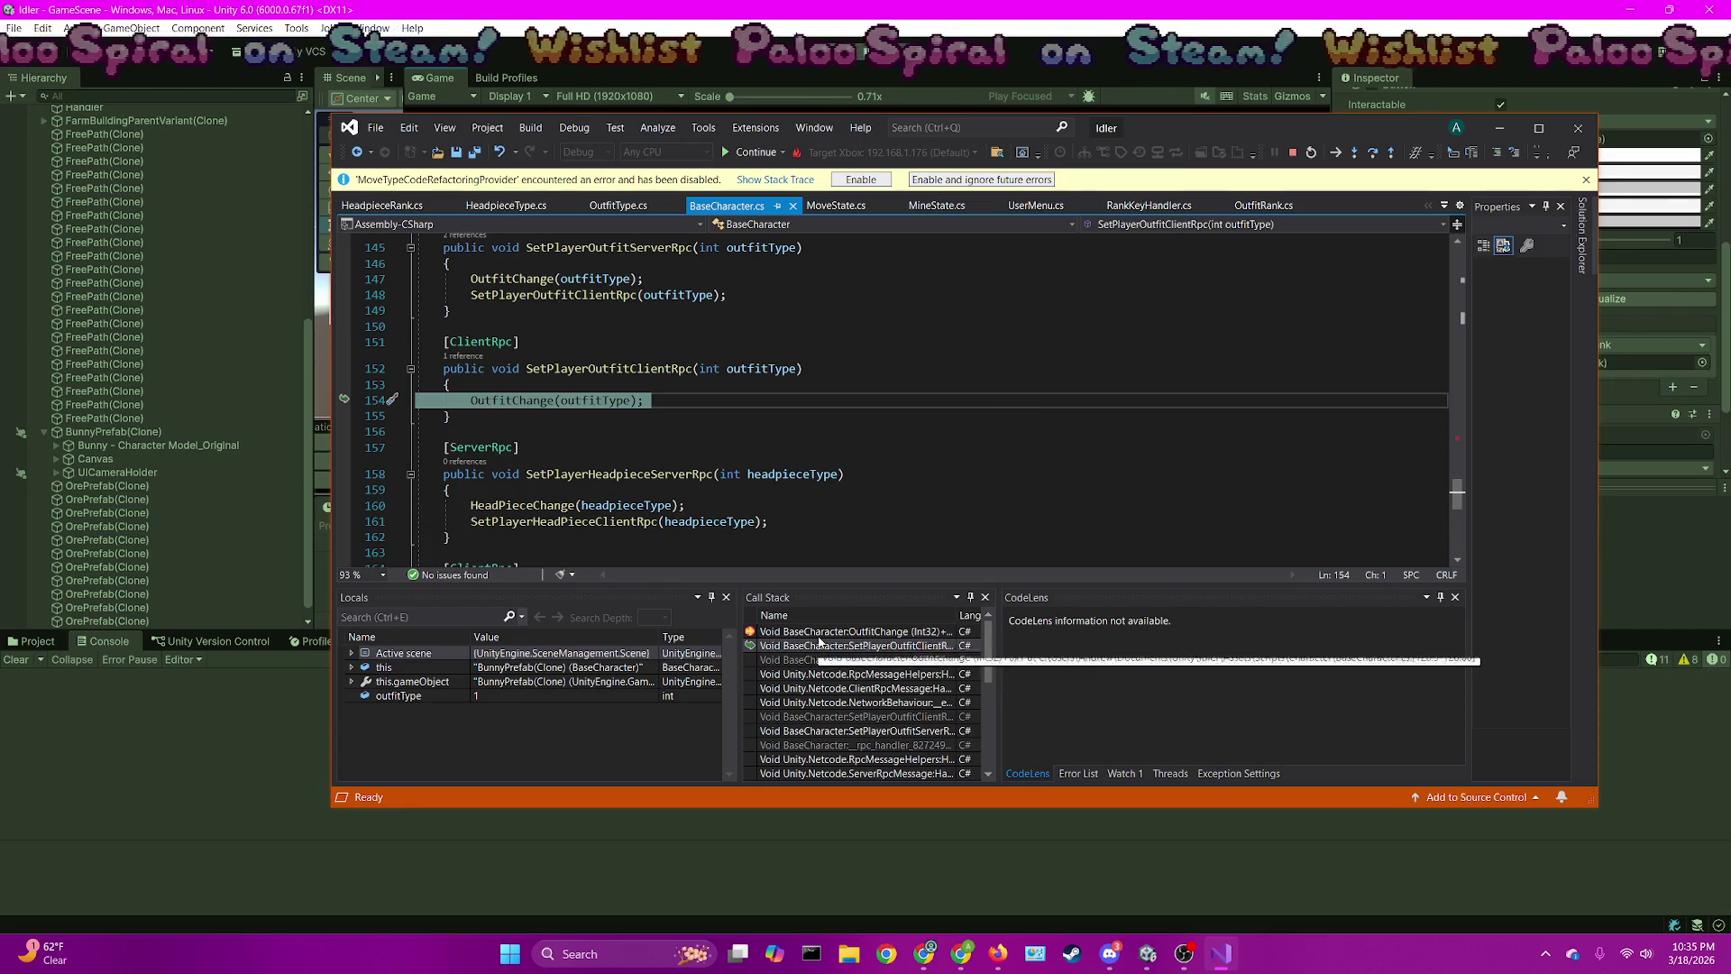
pyautogui.doubleClick(815, 631)
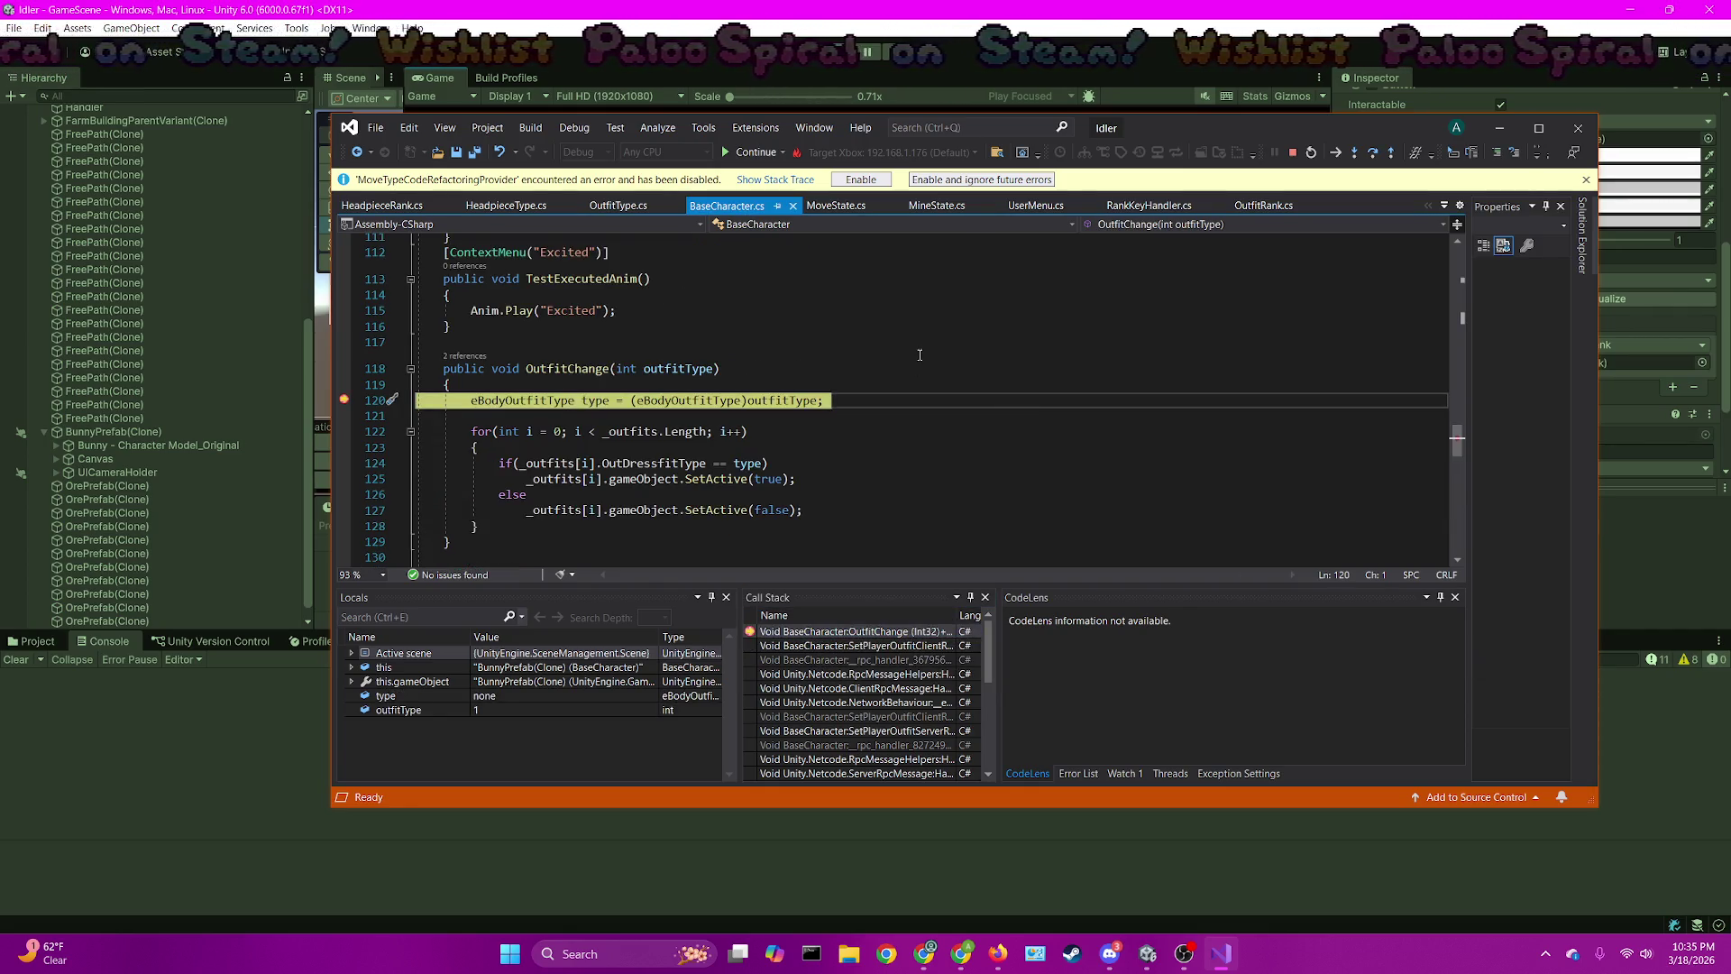
pyautogui.press('F10')
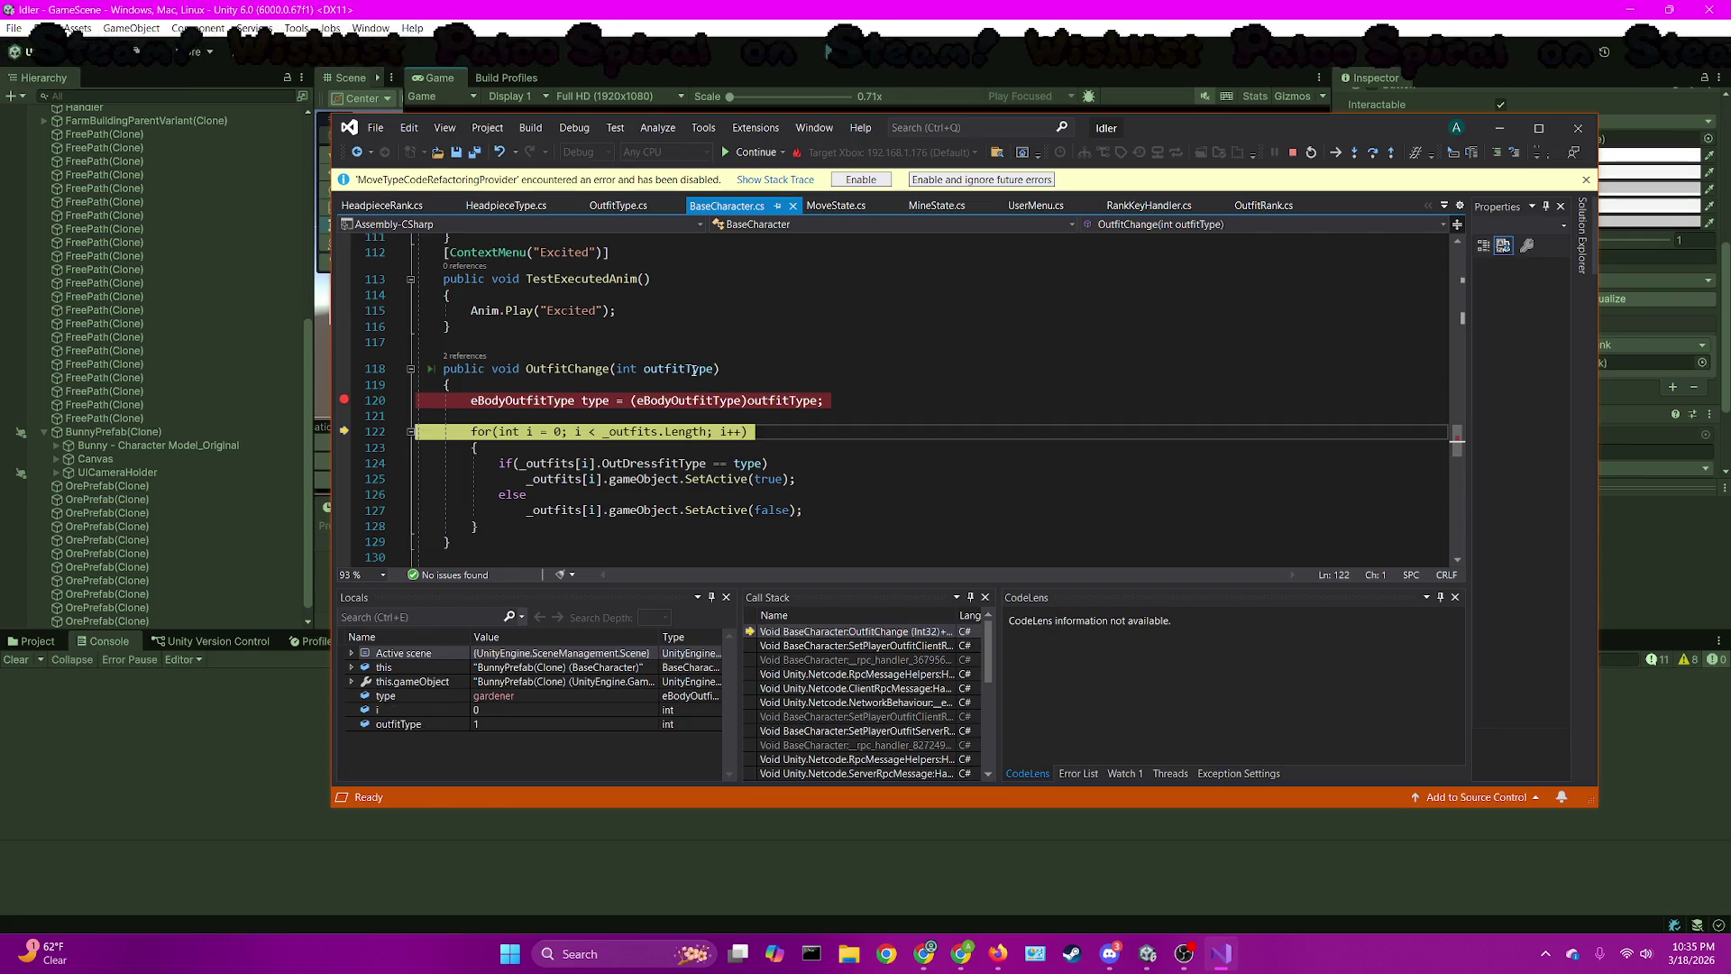
pyautogui.press('F10')
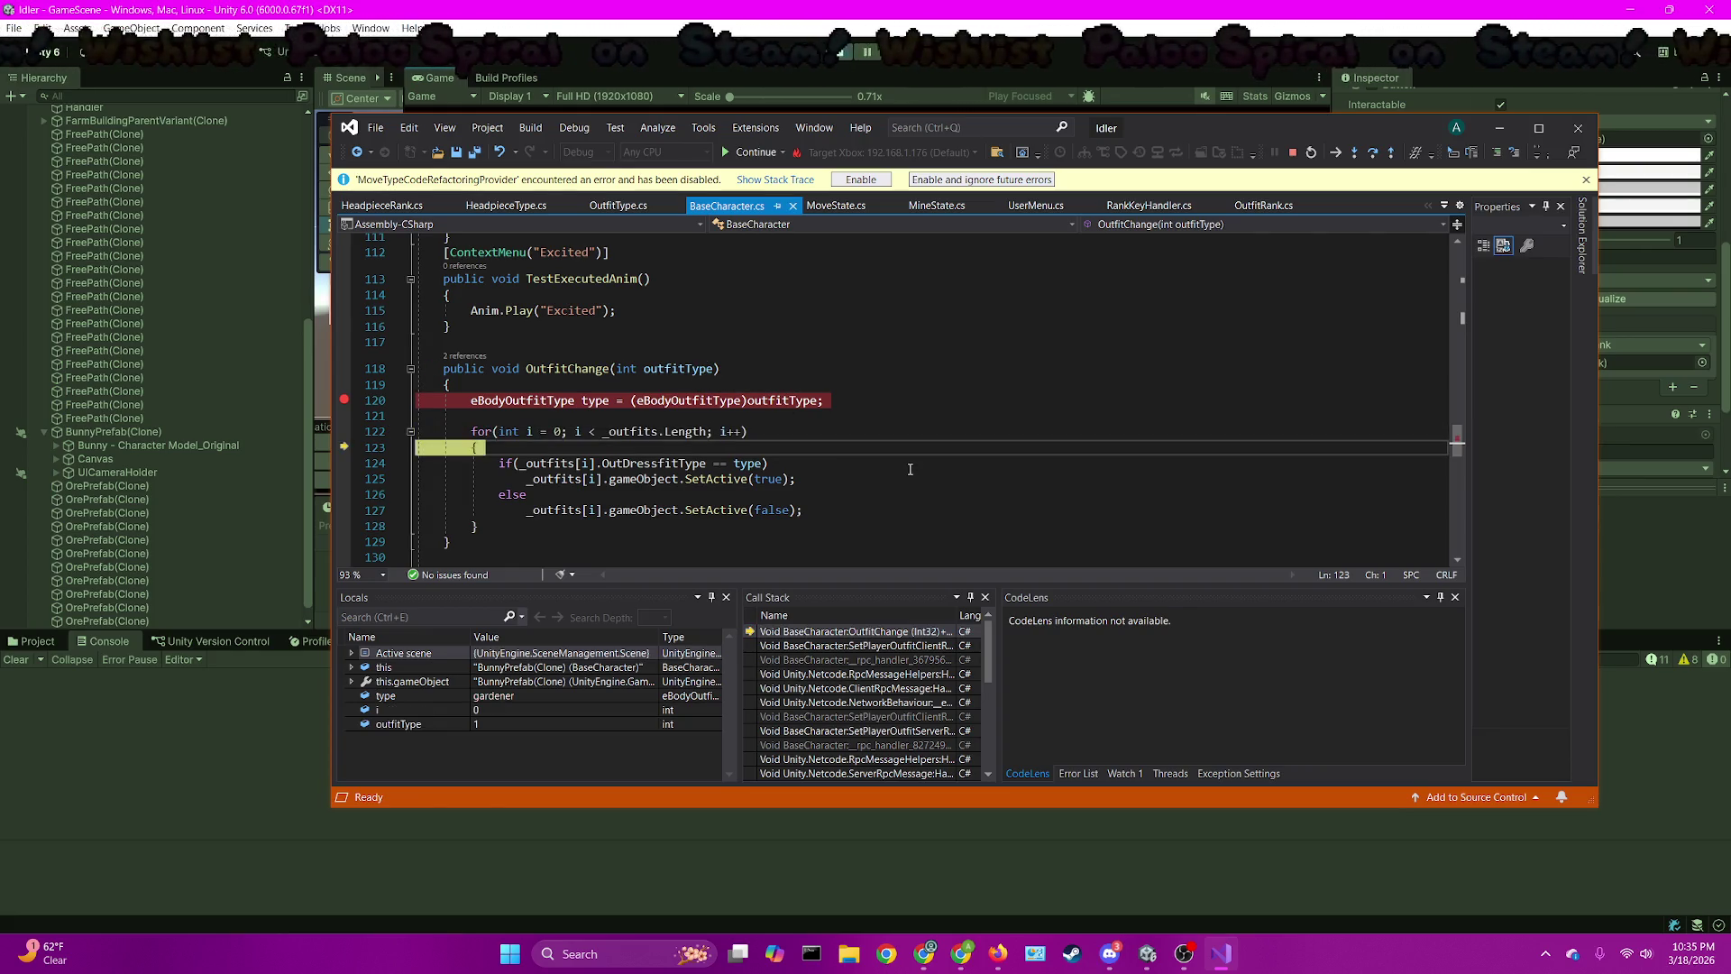
pyautogui.press('F10')
pyautogui.press('F10')
pyautogui.press('F10')
pyautogui.press('F10')
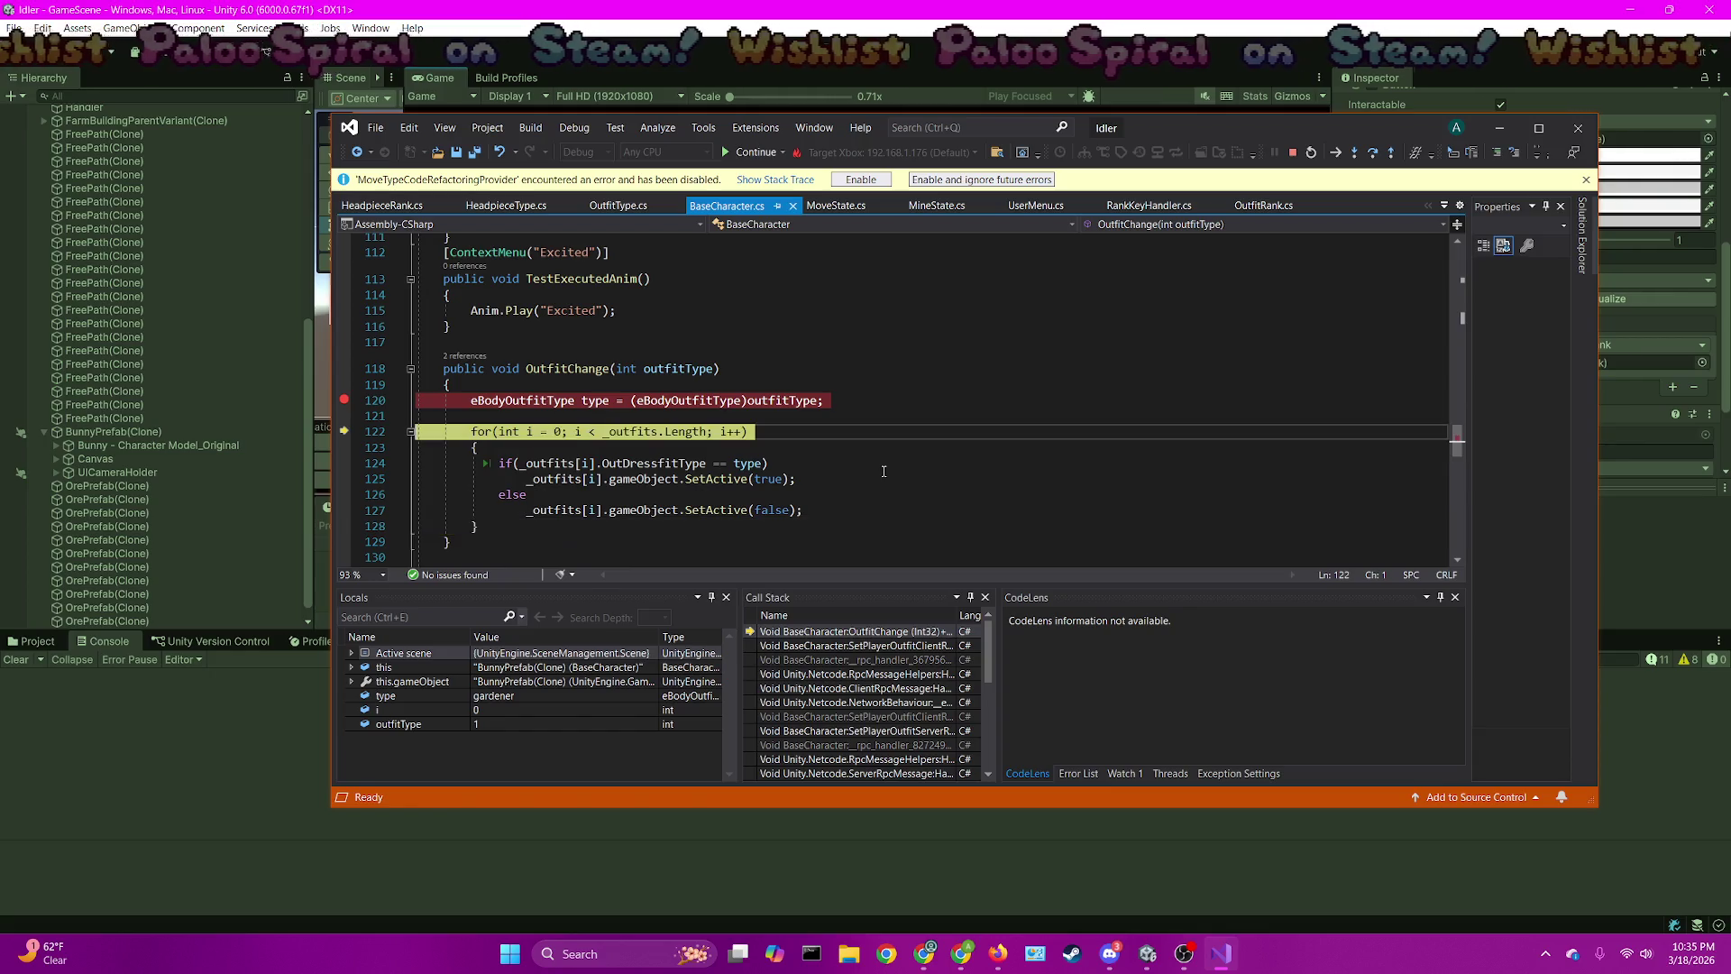
pyautogui.press('F10')
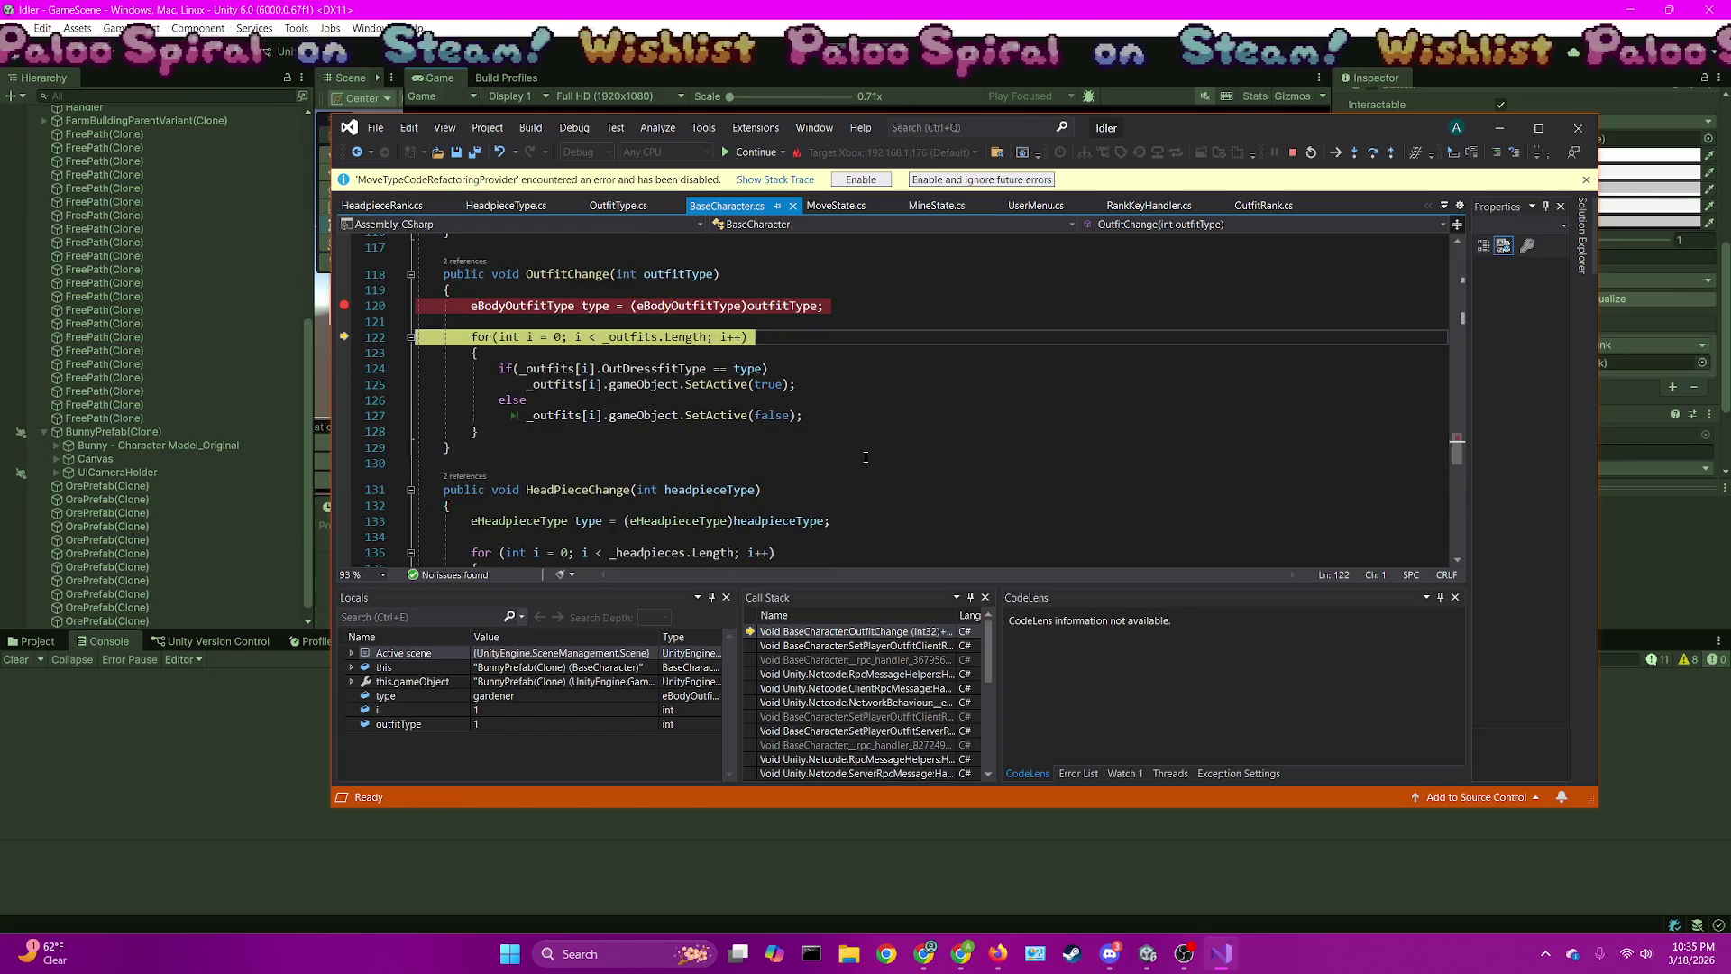
pyautogui.press('F10')
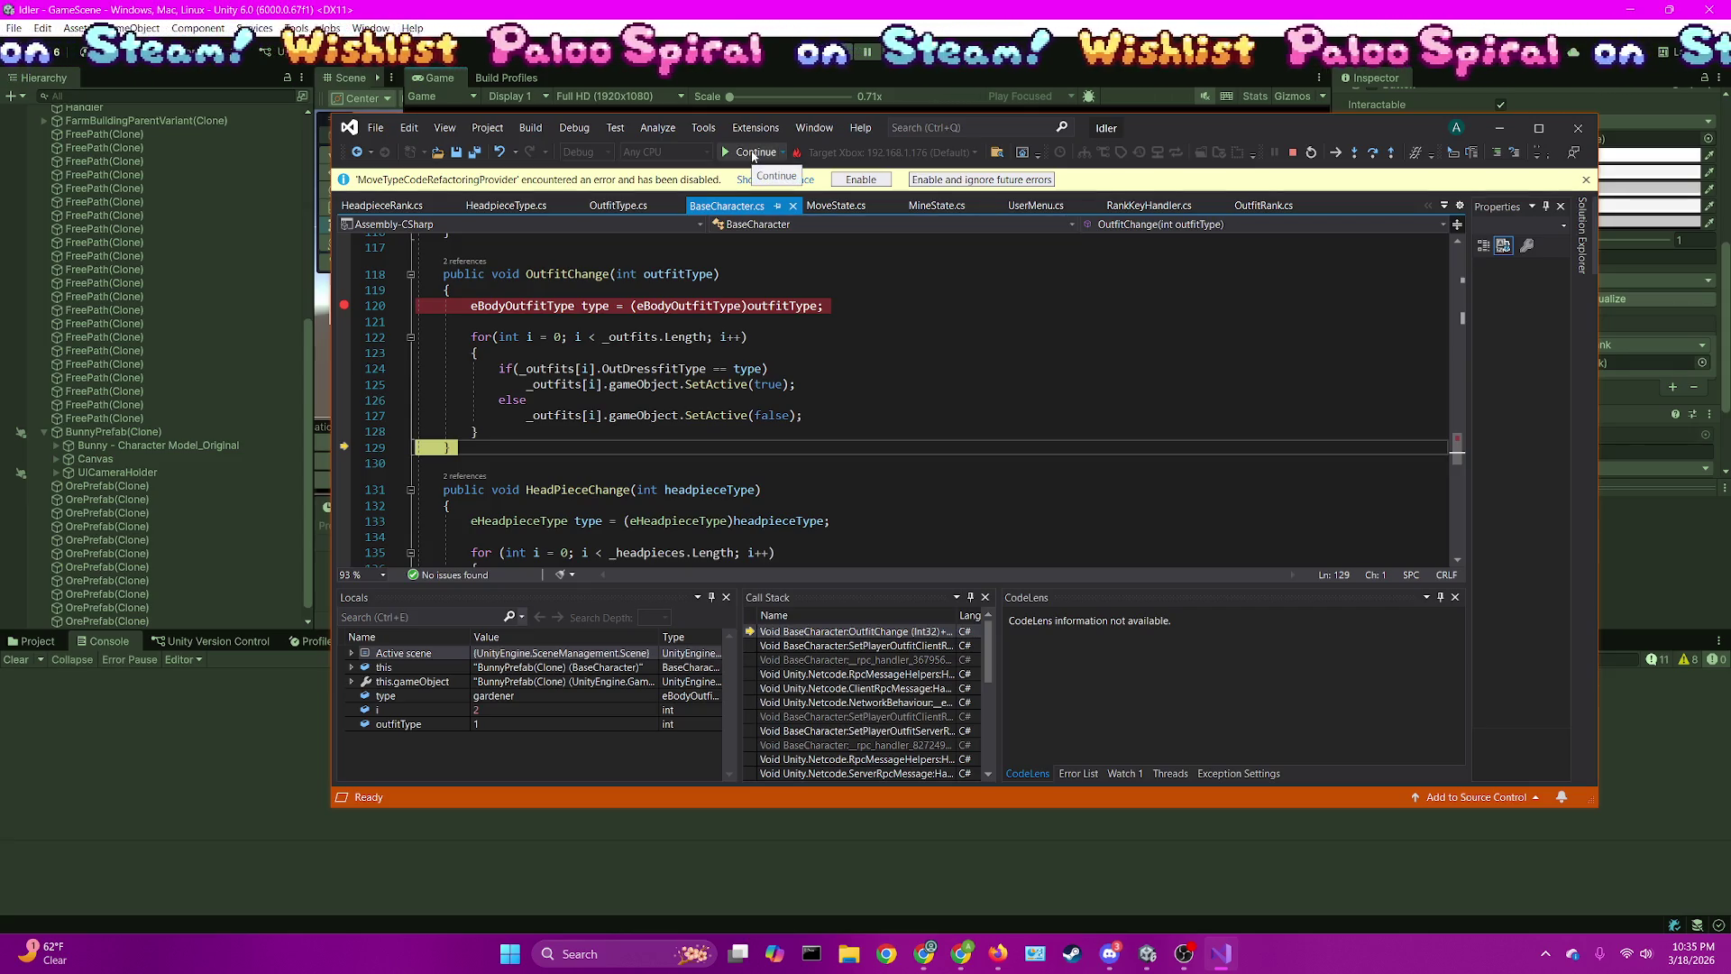
pyautogui.click(753, 154)
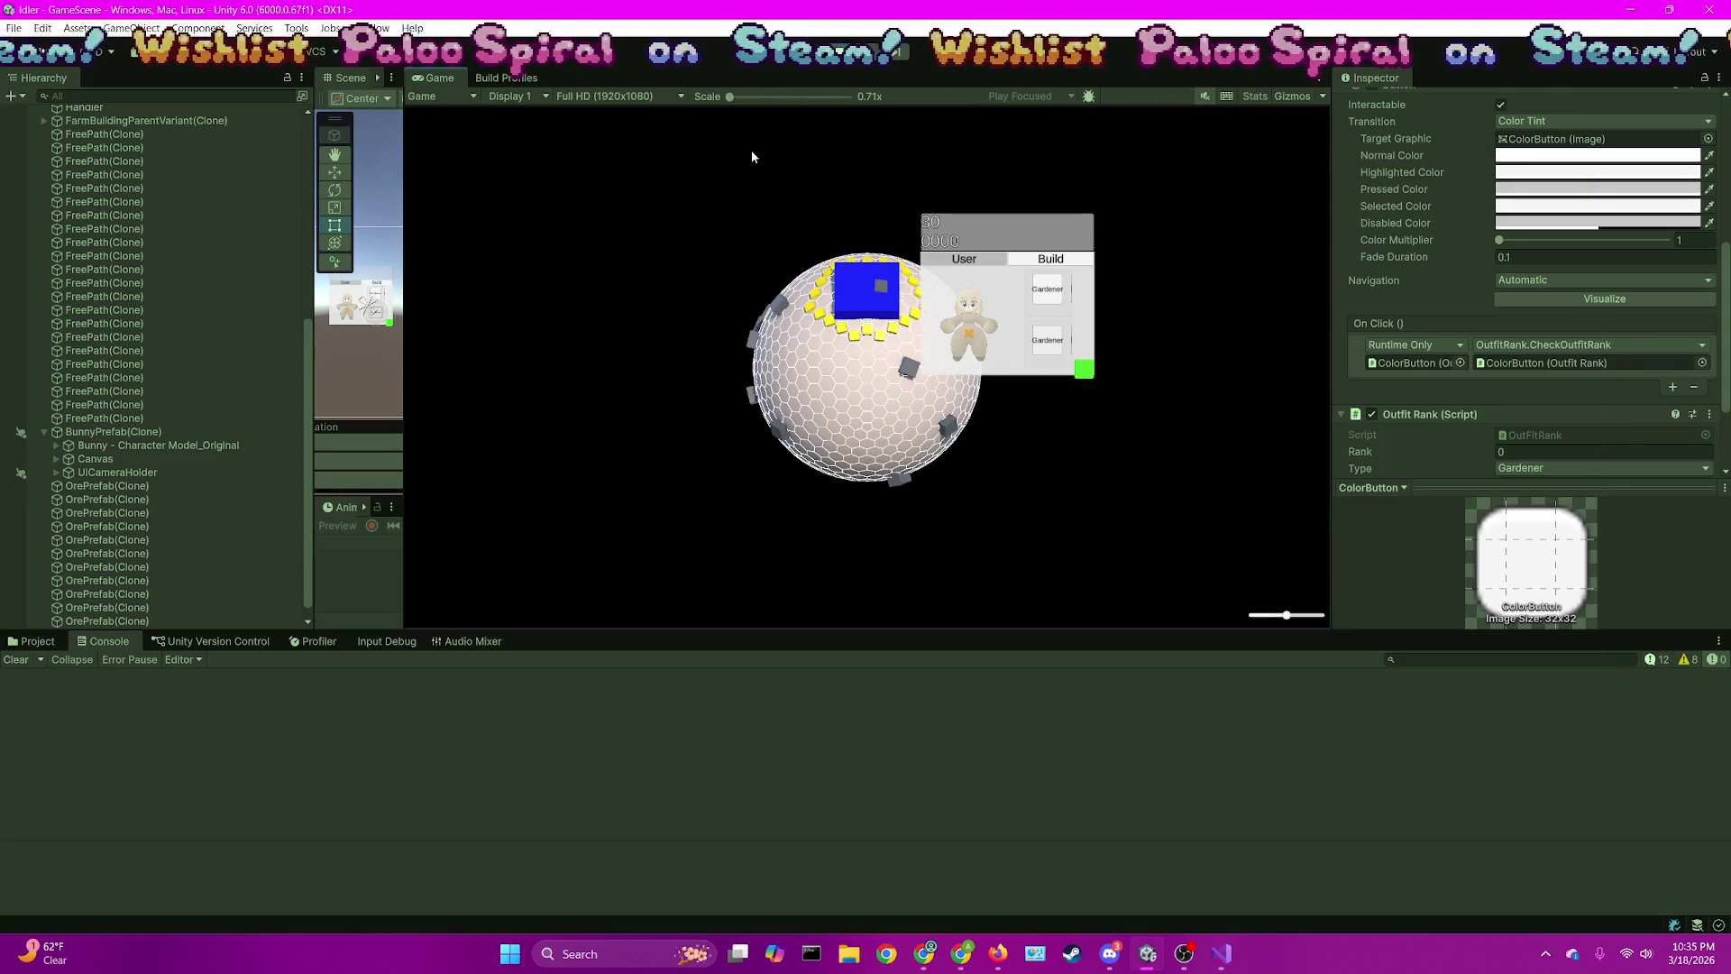
# Select BunnyPrefab(Clone), widen the Scene view, switch to 3D and frame the bunny
pyautogui.click(173, 432)
pyautogui.moveTo(404, 360); pyautogui.dragTo(865, 350)
pyautogui.moveTo(738, 344)
pyautogui.mouseDown()
pyautogui.moveTo(646, 328)
pyautogui.moveTo(801, 146)
pyautogui.mouseUp()
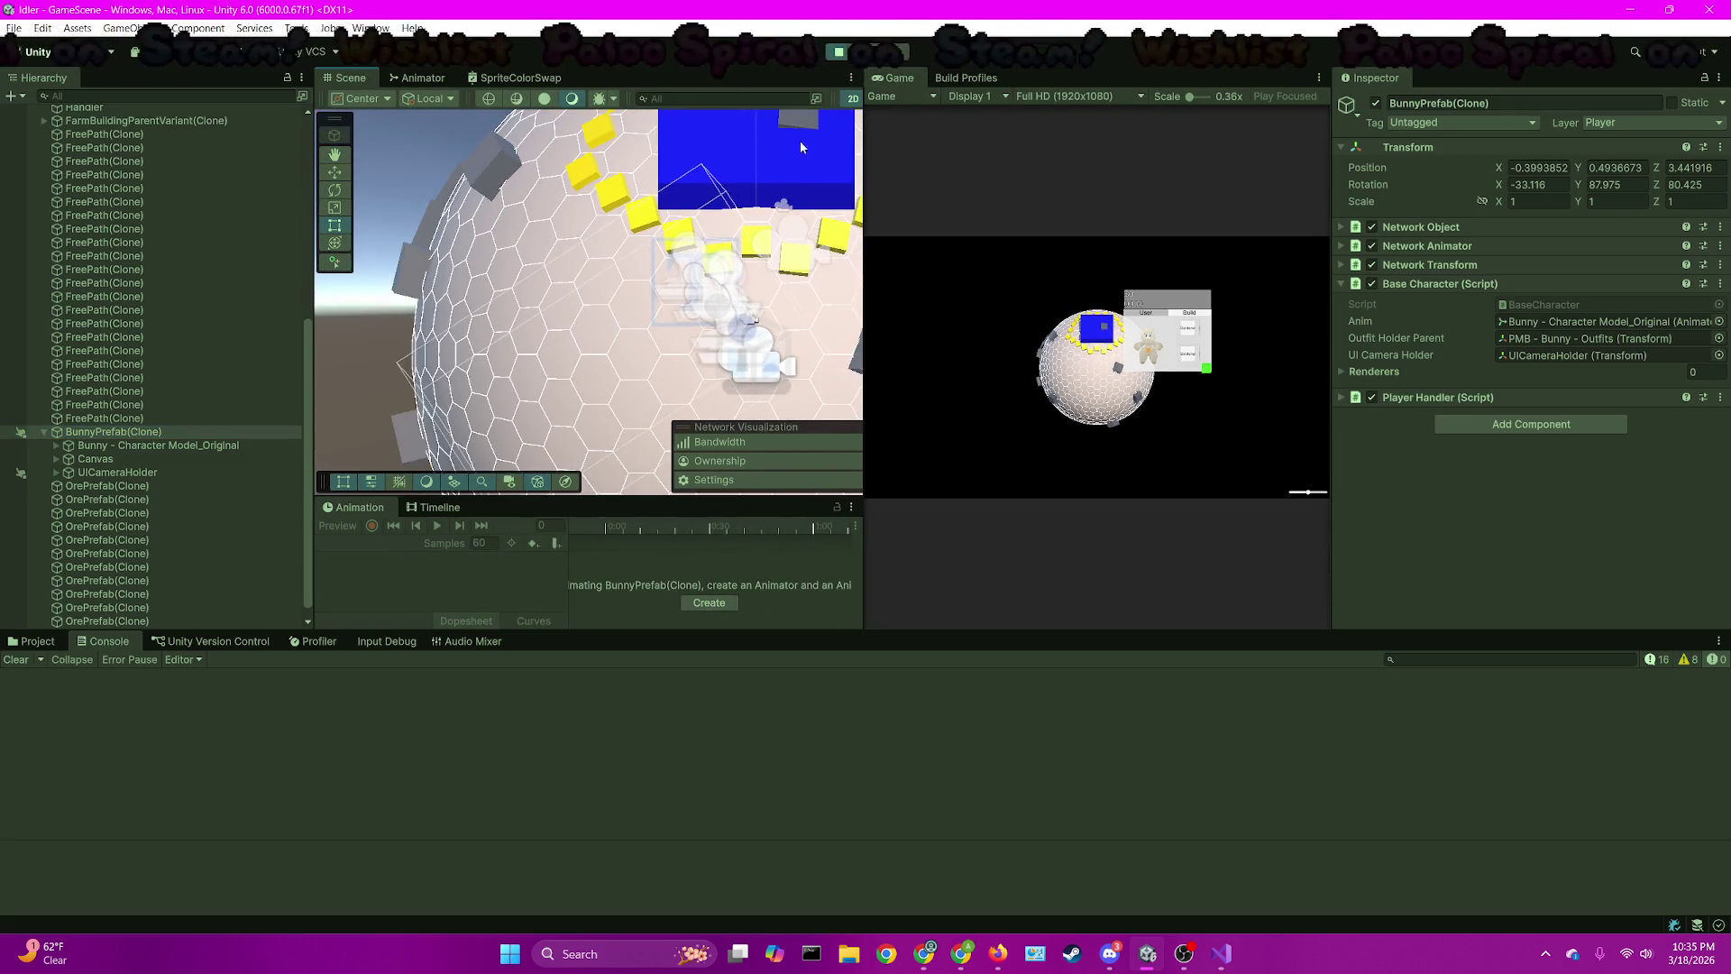
pyautogui.click(852, 99)
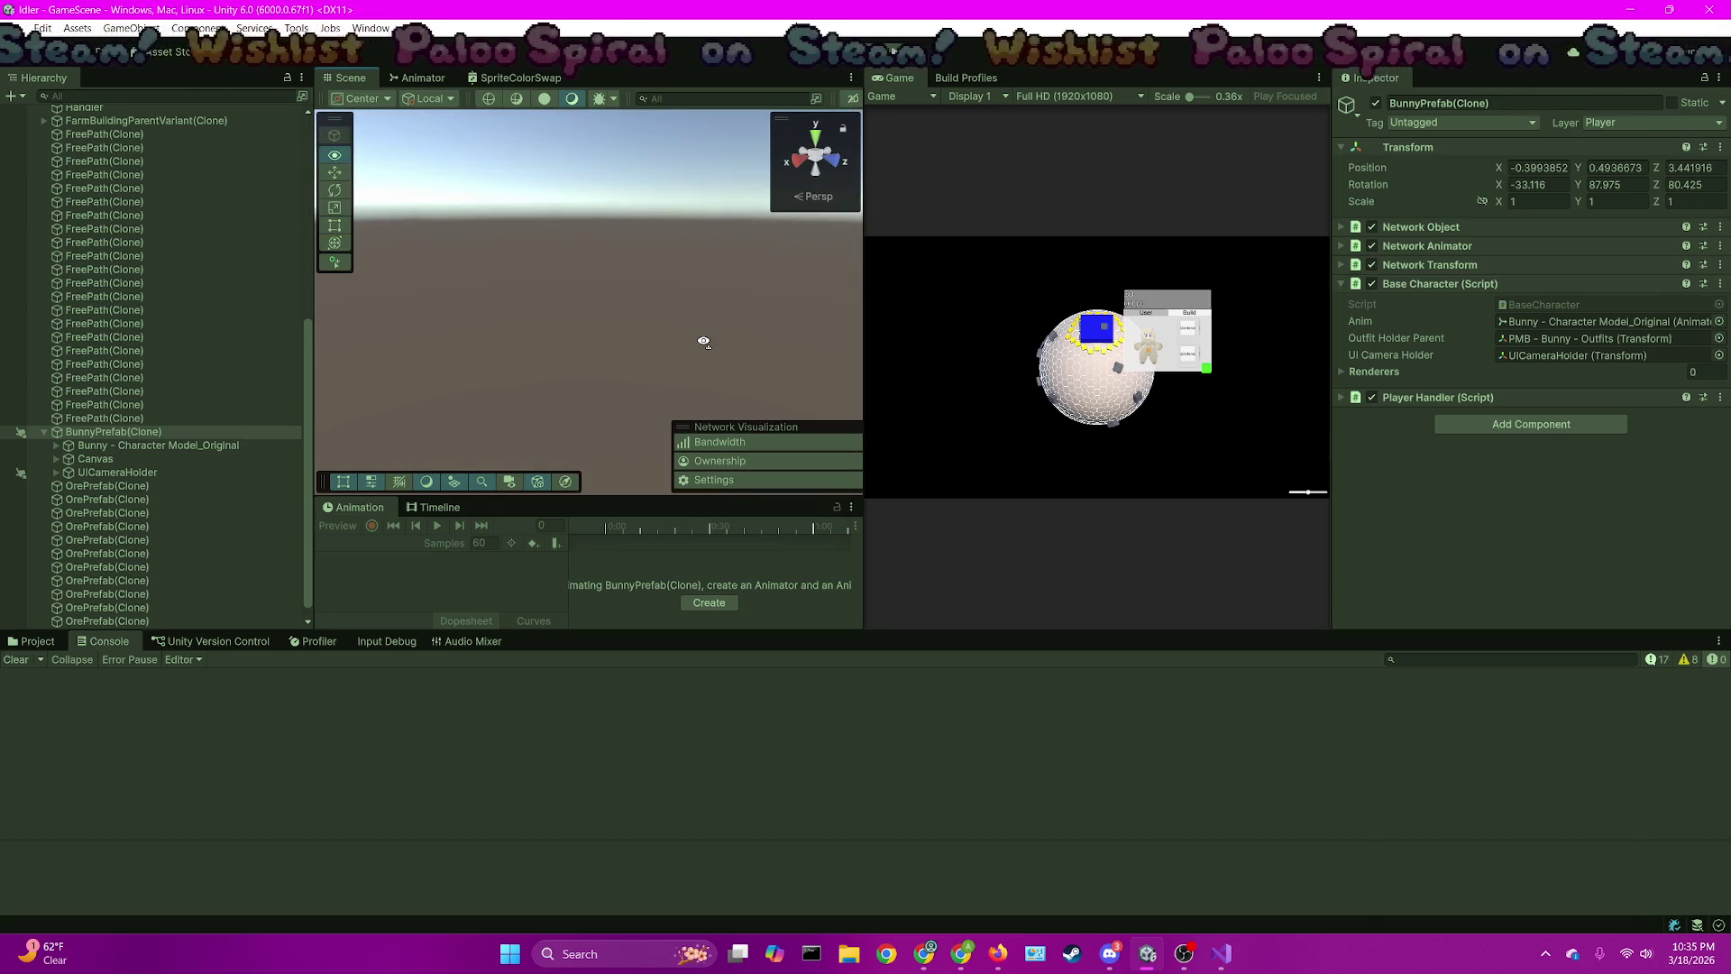
pyautogui.doubleClick(113, 432)
pyautogui.scroll(2, 607, 353)
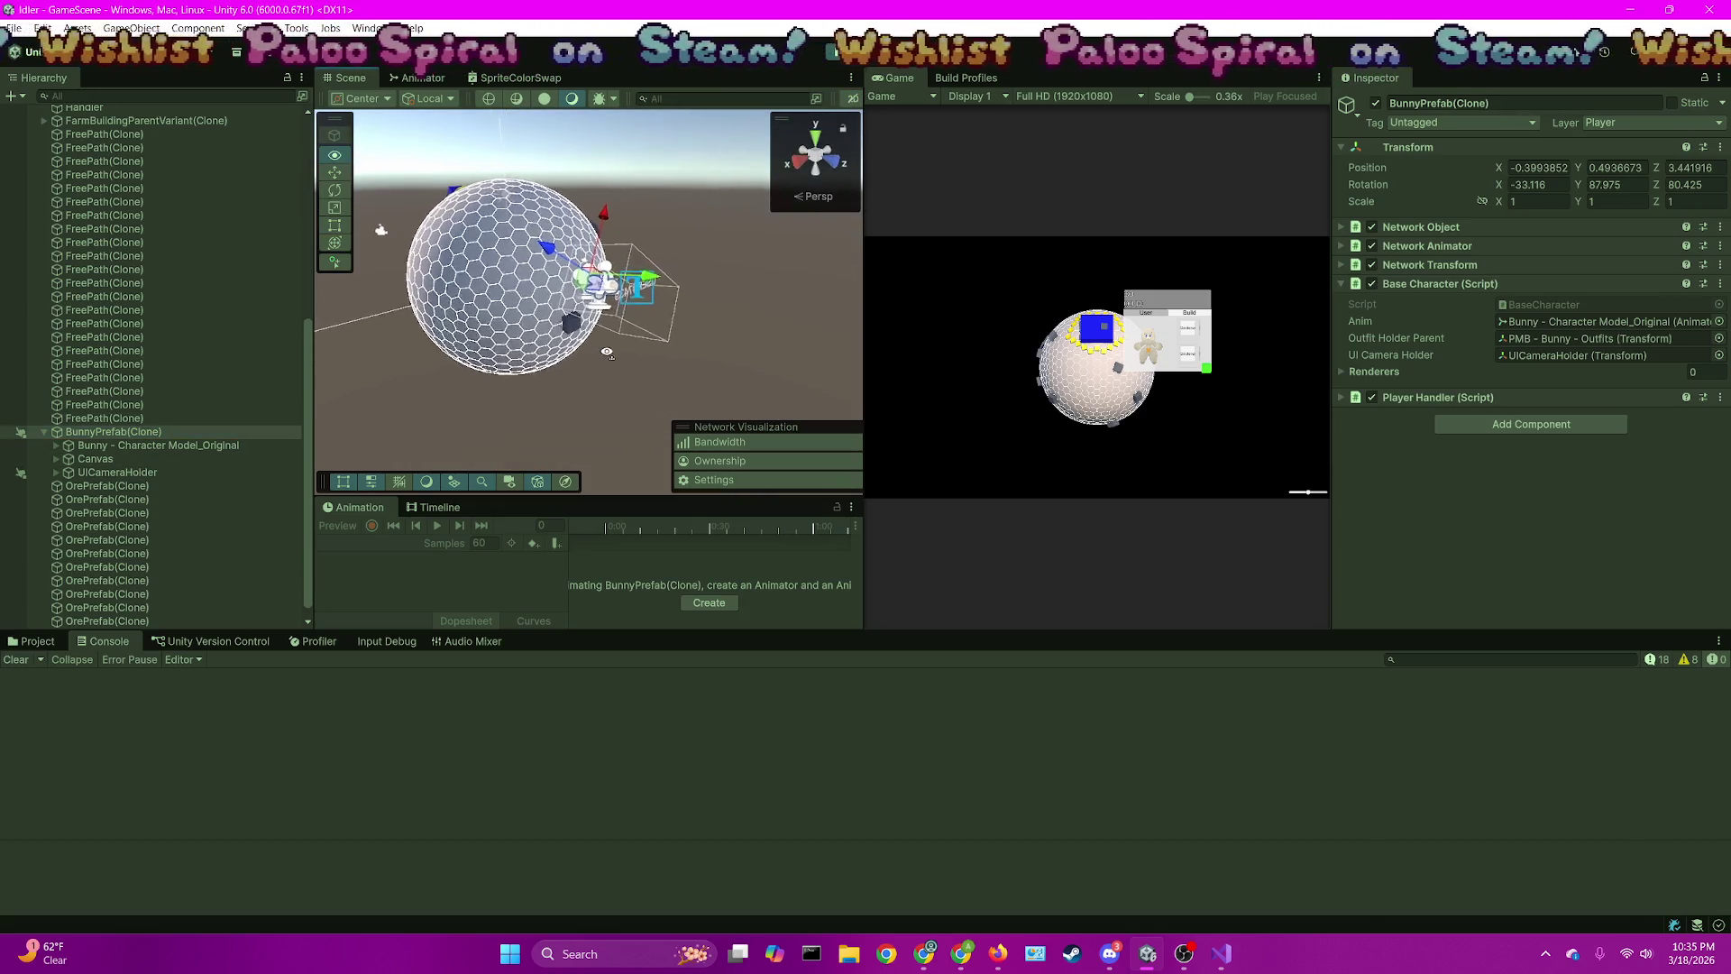
pyautogui.scroll(6, 607, 353)
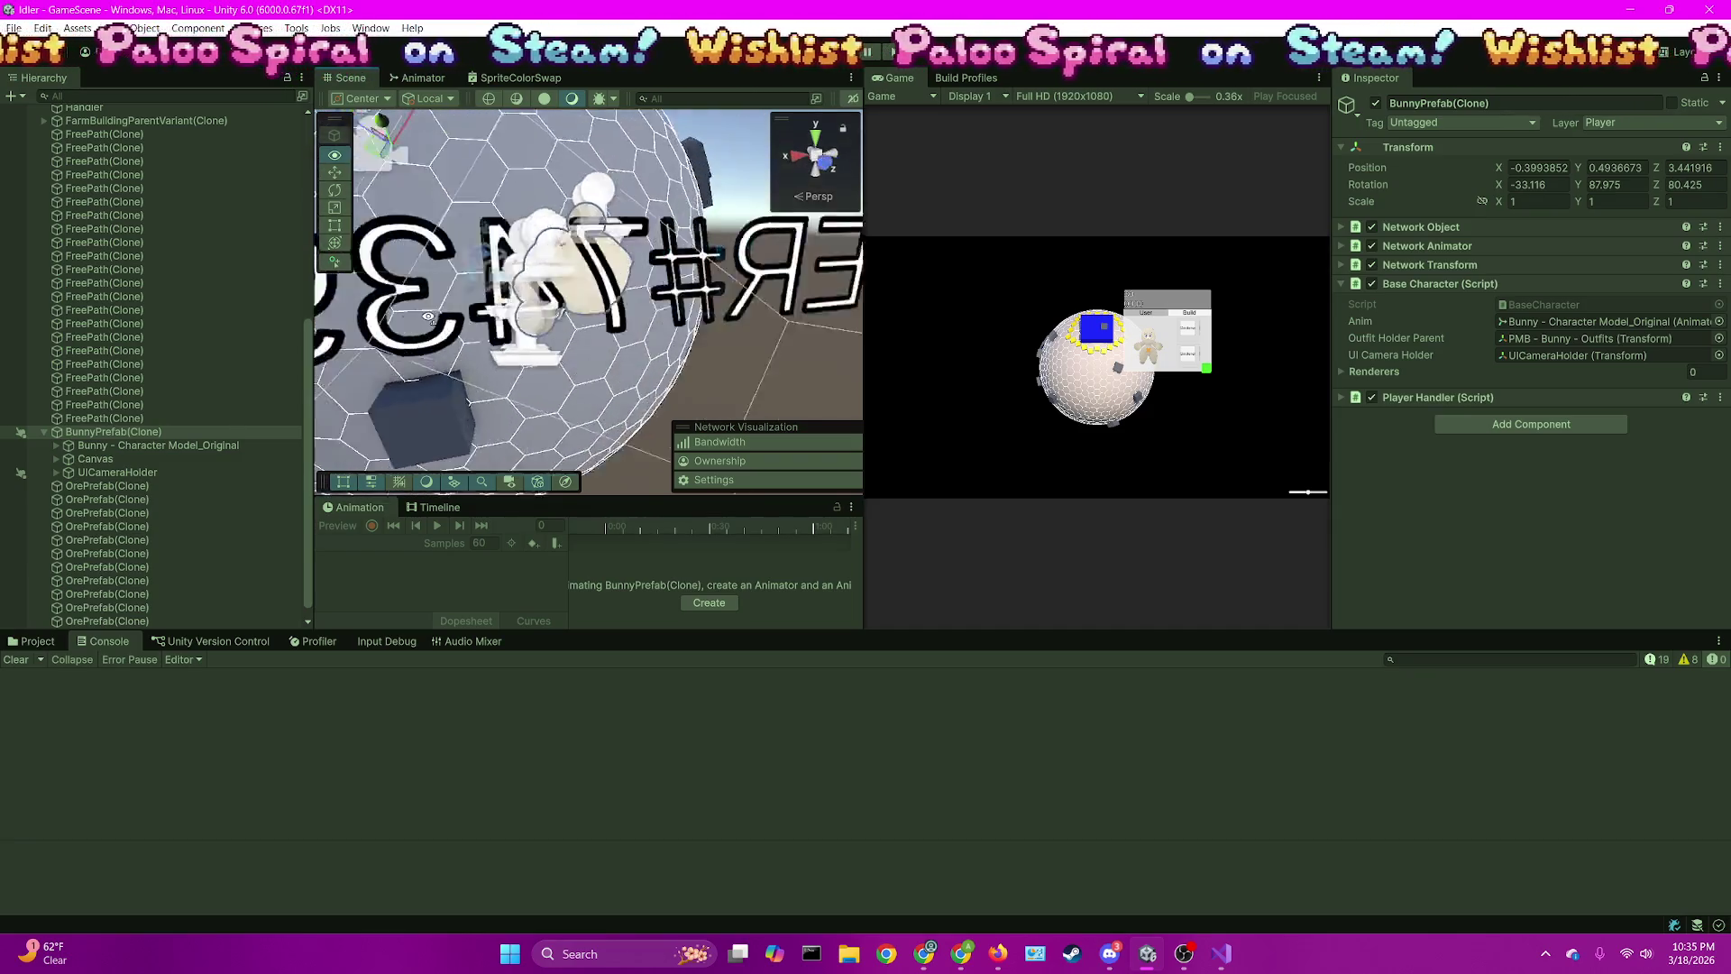
pyautogui.moveTo(428, 317); pyautogui.dragTo(749, 298)
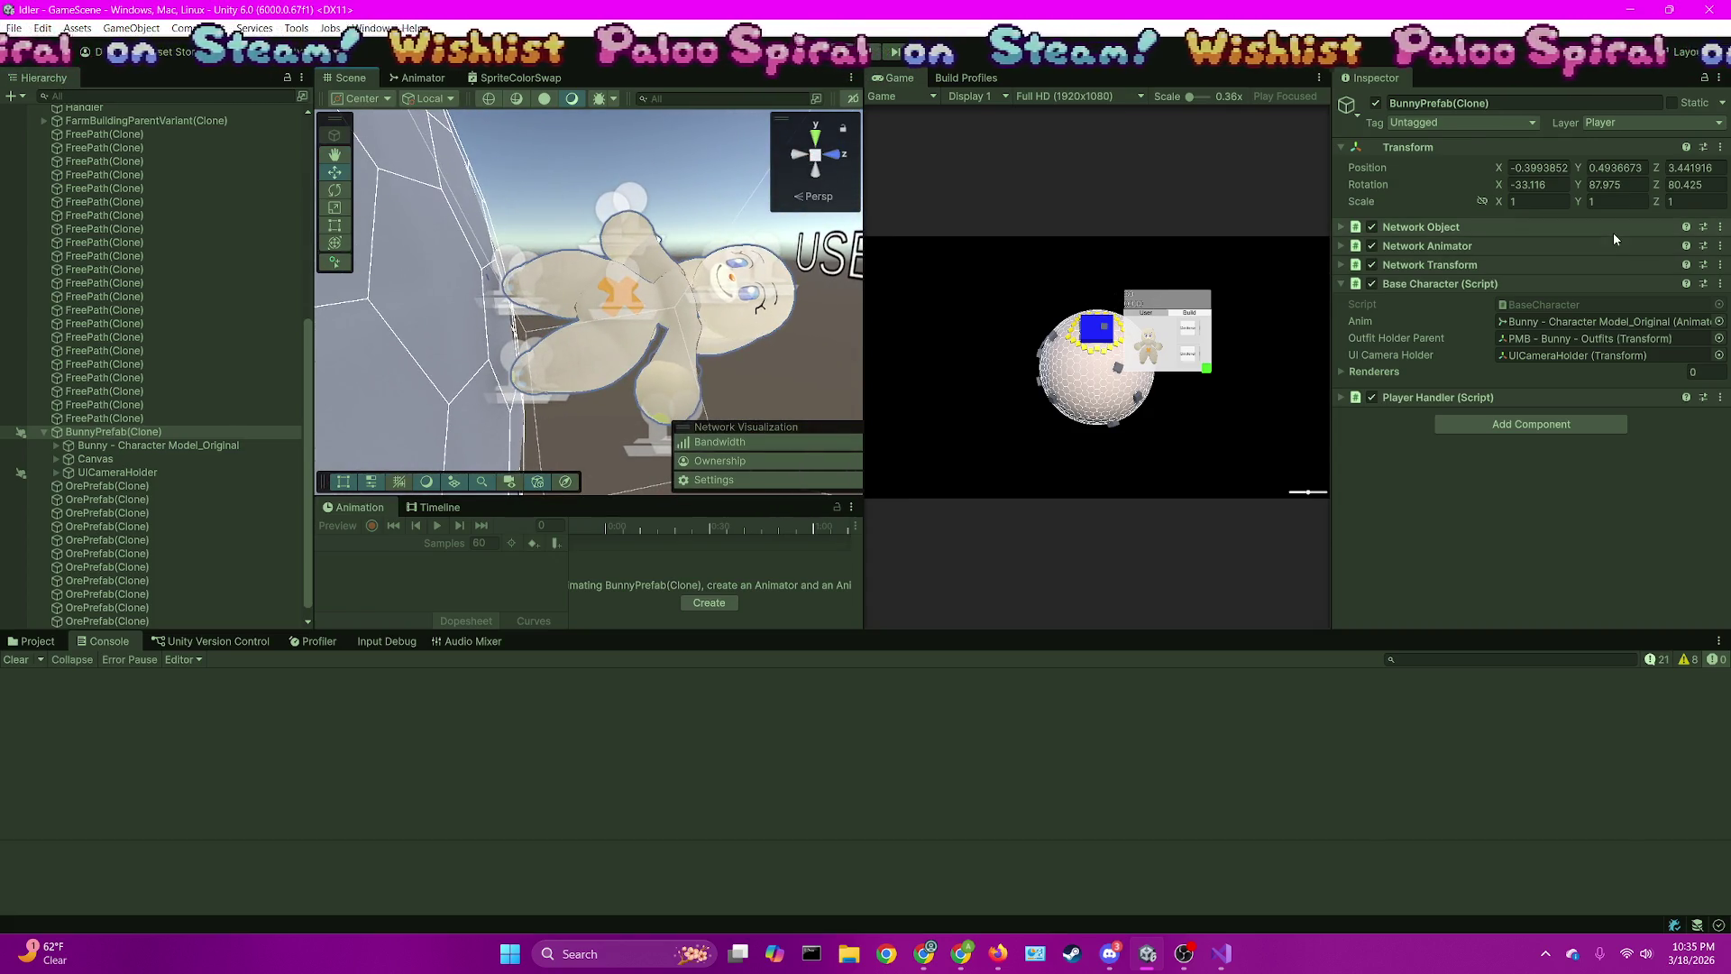
# Expand Outfits > Outfit - Gardener, select GardenerBodyPiece, then continue past the exception
pyautogui.click(56, 445)
pyautogui.scroll(-3, 199, 476)
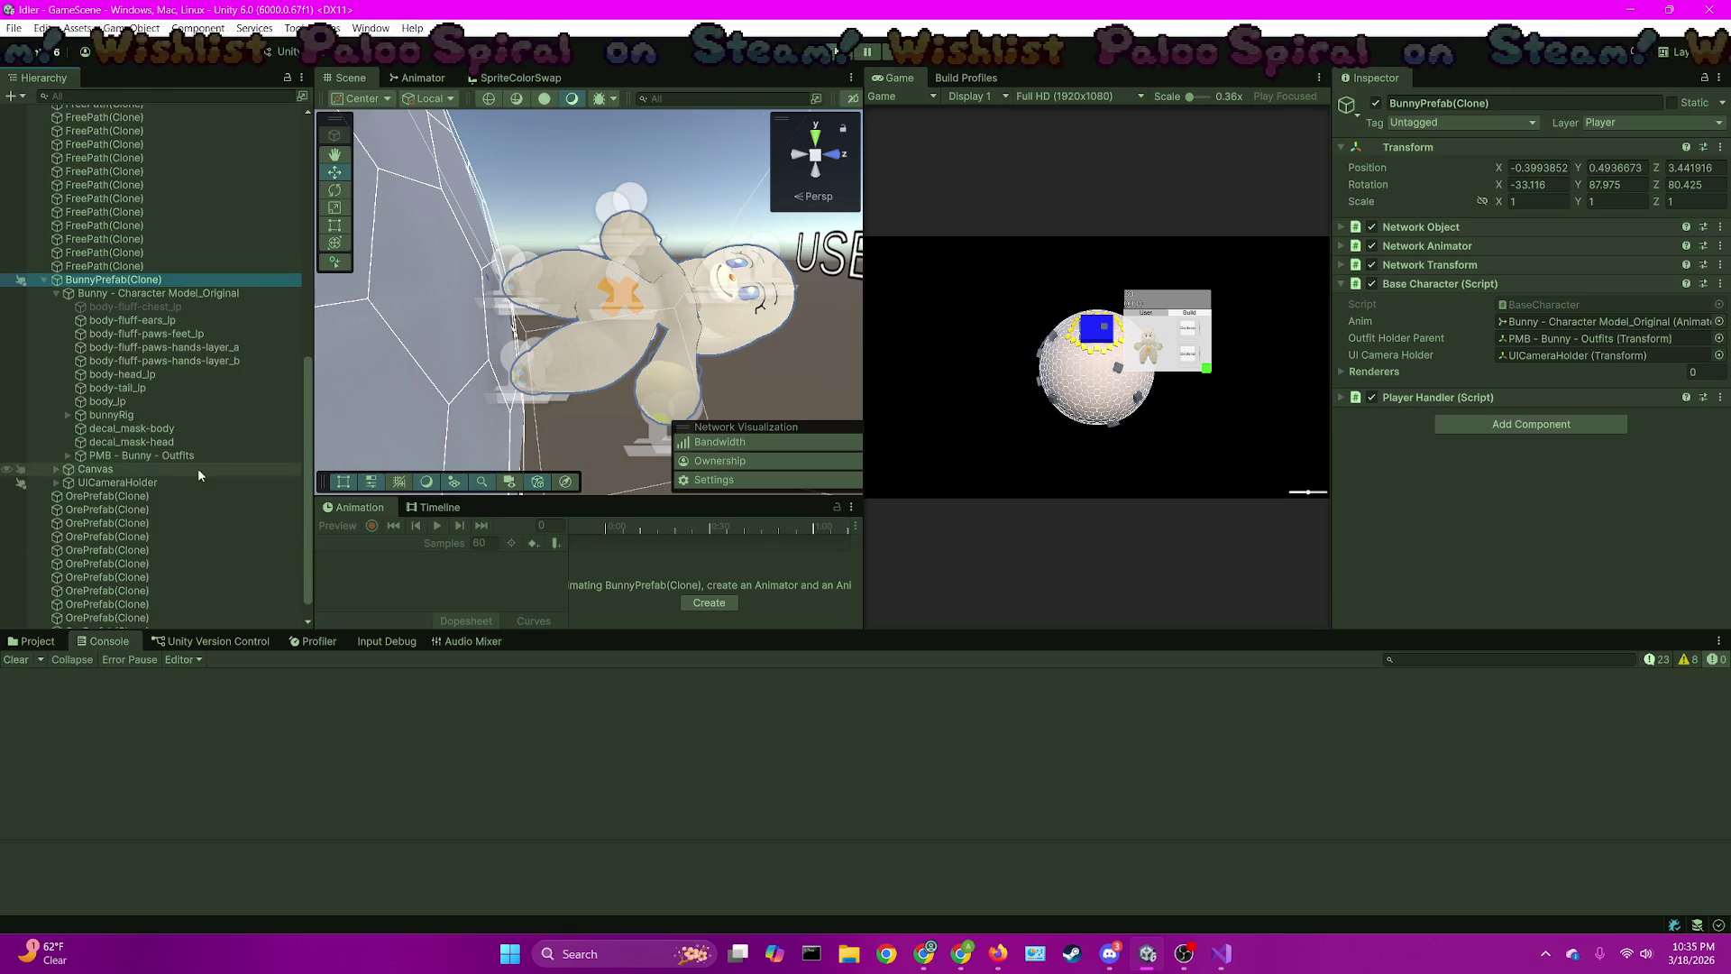
pyautogui.click(68, 456)
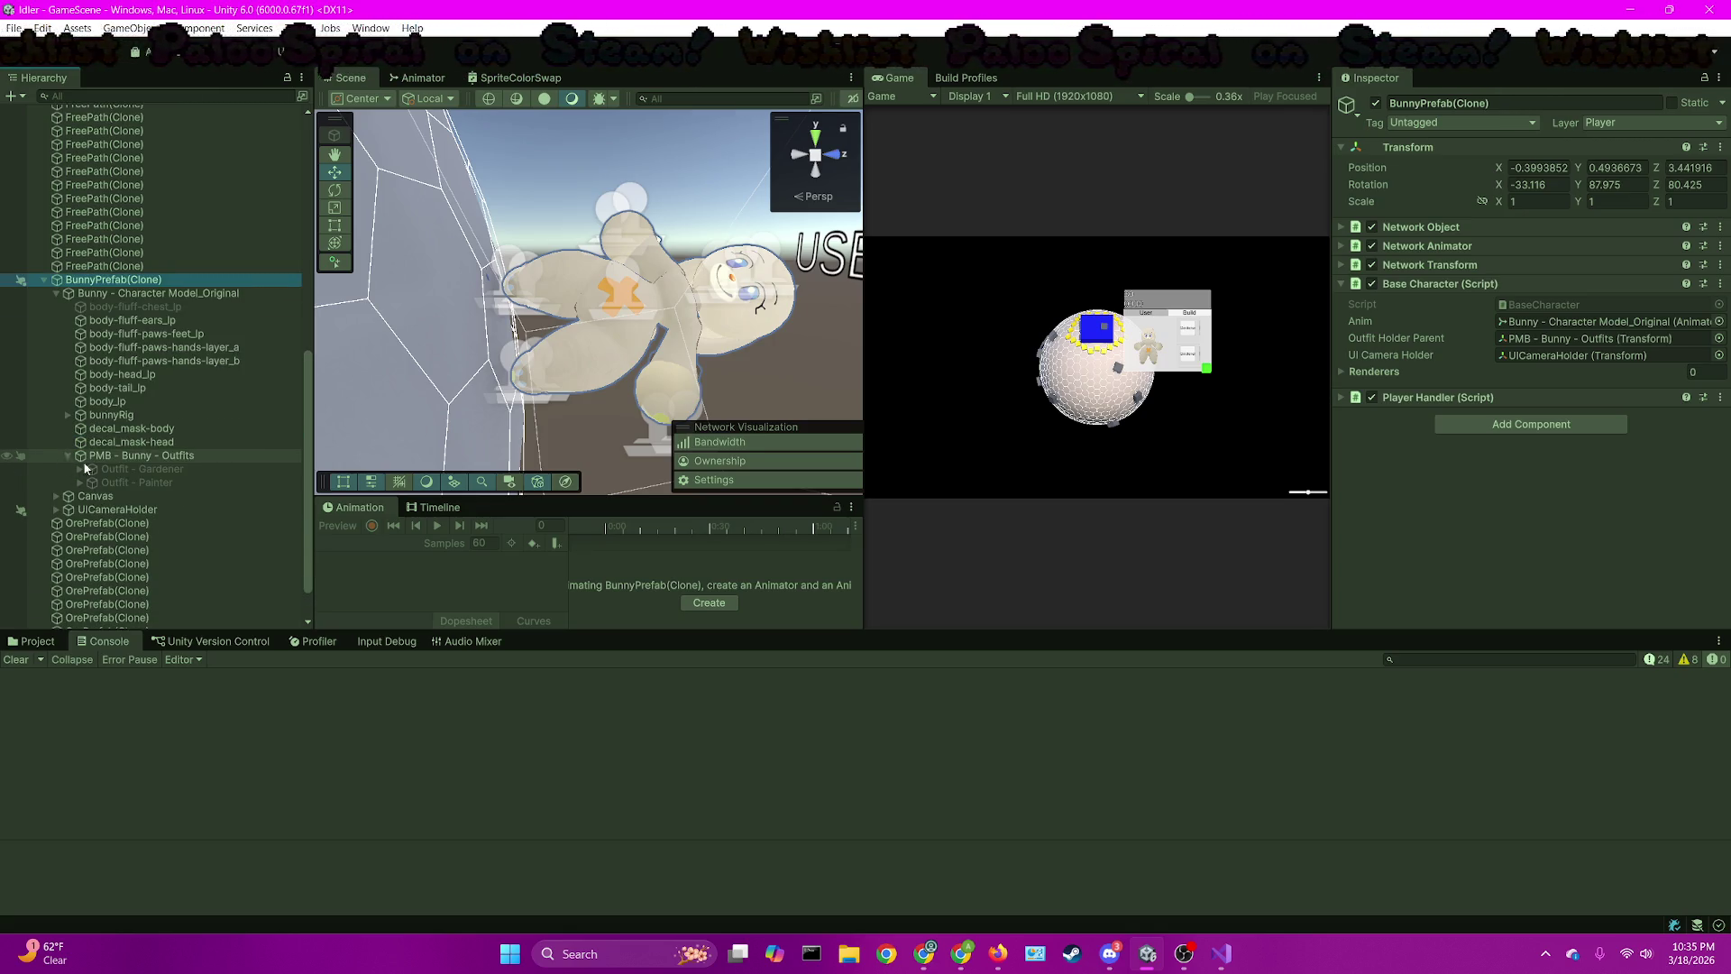
pyautogui.click(101, 469)
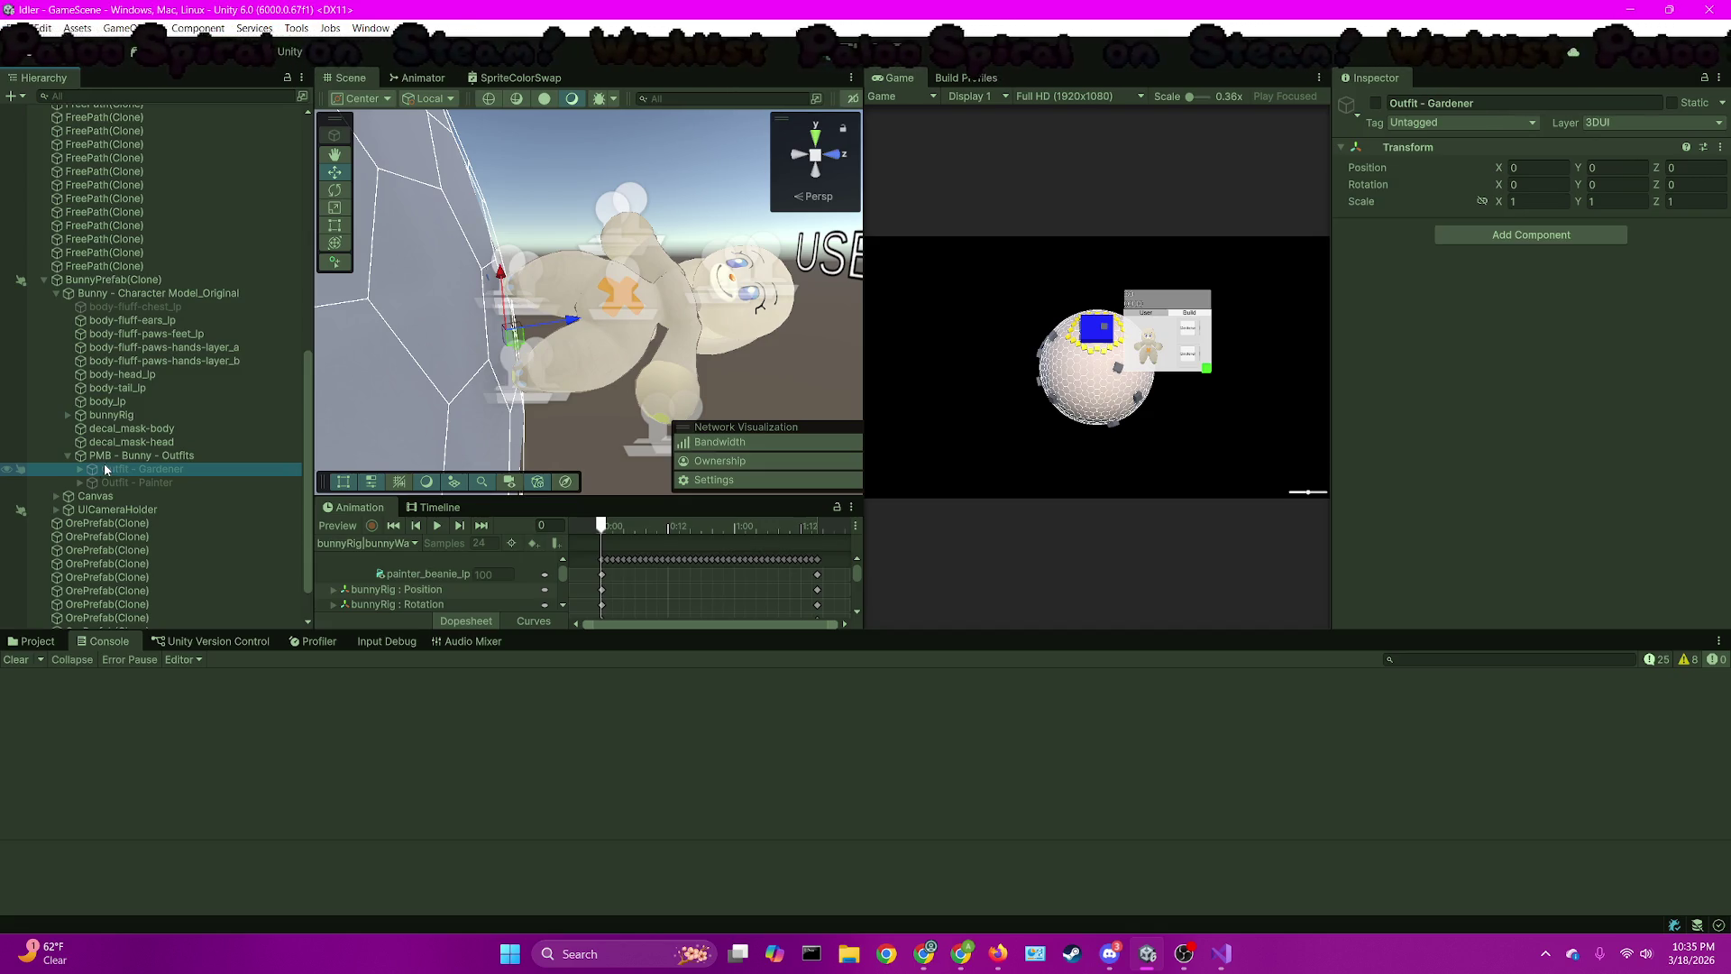
pyautogui.click(80, 469)
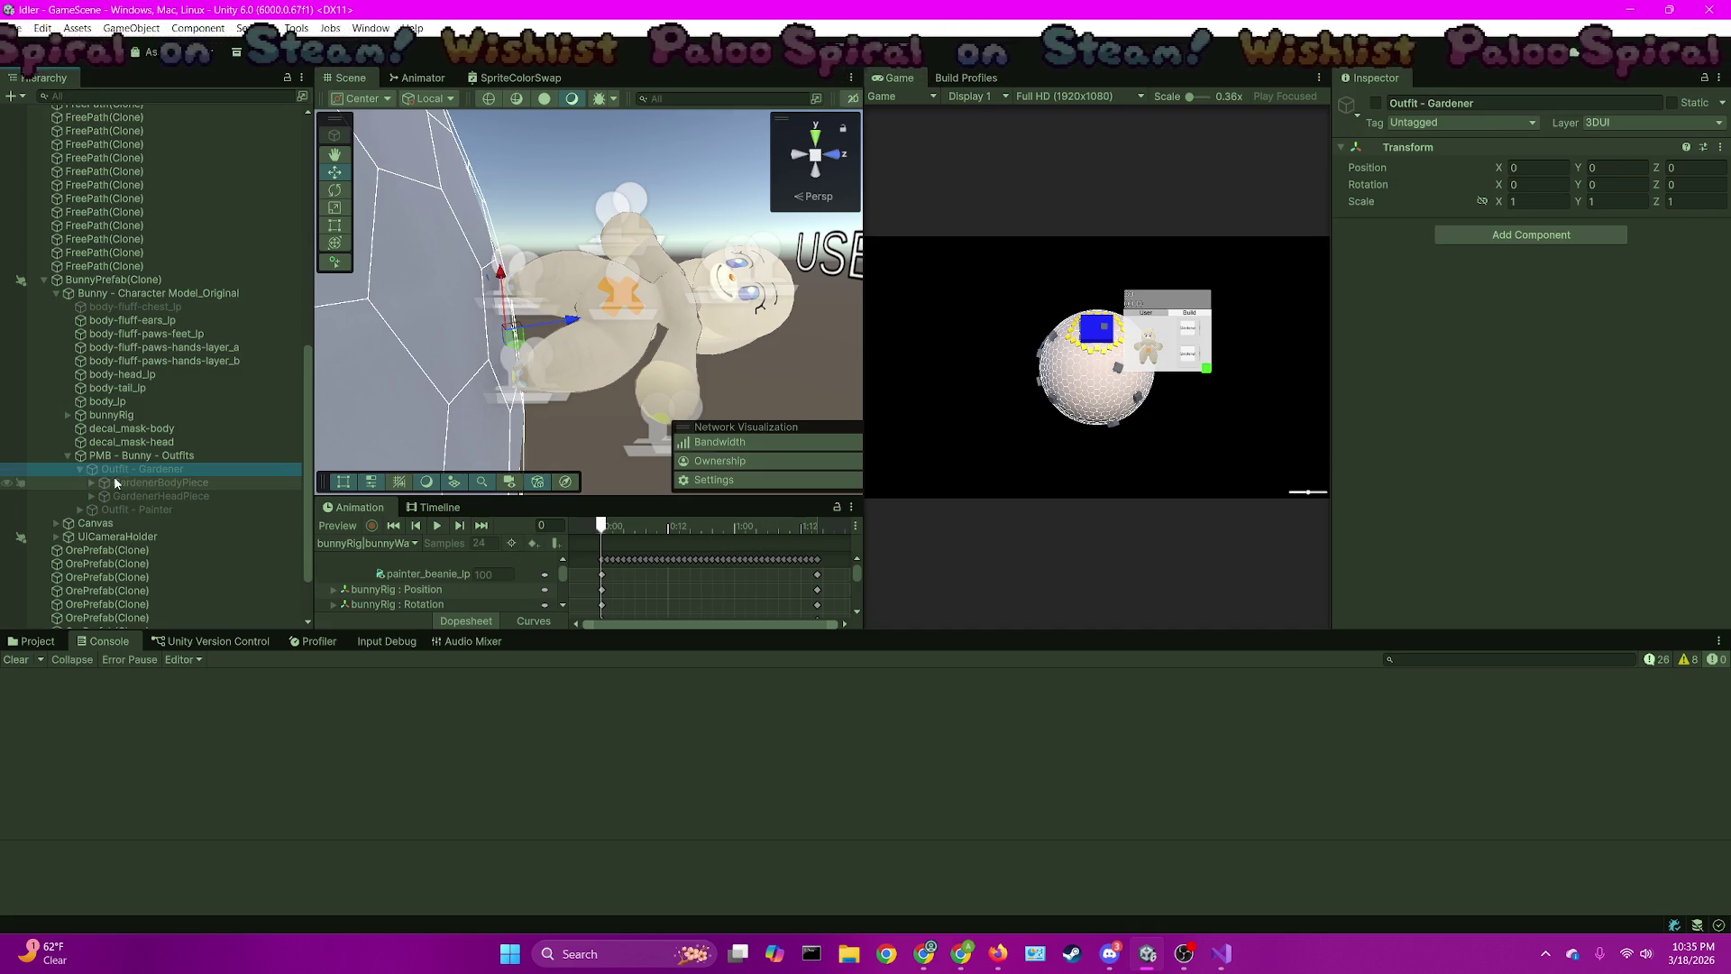
pyautogui.click(114, 482)
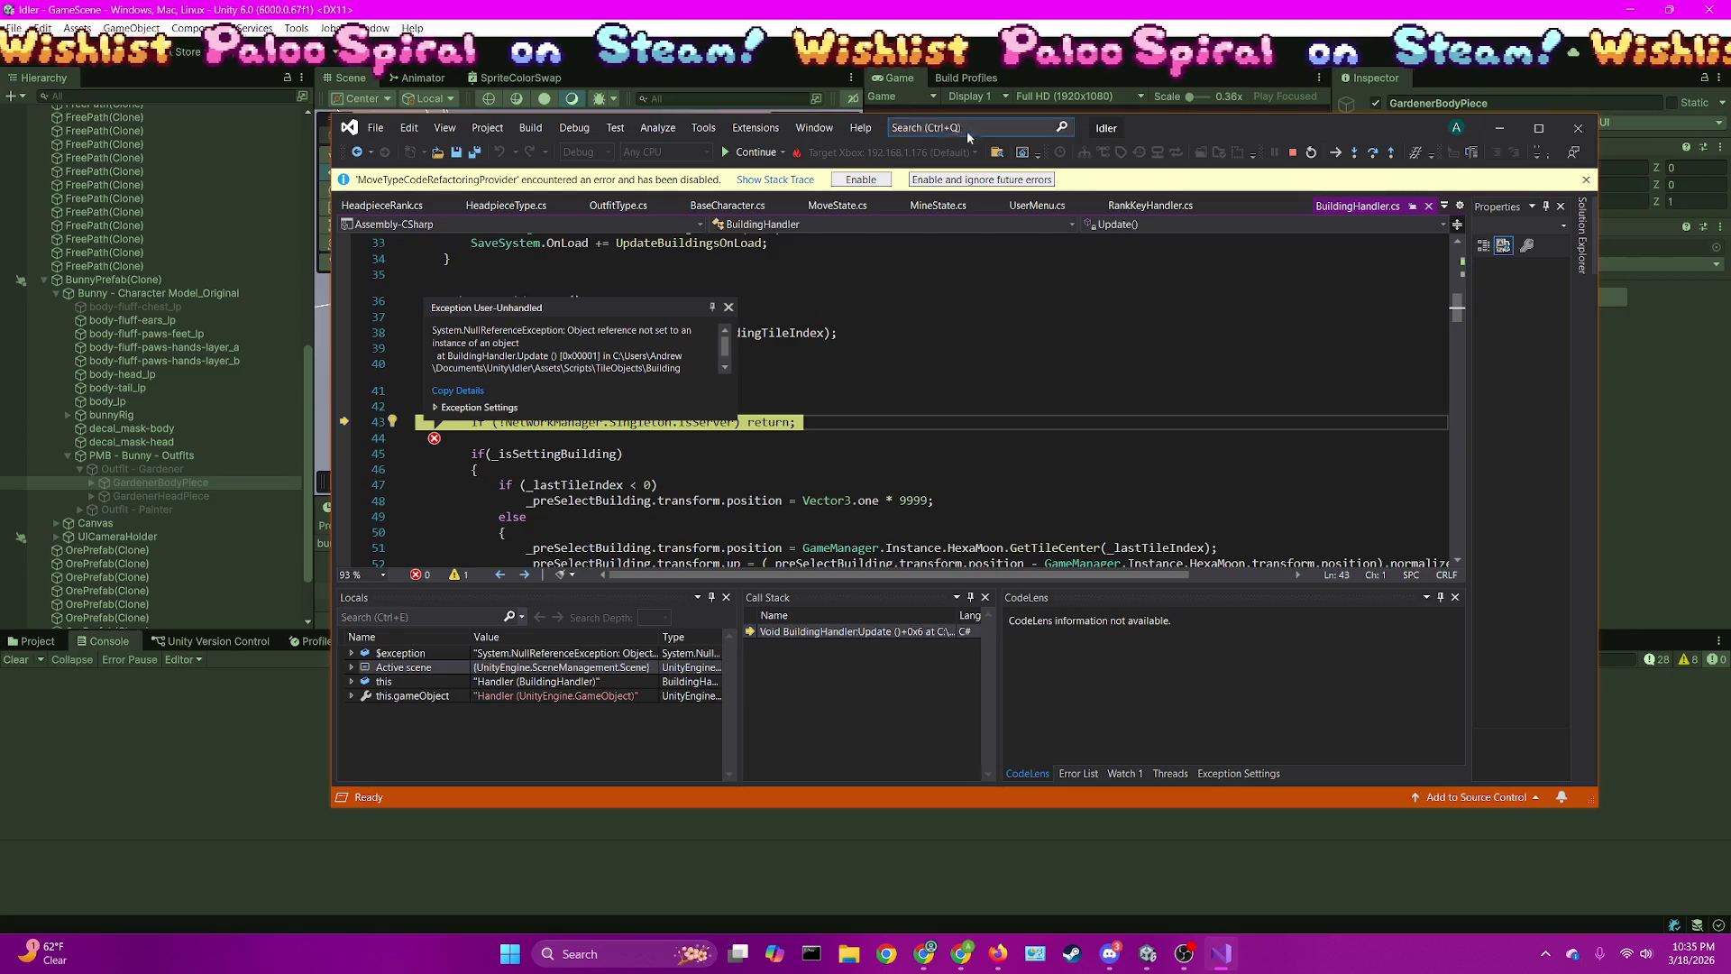
pyautogui.hotkey('shift', 'F5')
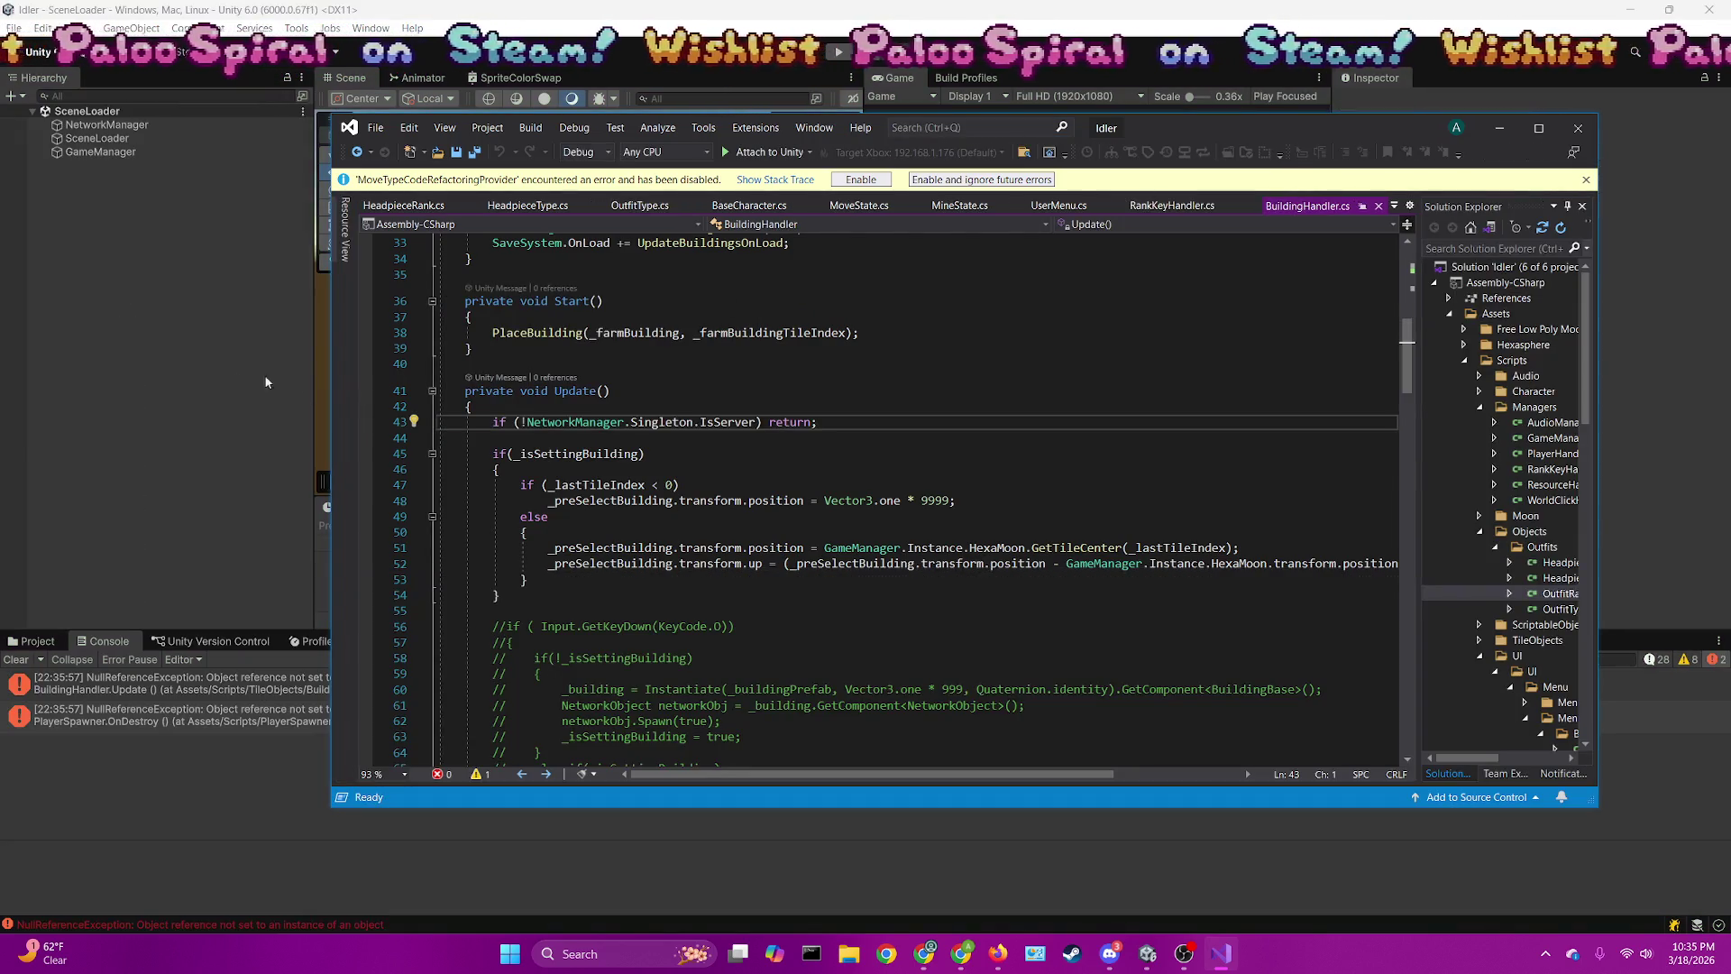
# Clear the Console and open BunnyPrefab from the Prefab/Character folder
pyautogui.click(16, 659)
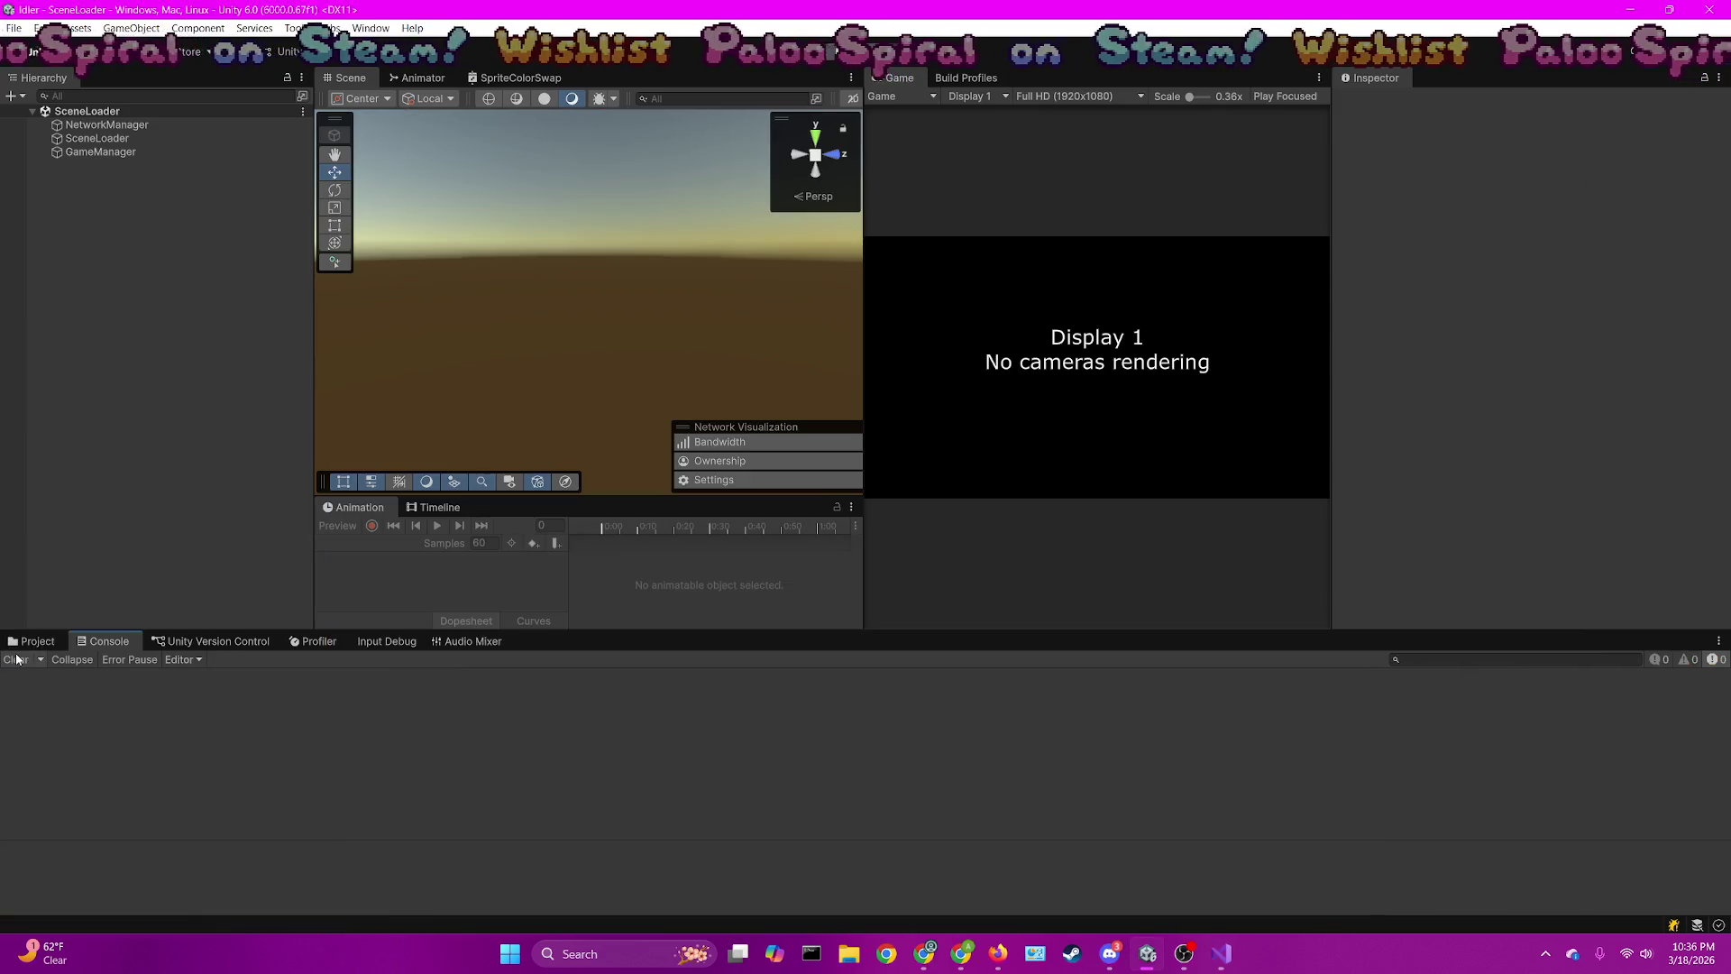
pyautogui.click(32, 641)
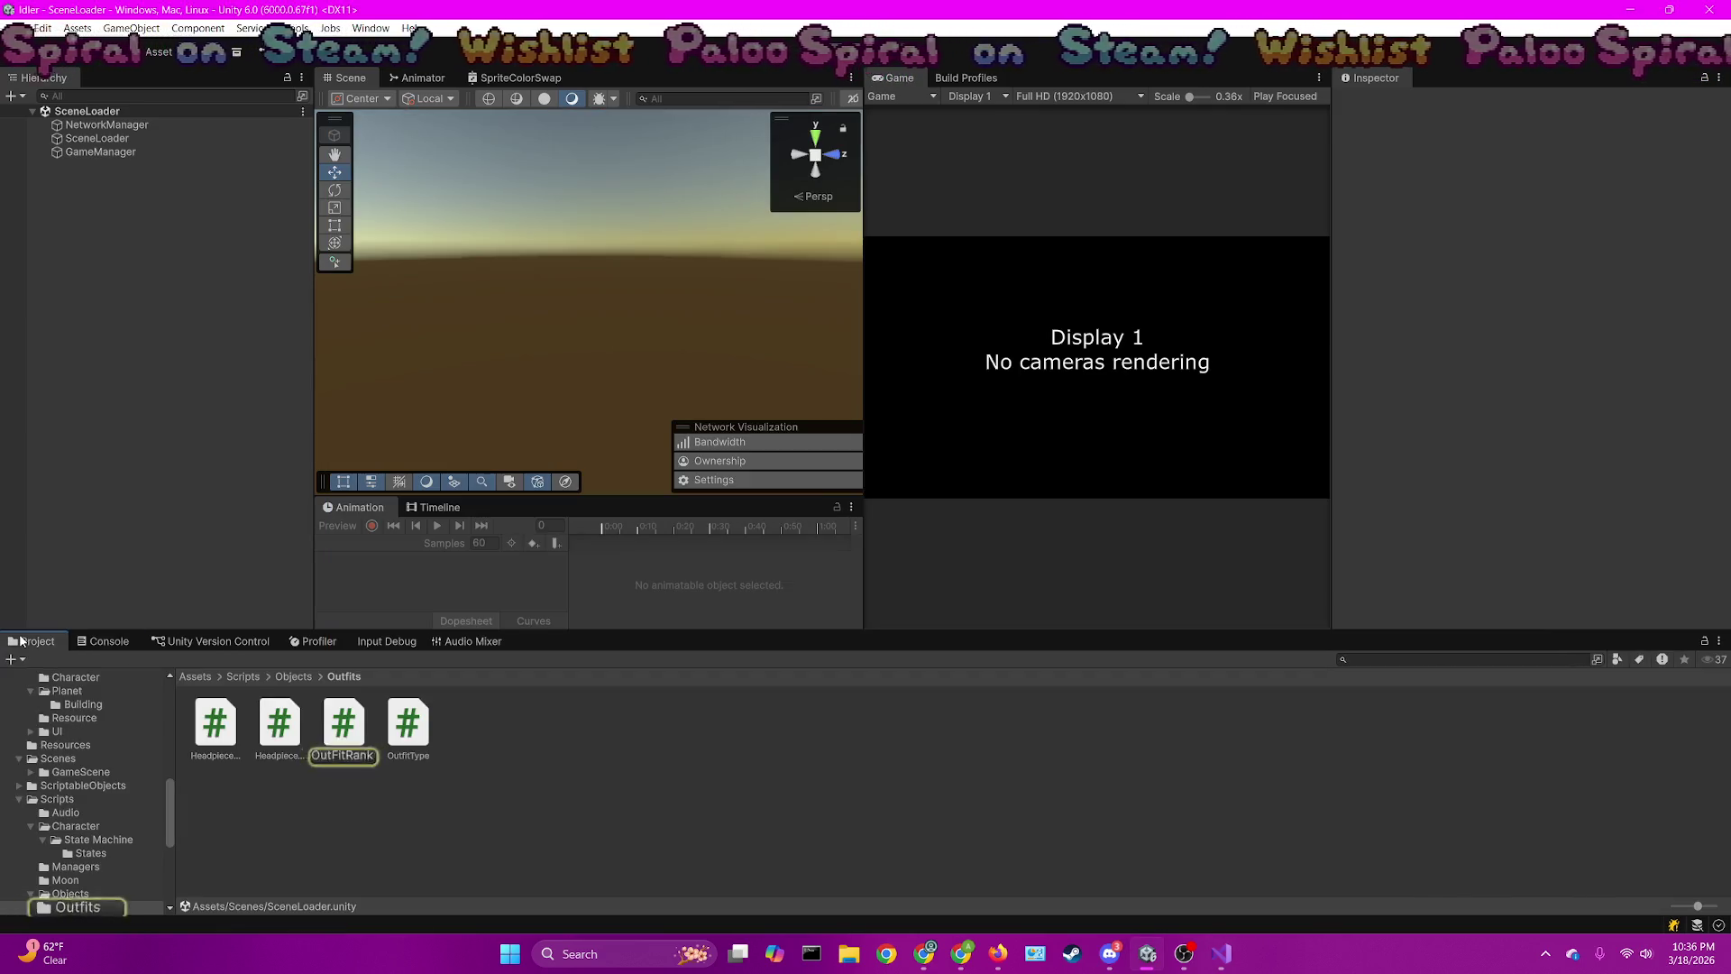
pyautogui.click(195, 676)
pyautogui.doubleClick(718, 721)
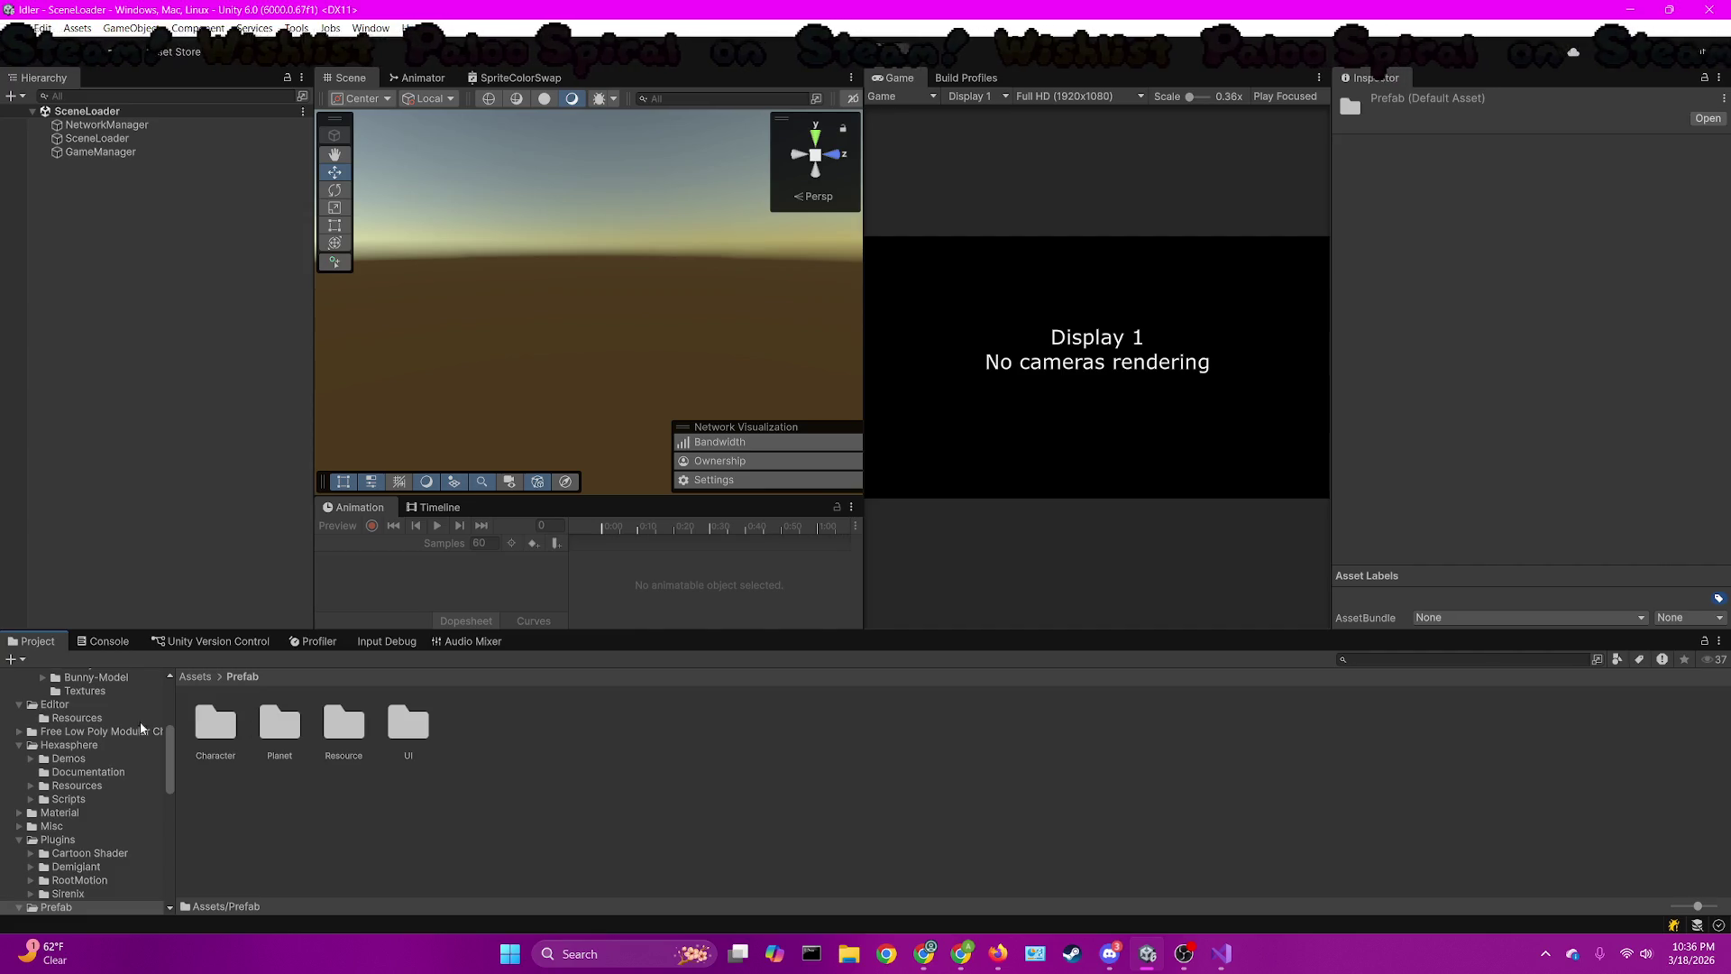
pyautogui.doubleClick(215, 721)
pyautogui.click(217, 719)
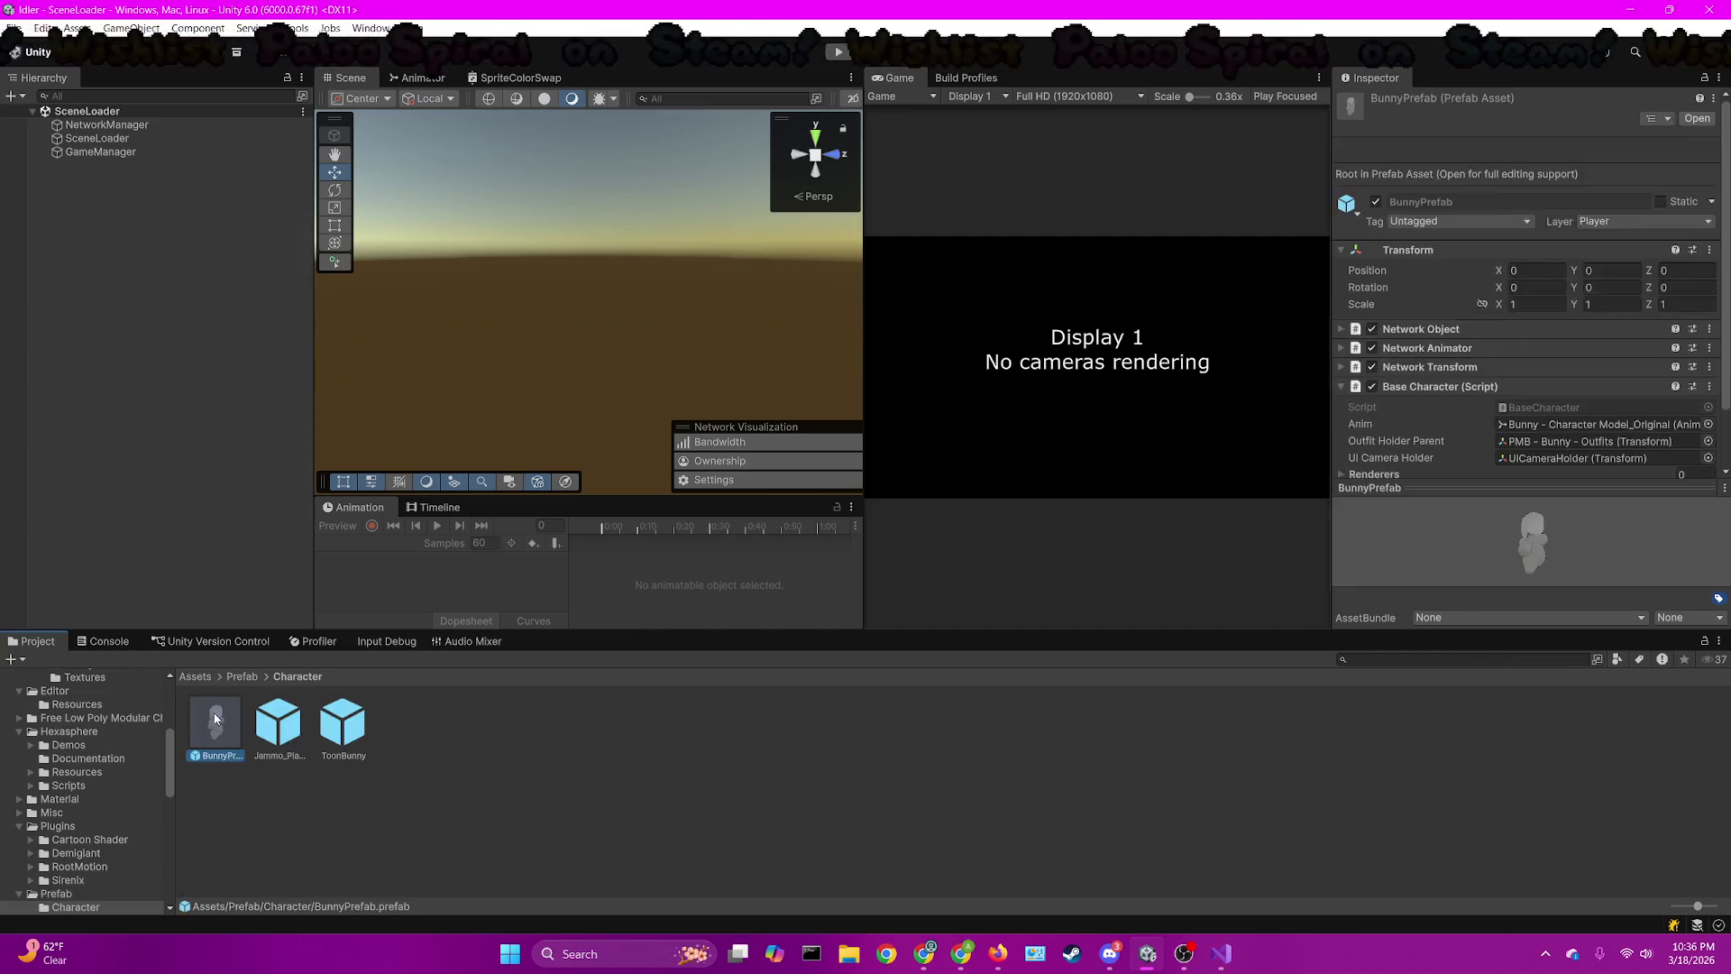
pyautogui.doubleClick(215, 721)
# Make both Outfit - Gardener and Outfit - Painter active
pyautogui.click(55, 147)
pyautogui.click(55, 147)
pyautogui.click(55, 147)
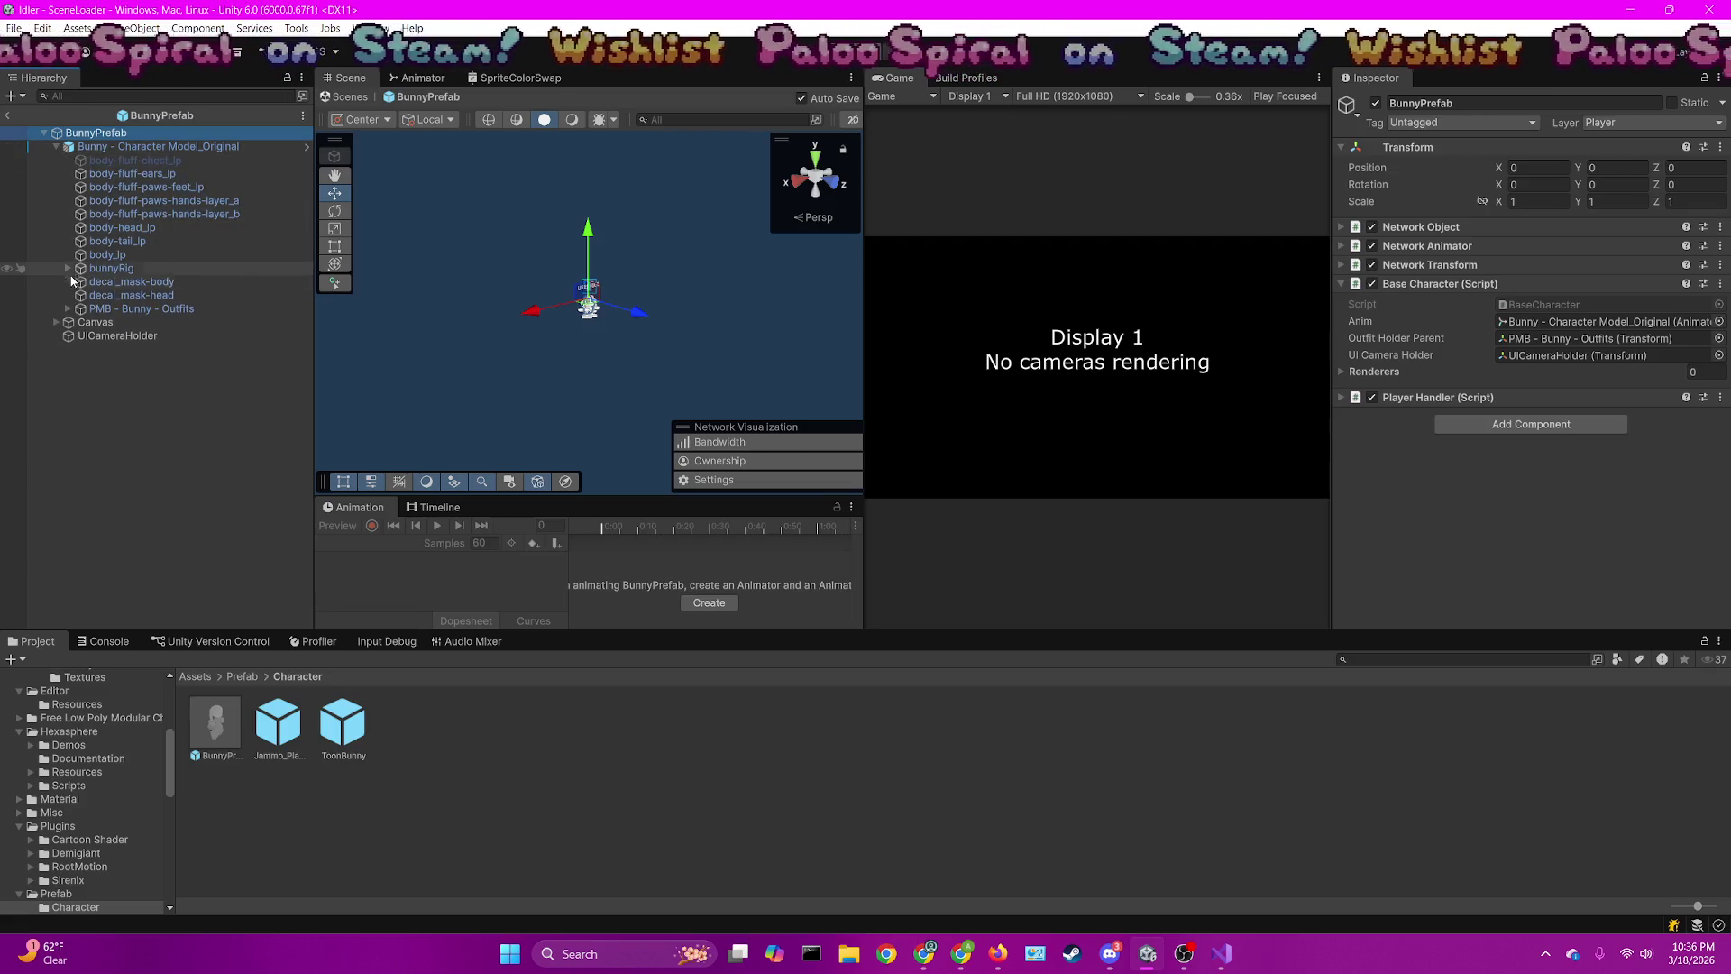
pyautogui.click(68, 308)
pyautogui.click(117, 322)
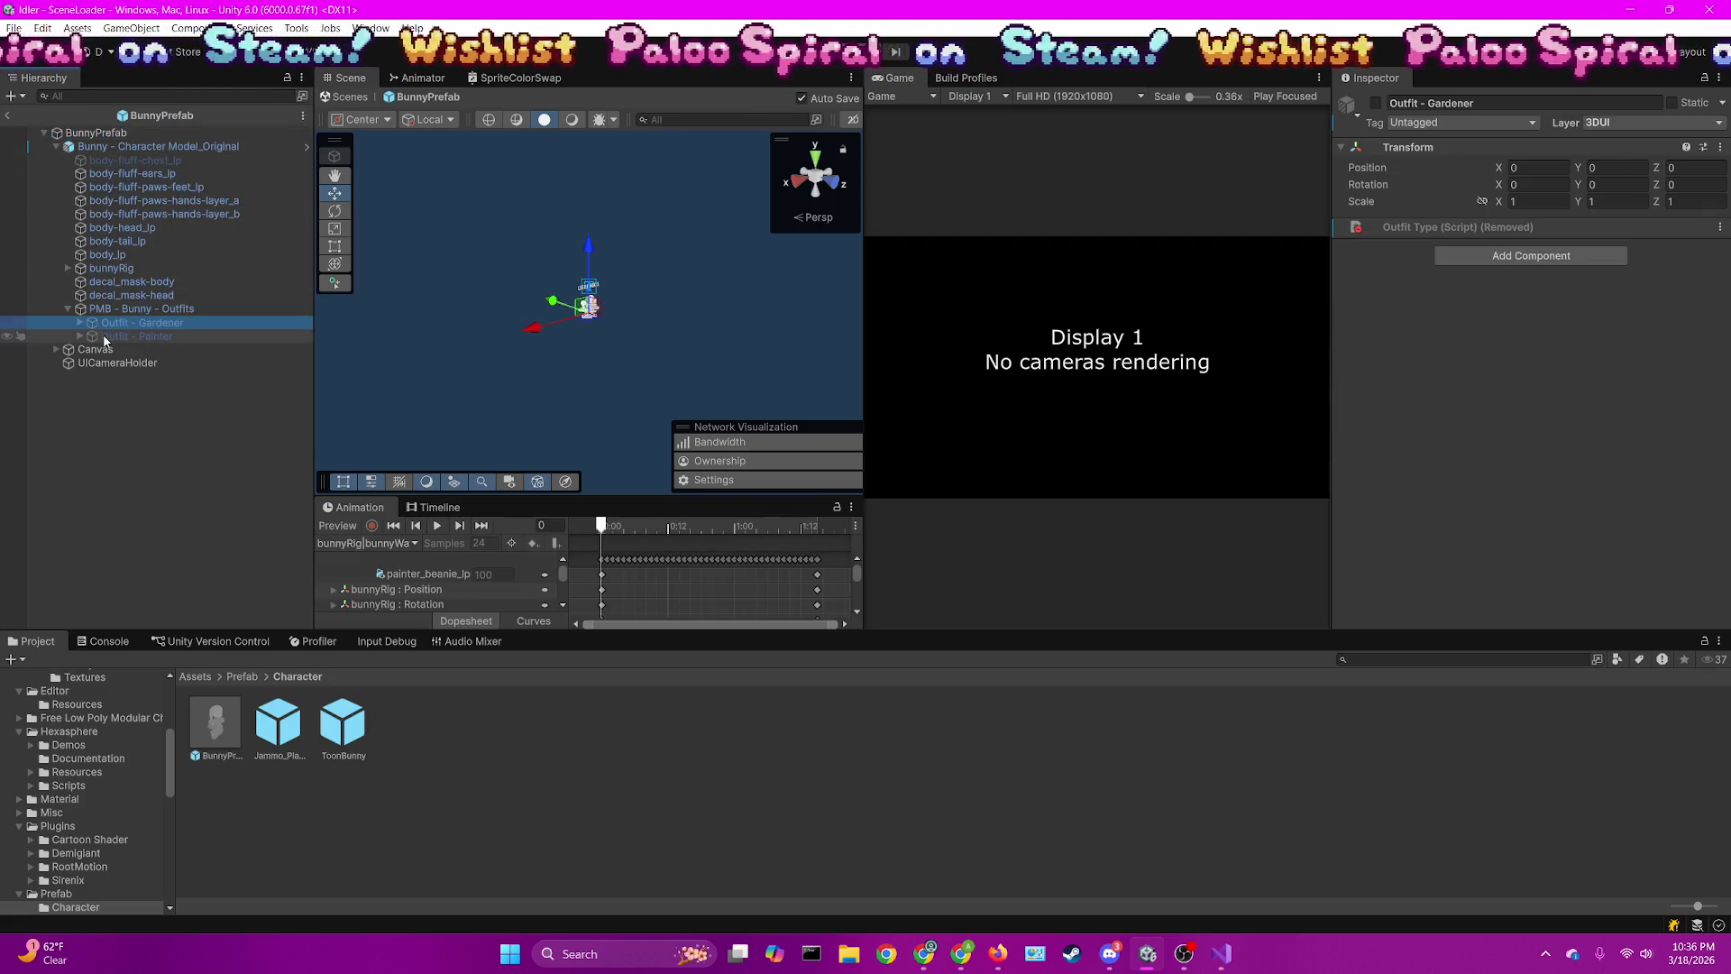
pyautogui.keyDown('shift'); pyautogui.click(105, 338); pyautogui.keyUp('shift')
pyautogui.click(1374, 103)
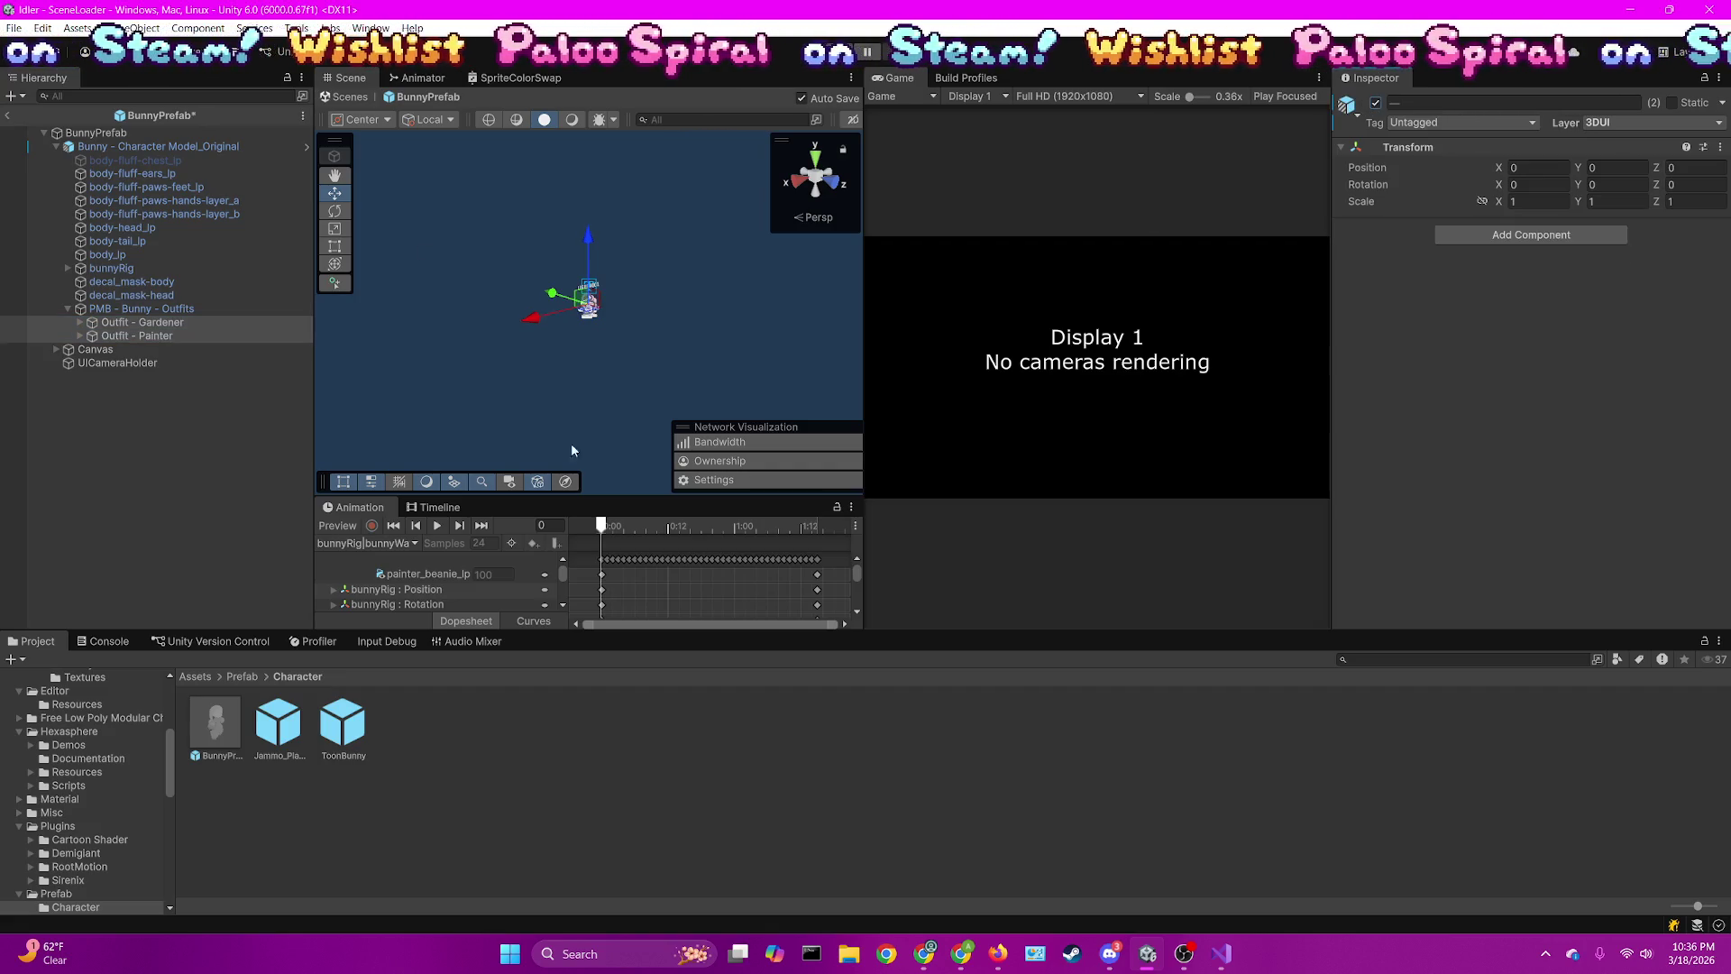
# Deactivate GardenerBodyPiece, PainterBodyPiece and PainterHeadPiece
pyautogui.click(81, 335)
pyautogui.click(79, 322)
pyautogui.click(181, 336)
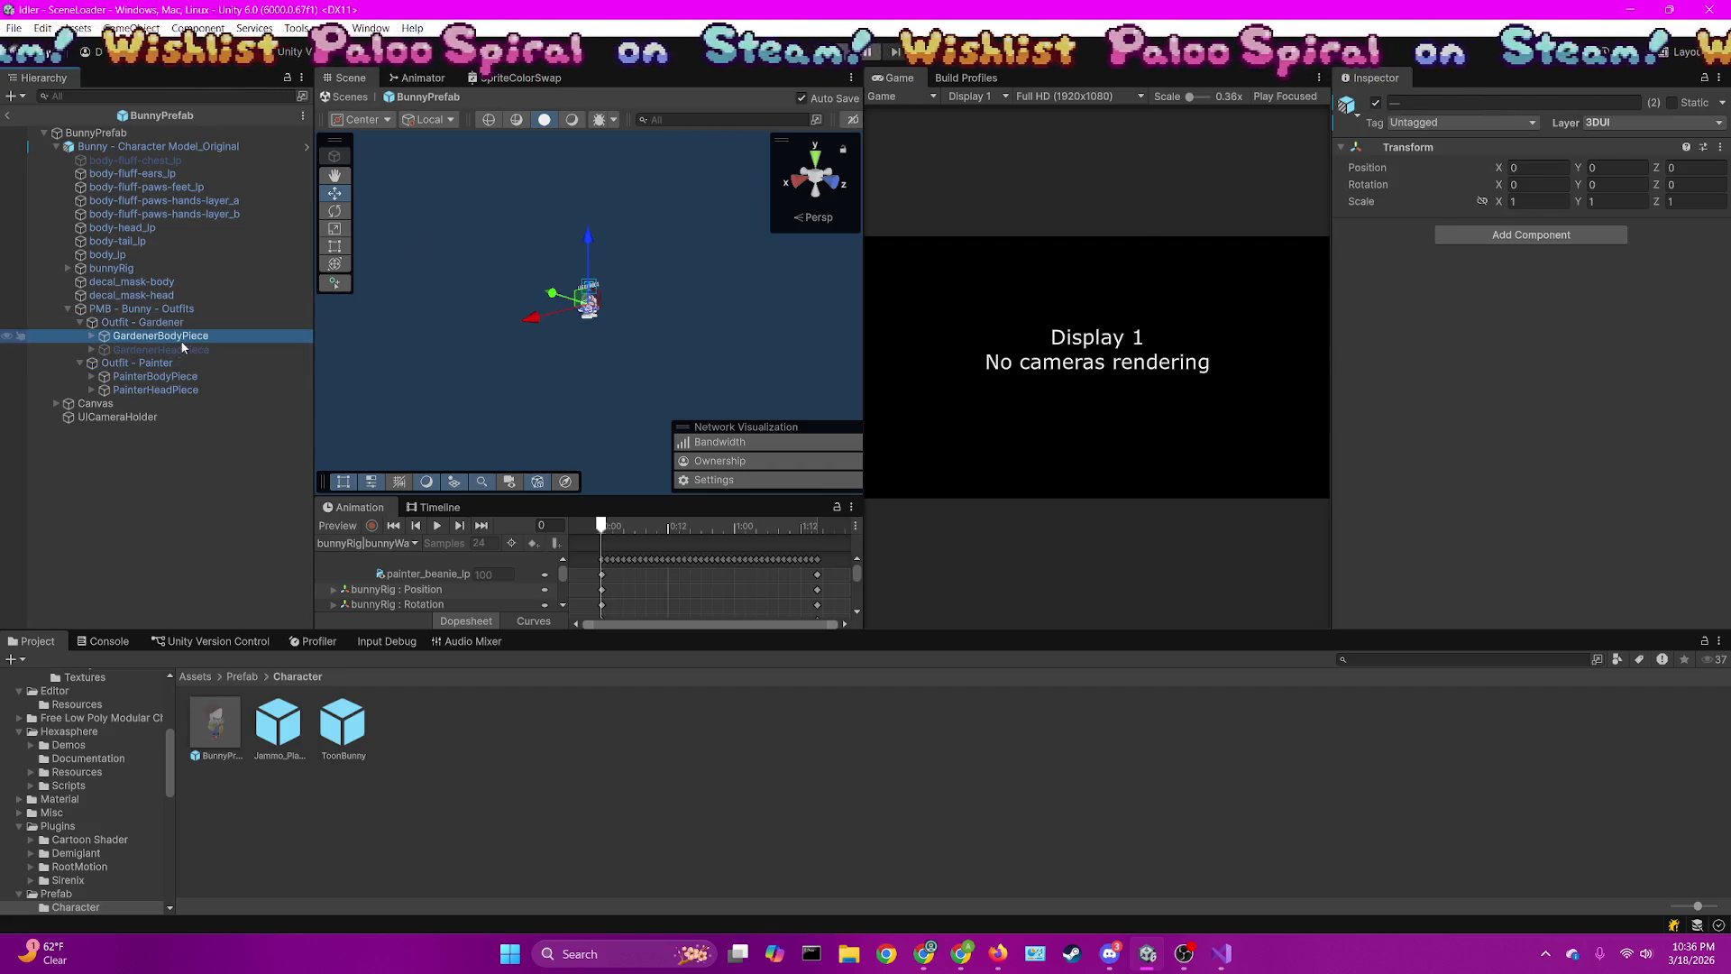
pyautogui.keyDown('ctrl'); pyautogui.click(181, 376); pyautogui.keyUp('ctrl')
pyautogui.keyDown('ctrl'); pyautogui.click(180, 394); pyautogui.keyUp('ctrl')
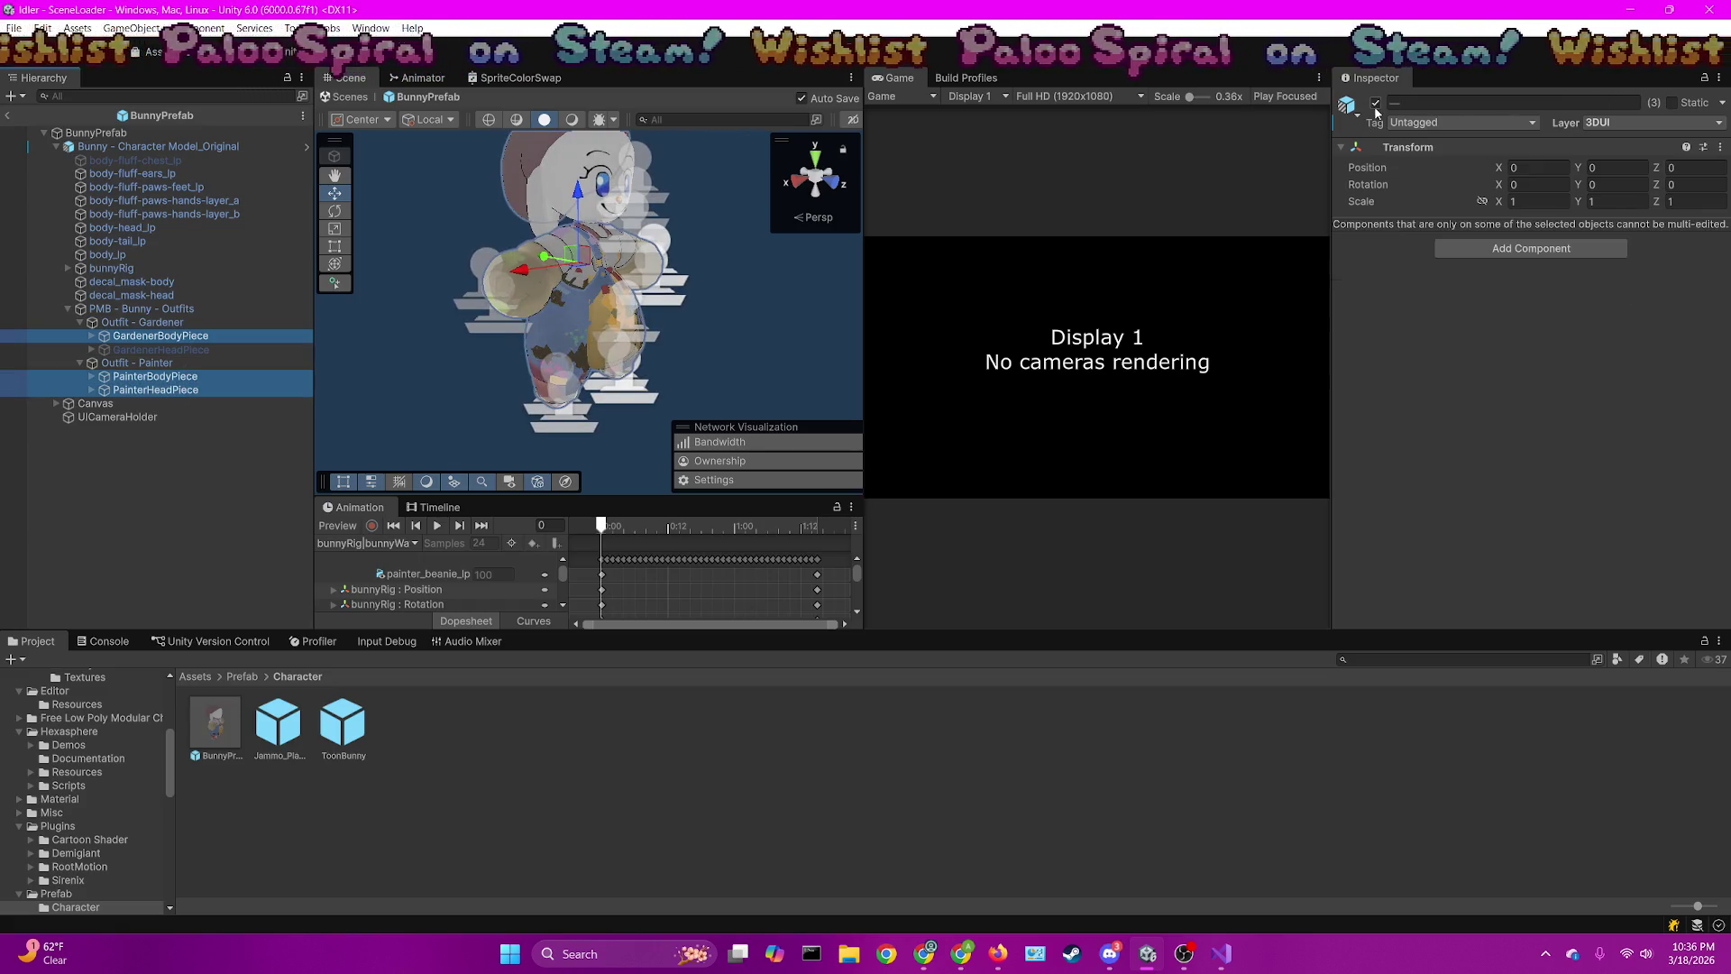
pyautogui.click(1373, 103)
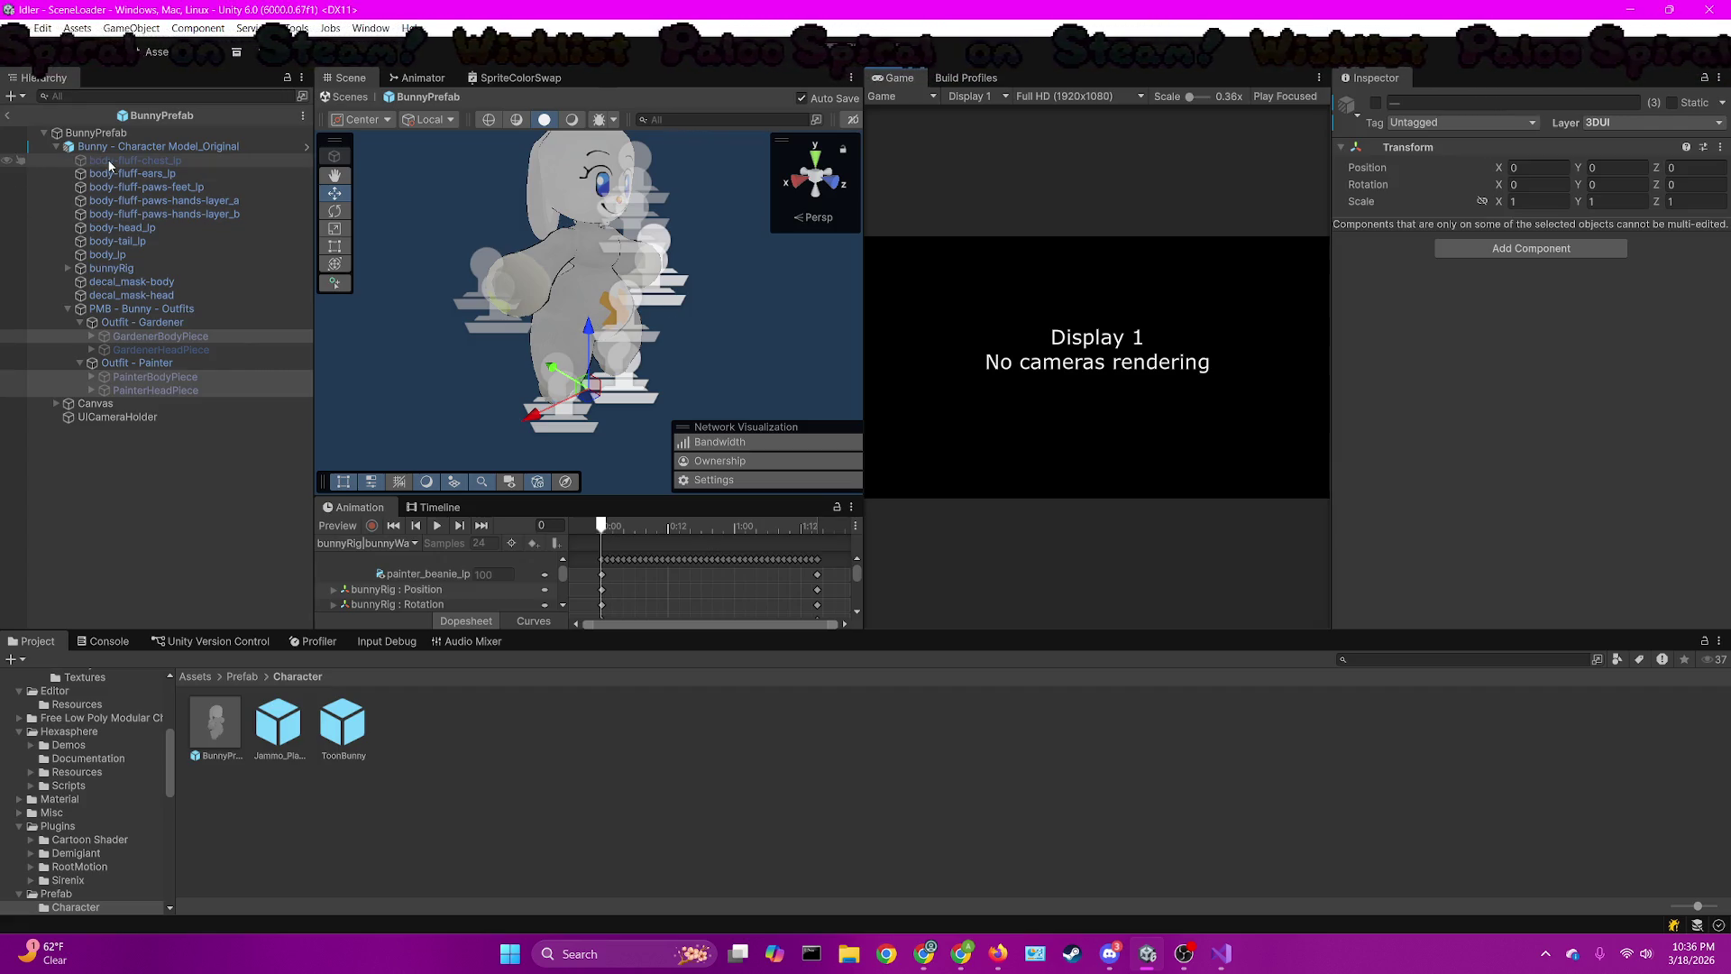
# Inspect the body-fluff-chest_lp mesh, then exit Prefab Mode back to SceneLoader
pyautogui.click(577, 298)
pyautogui.moveTo(577, 297)
pyautogui.mouseDown()
pyautogui.moveTo(556, 286)
pyautogui.moveTo(630, 247)
pyautogui.mouseUp()
pyautogui.scroll(8, 629, 247)
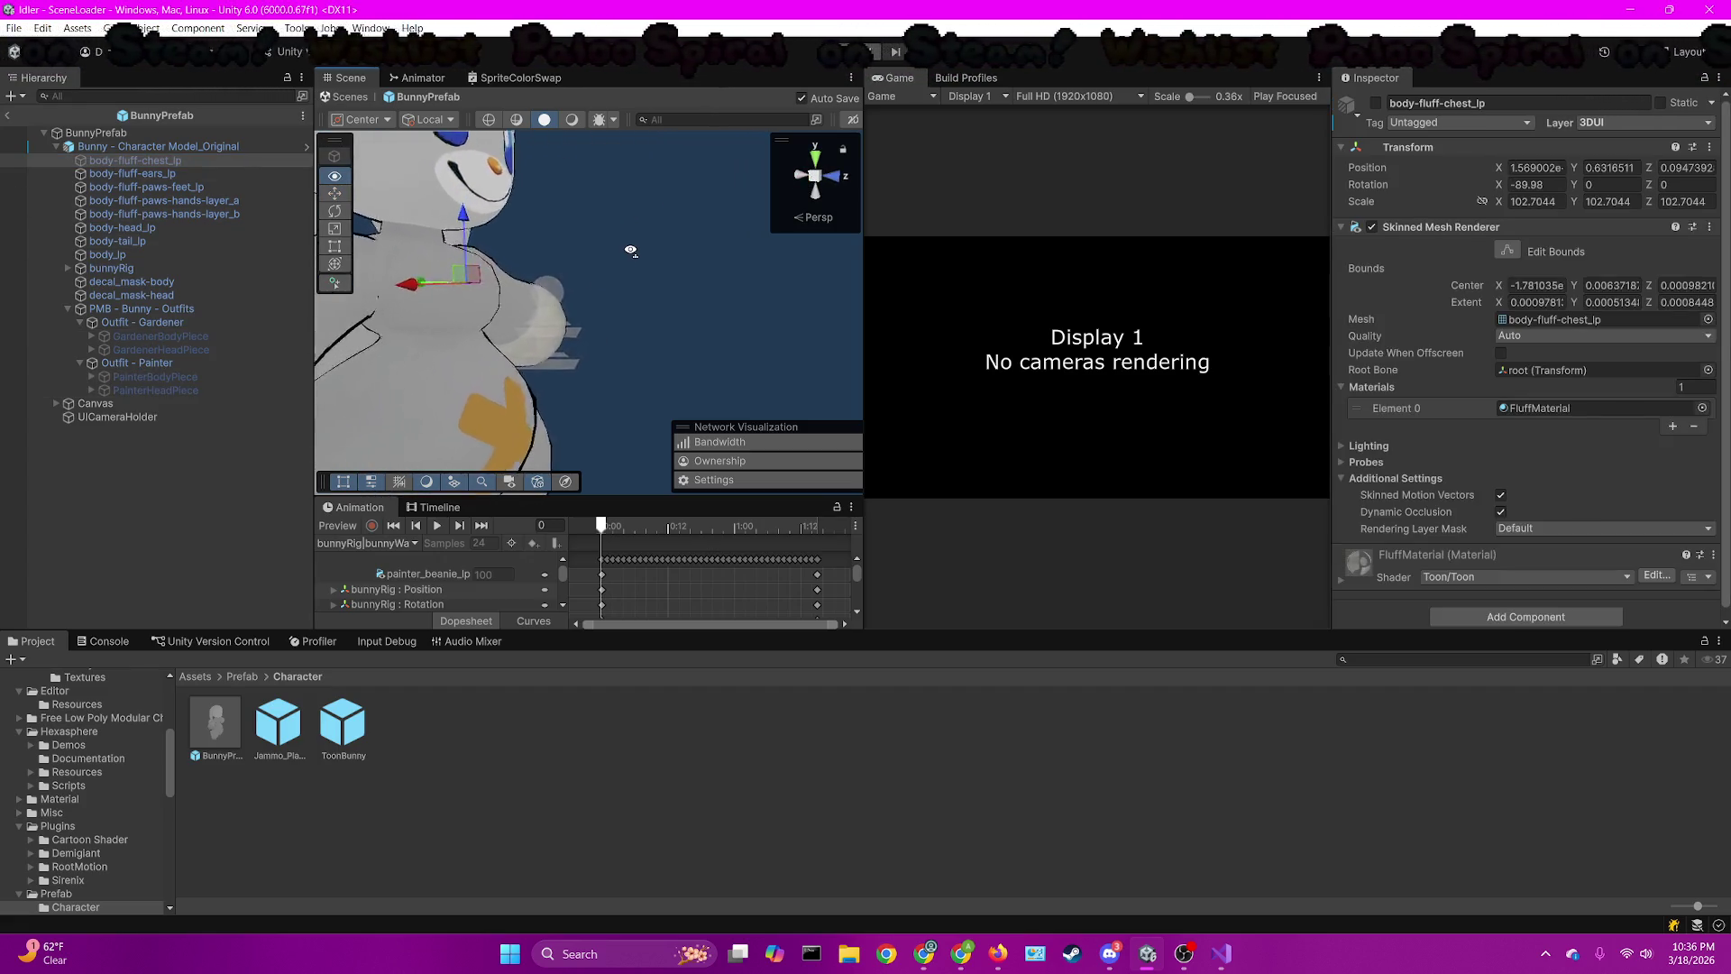
pyautogui.scroll(-10, 606, 255)
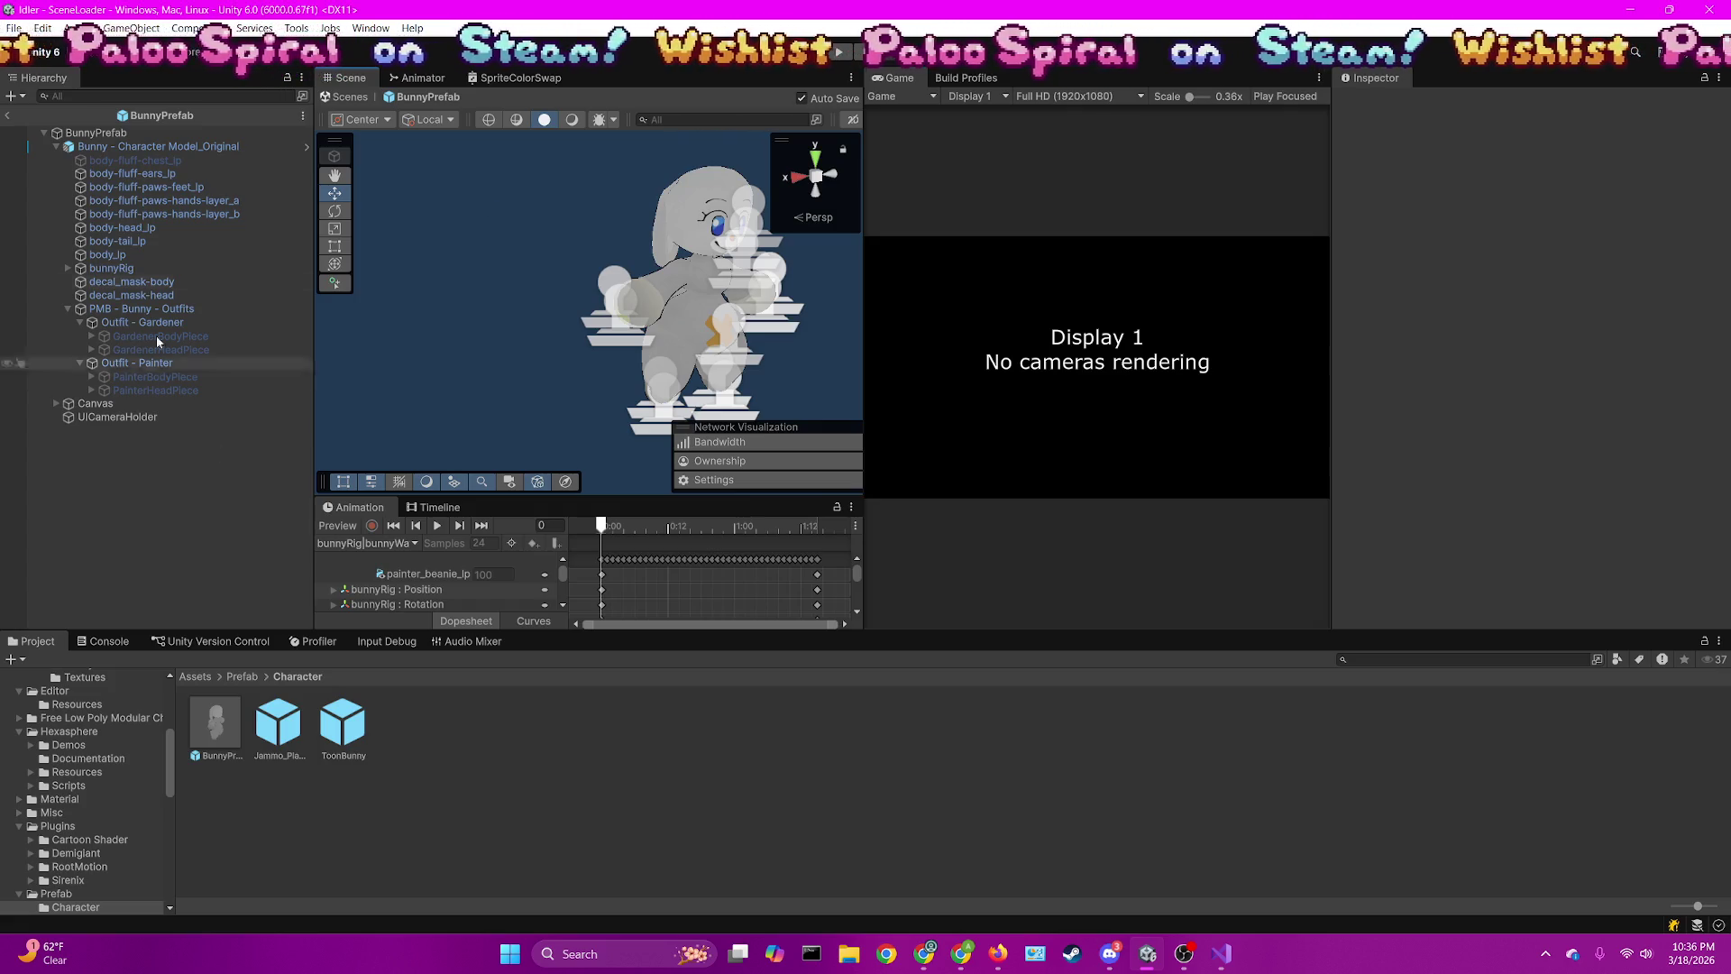
pyautogui.click(350, 96)
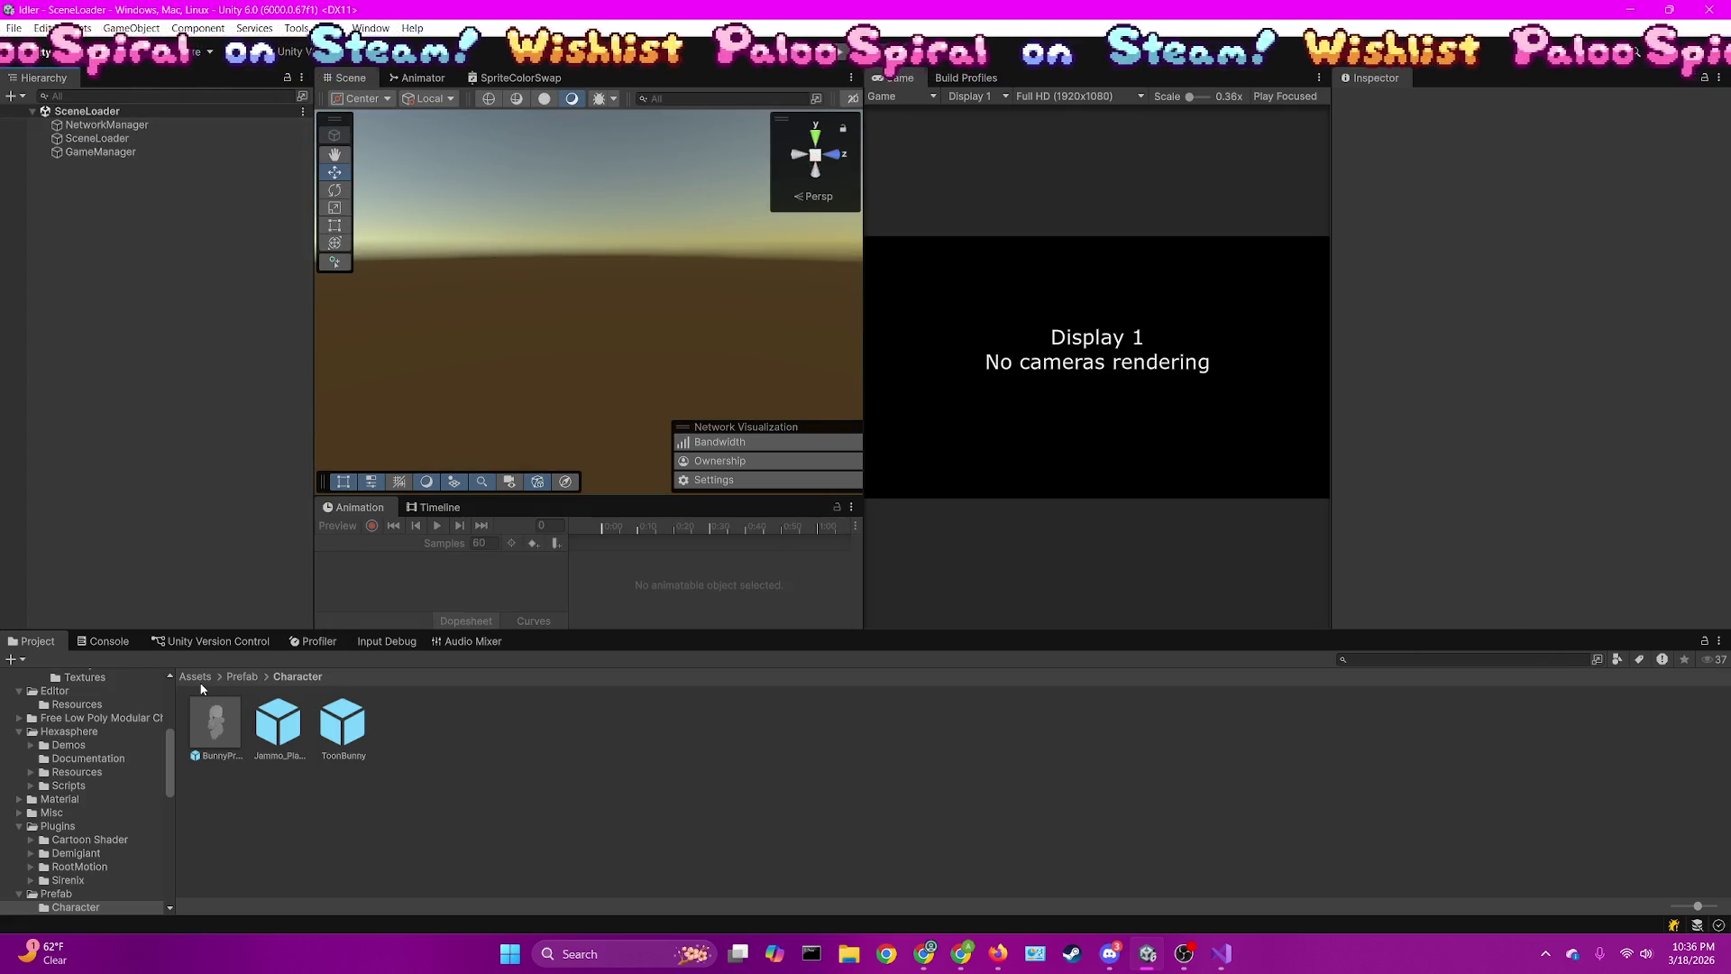
# Host a game, spin and zoom the planet, and open the User tab with the bunny portrait
pyautogui.moveTo(863, 271); pyautogui.dragTo(511, 270)
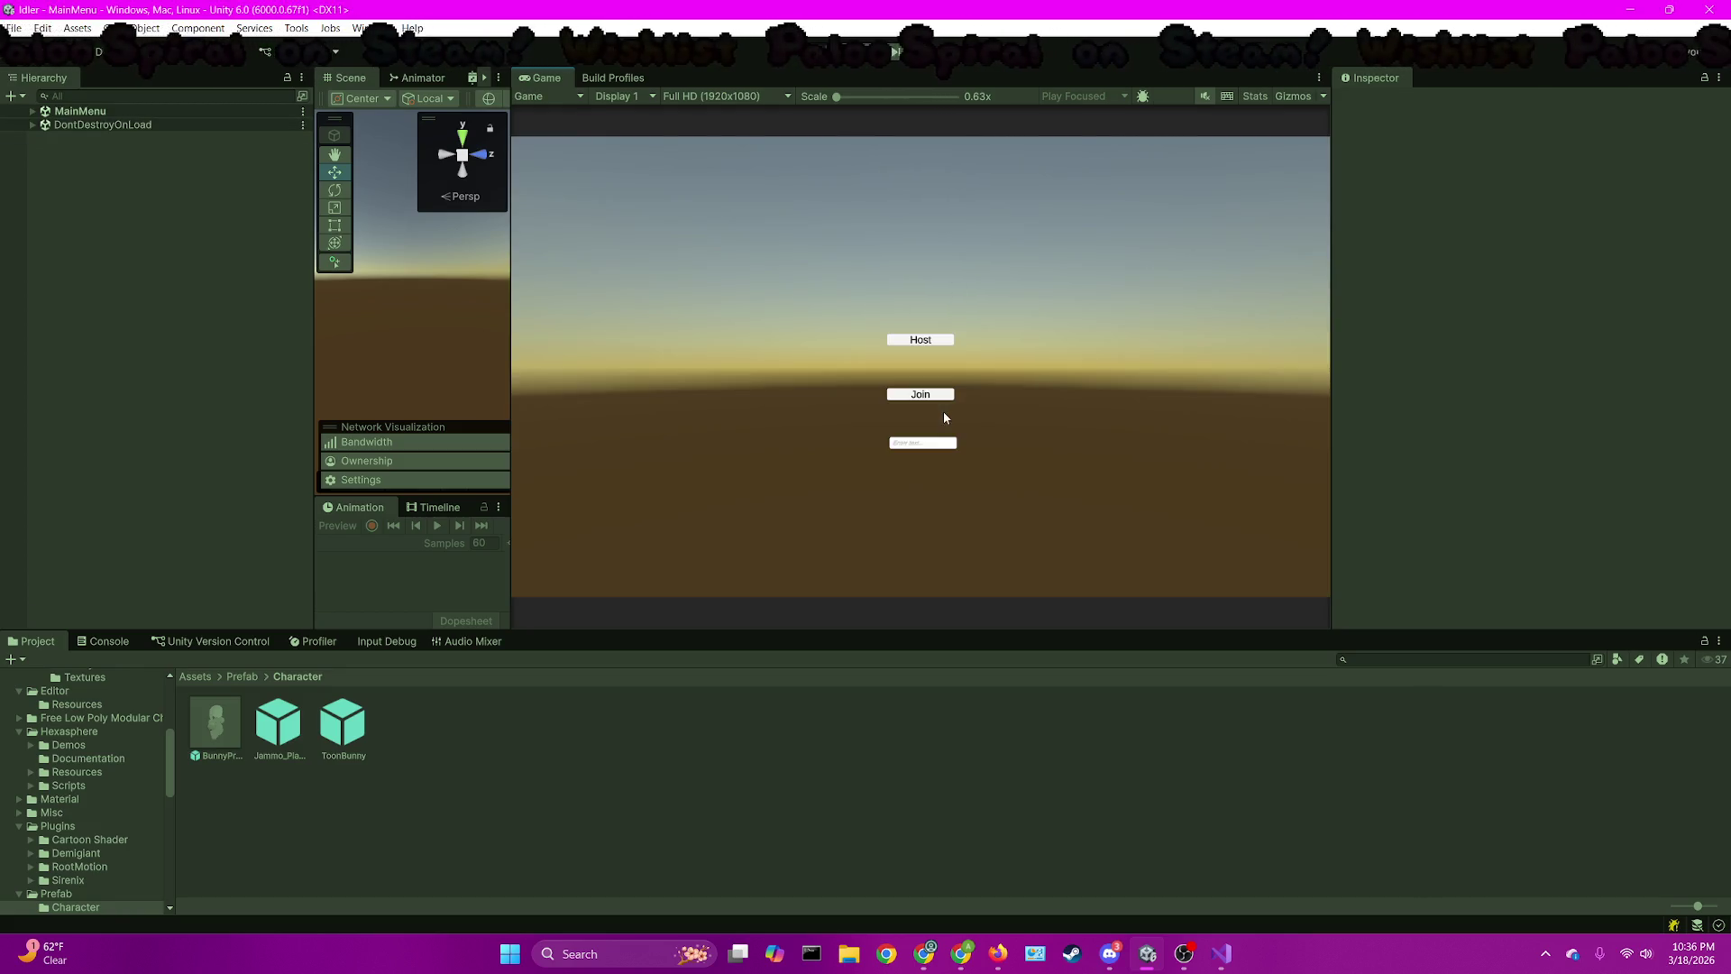
pyautogui.click(909, 343)
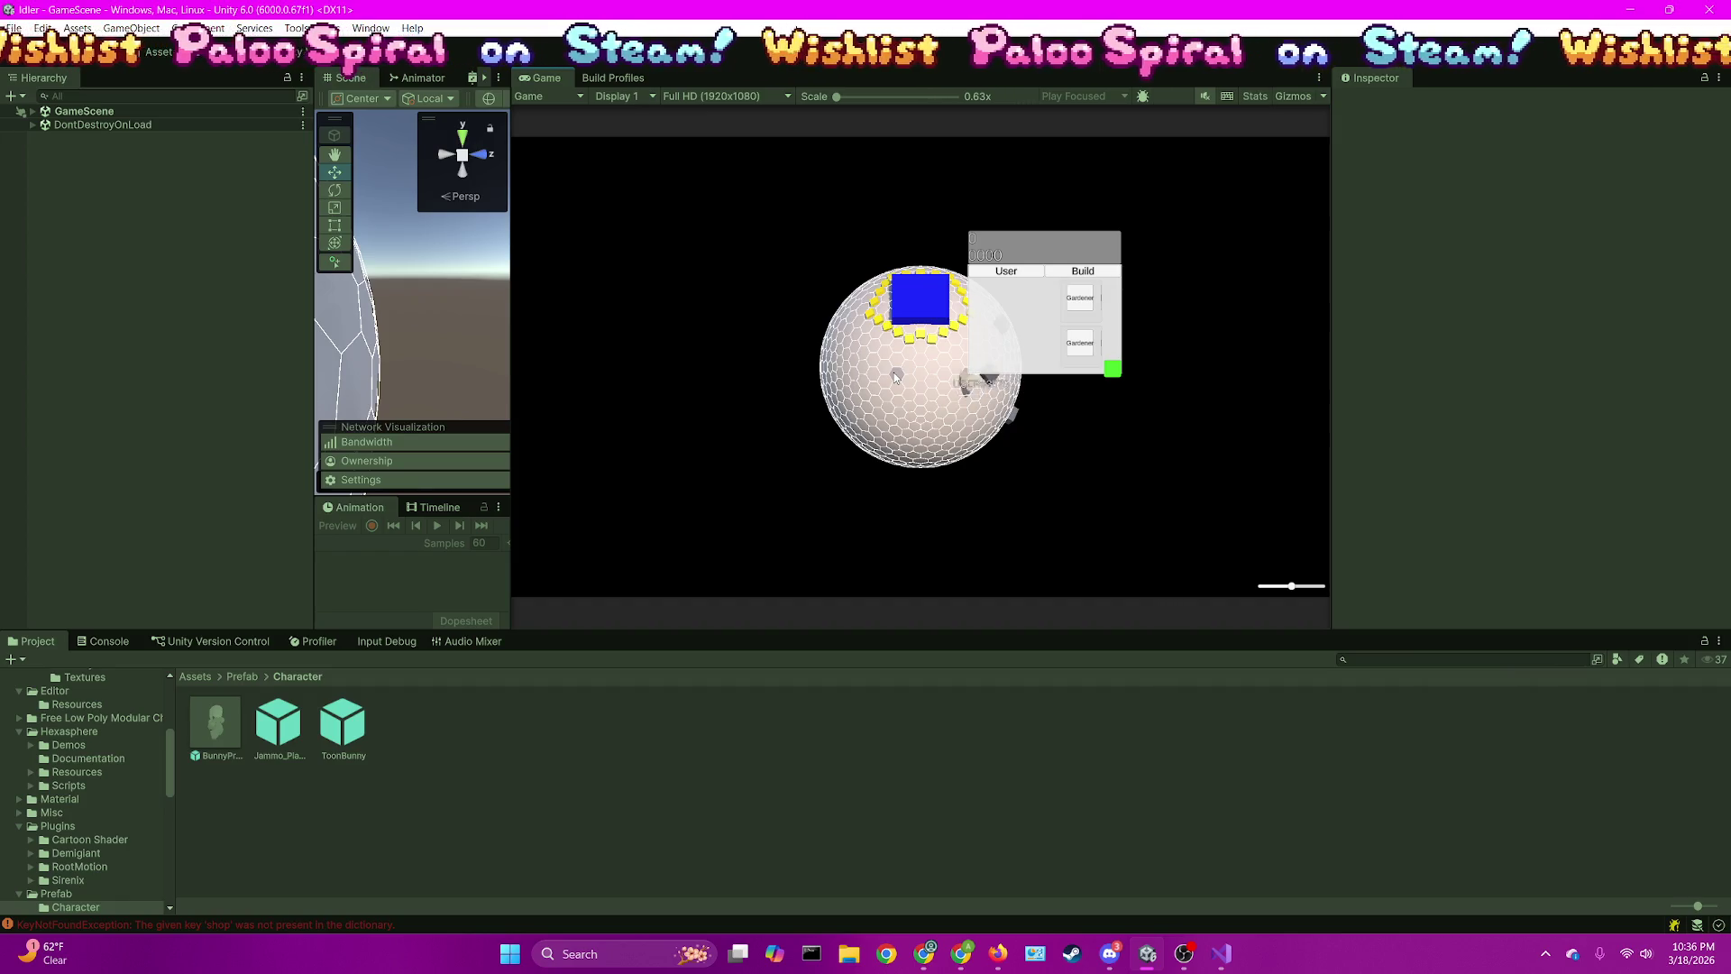
pyautogui.moveTo(894, 371)
pyautogui.mouseDown()
pyautogui.moveTo(890, 399)
pyautogui.moveTo(1005, 350)
pyautogui.mouseUp()
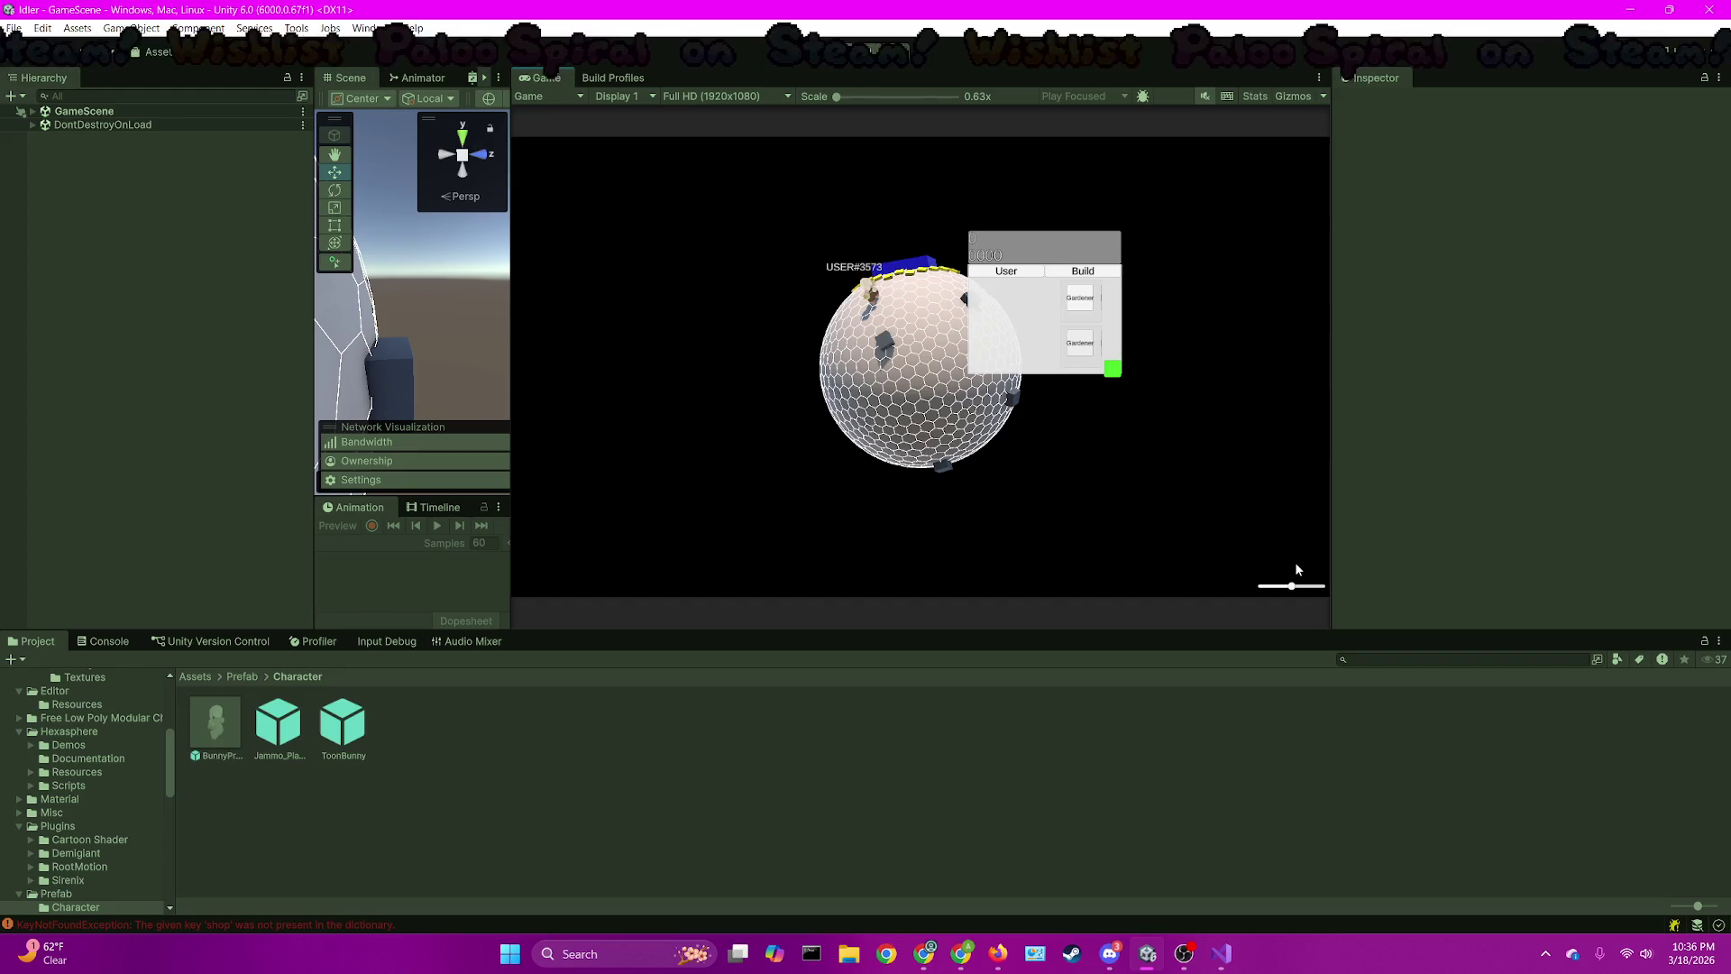
pyautogui.moveTo(1291, 586)
pyautogui.mouseDown()
pyautogui.moveTo(1323, 581)
pyautogui.moveTo(1263, 586)
pyautogui.mouseUp()
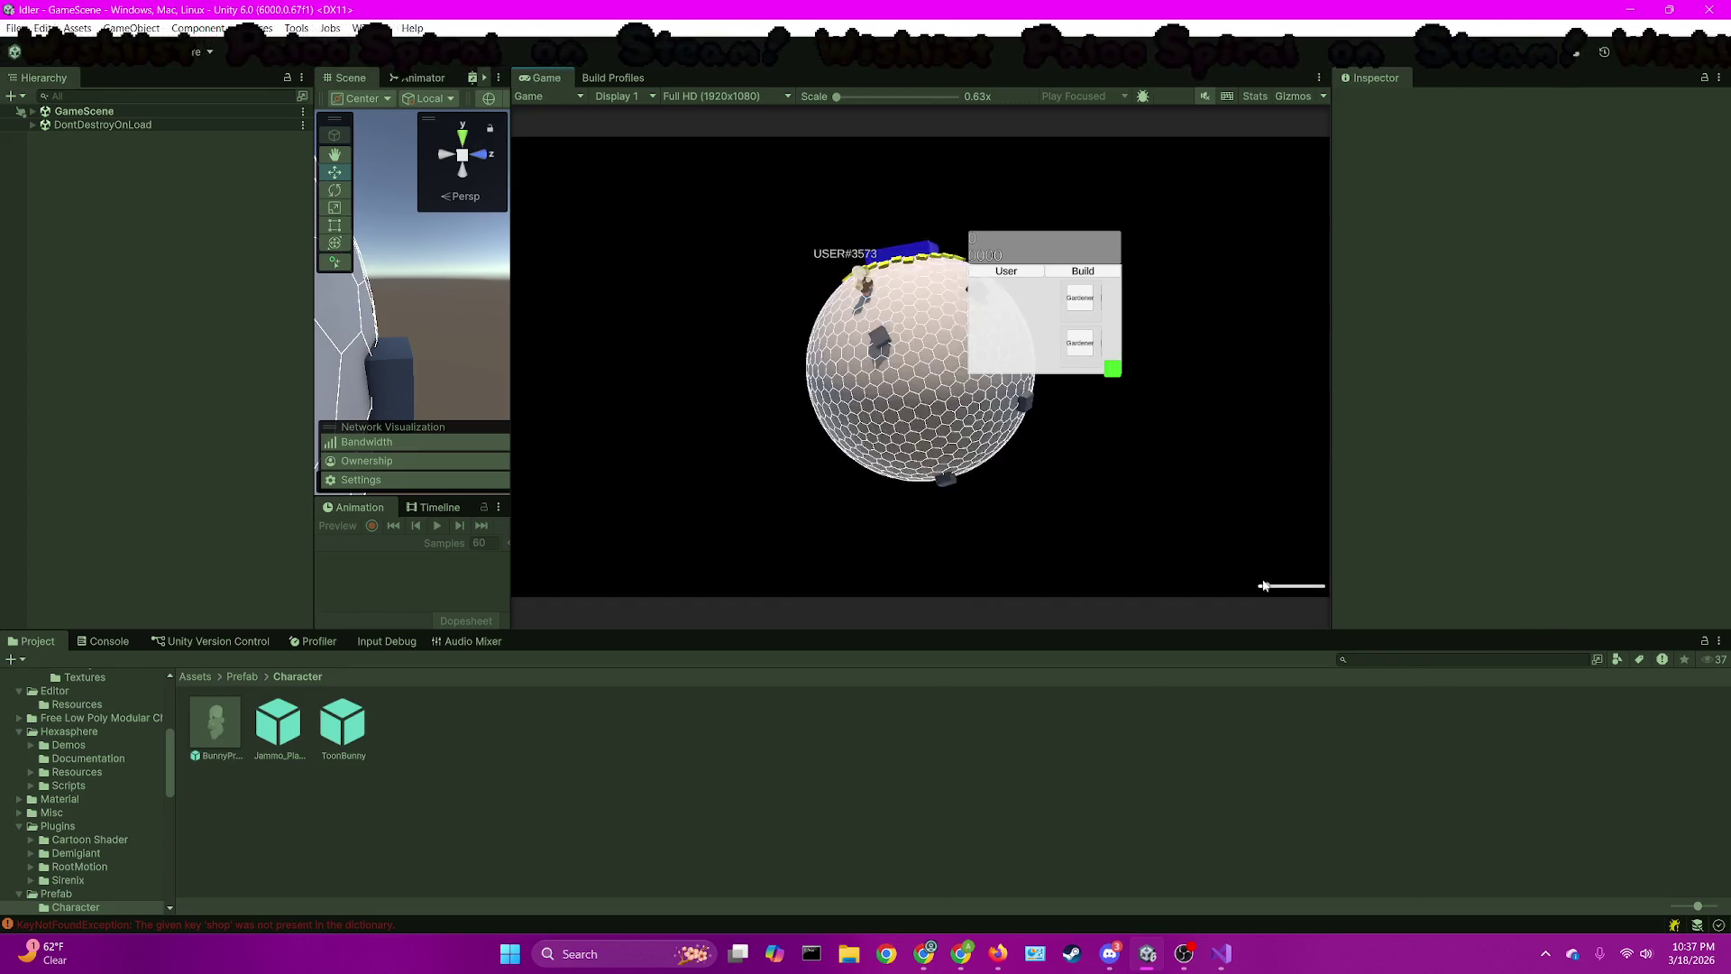
pyautogui.moveTo(937, 410); pyautogui.dragTo(964, 373)
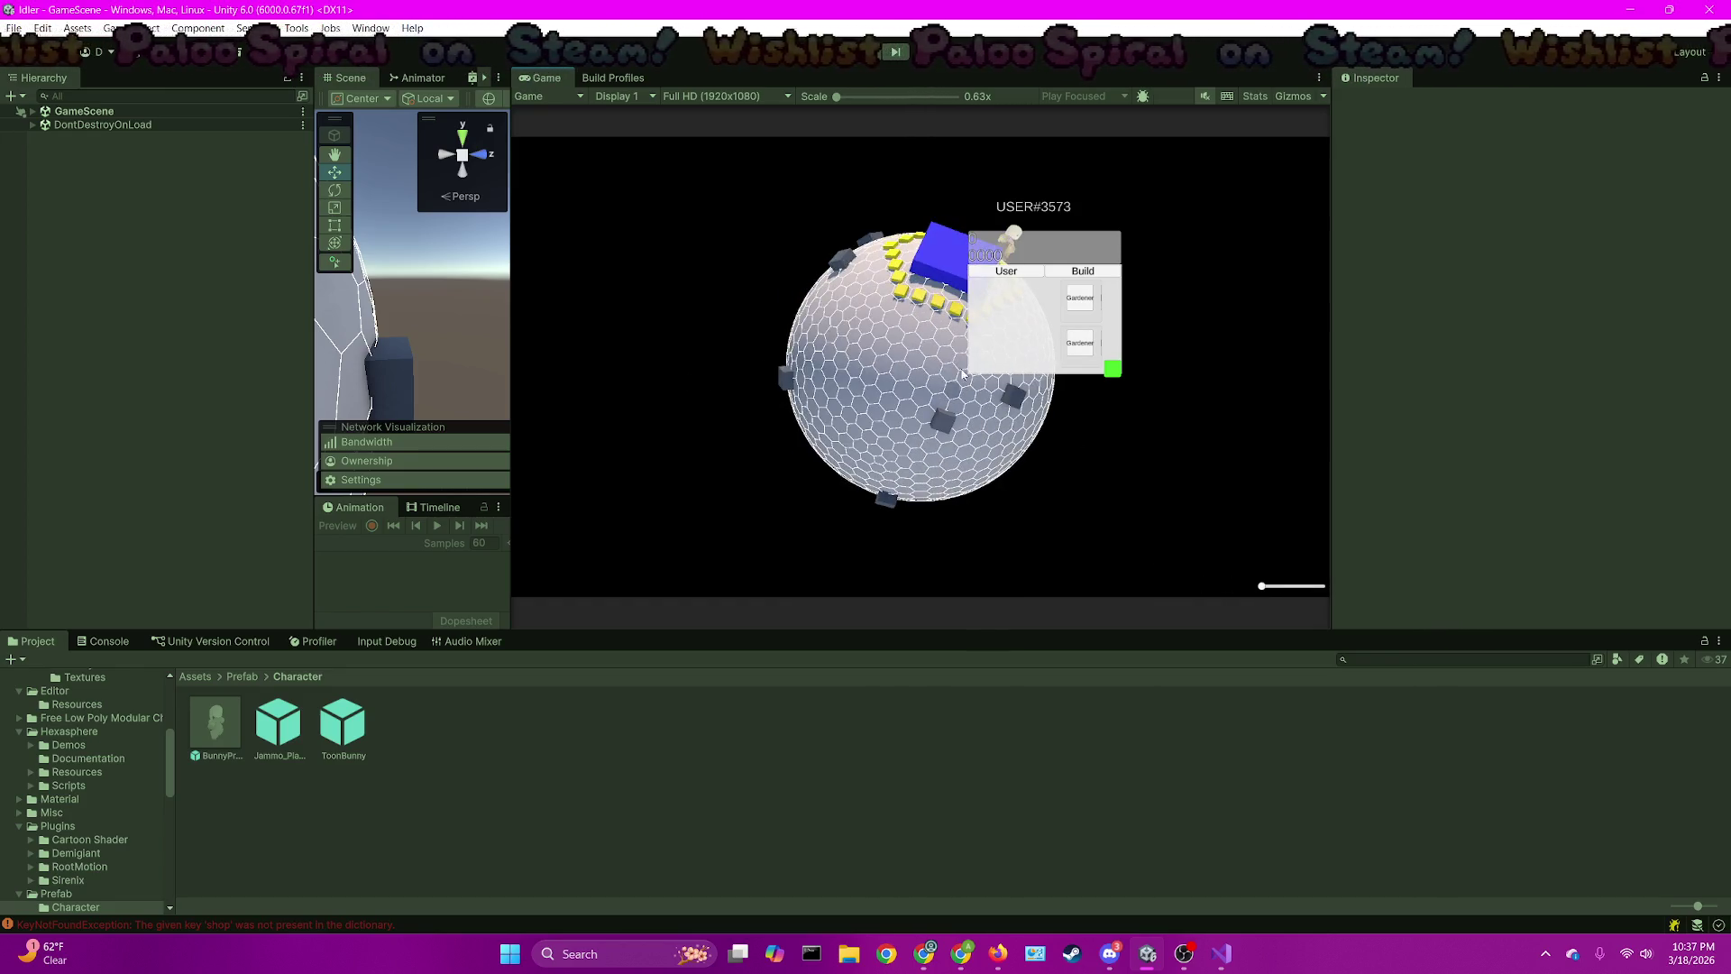
pyautogui.click(1036, 274)
pyautogui.moveTo(1114, 379)
pyautogui.mouseDown()
pyautogui.moveTo(1009, 389)
pyautogui.moveTo(986, 506)
pyautogui.moveTo(1172, 460)
pyautogui.moveTo(967, 426)
pyautogui.moveTo(1082, 426)
pyautogui.mouseUp()
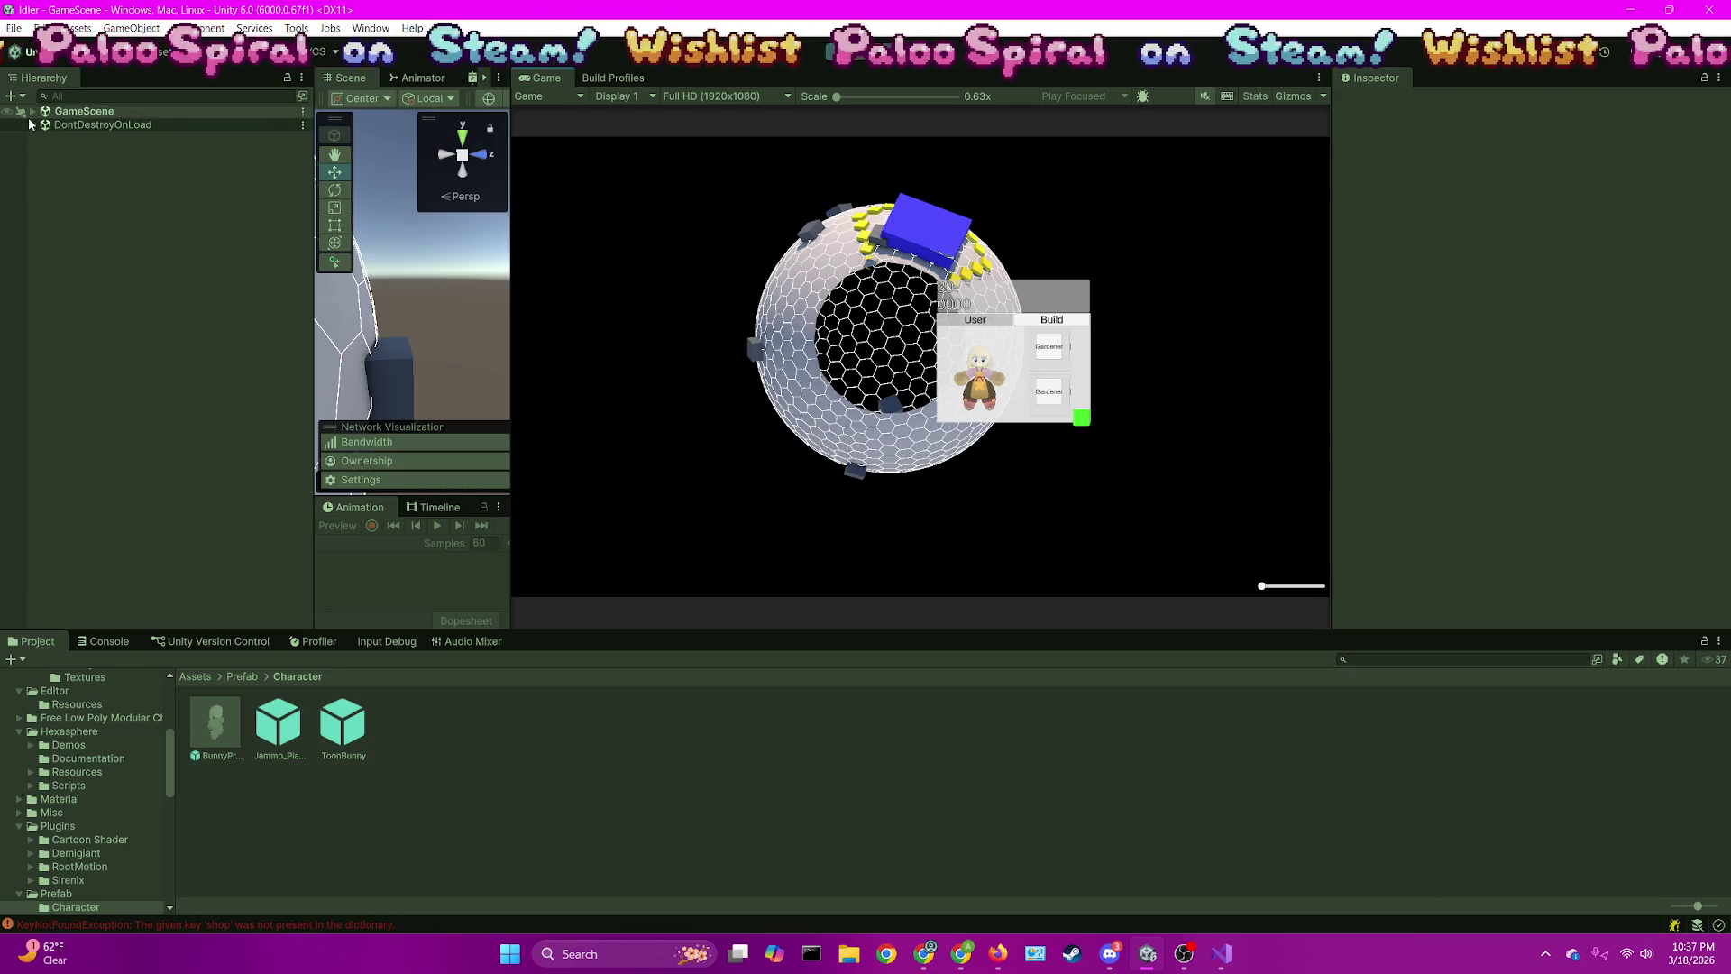
# Expand GameScene > BunnyPrefab(Clone) > character model > PMB - Bunny - Outfits and the Painter outfit's pieces
pyautogui.click(33, 112)
pyautogui.scroll(-3, 105, 386)
pyautogui.click(46, 454)
pyautogui.scroll(-1, 99, 424)
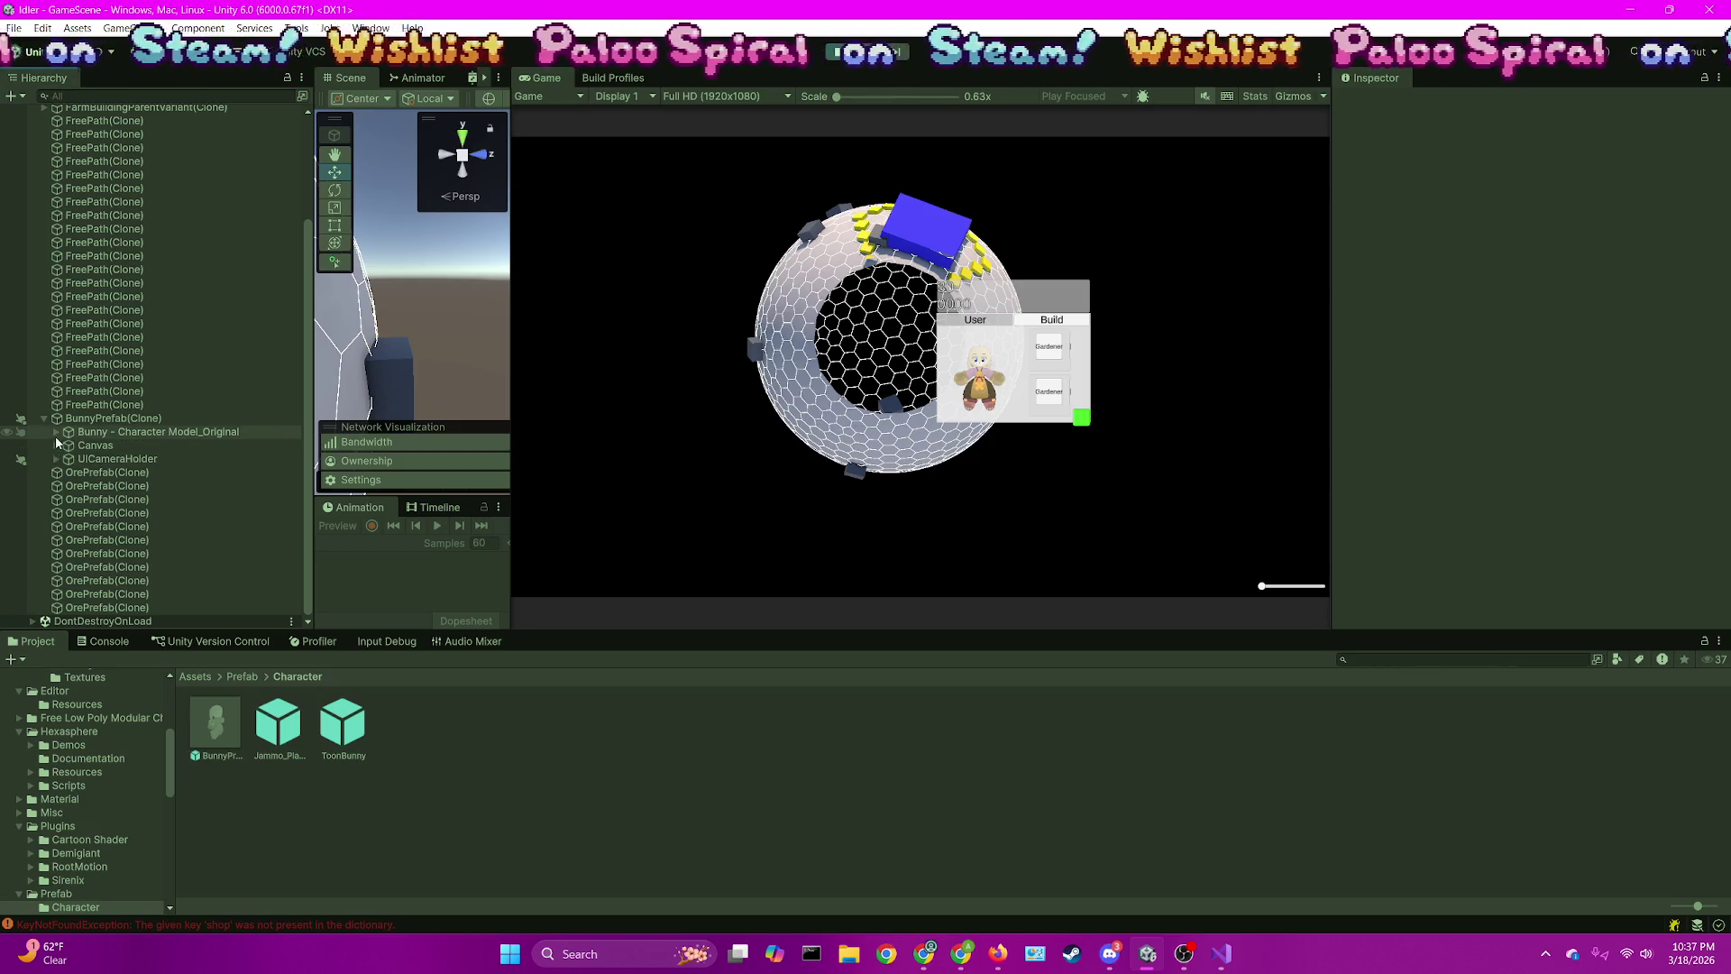
pyautogui.click(56, 432)
pyautogui.scroll(-3, 56, 435)
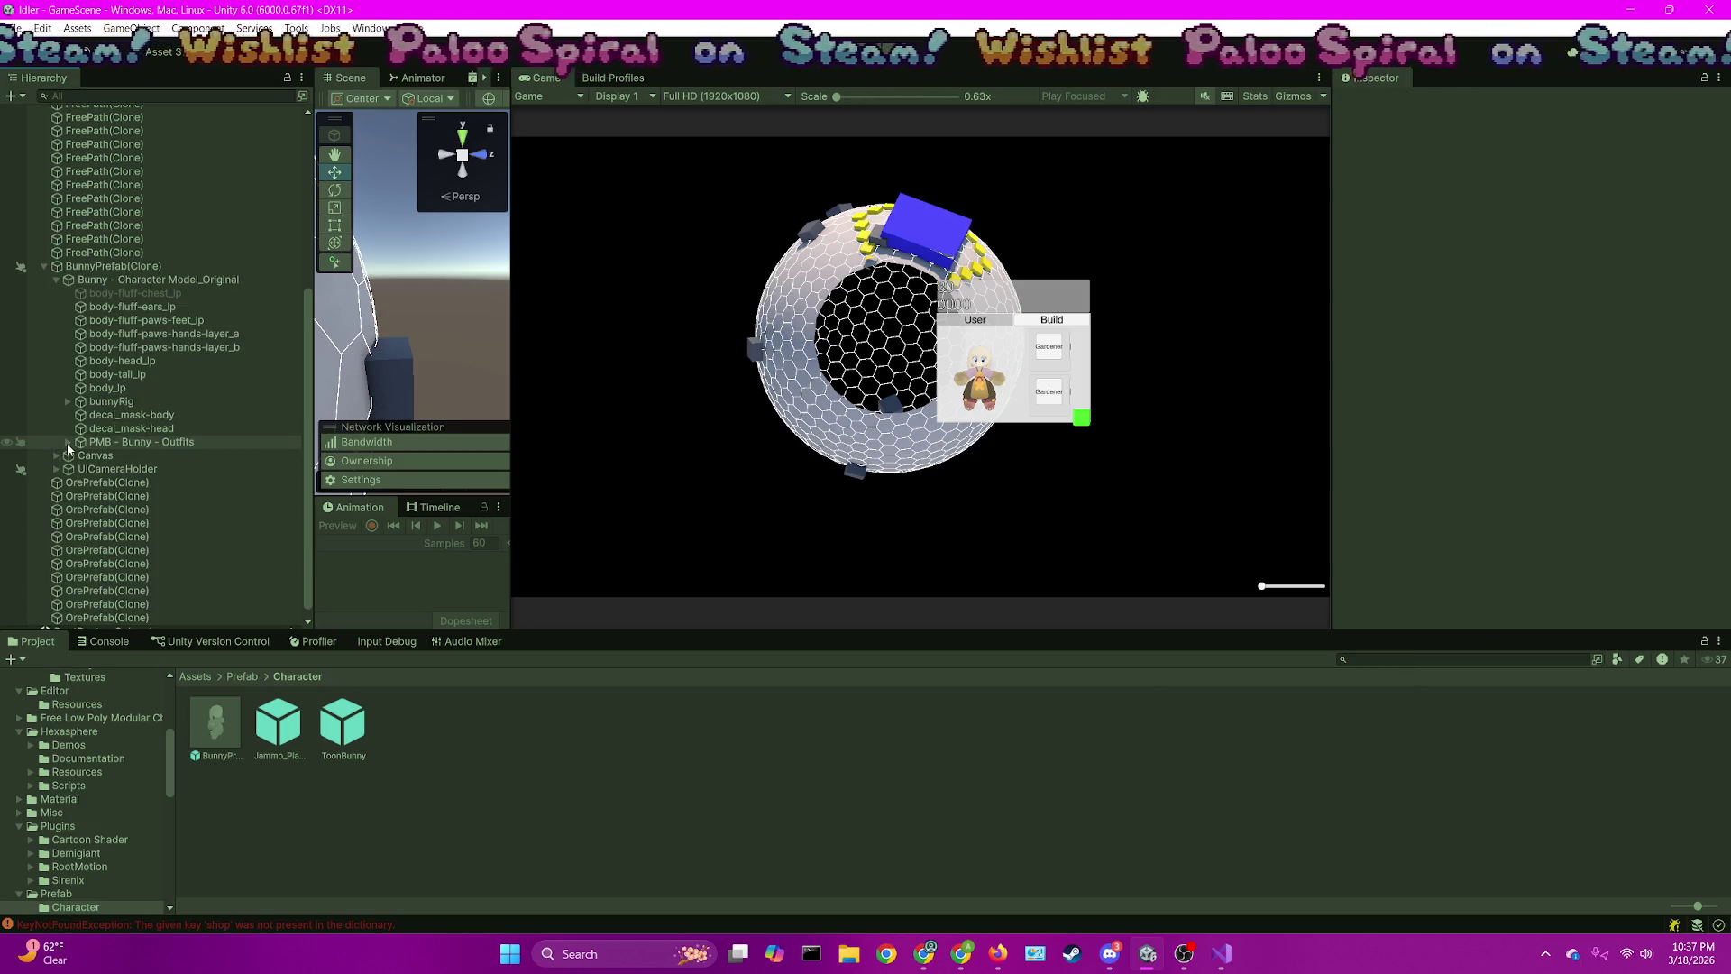
pyautogui.click(67, 442)
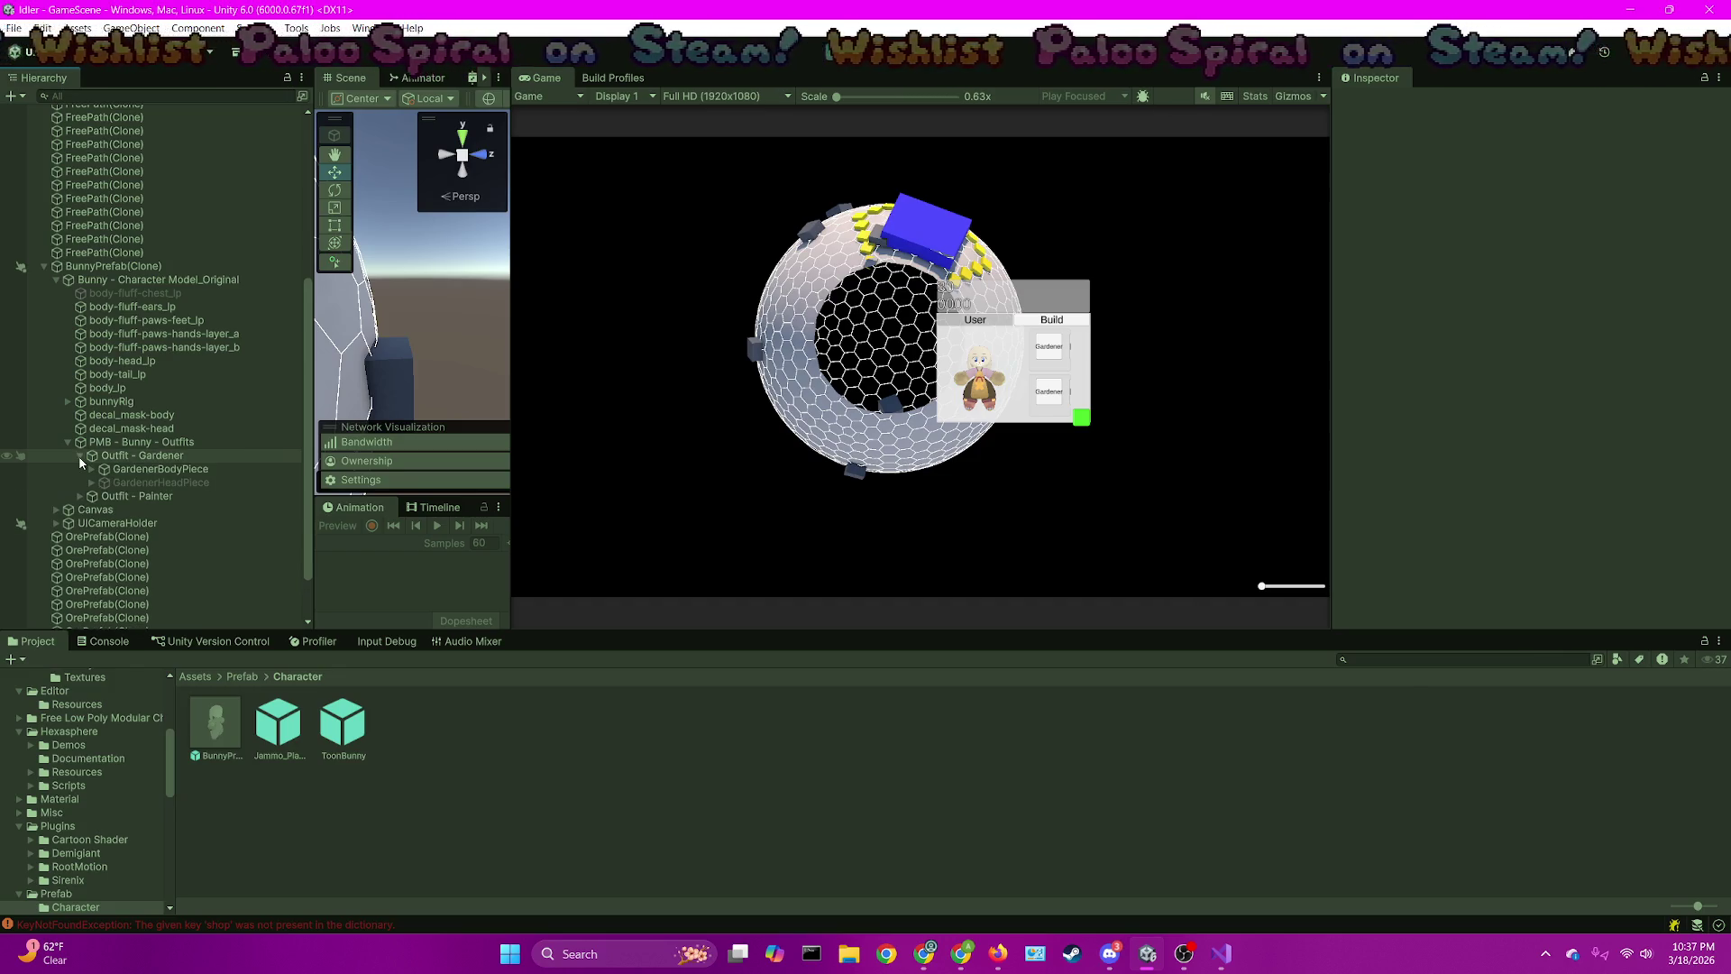
pyautogui.click(79, 496)
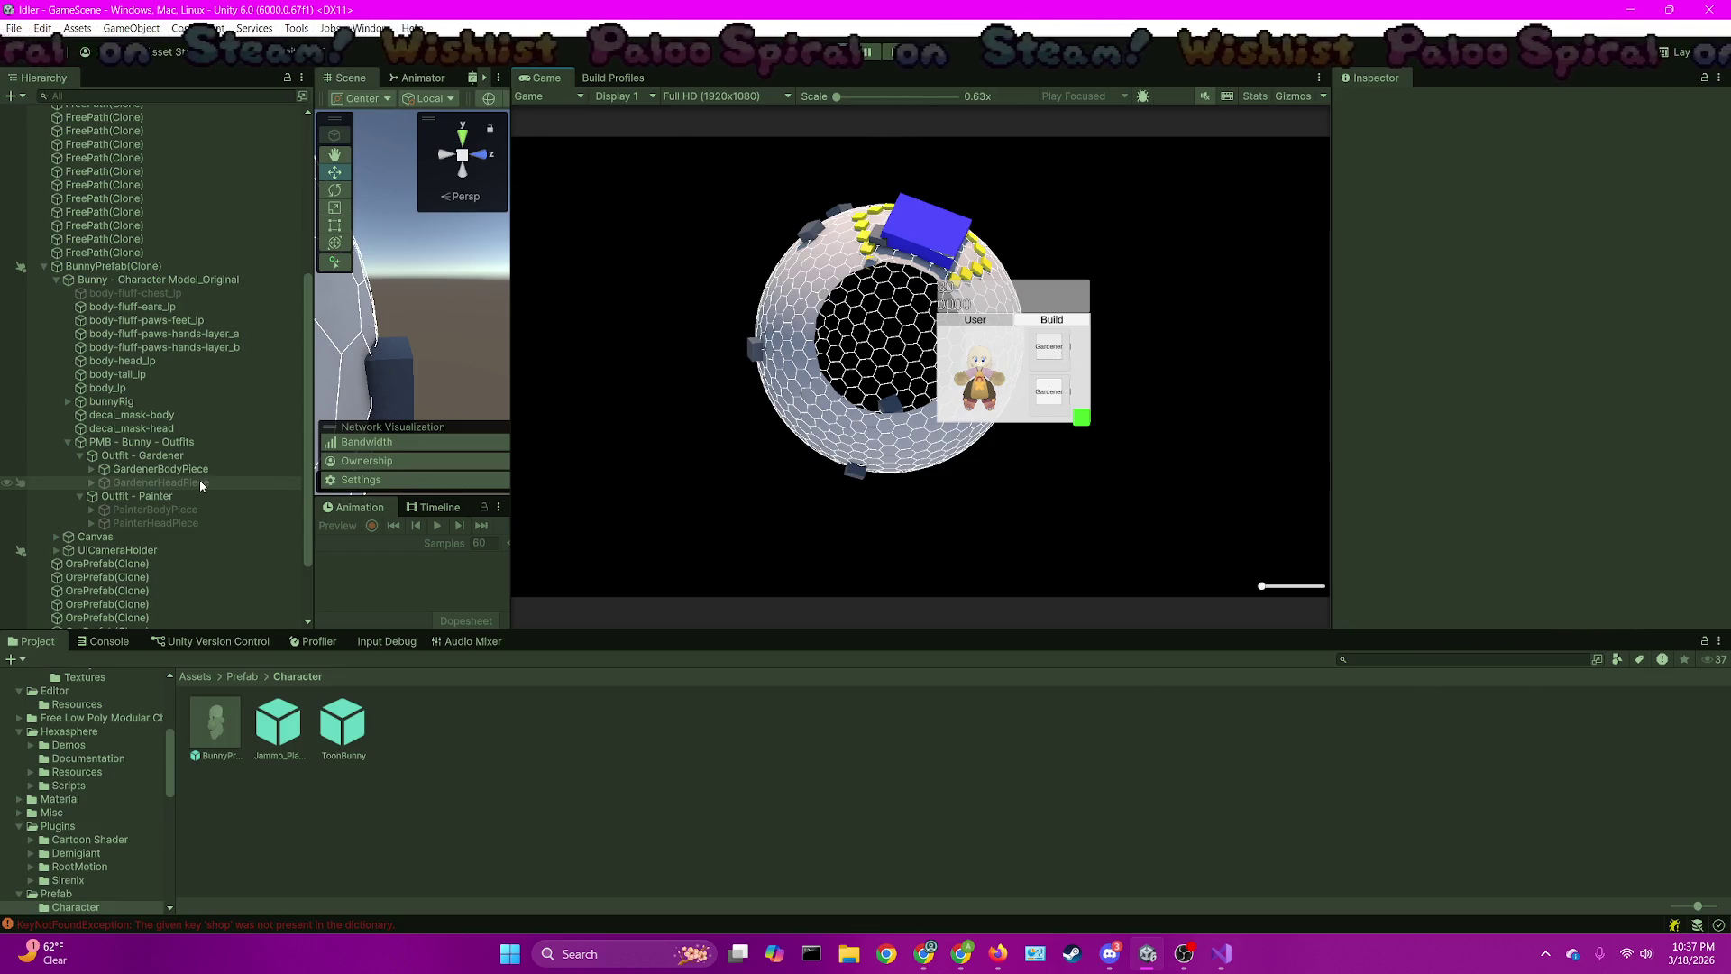
pyautogui.click(1235, 968)
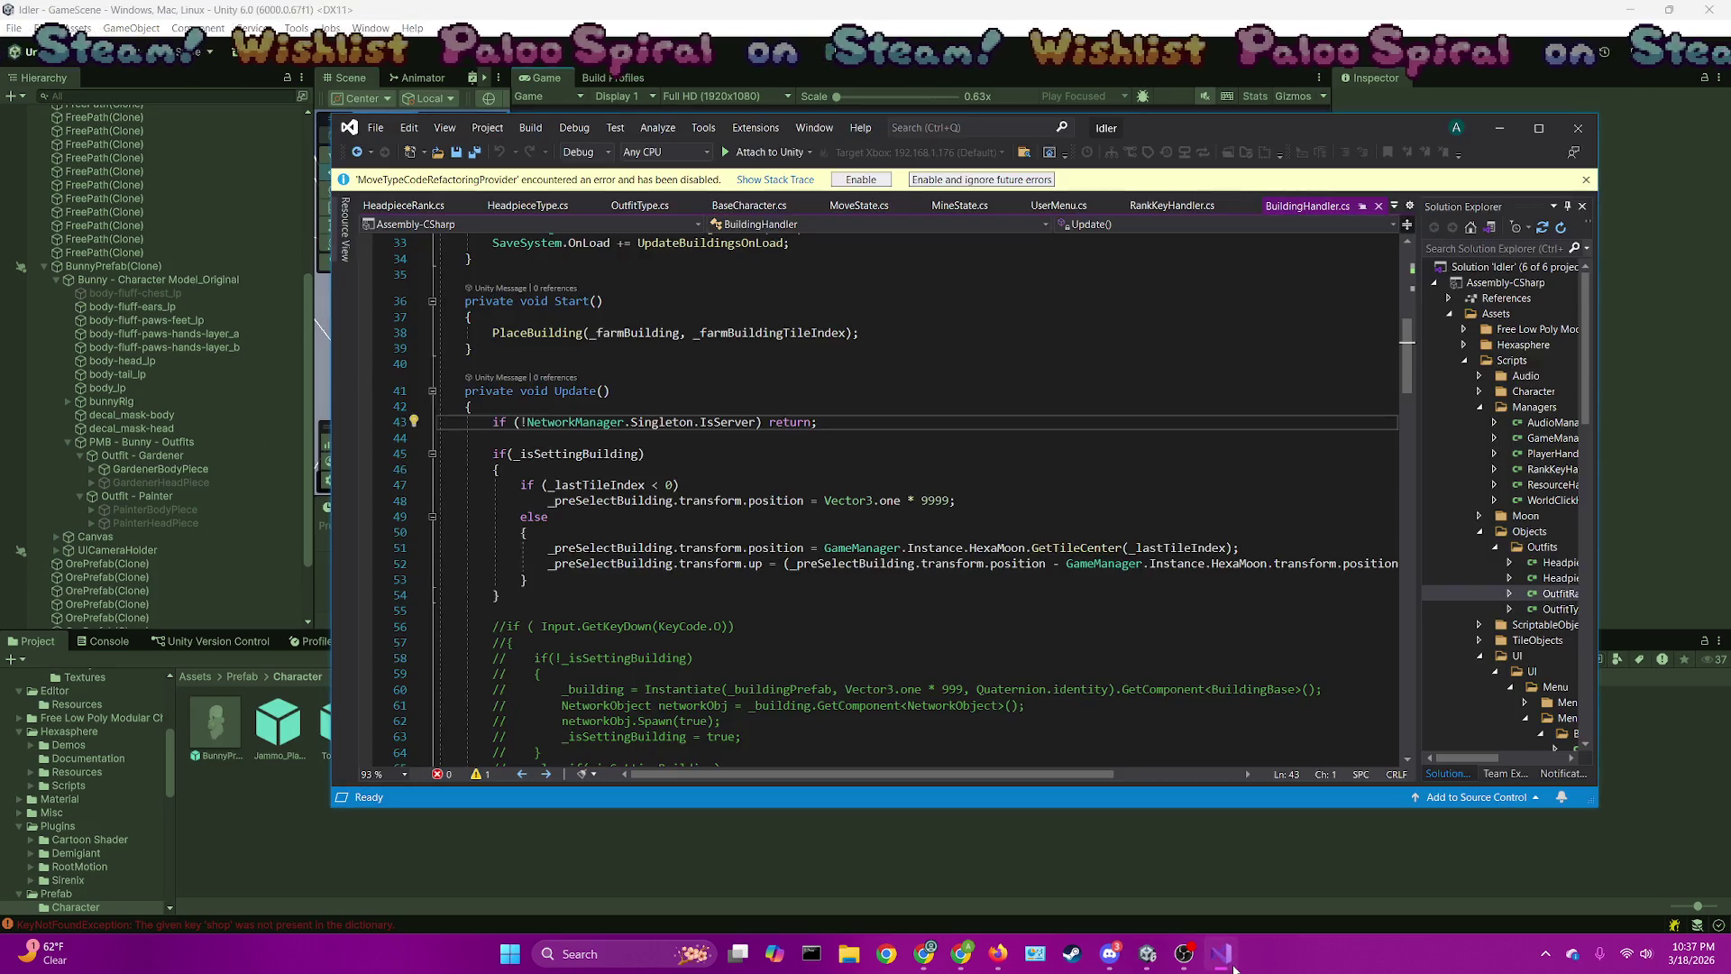
# Stop the running game in Unity and let the scripts reload
pyautogui.scroll(3, 685, 379)
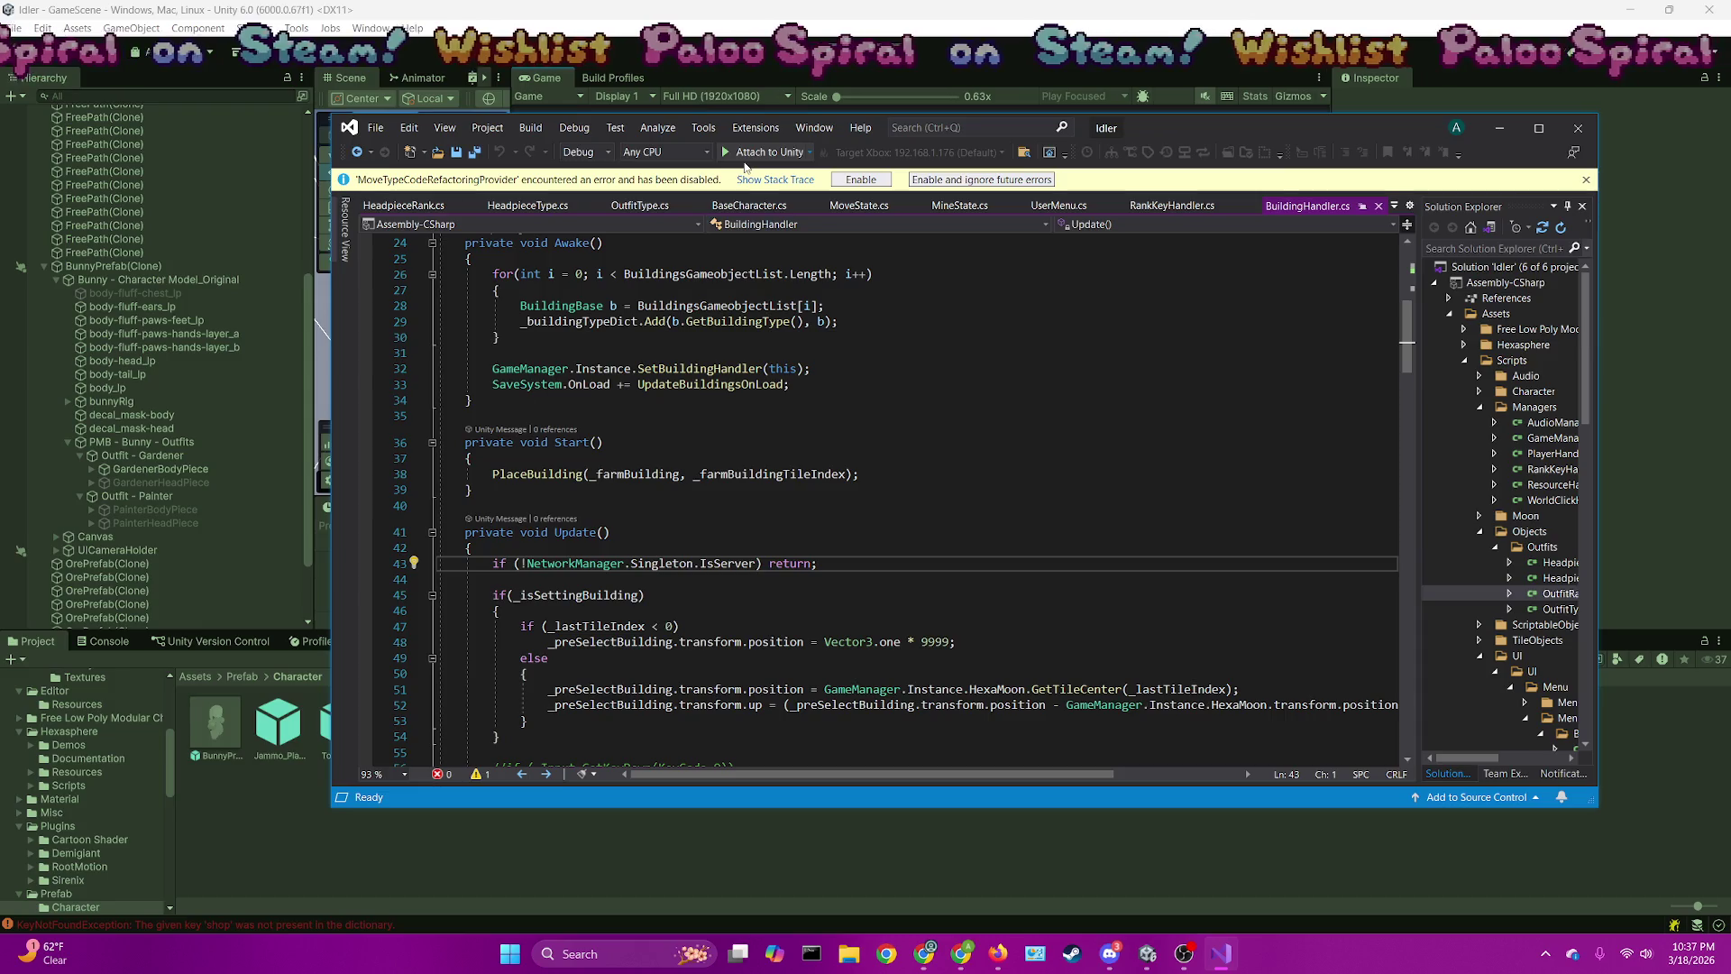
pyautogui.click(787, 56)
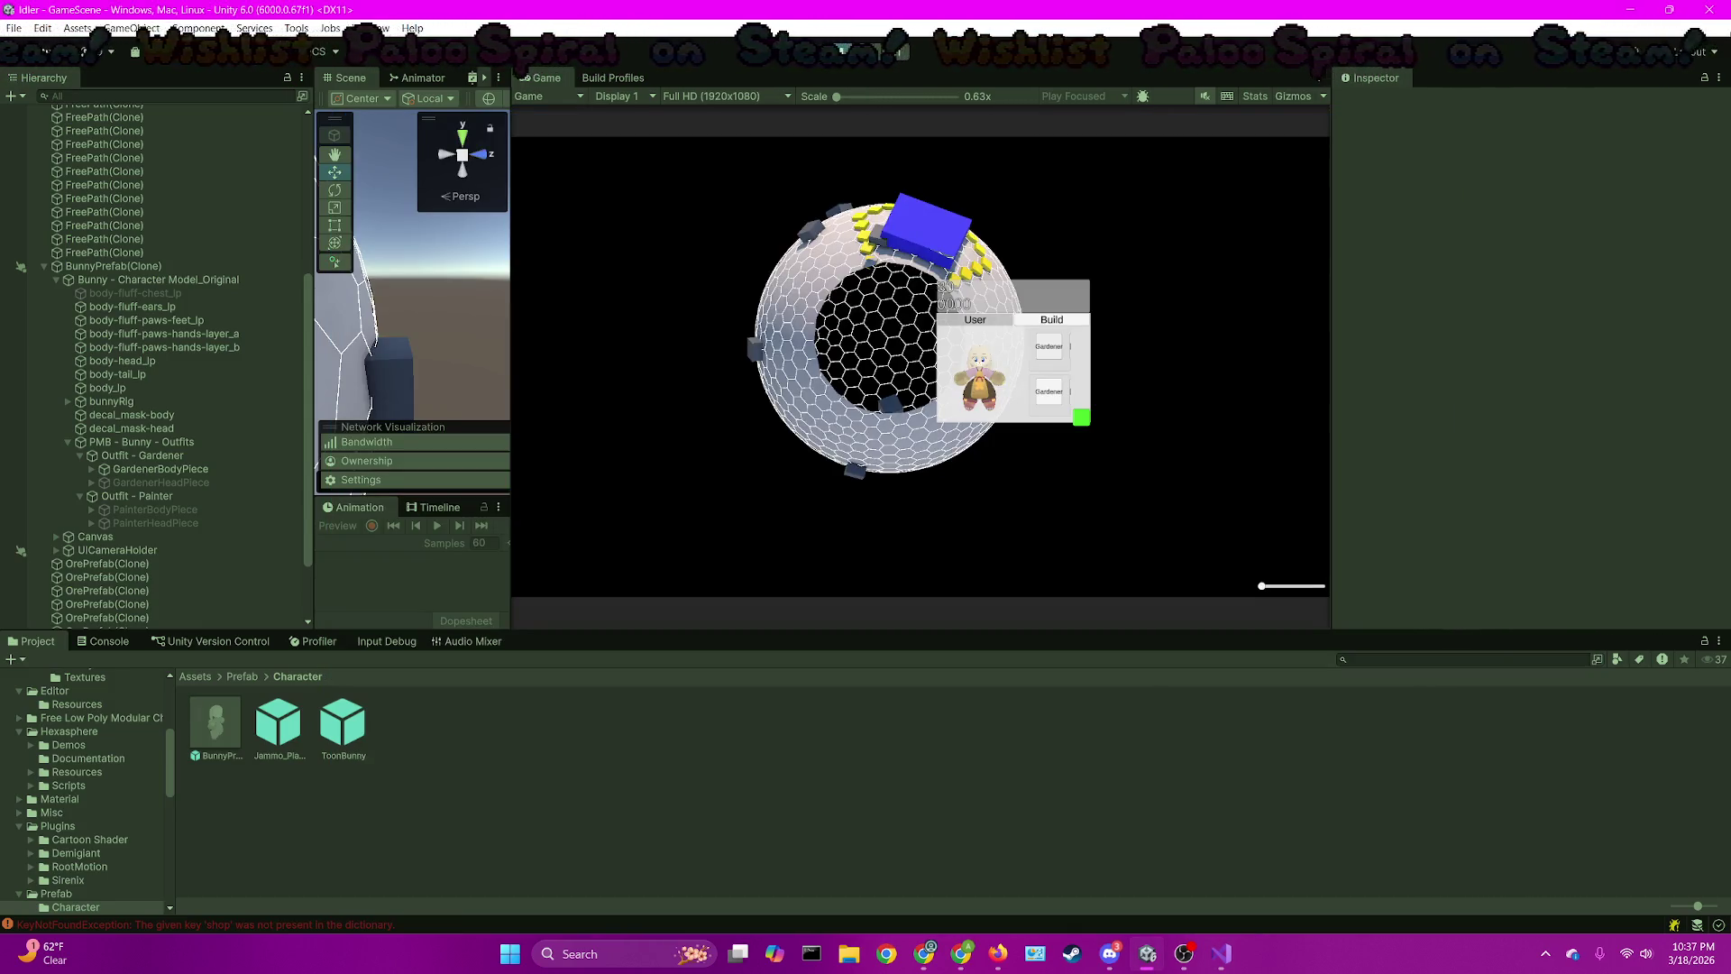
pyautogui.click(832, 54)
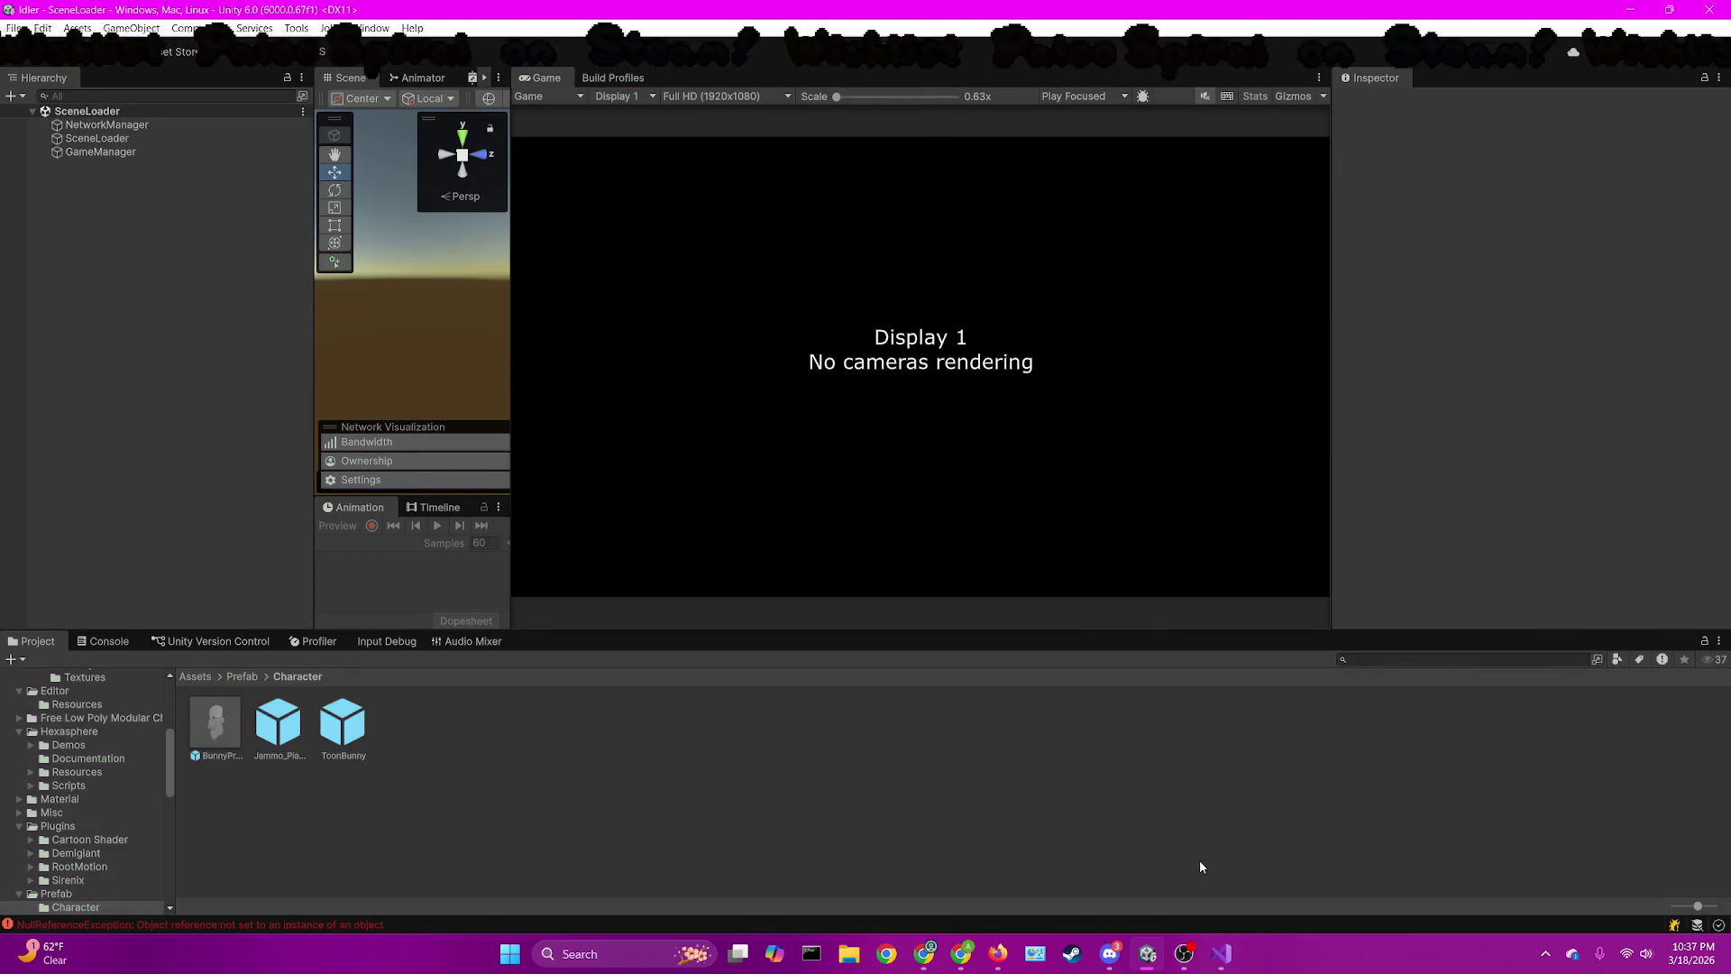
pyautogui.hotkey('alt', 'Tab')
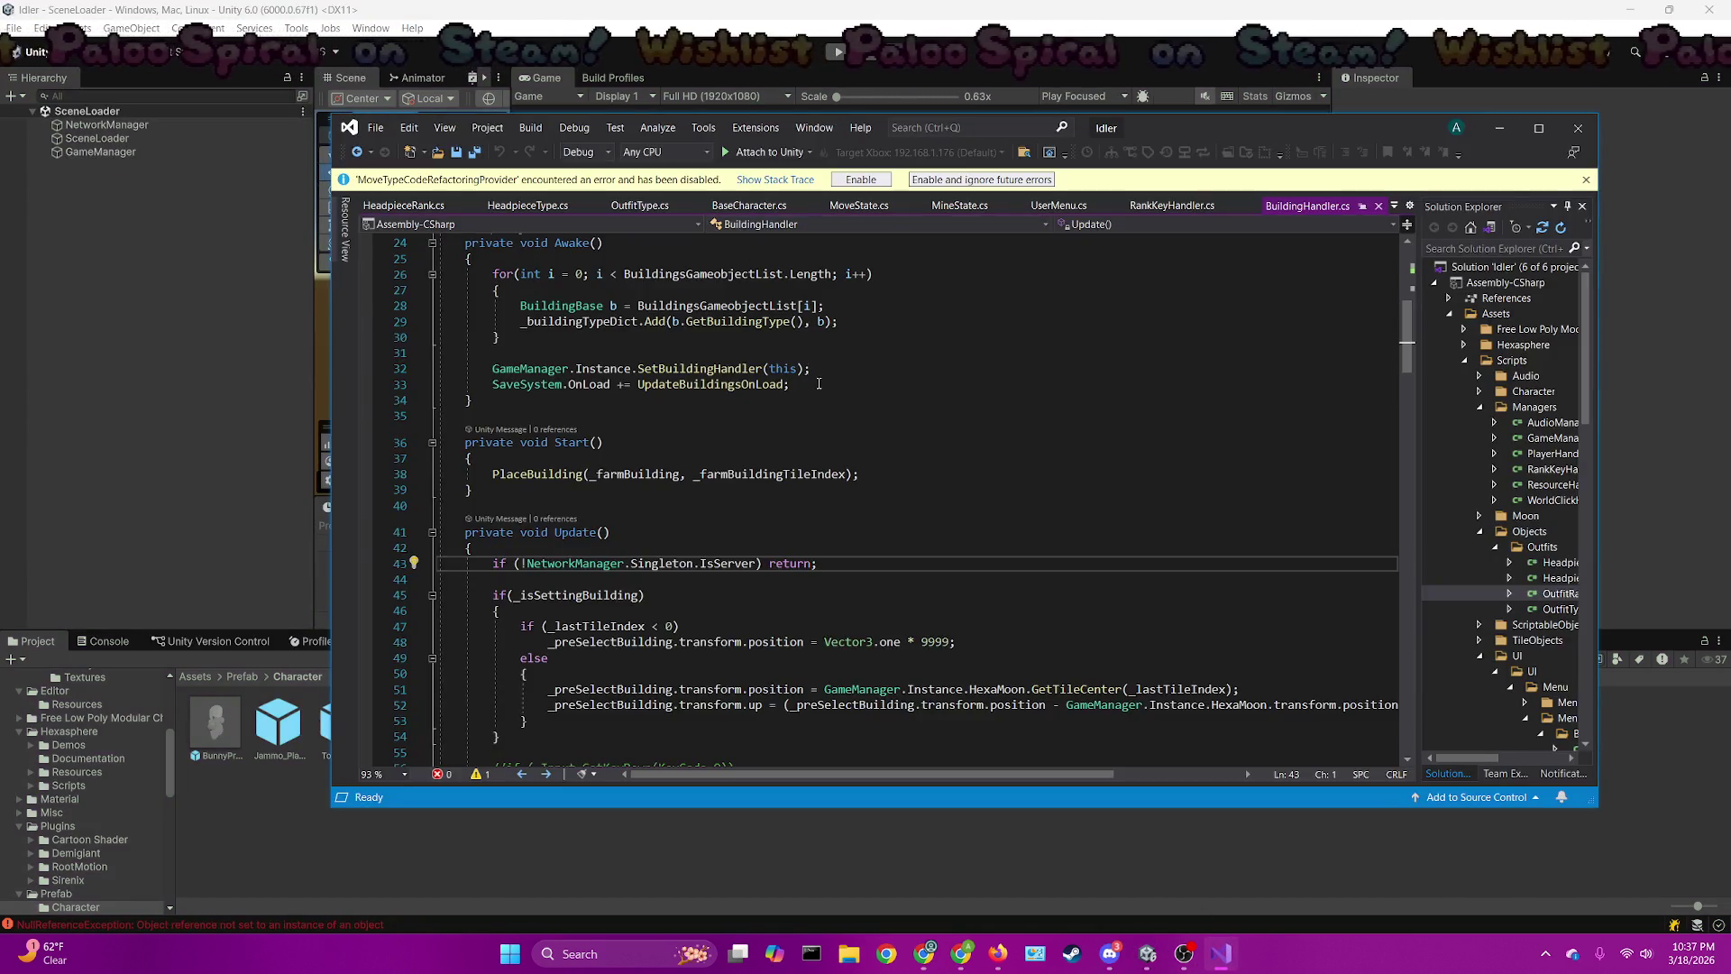
pyautogui.scroll(-2, 818, 382)
pyautogui.scroll(4, 818, 382)
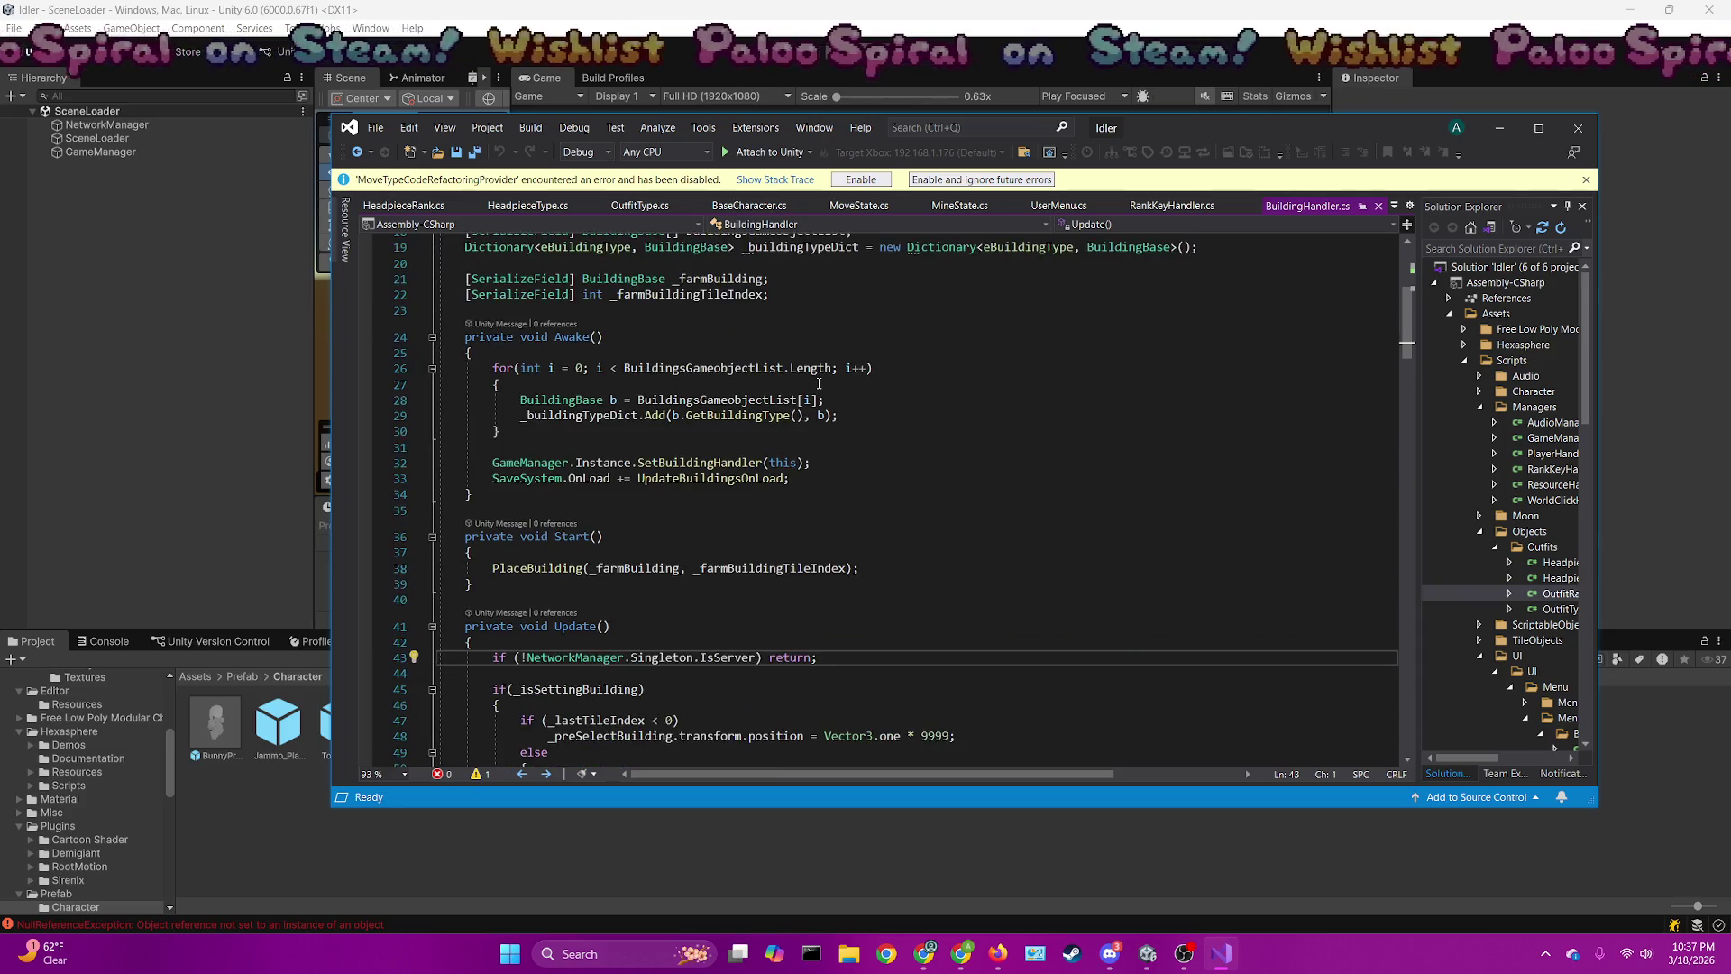
pyautogui.click(823, 95)
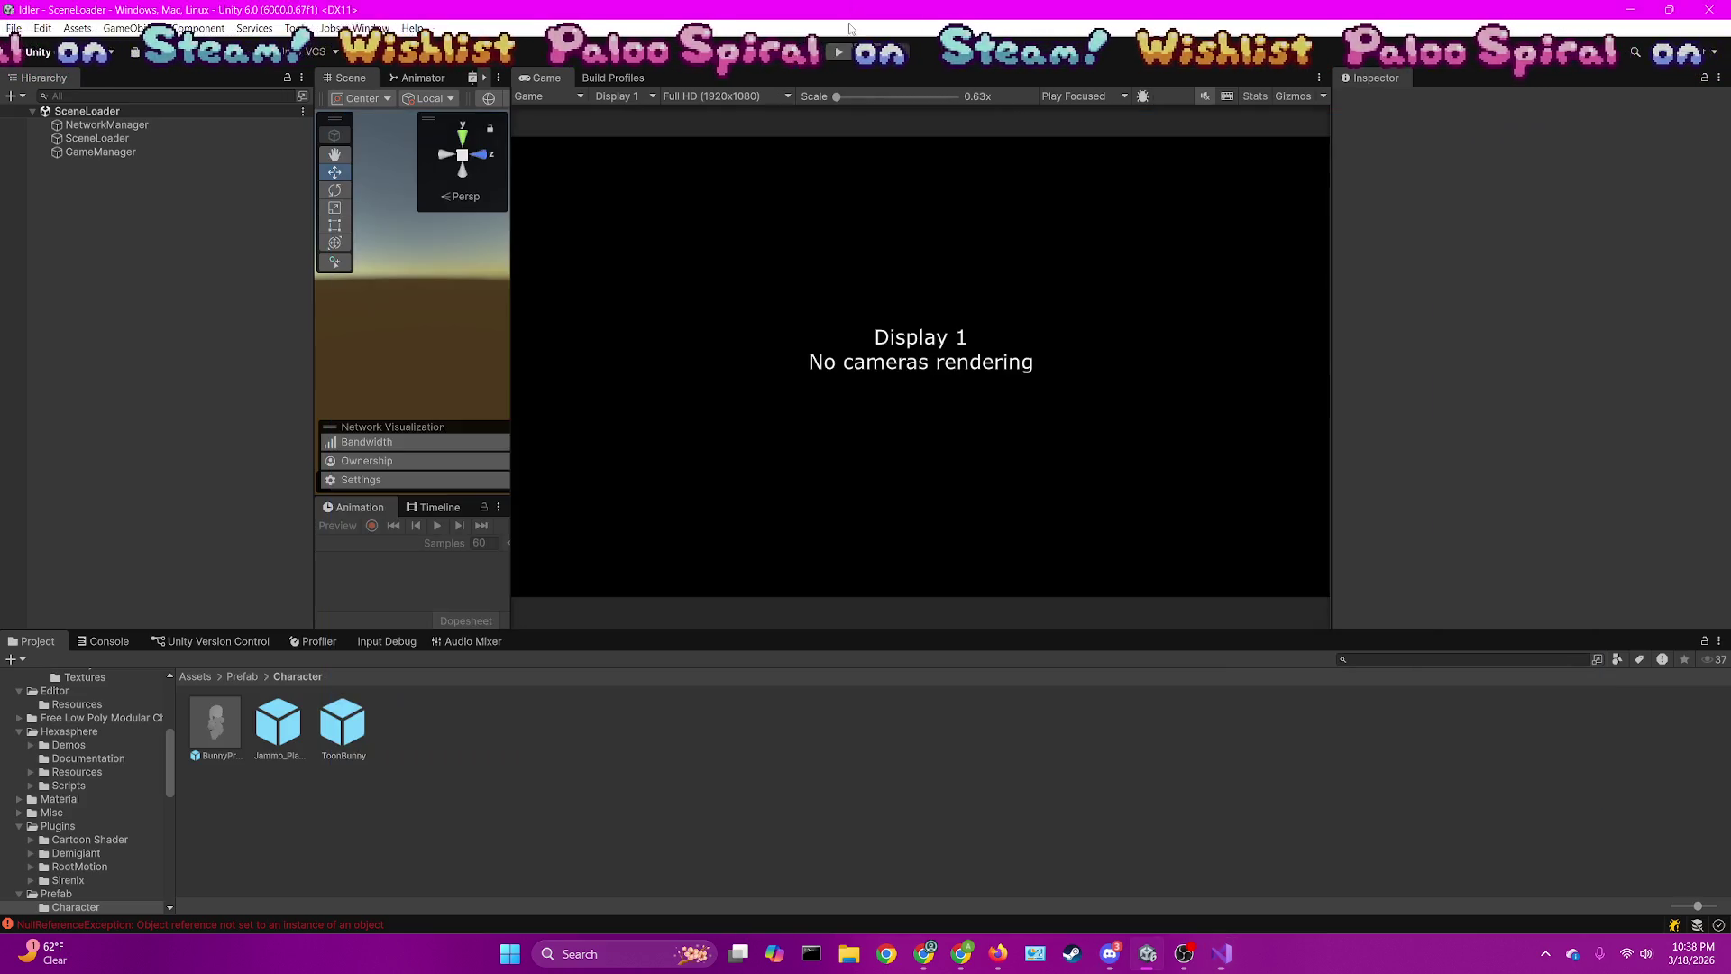
# Look over HeadpieceRank.cs and BaseCharacter.cs in Visual Studio, then return to Unity
pyautogui.click(1223, 958)
pyautogui.scroll(2, 631, 298)
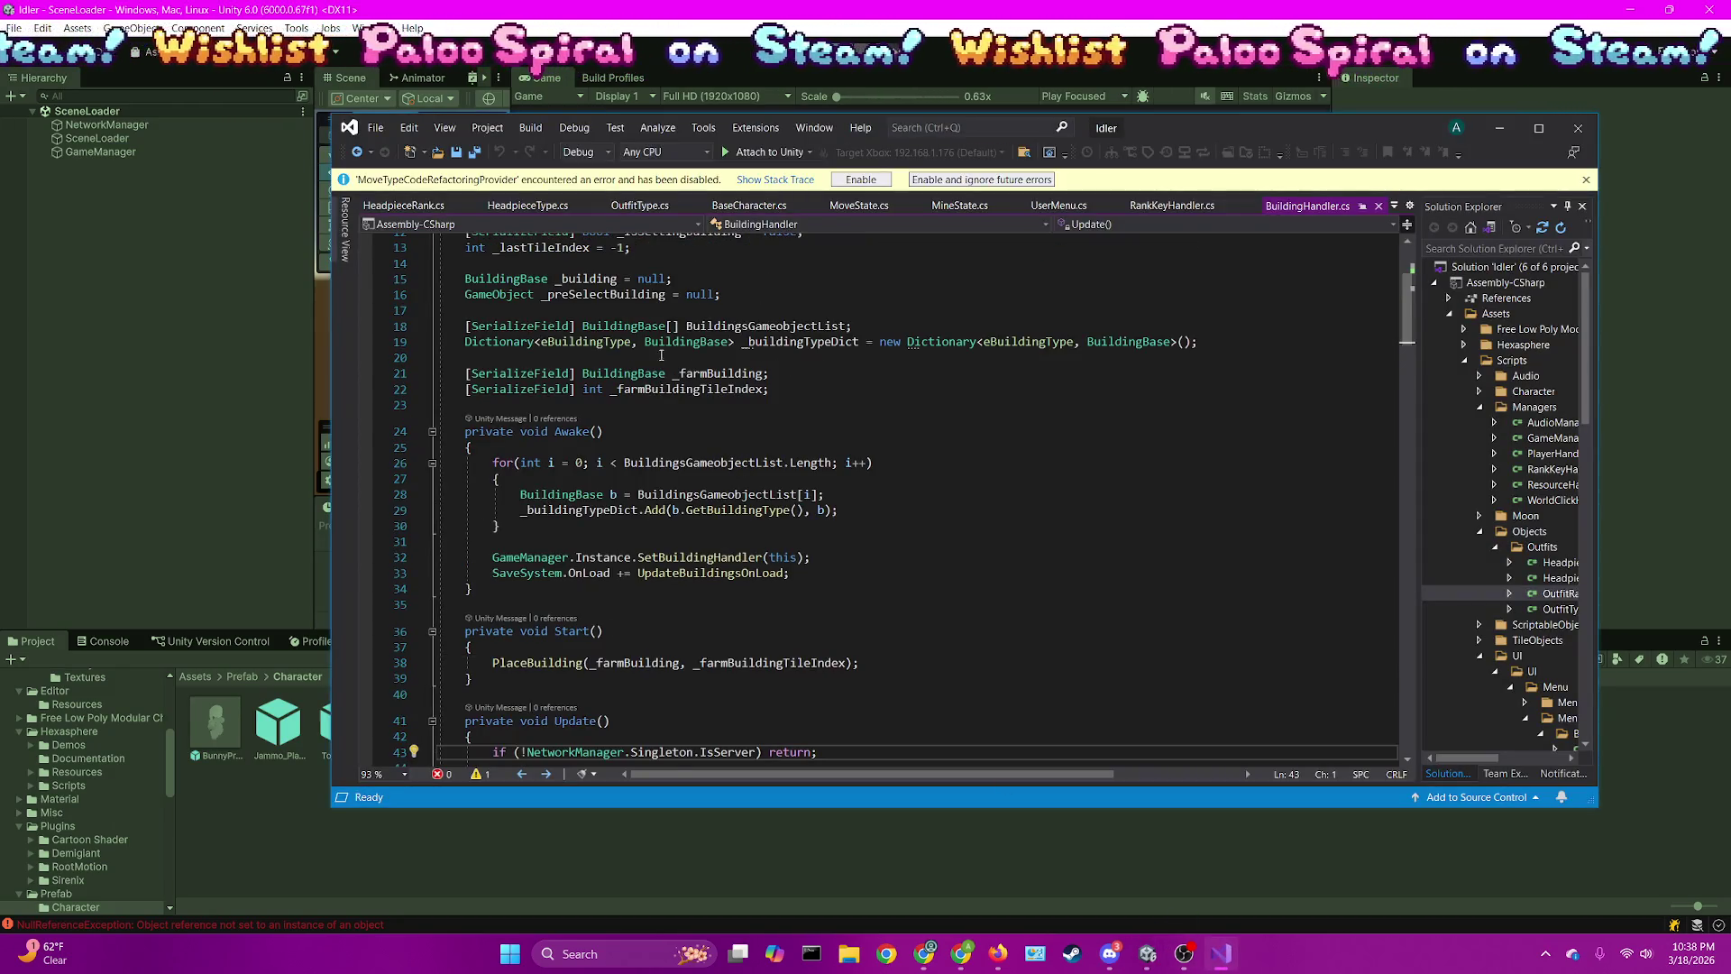
pyautogui.click(403, 206)
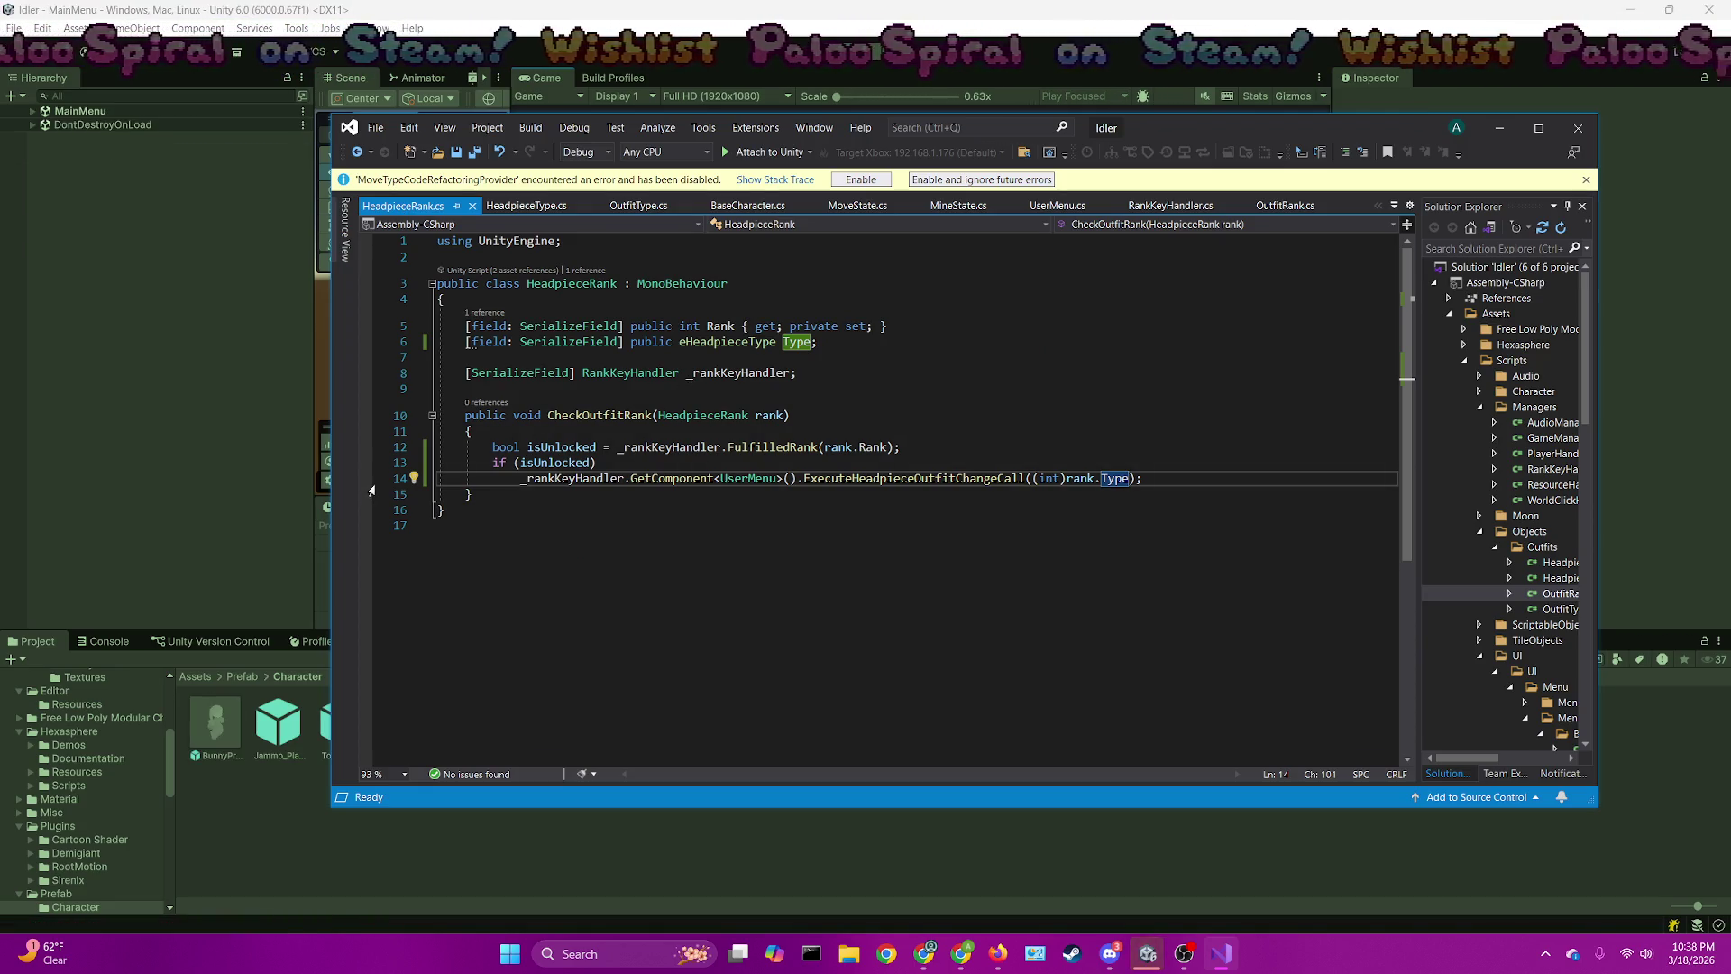
pyautogui.click(779, 208)
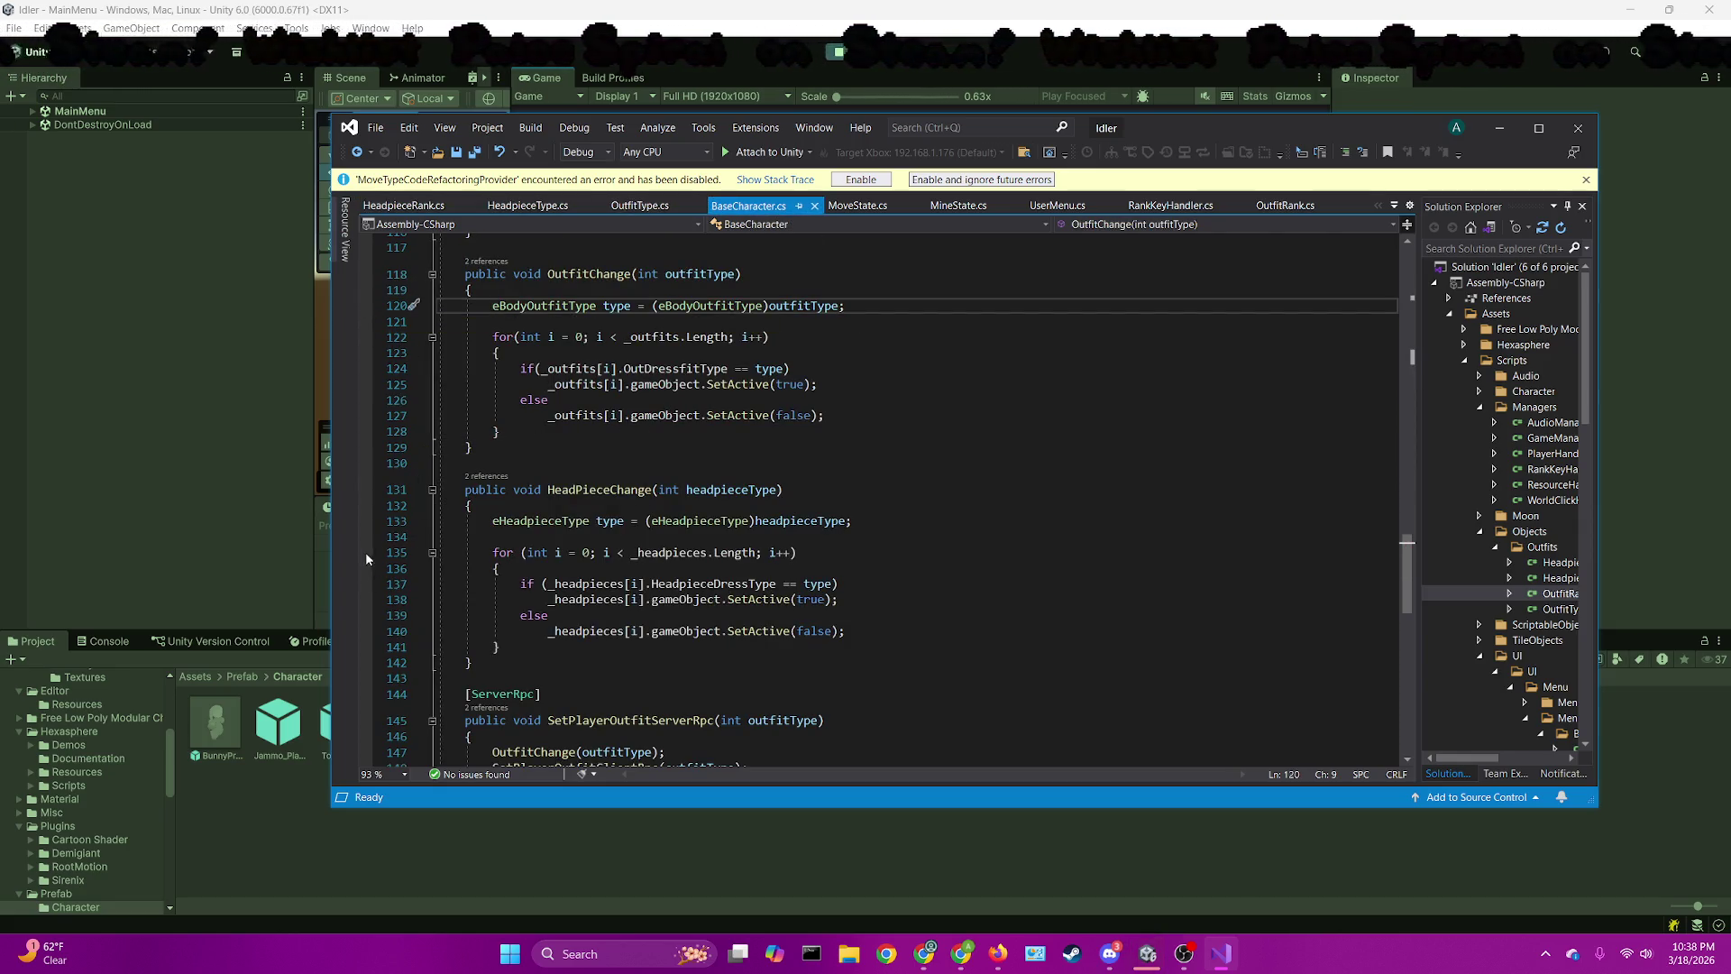
pyautogui.click(806, 150)
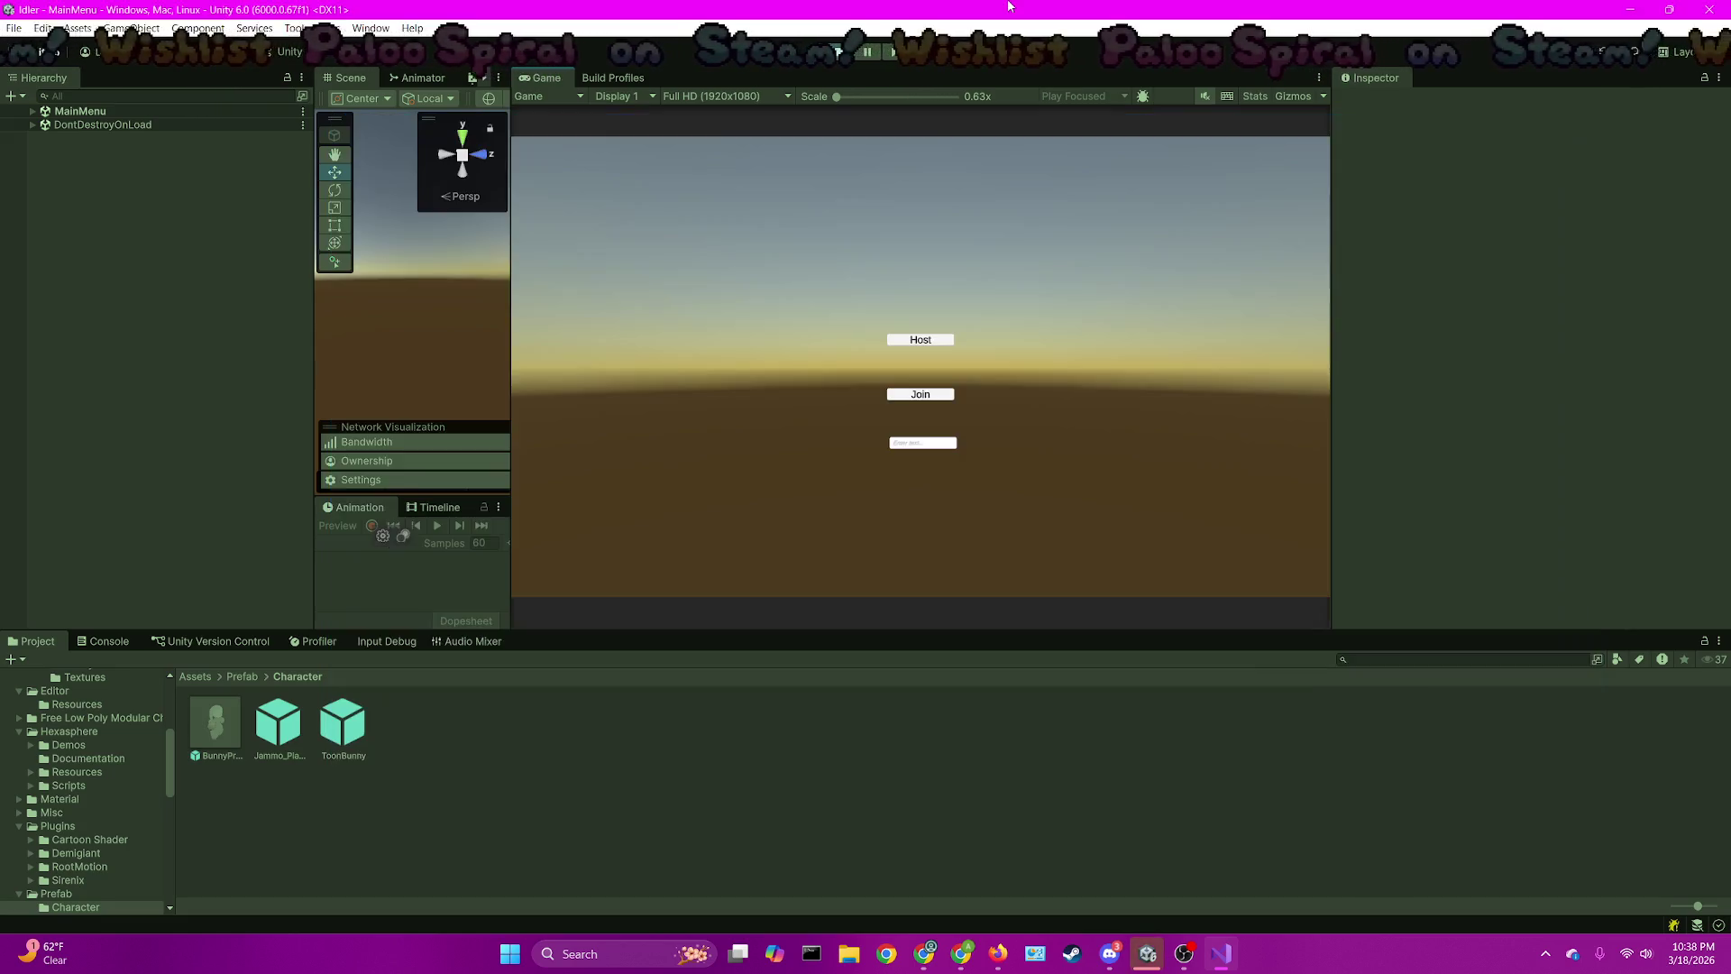
# Host a session, set a breakpoint on HeadpieceRank's isUnlocked check, and attach the debugger to Unity
pyautogui.click(927, 340)
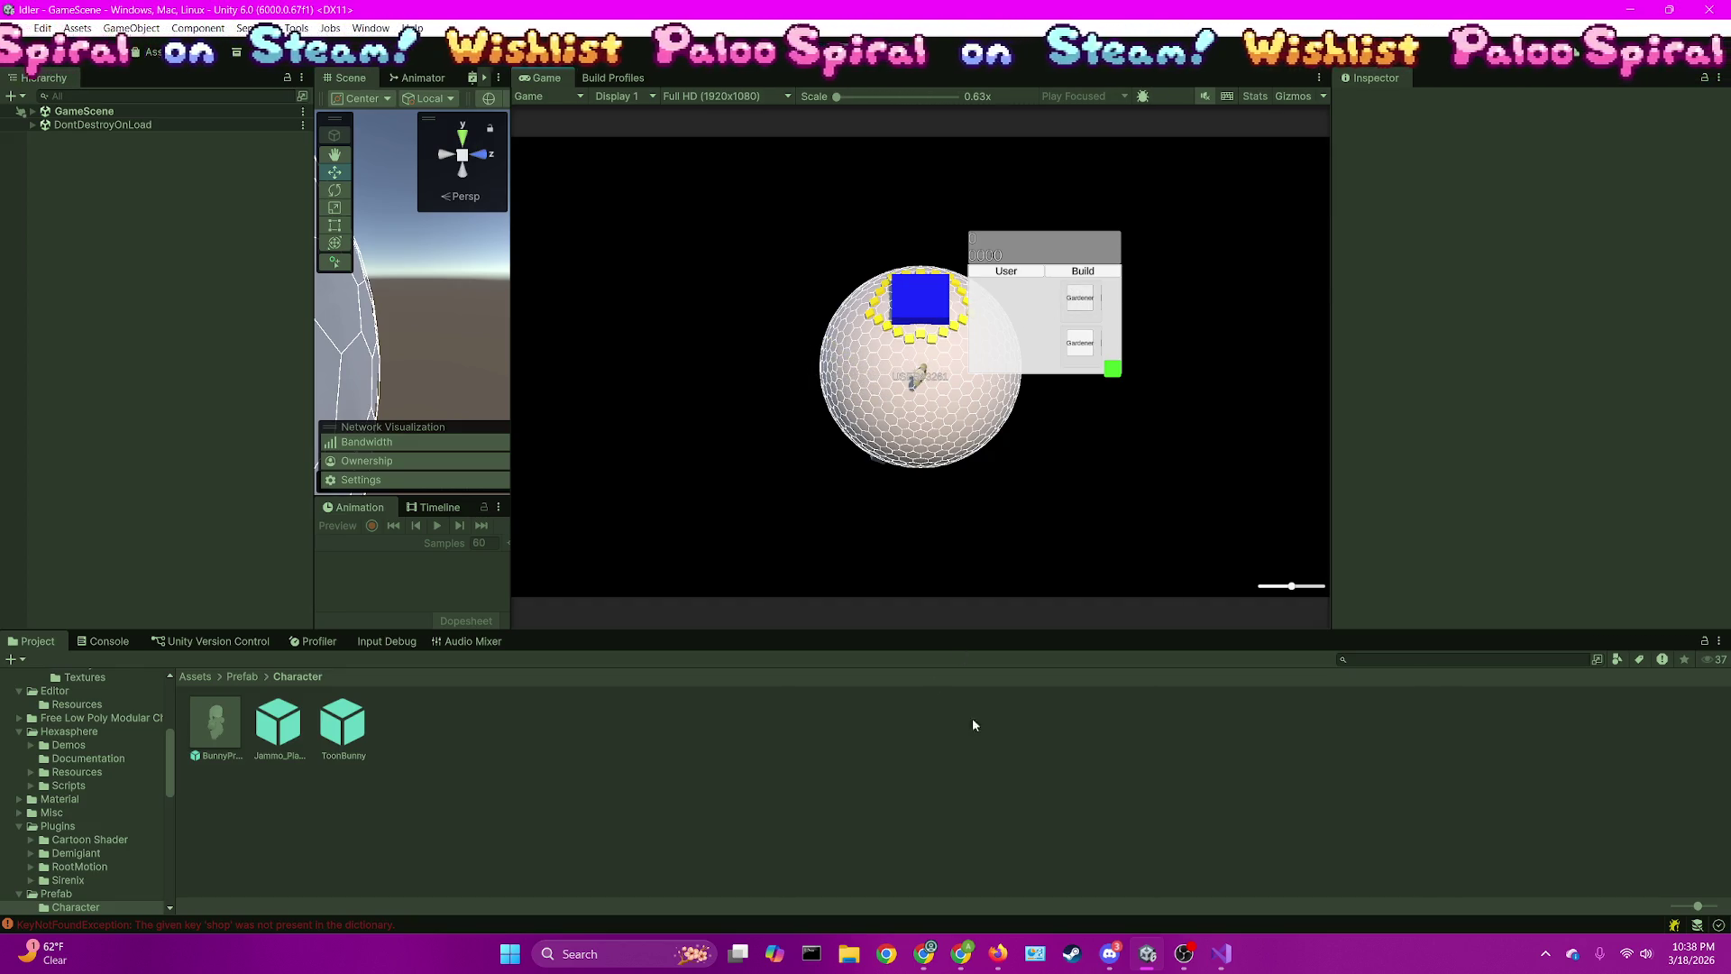
pyautogui.click(1221, 956)
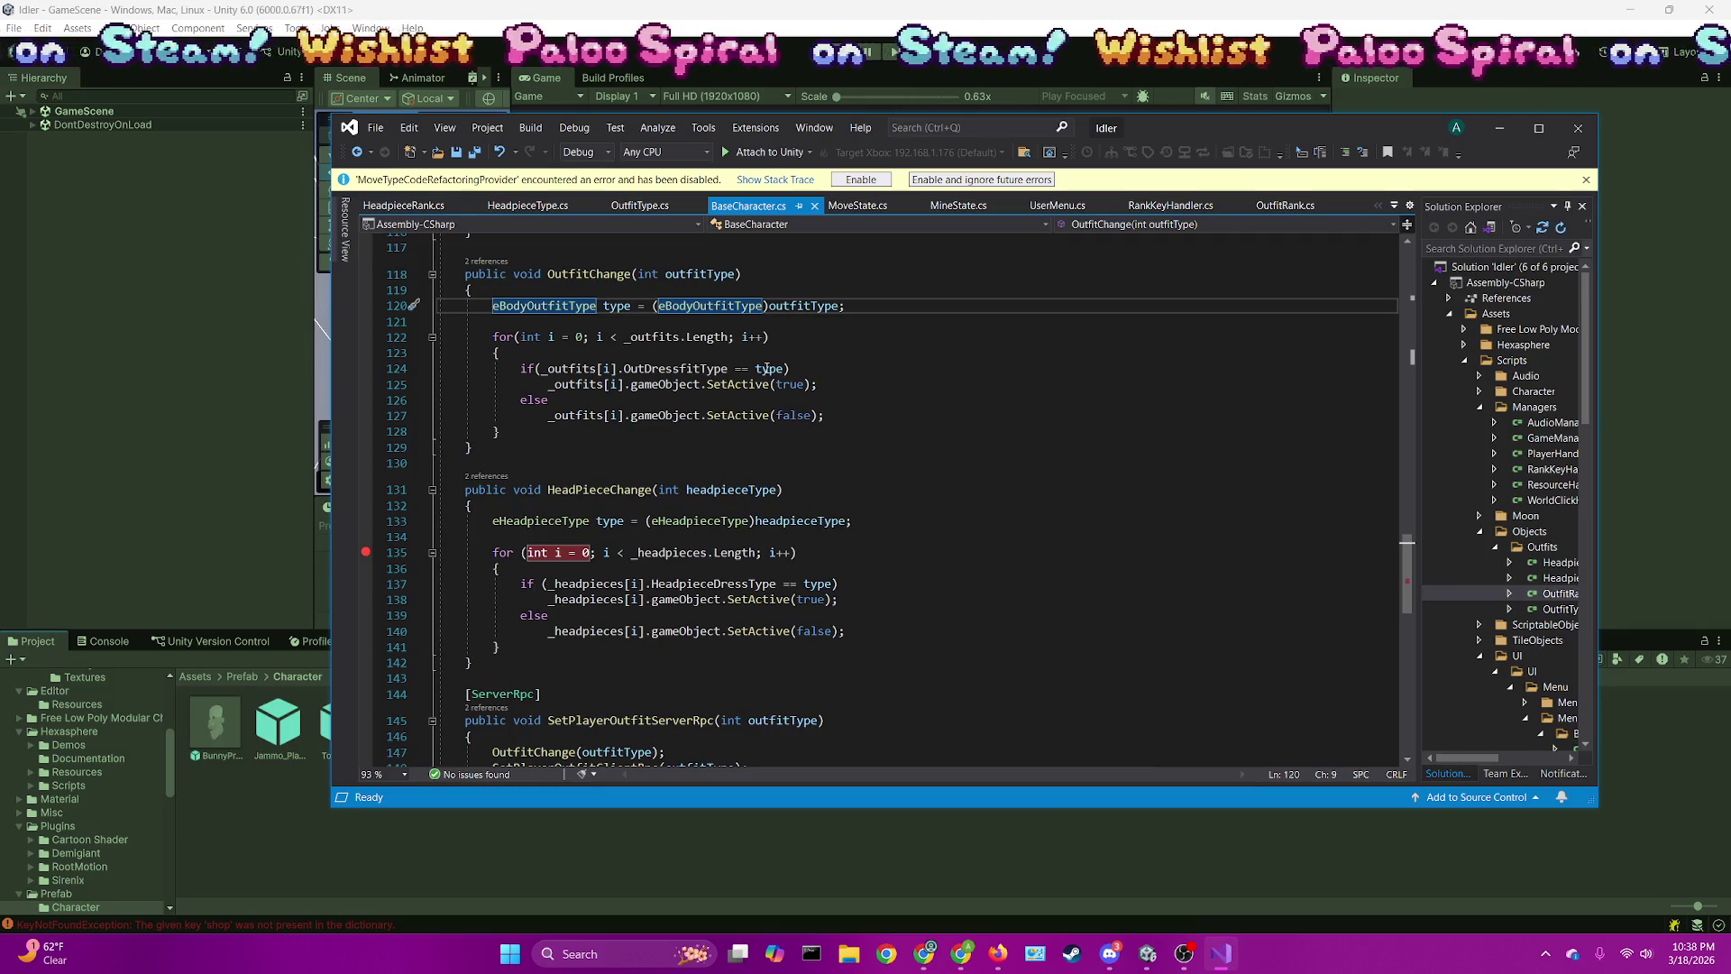
pyautogui.click(442, 209)
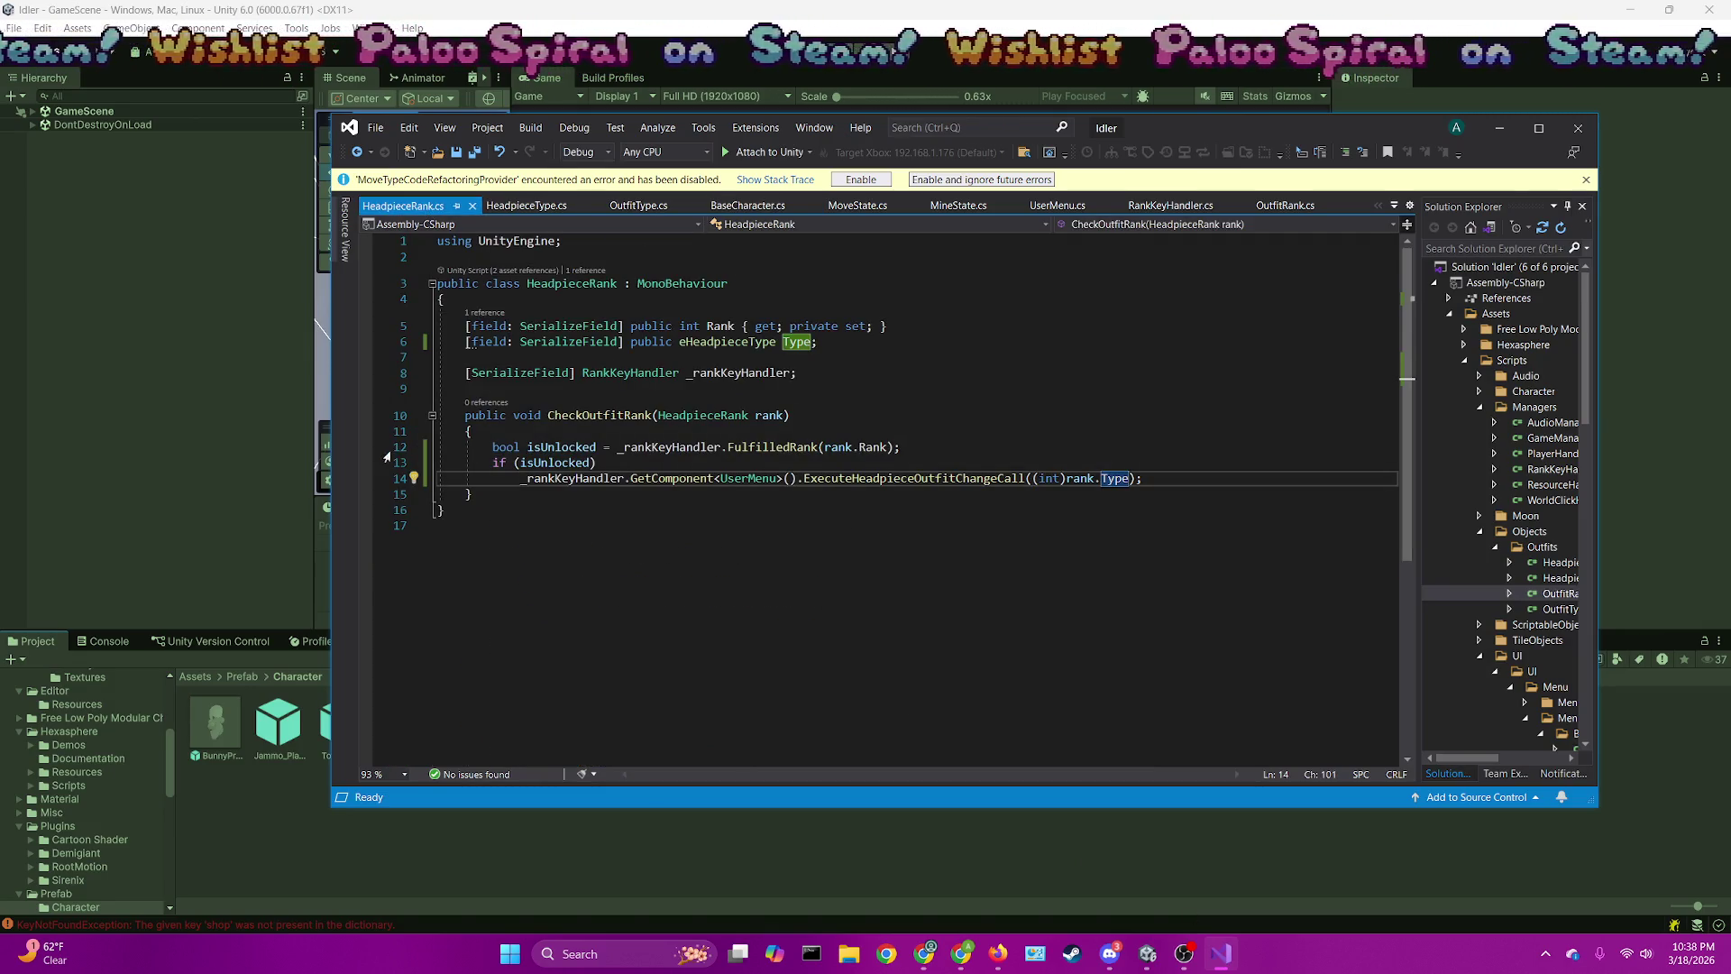
pyautogui.click(366, 462)
pyautogui.click(718, 153)
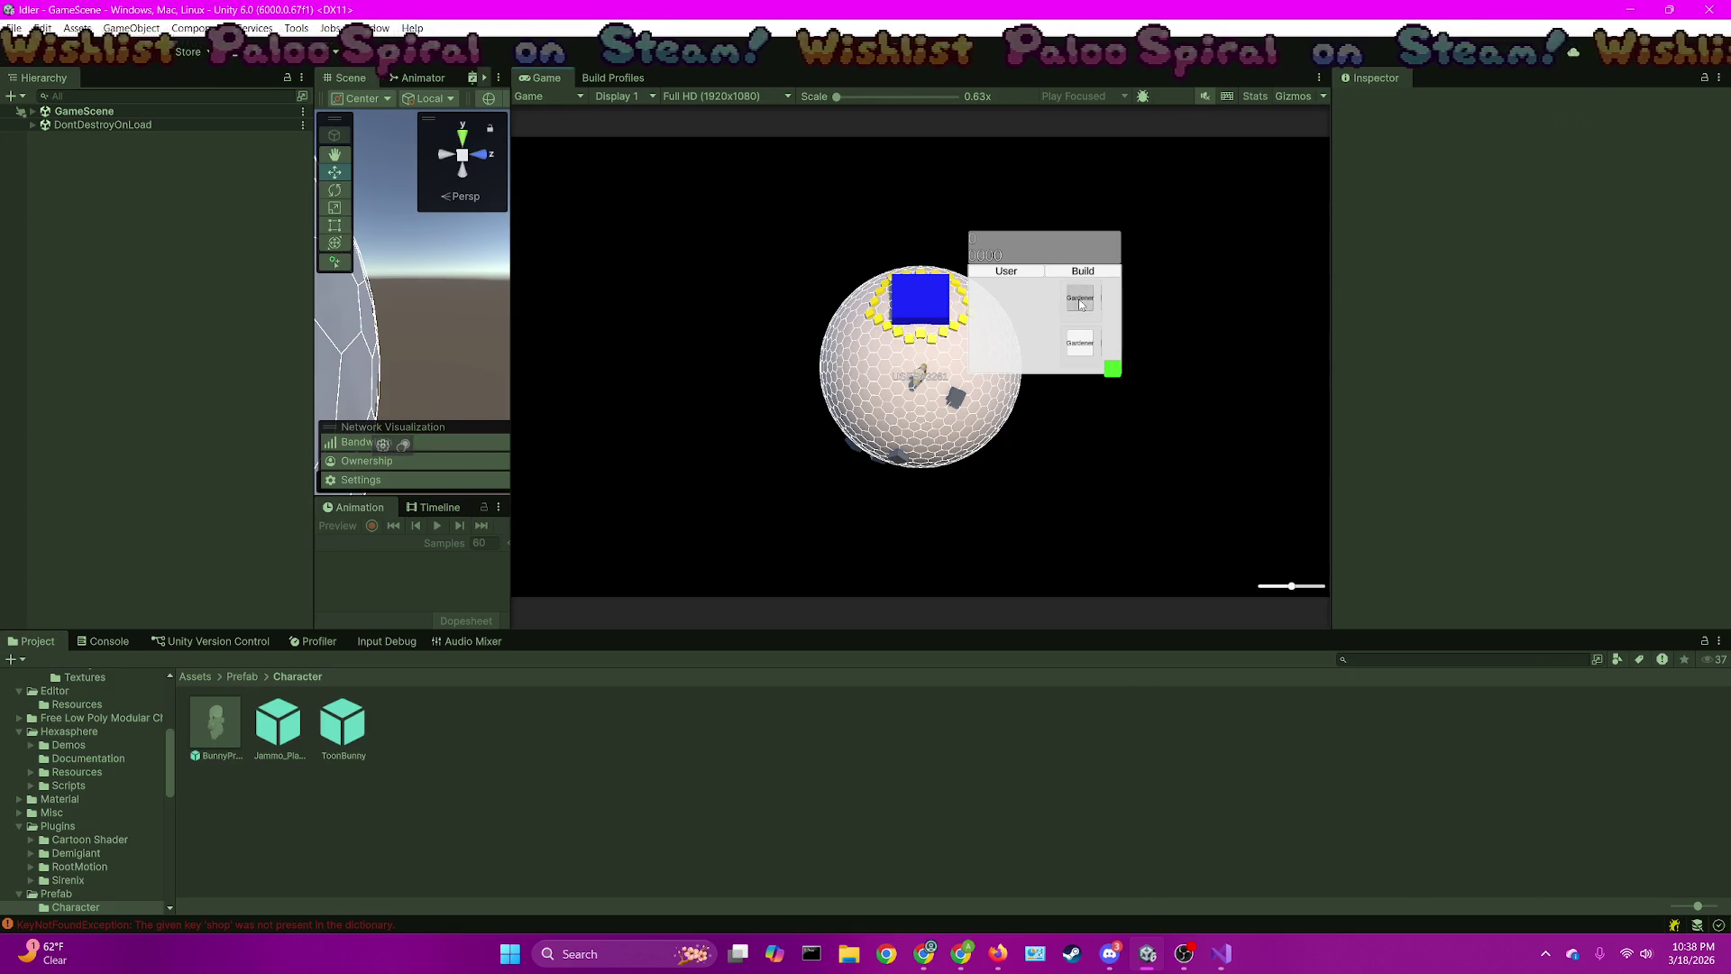
pyautogui.click(1221, 953)
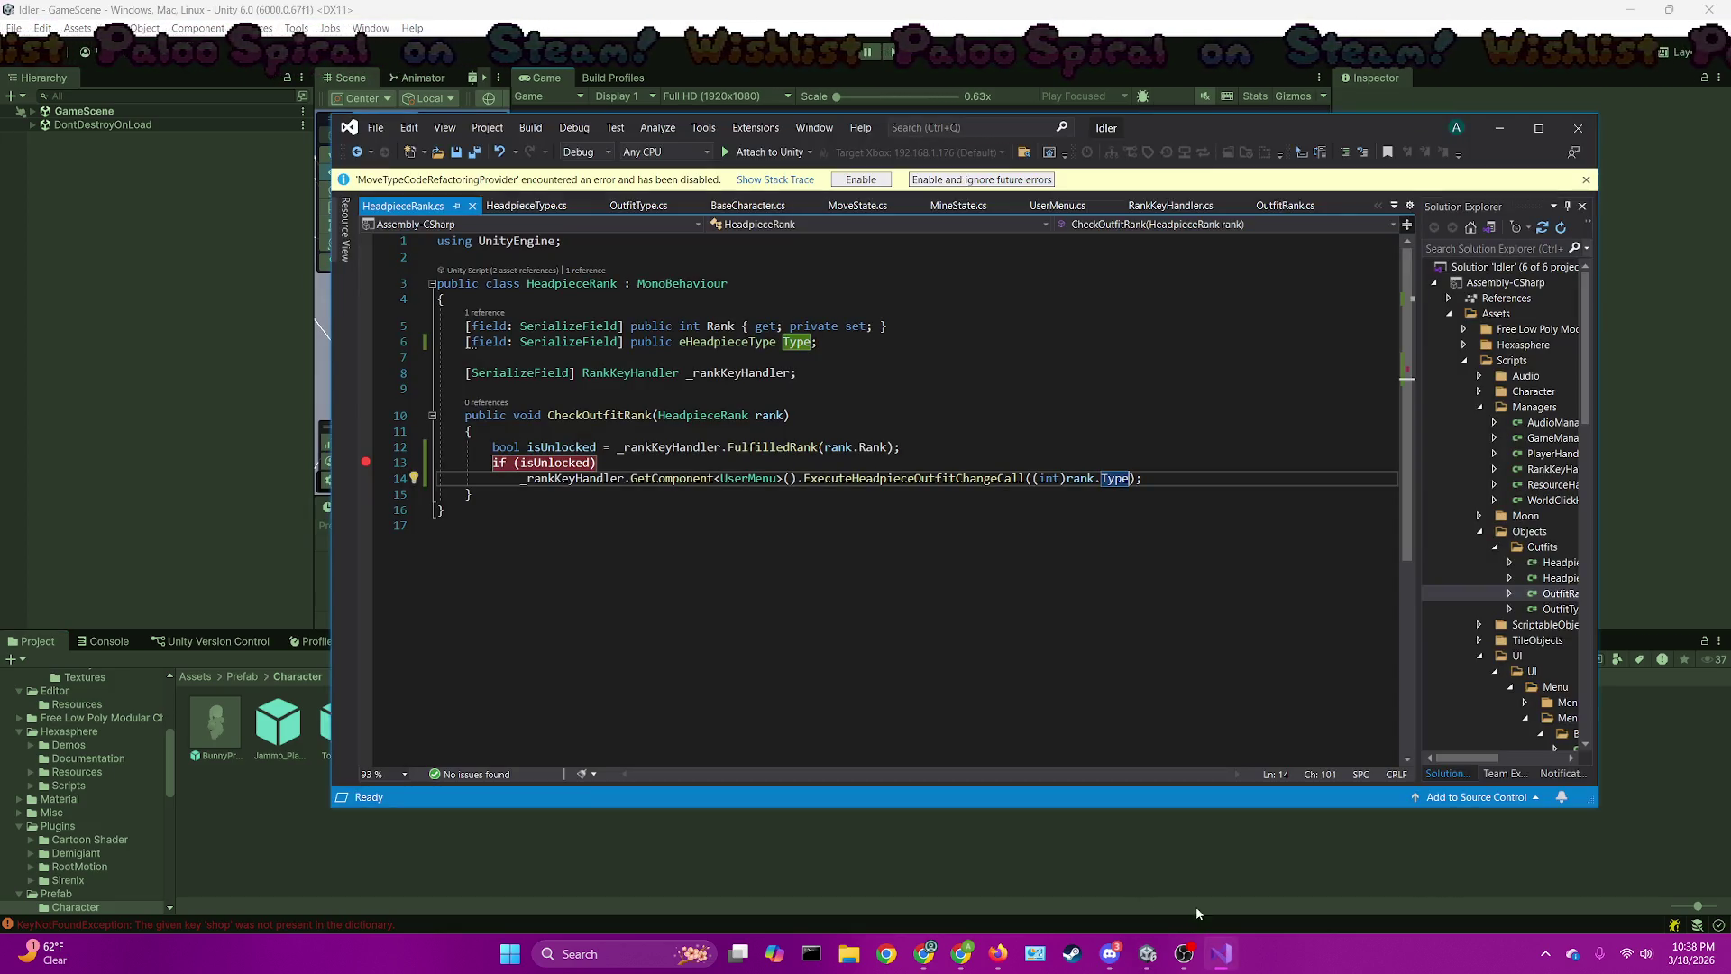
pyautogui.click(810, 151)
pyautogui.click(776, 176)
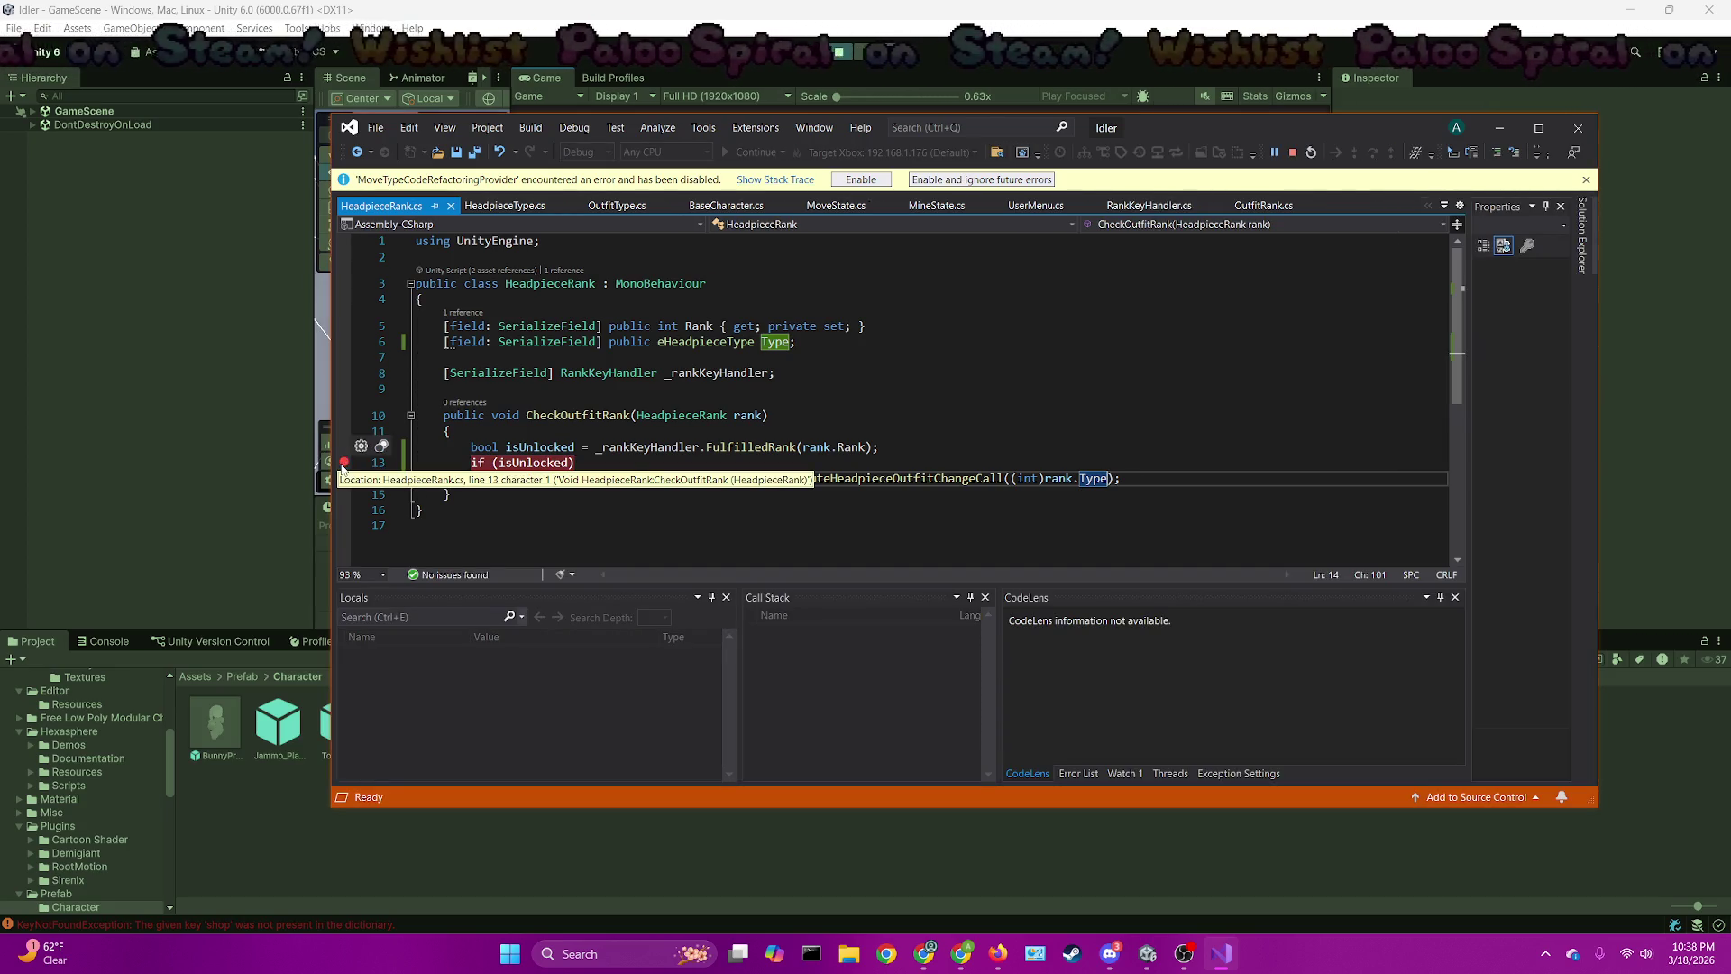
# Re-set the line 13 breakpoint in HeadpieceRank and press a rank button to hit it
pyautogui.click(346, 463)
pyautogui.hotkey('alt', 'Tab')
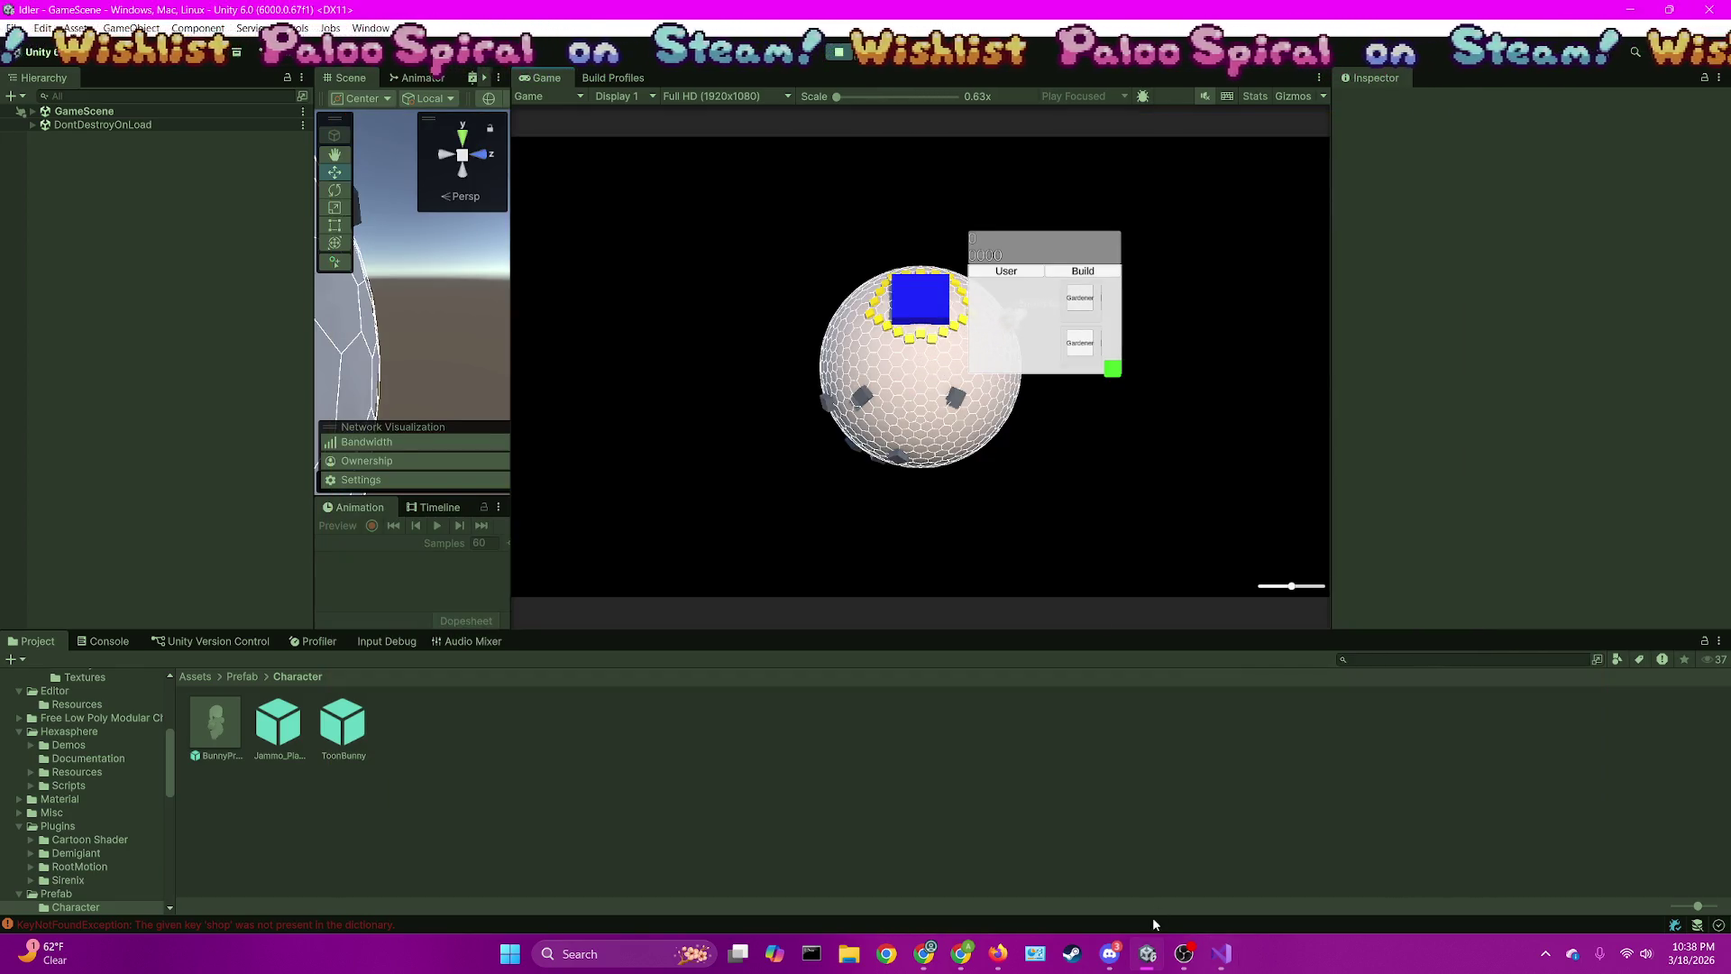
pyautogui.hotkey('alt', 'Tab')
pyautogui.click(512, 209)
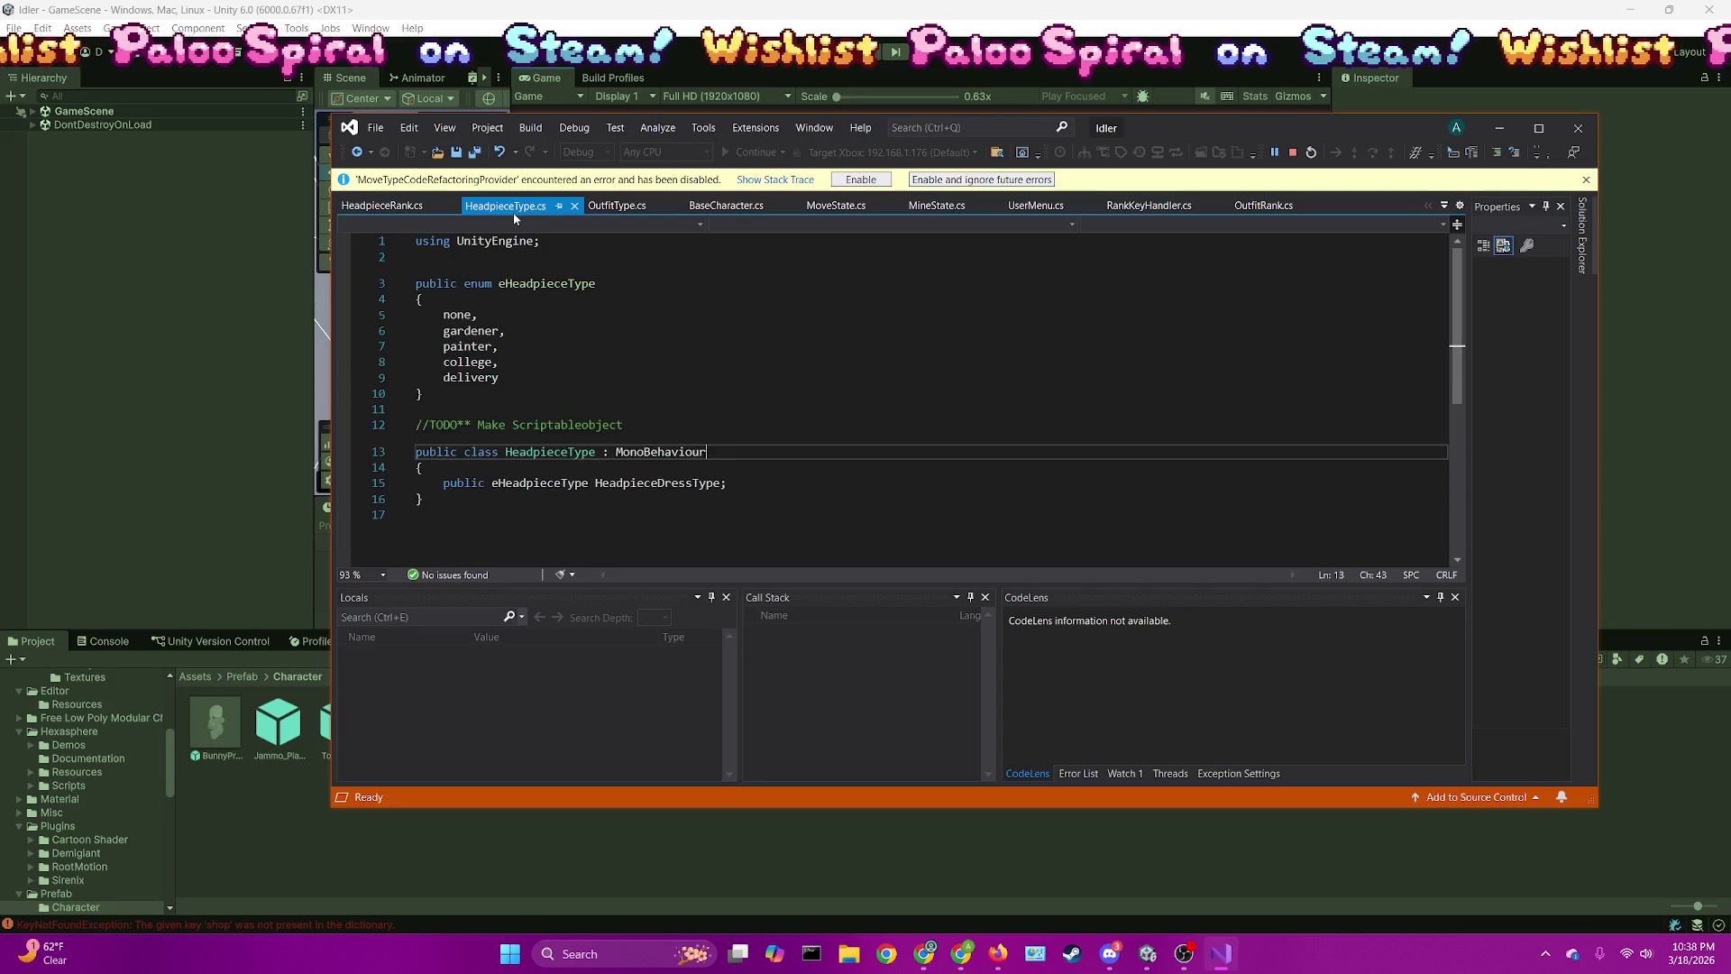
pyautogui.hotkey('ctrl', 'Tab')
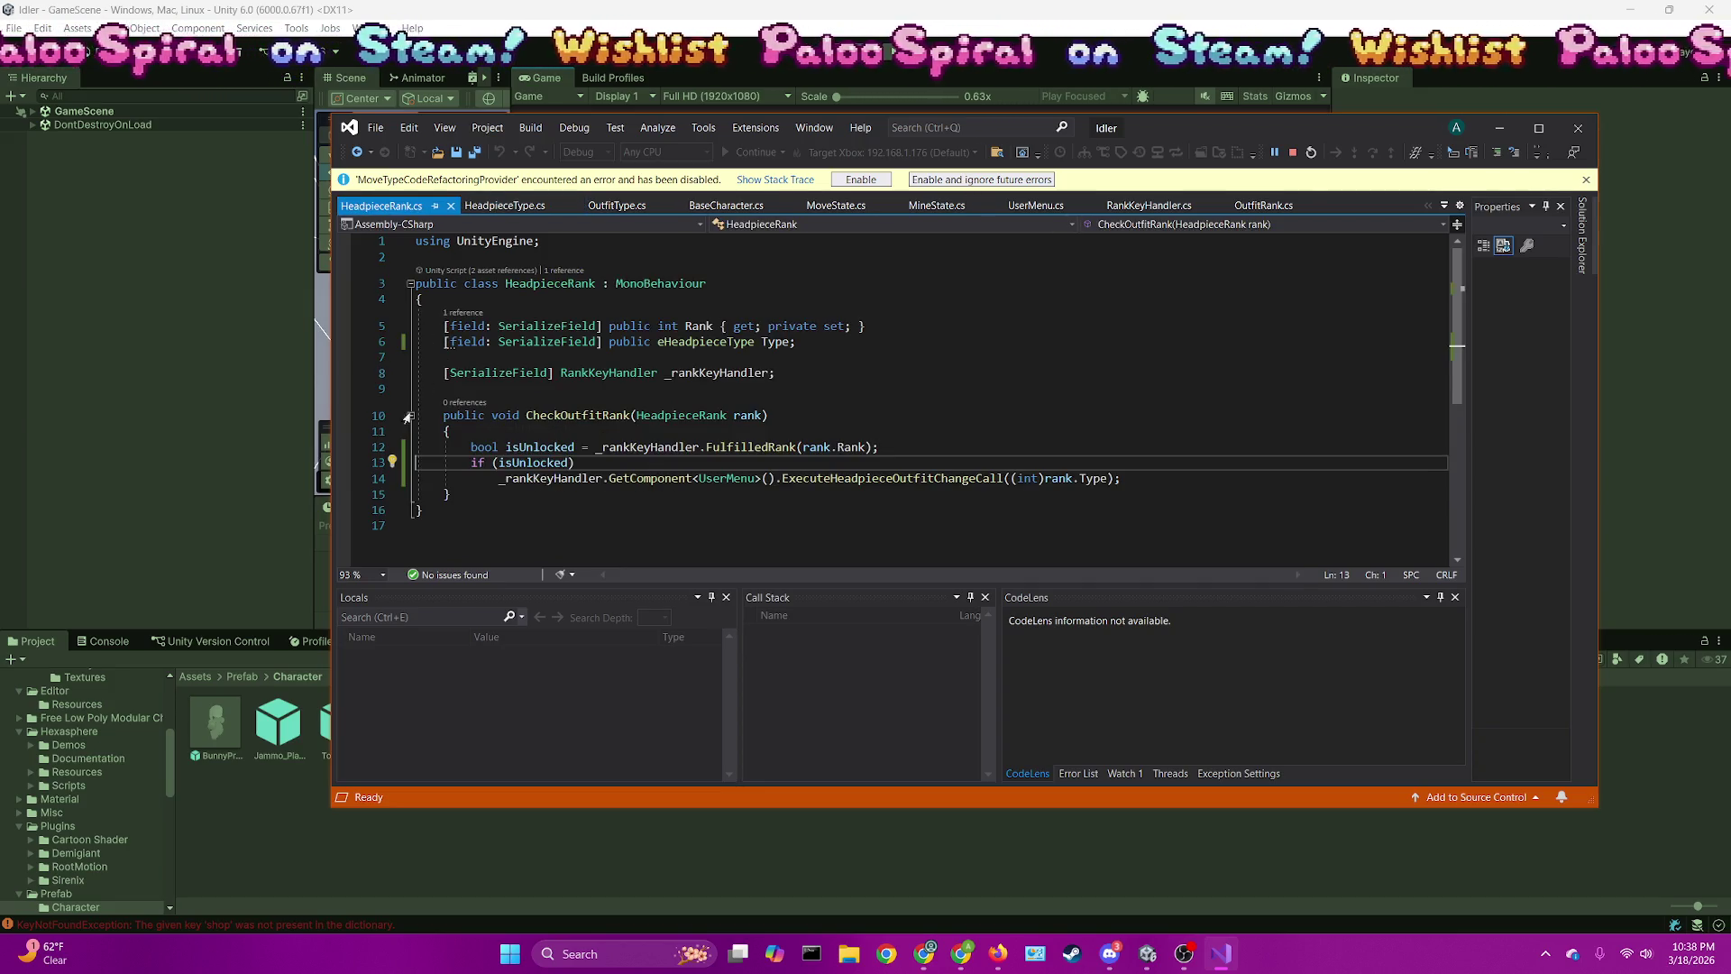
pyautogui.click(346, 464)
pyautogui.hotkey('alt', 'Tab')
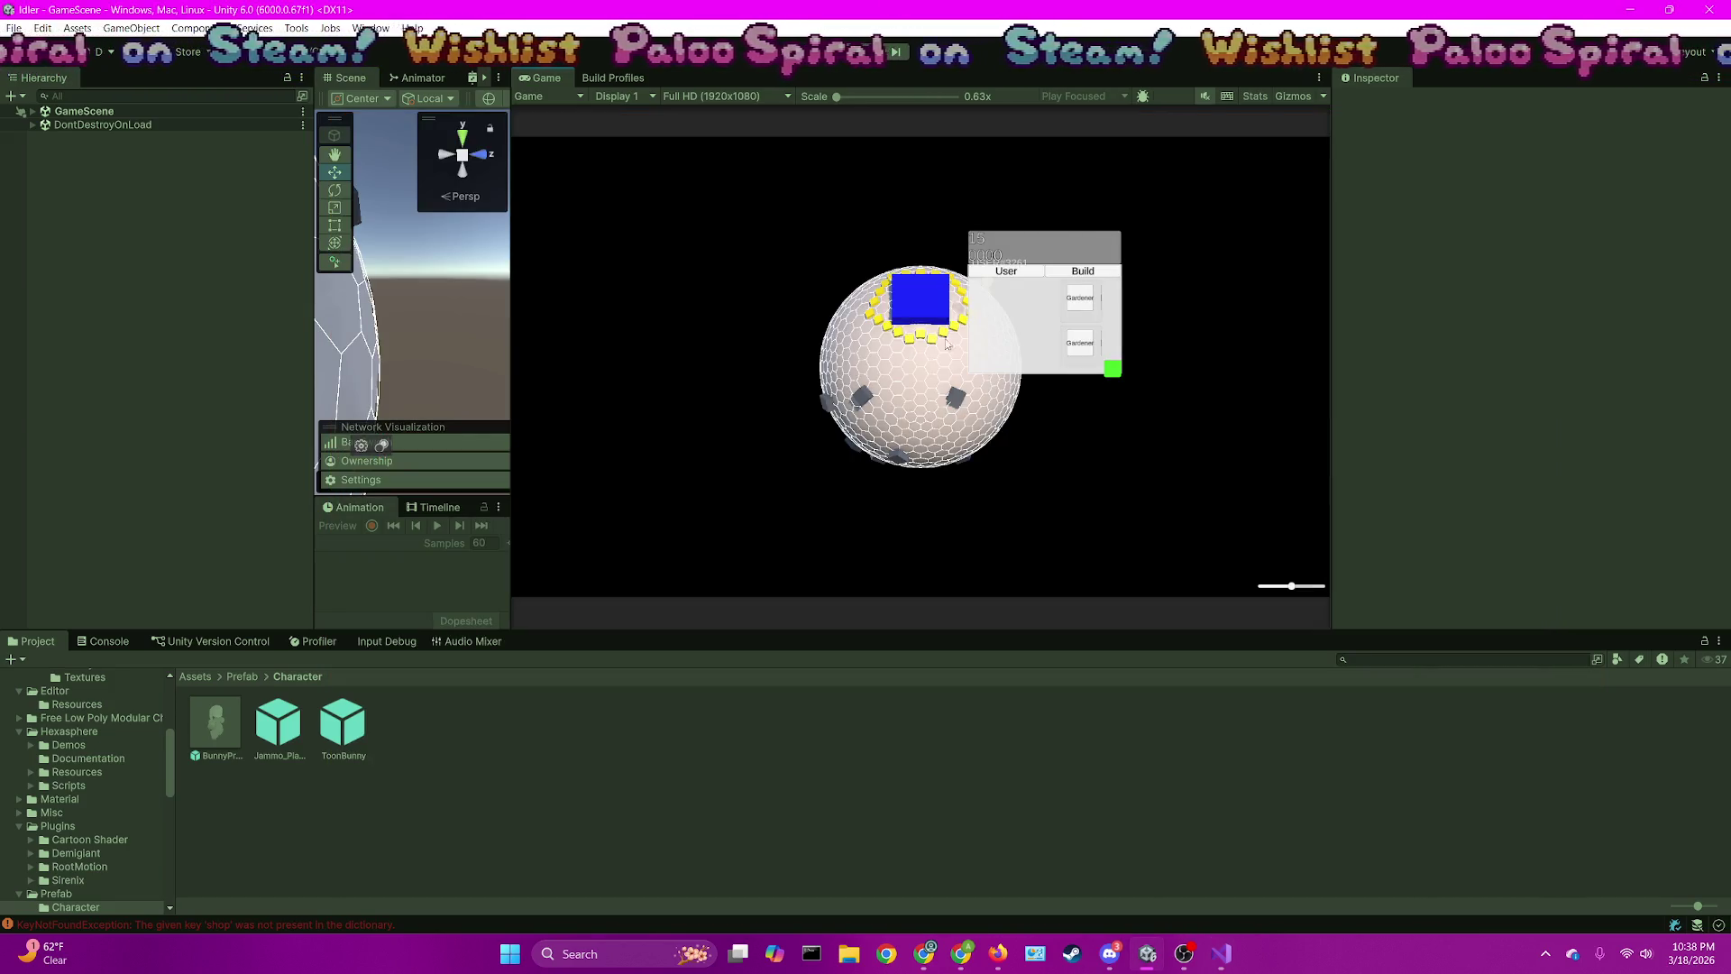
pyautogui.click(1083, 298)
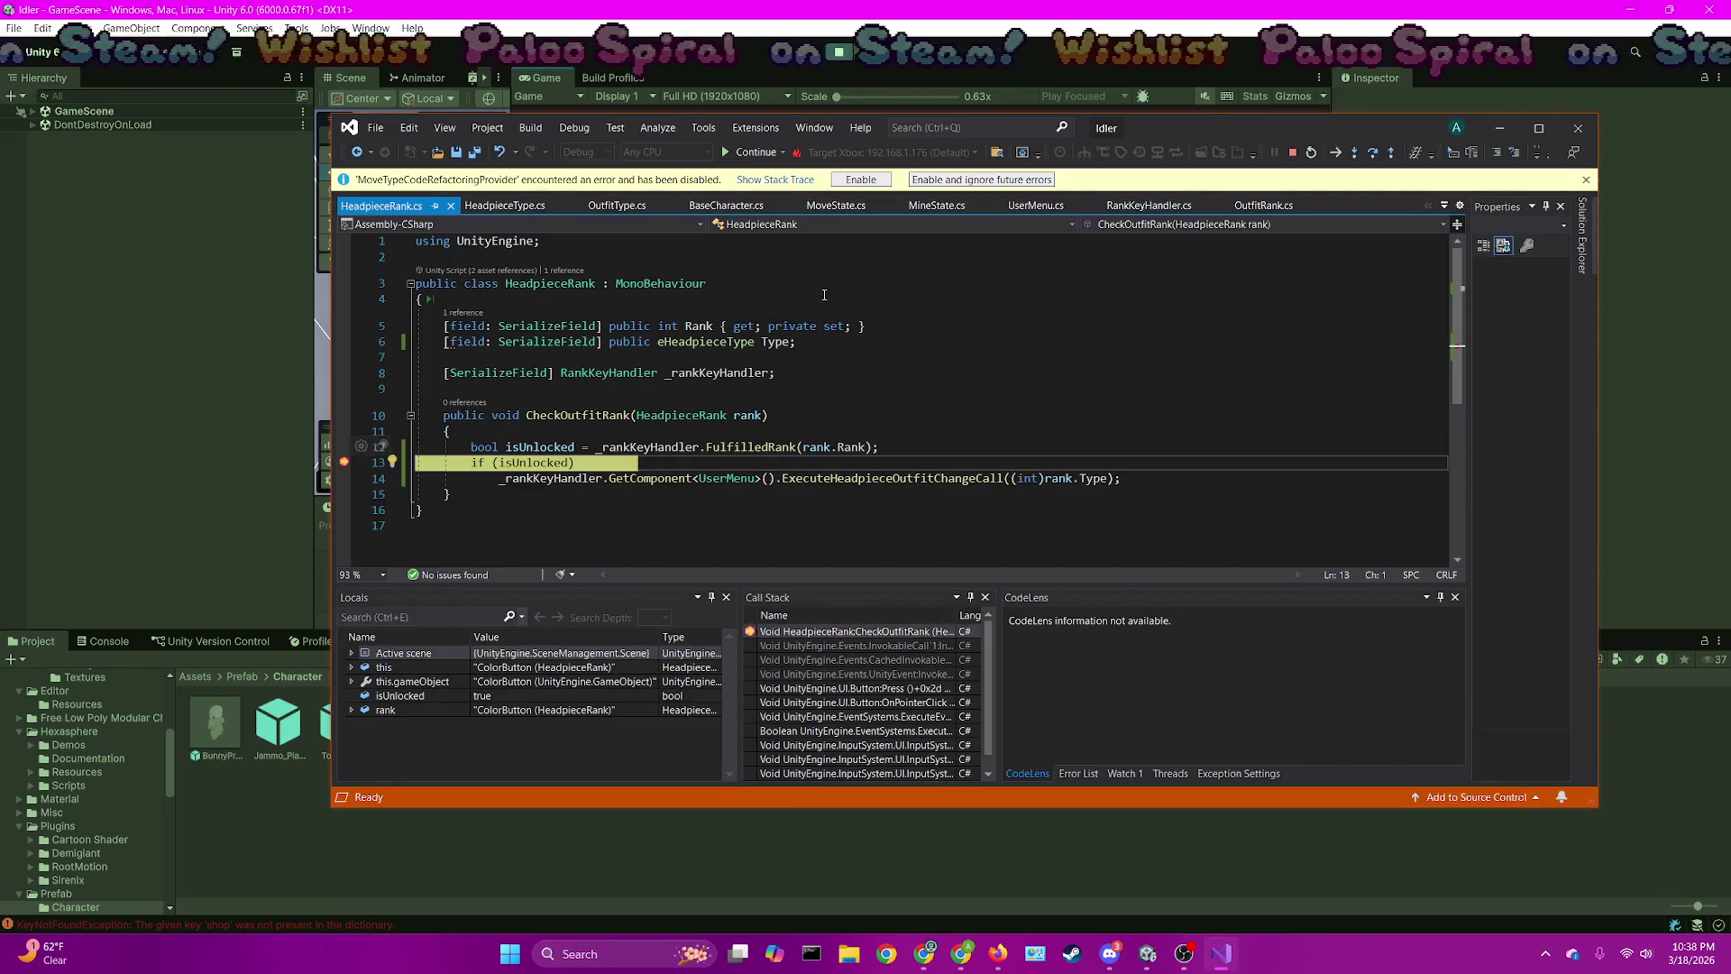
# Step into ExecuteHeadpieceOutfitChangeCall and advance to the SetPlayerOutfitServerRpc call on line 54
pyautogui.press('F10')
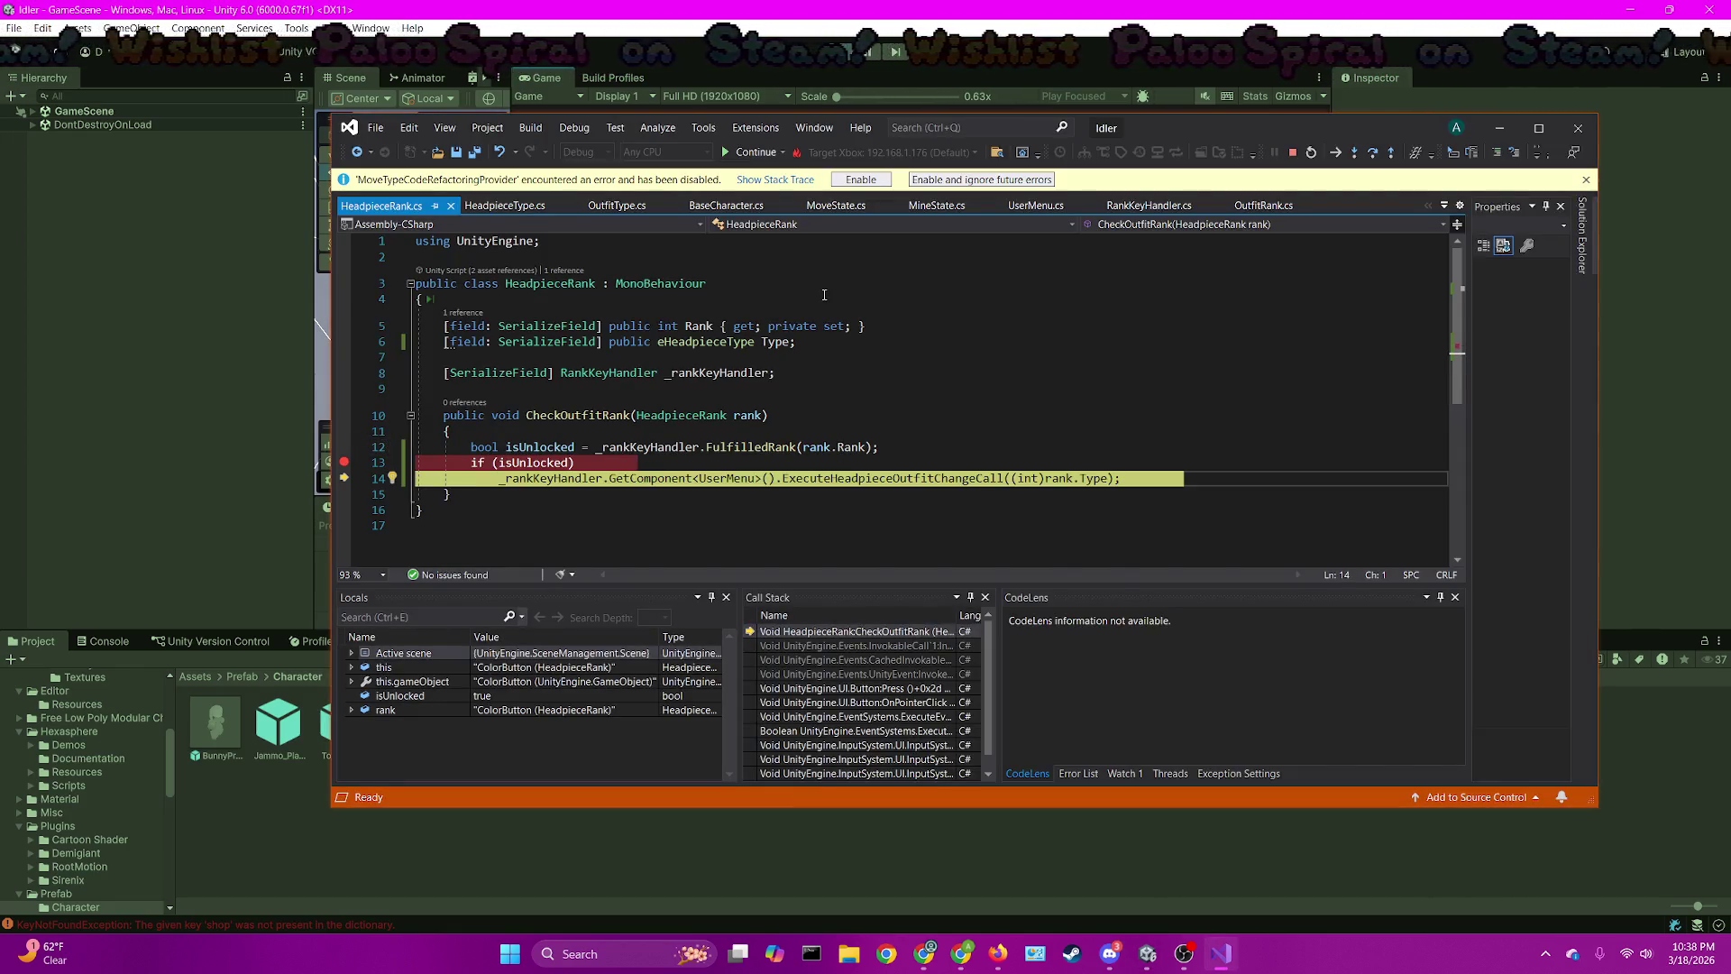
pyautogui.press('F11')
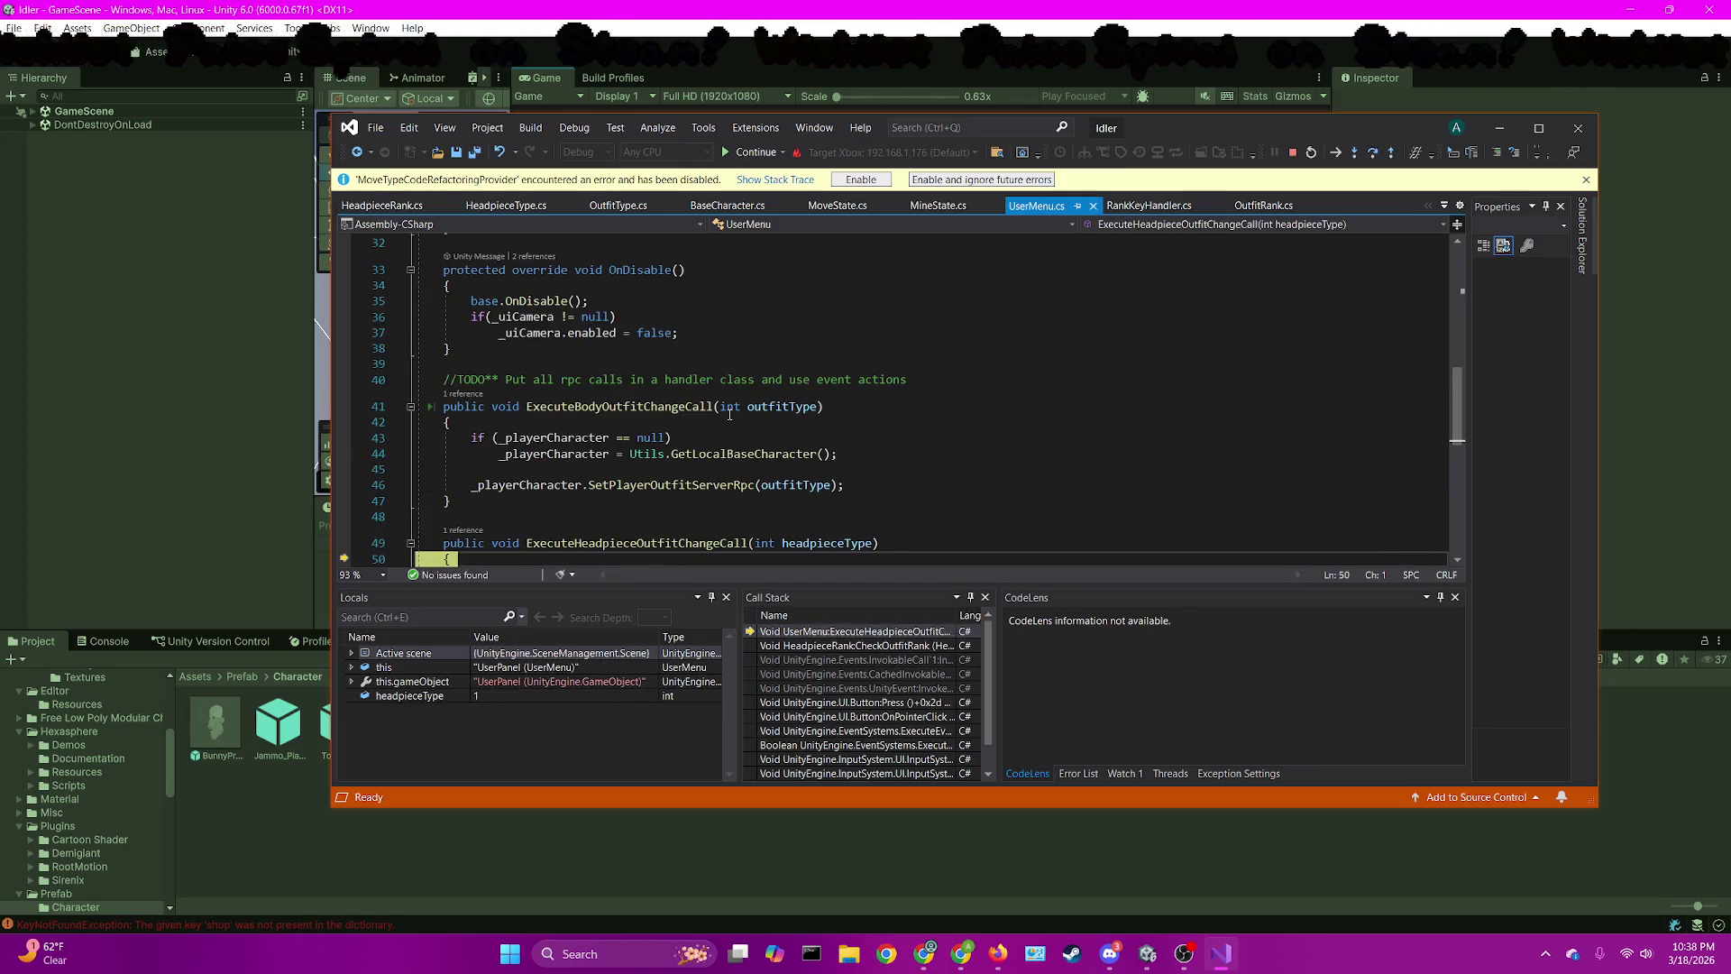
pyautogui.scroll(-4, 777, 379)
pyautogui.press('F10')
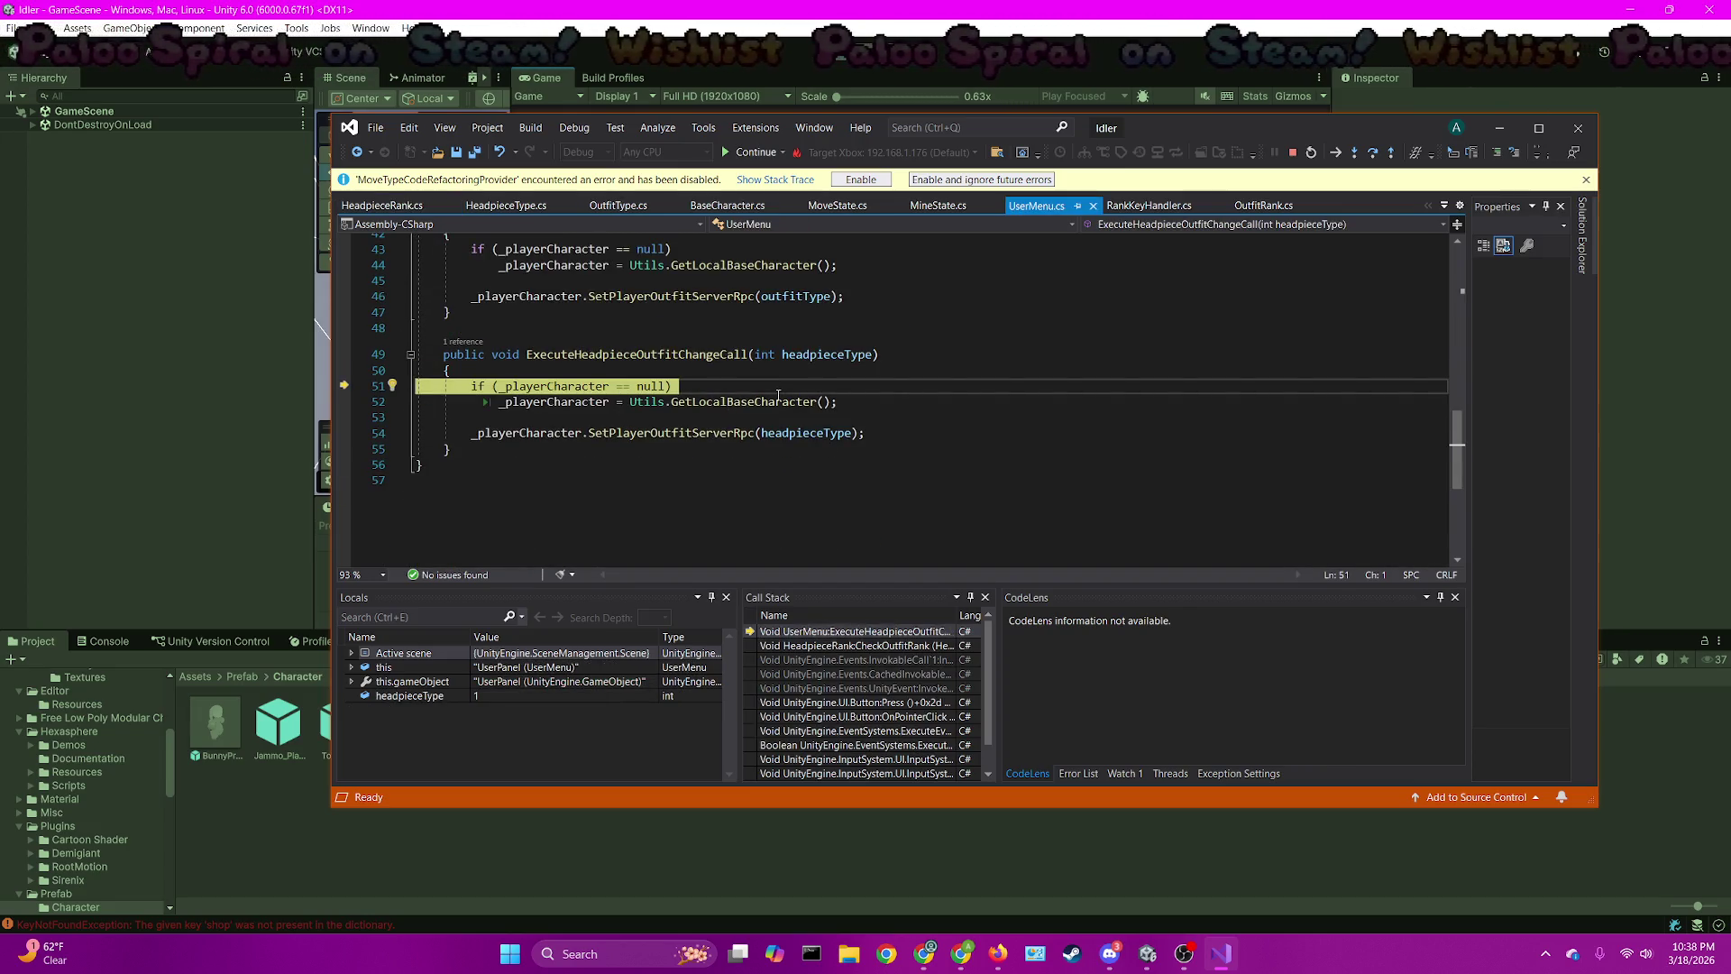
pyautogui.press('F10')
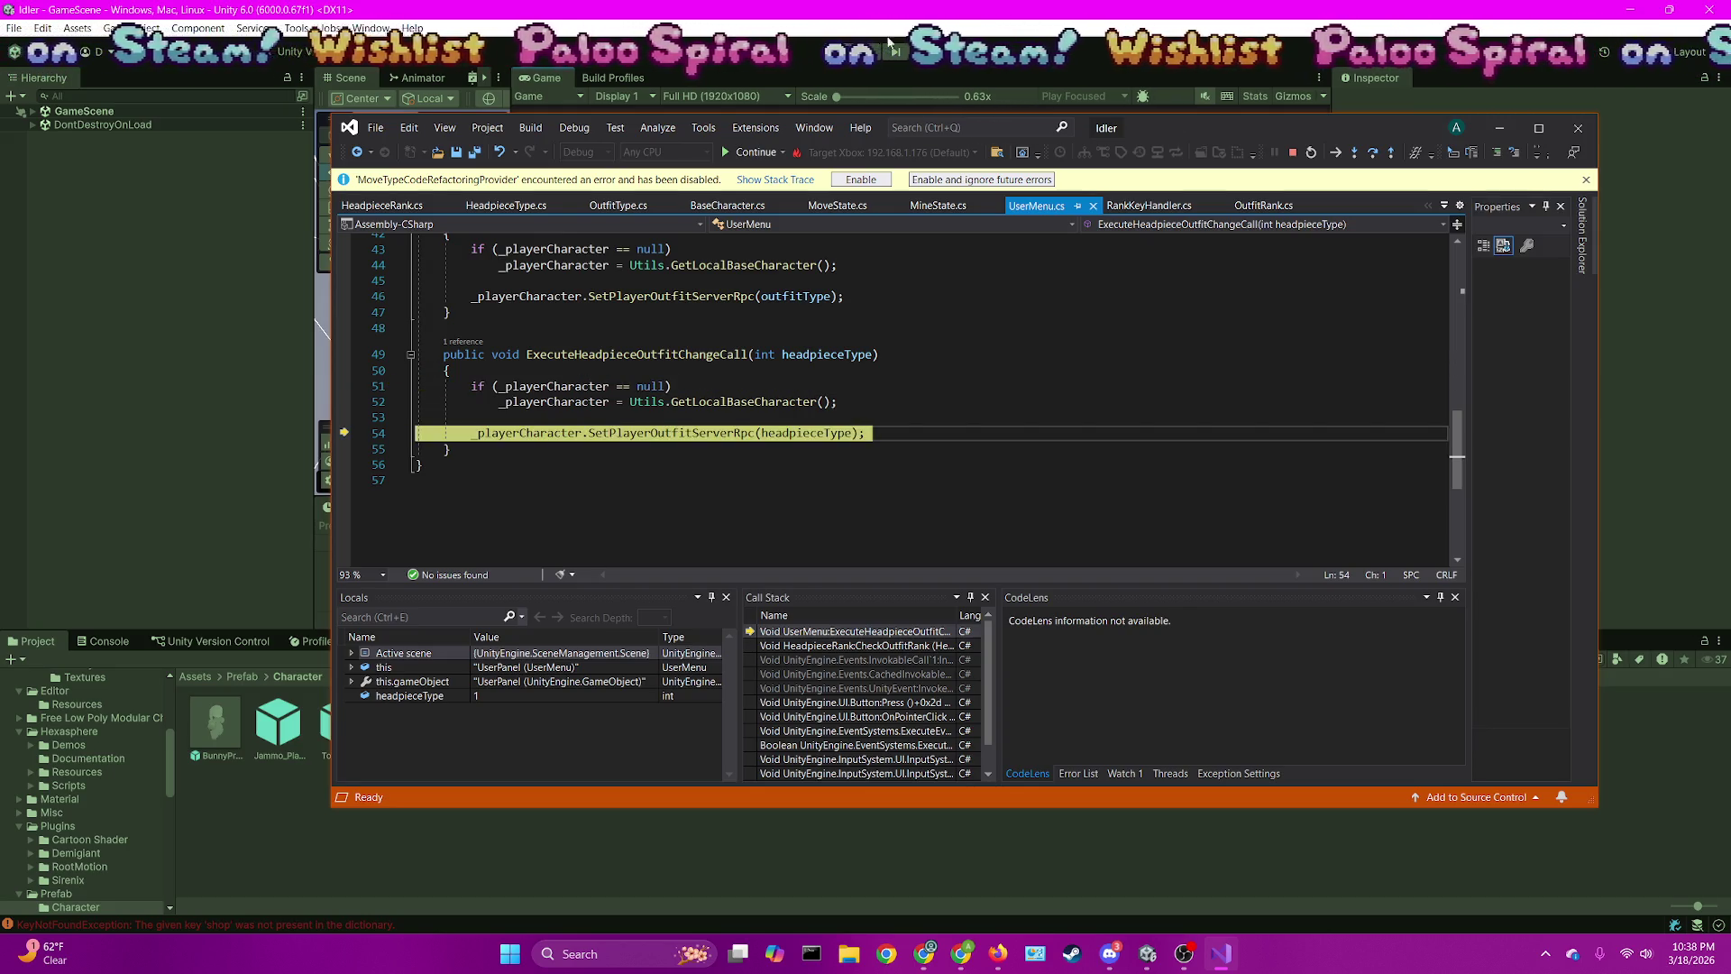
pyautogui.click(1253, 107)
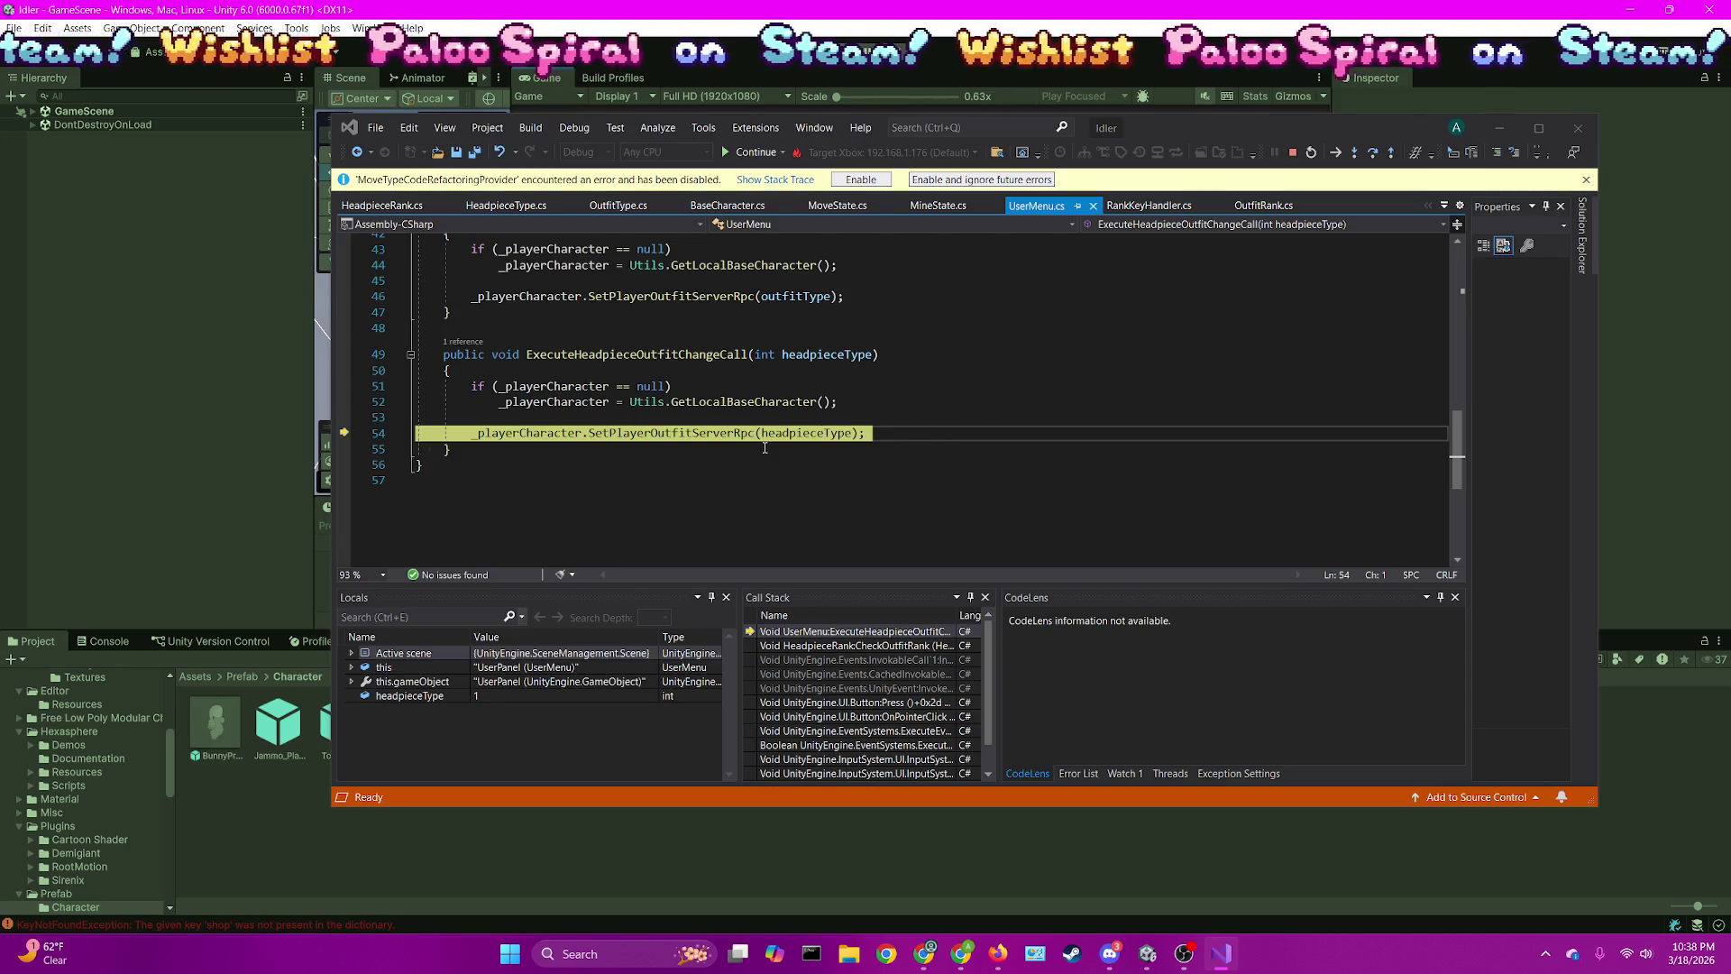
# Stop debugging, replace line 54's call with SetPlayerHeadpieceServerRpc, and save UserMenu.cs
pyautogui.click(1292, 152)
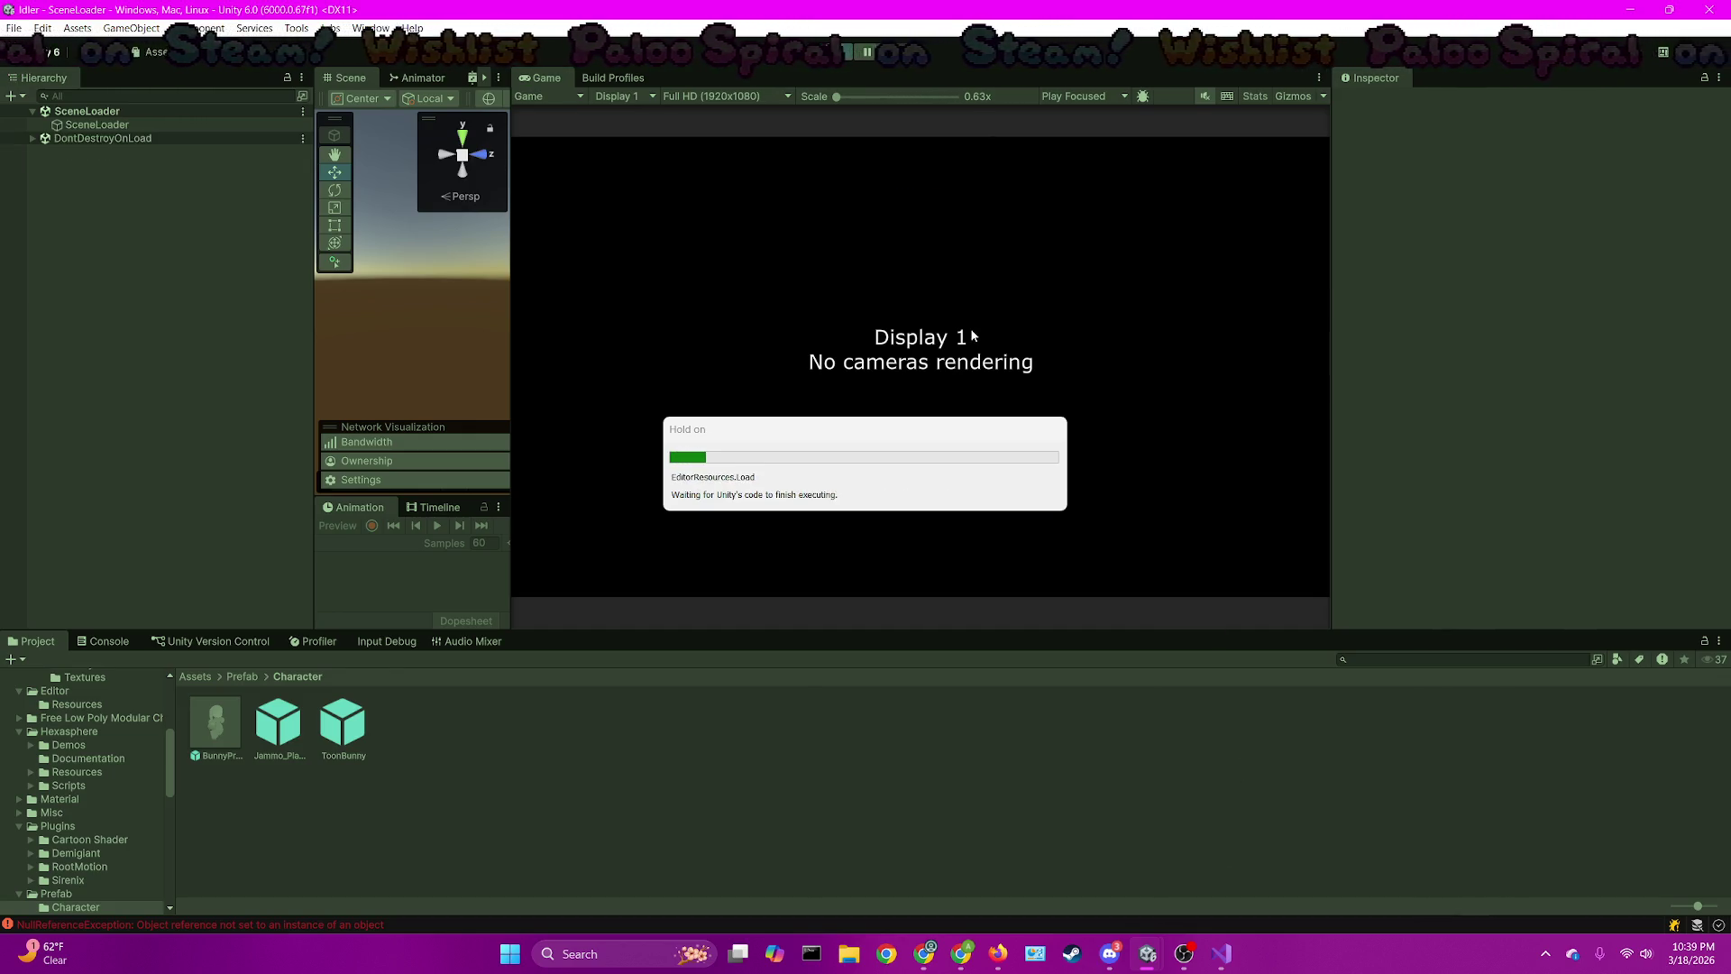
pyautogui.hotkey('alt', 'Tab')
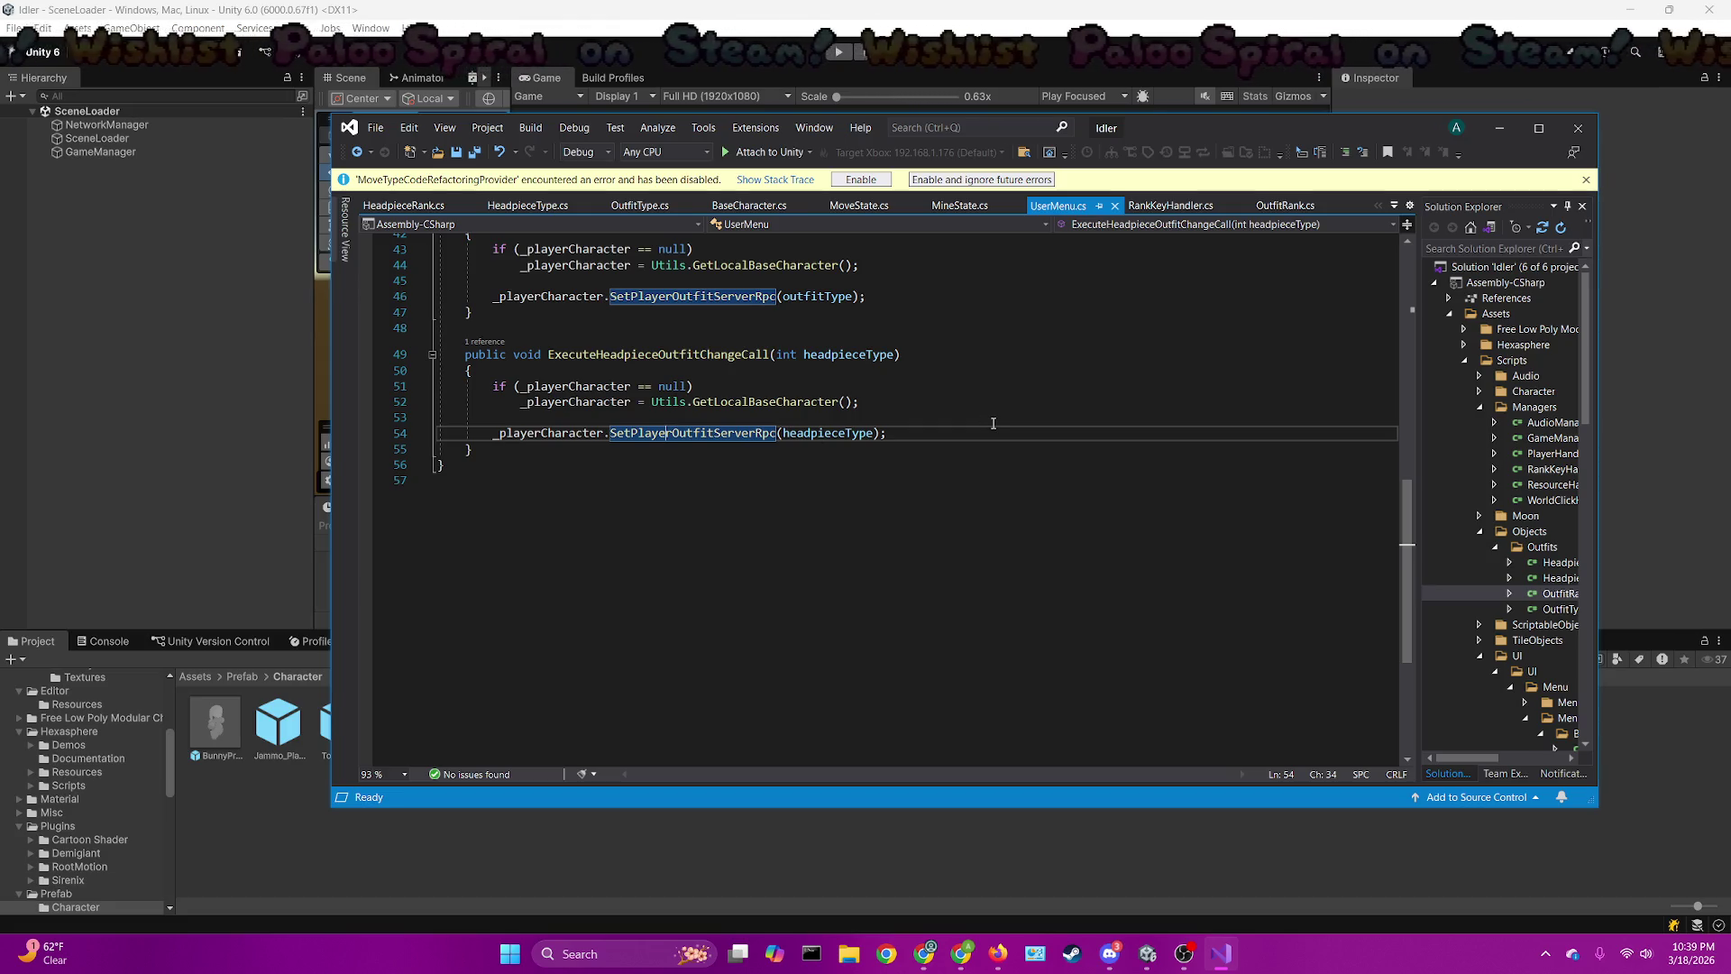
pyautogui.doubleClick(742, 432)
pyautogui.write('setplayer')
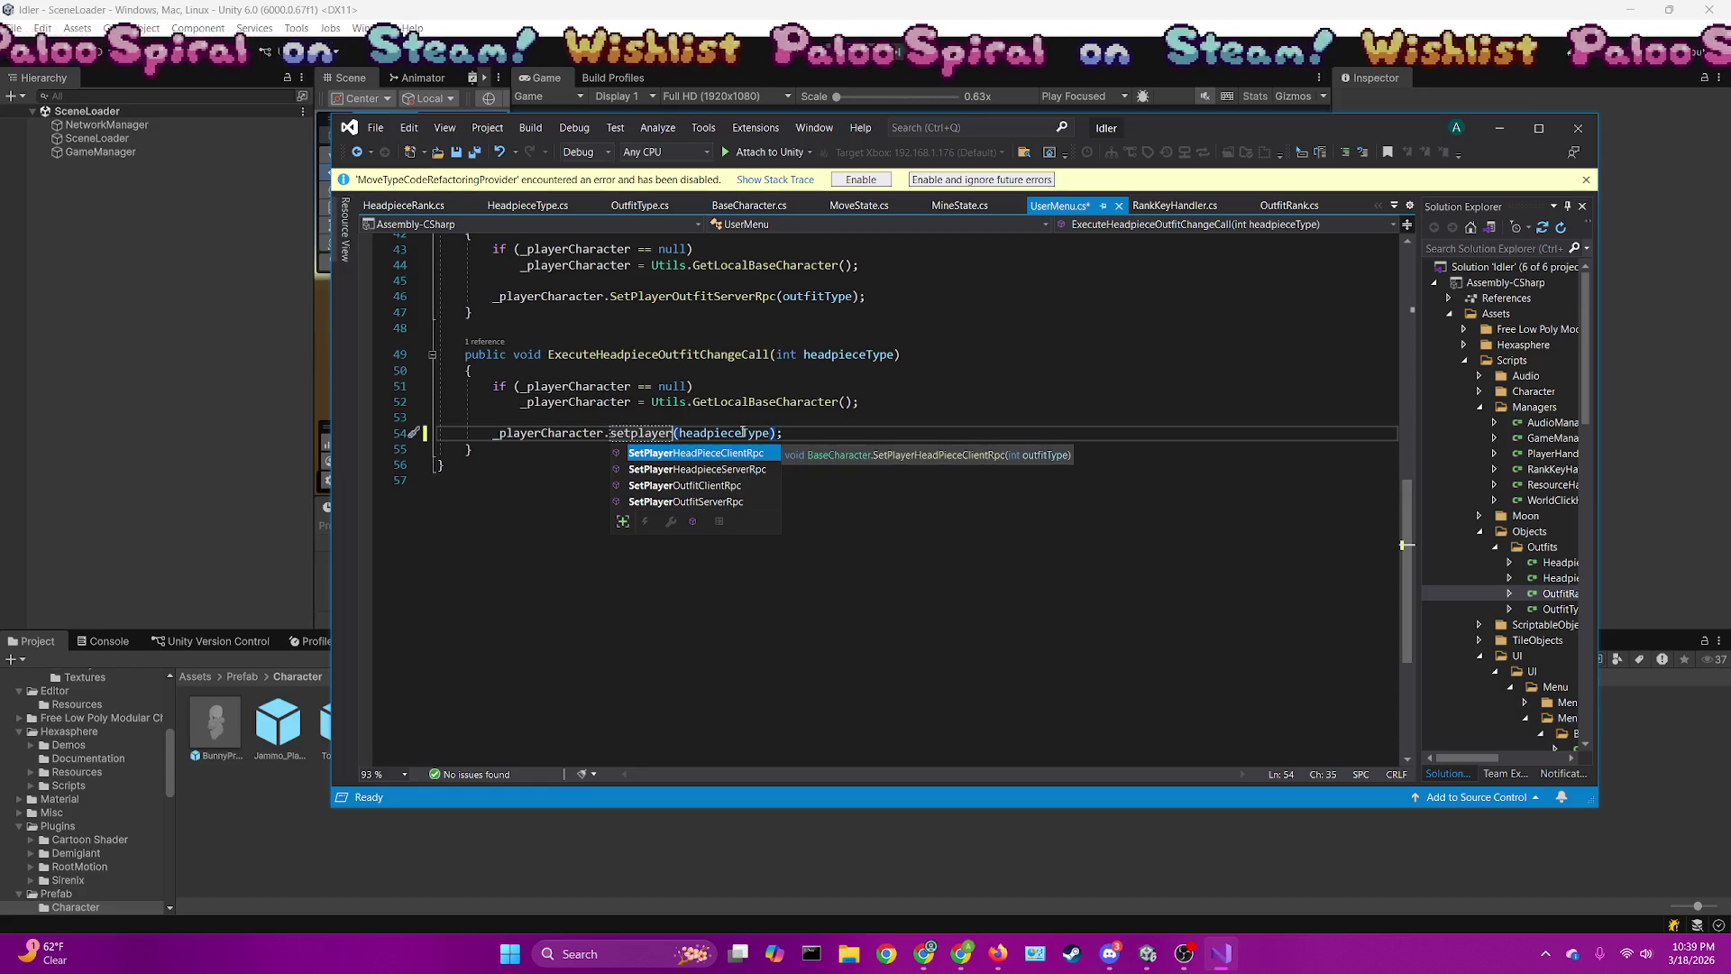
pyautogui.press('Down')
pyautogui.press('Tab')
pyautogui.hotkey('ctrl', 's')
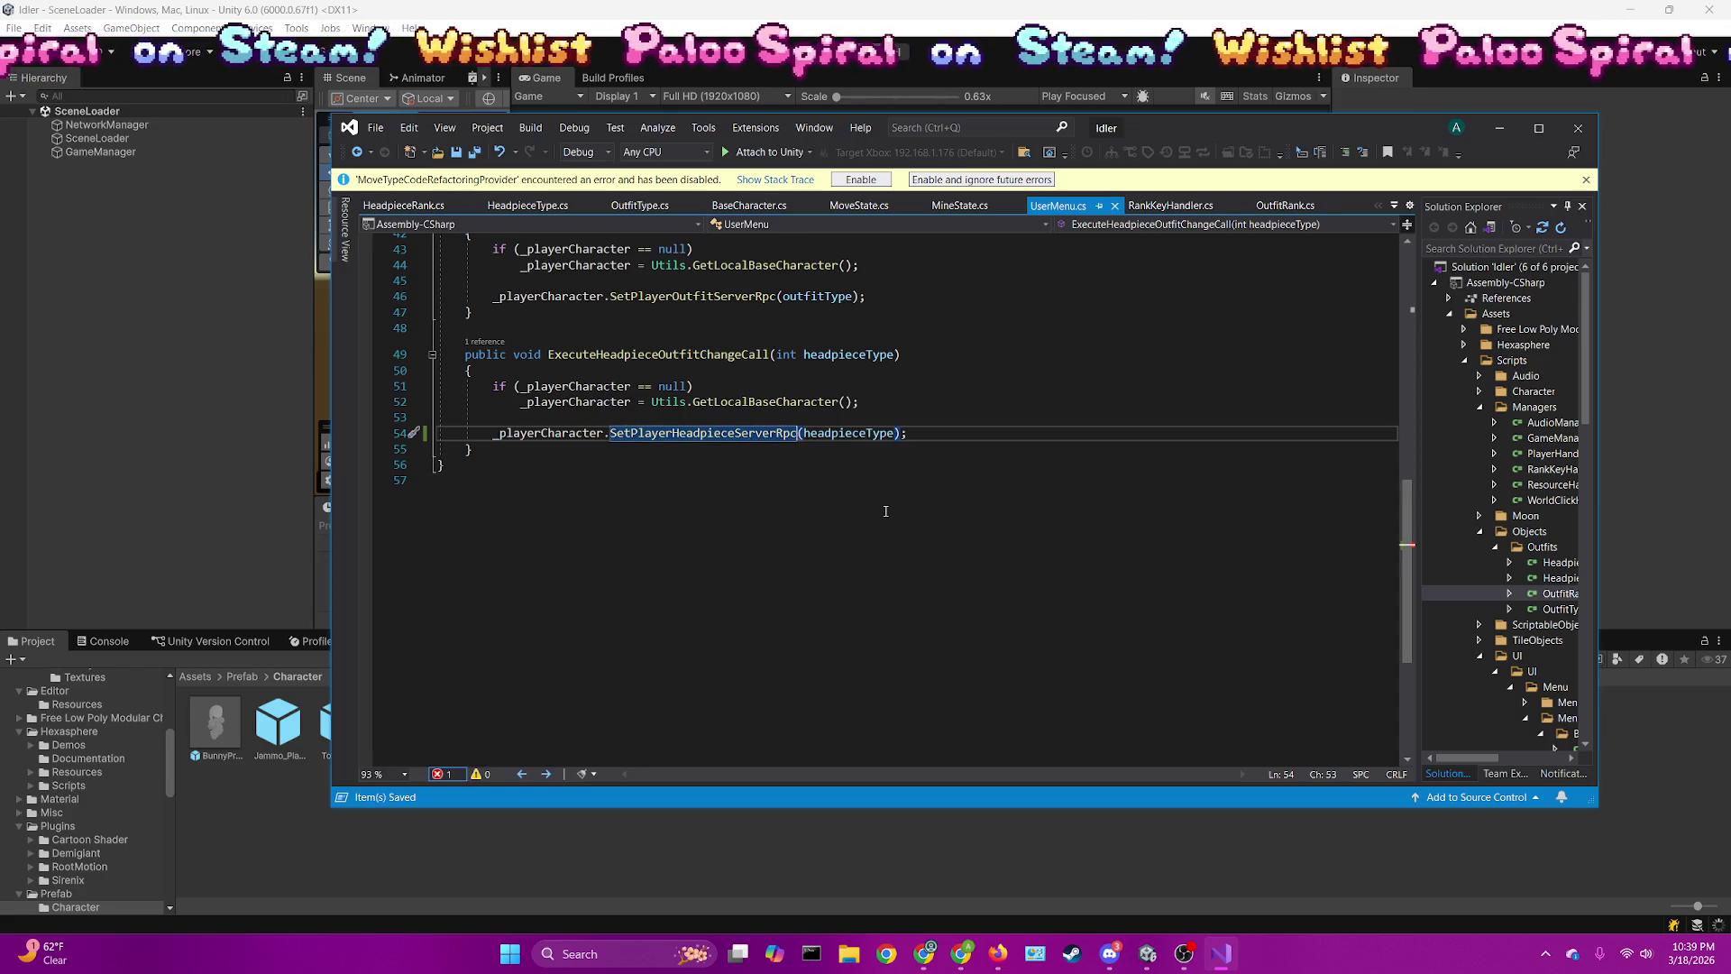
# Check where headpieceType is used, then return to Unity
pyautogui.scroll(3, 888, 506)
pyautogui.click(865, 496)
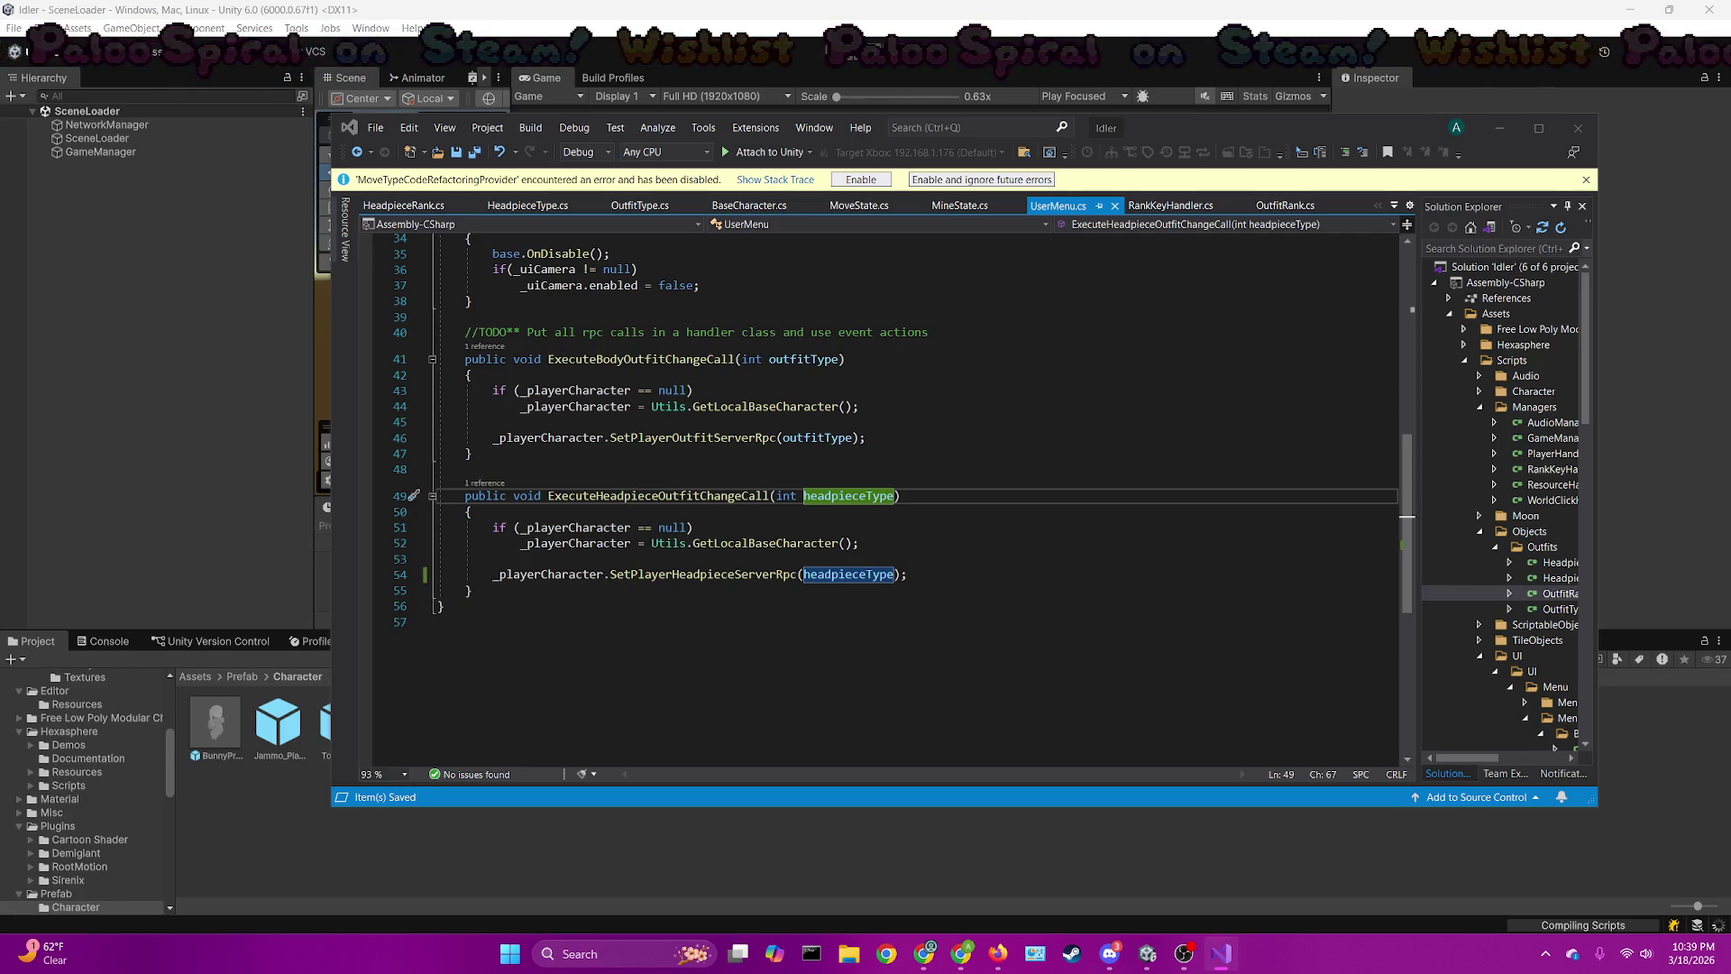
pyautogui.hotkey('alt', 'Tab')
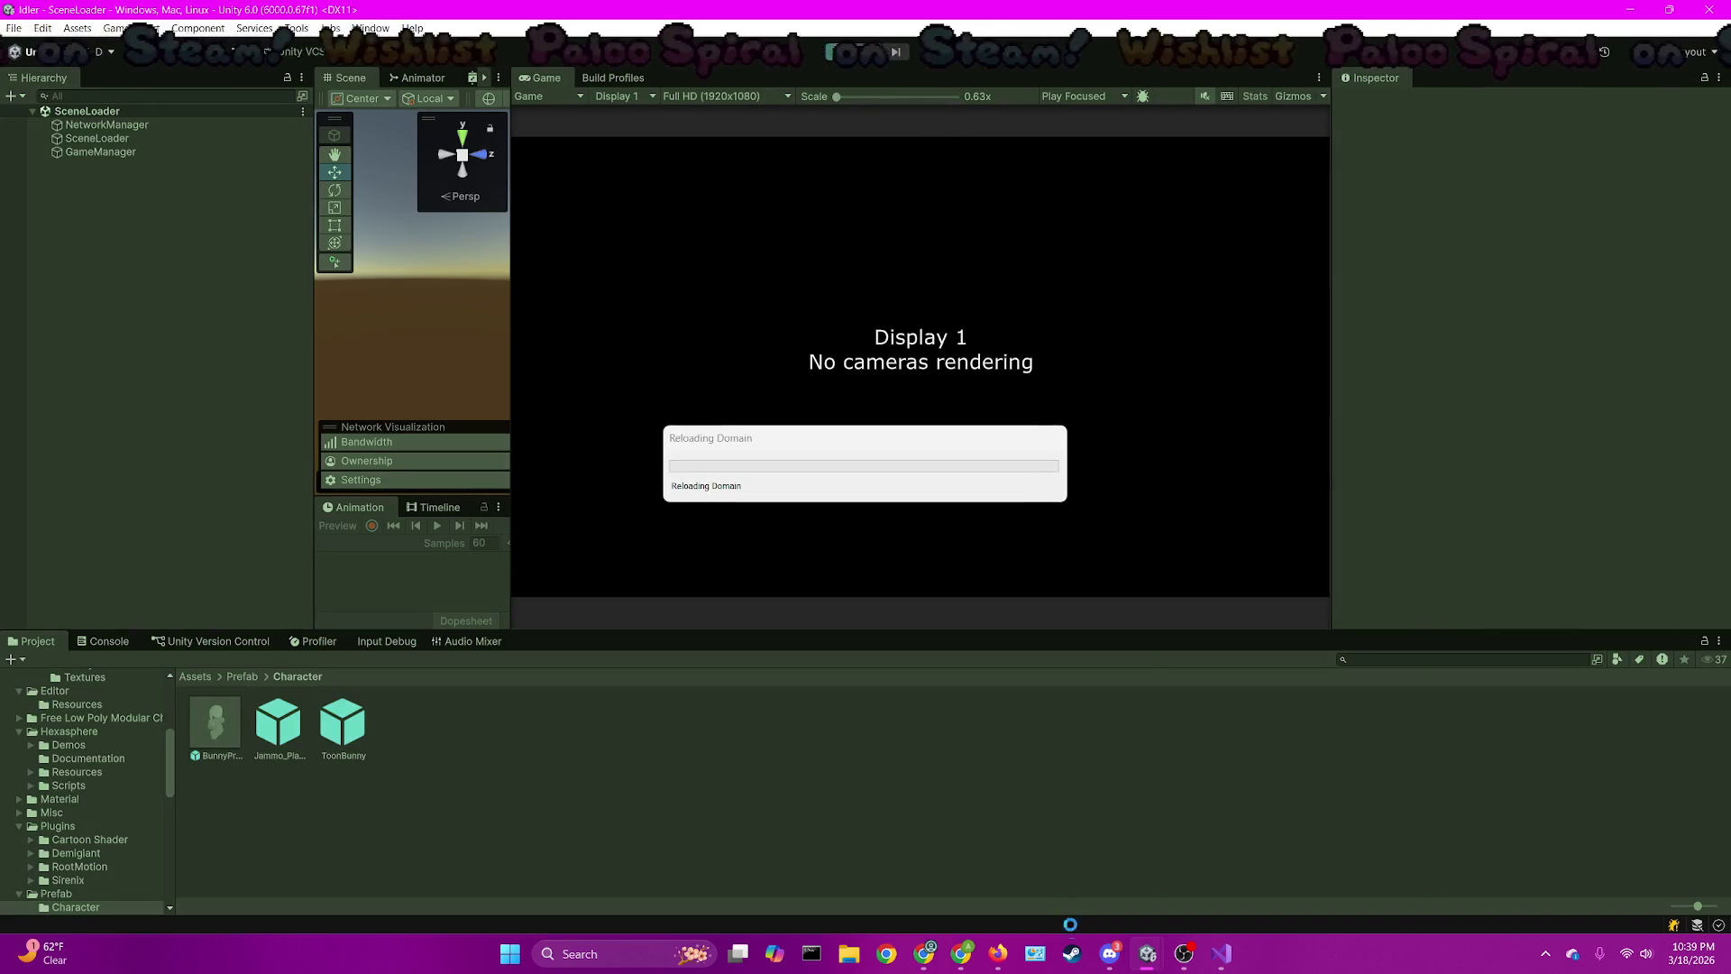
# Host a game, adjust the zoom and planet rotation, and open the User tab's bunny preview
pyautogui.moveTo(929, 967)
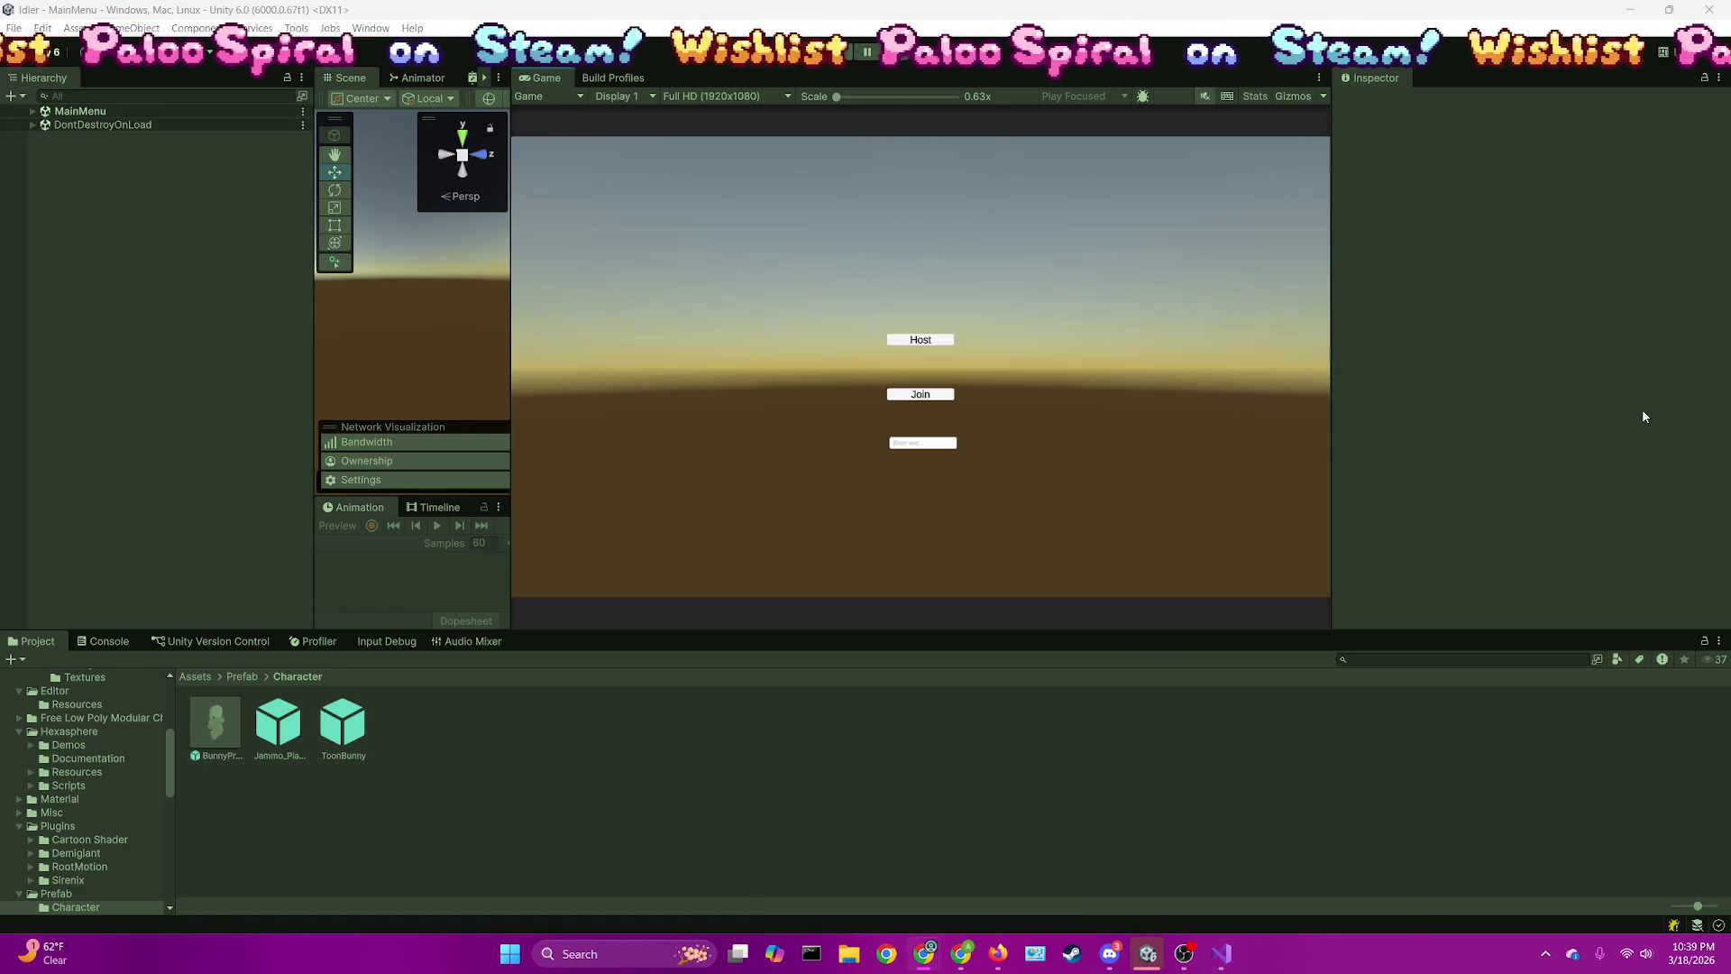
pyautogui.click(934, 342)
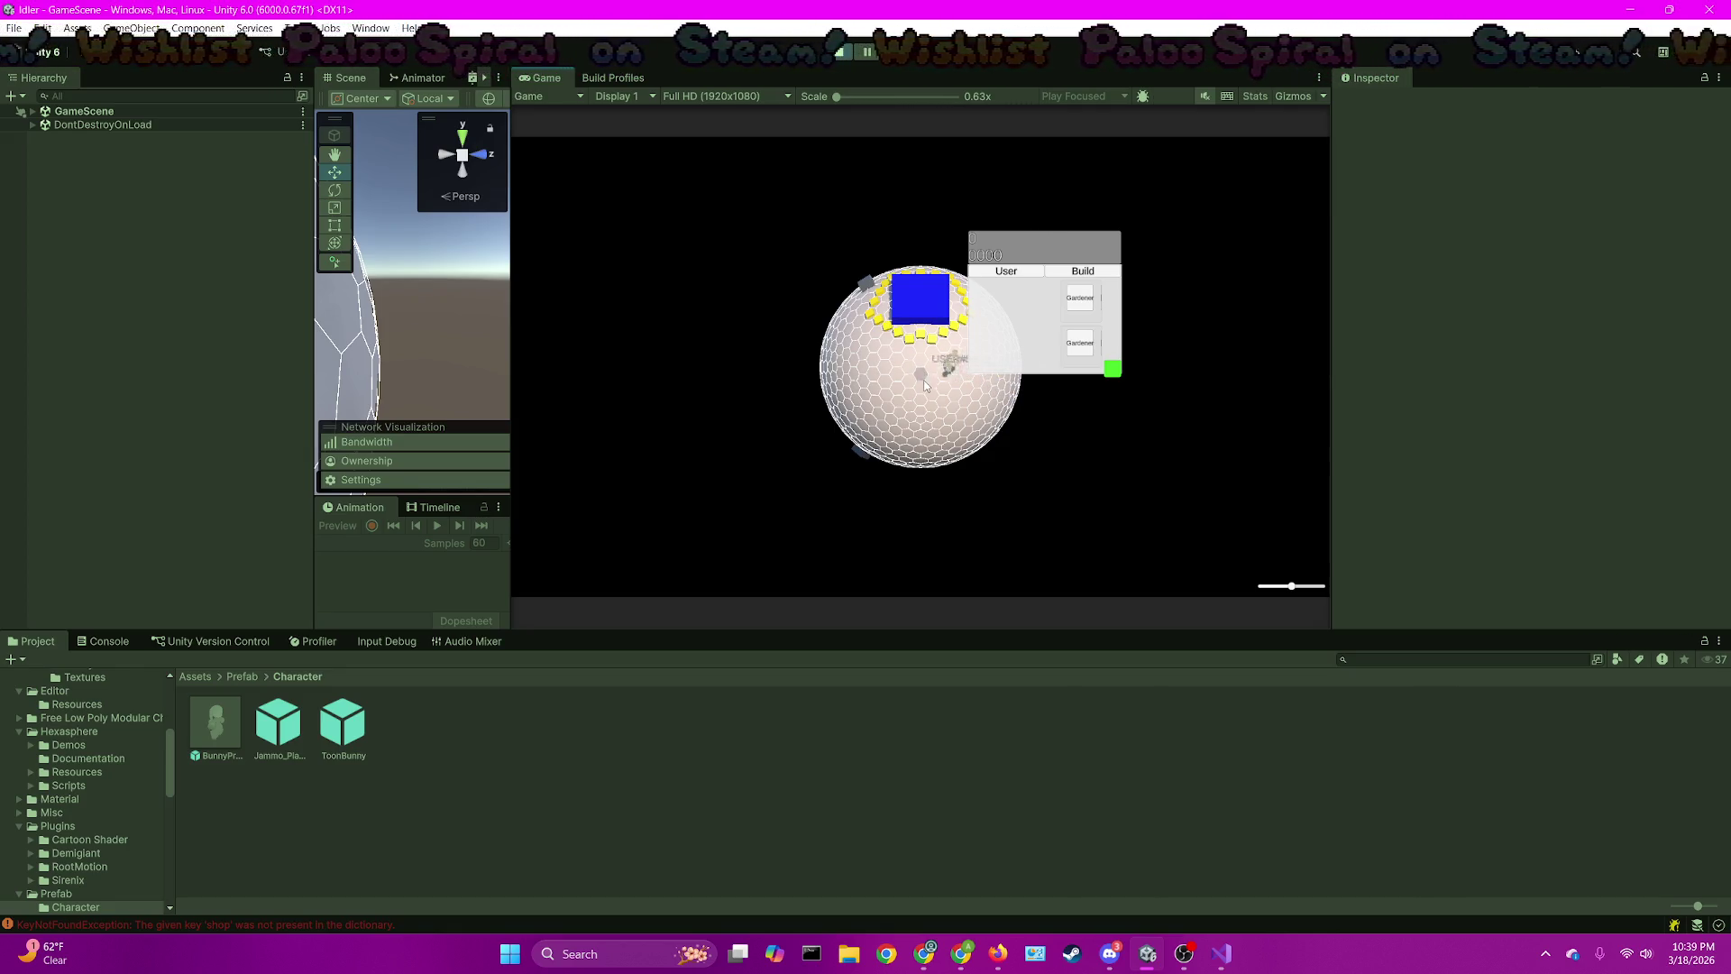
pyautogui.moveTo(1309, 591); pyautogui.dragTo(1261, 586)
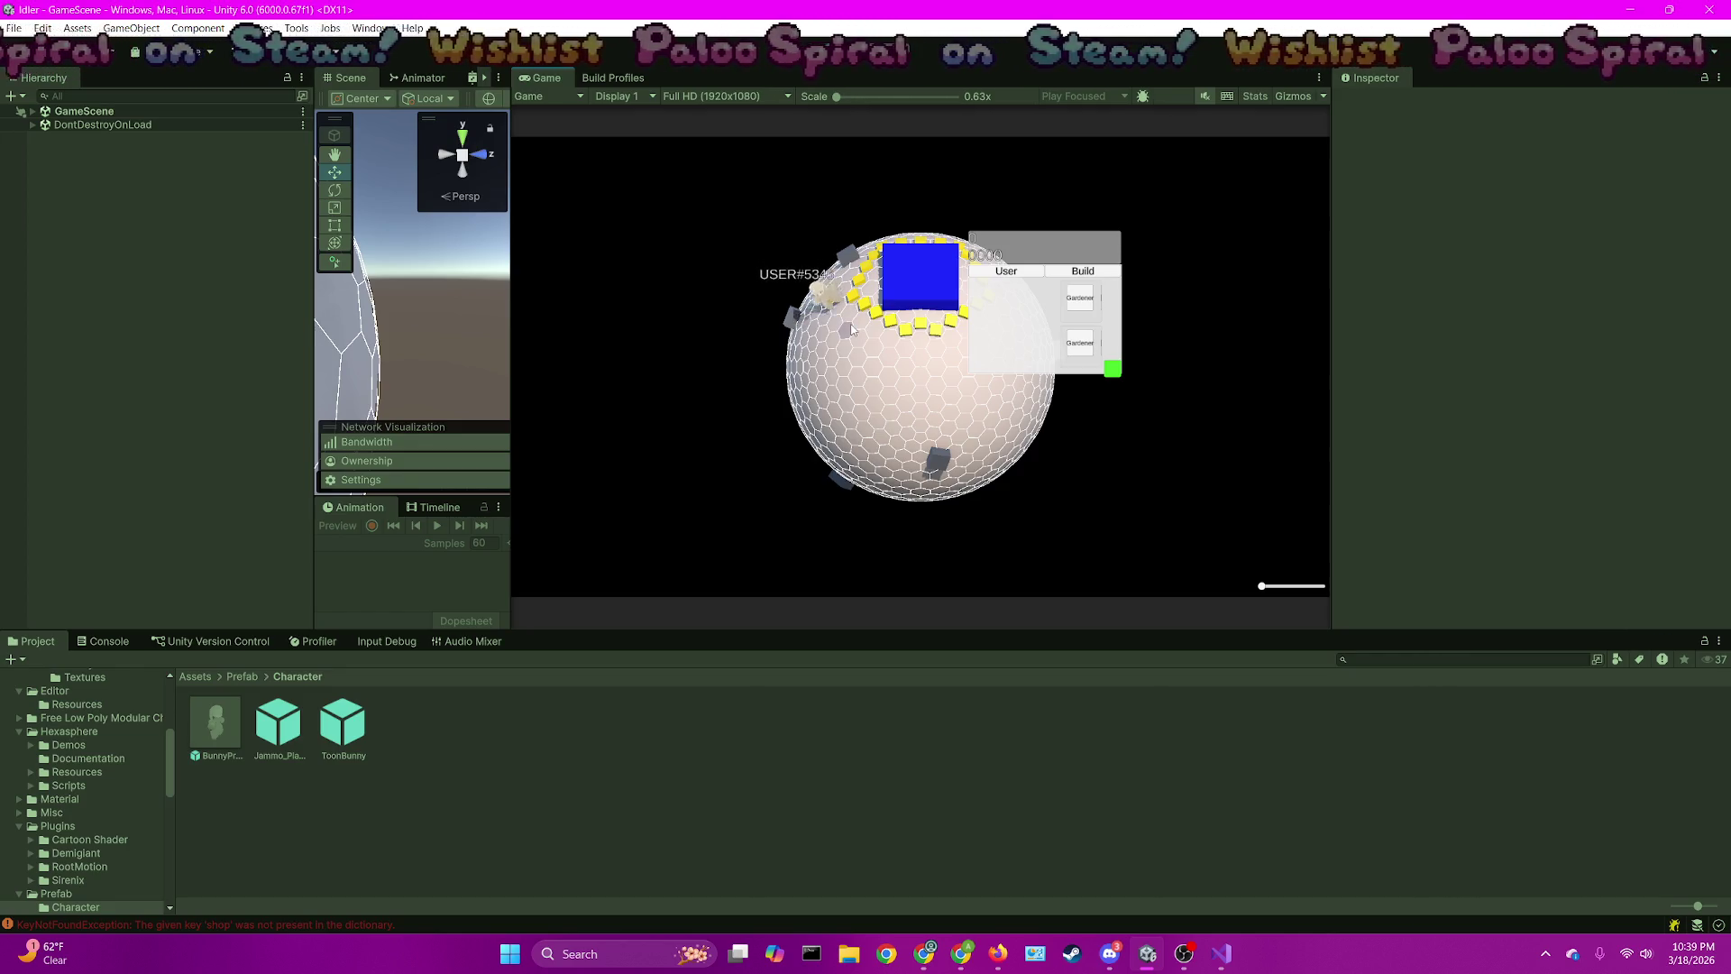
pyautogui.click(868, 361)
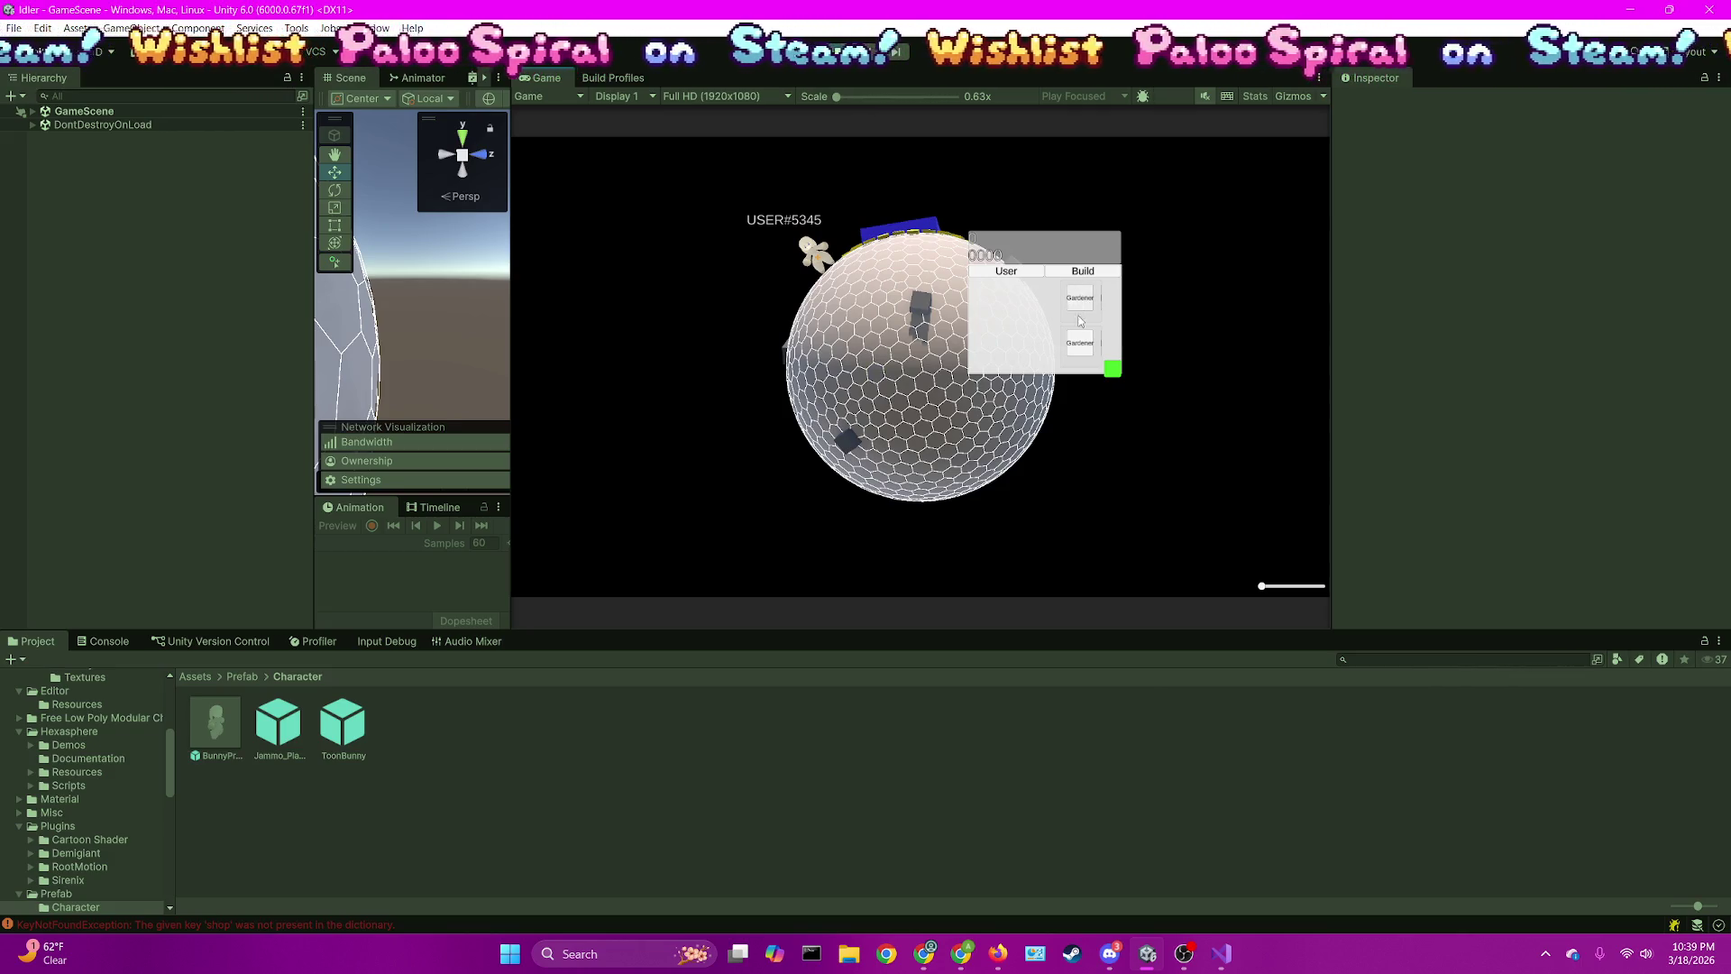
pyautogui.click(1043, 276)
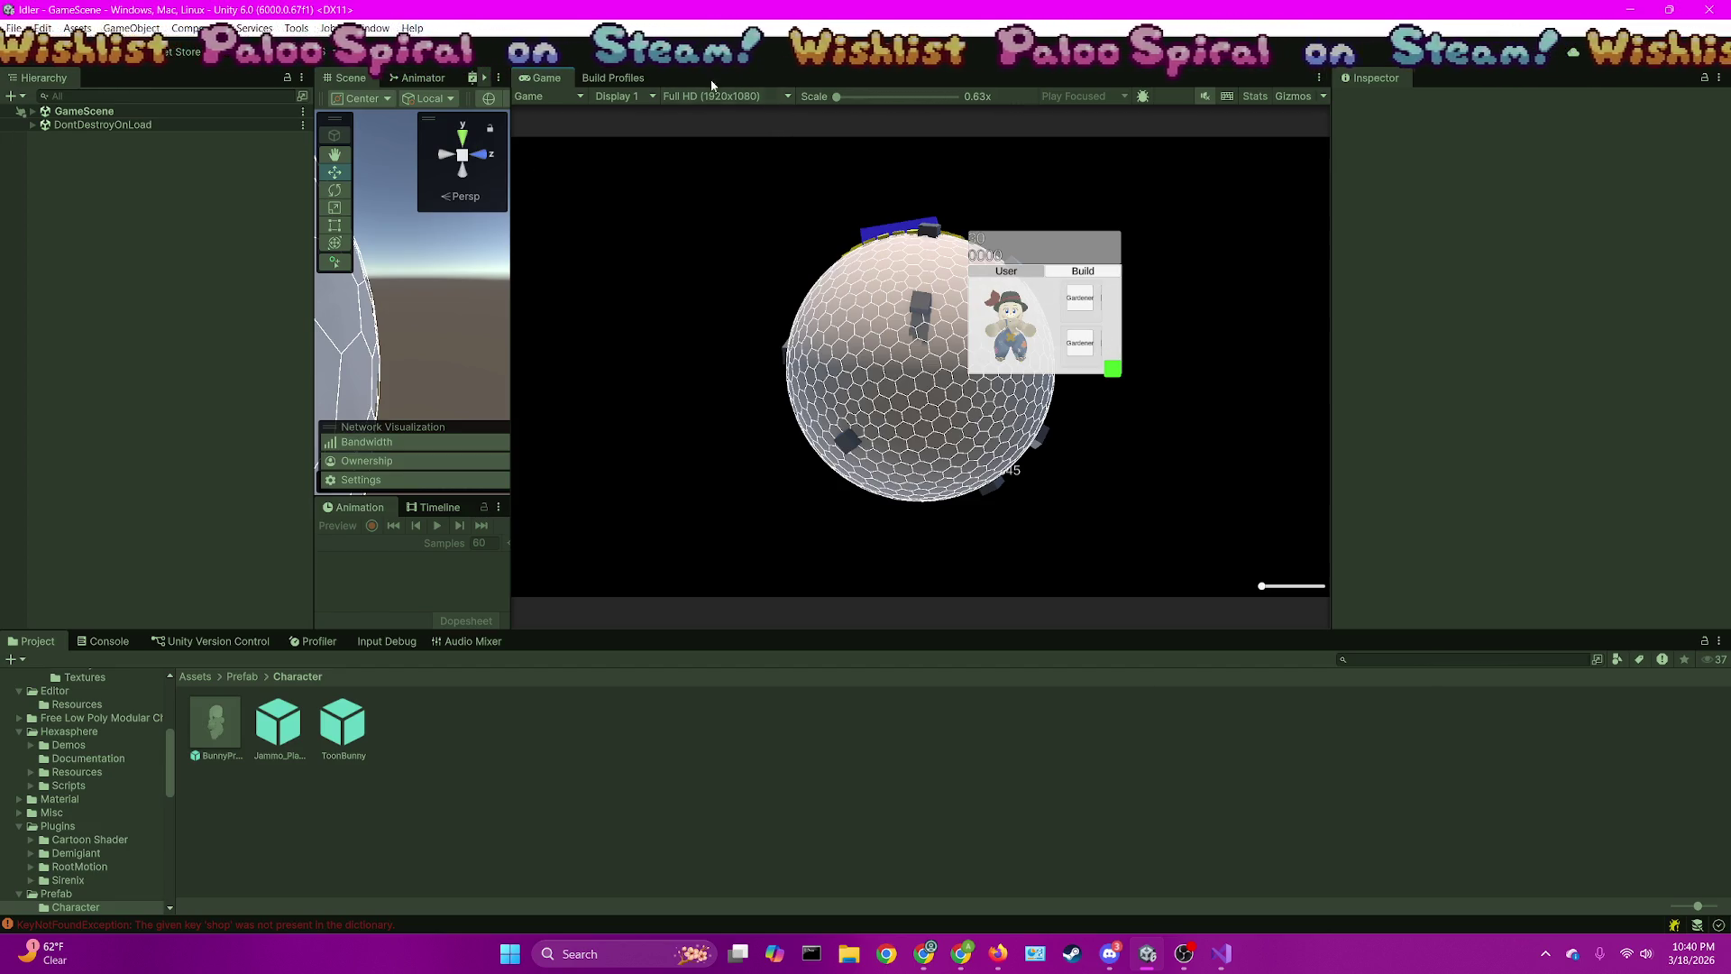
# Expand GameScene > Canvas > ParentMenu > Panels > UserPanel in the Hierarchy and select HeadpieceView
pyautogui.click(32, 111)
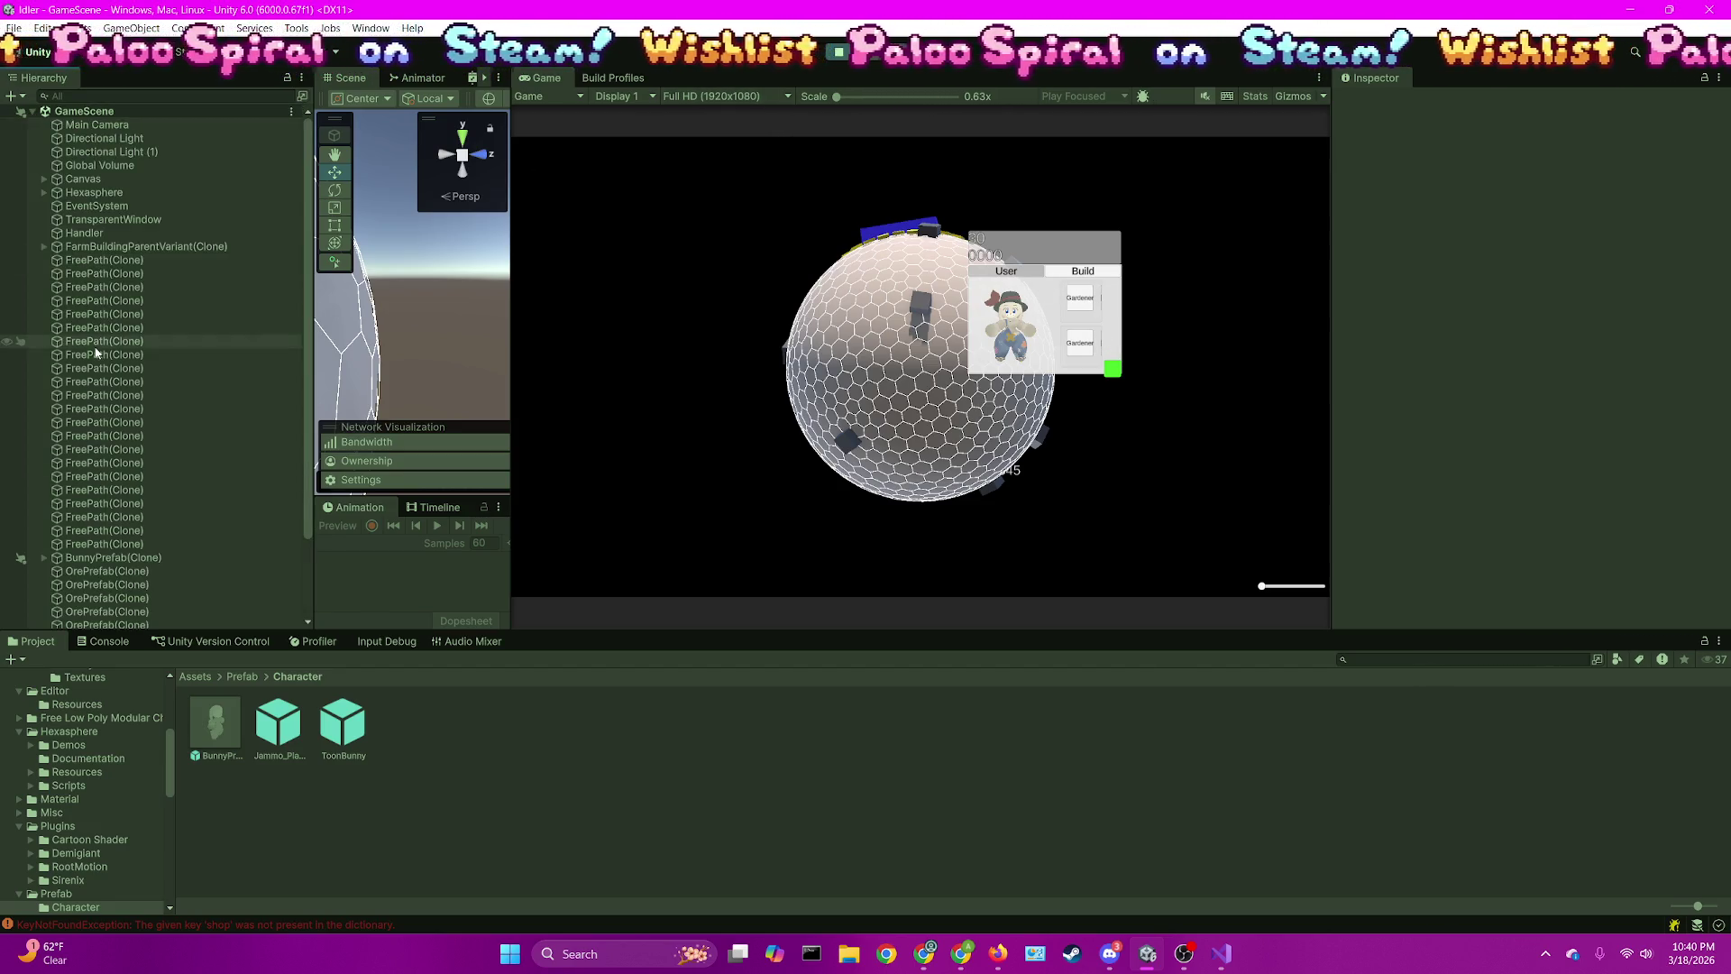
pyautogui.click(42, 179)
pyautogui.click(55, 220)
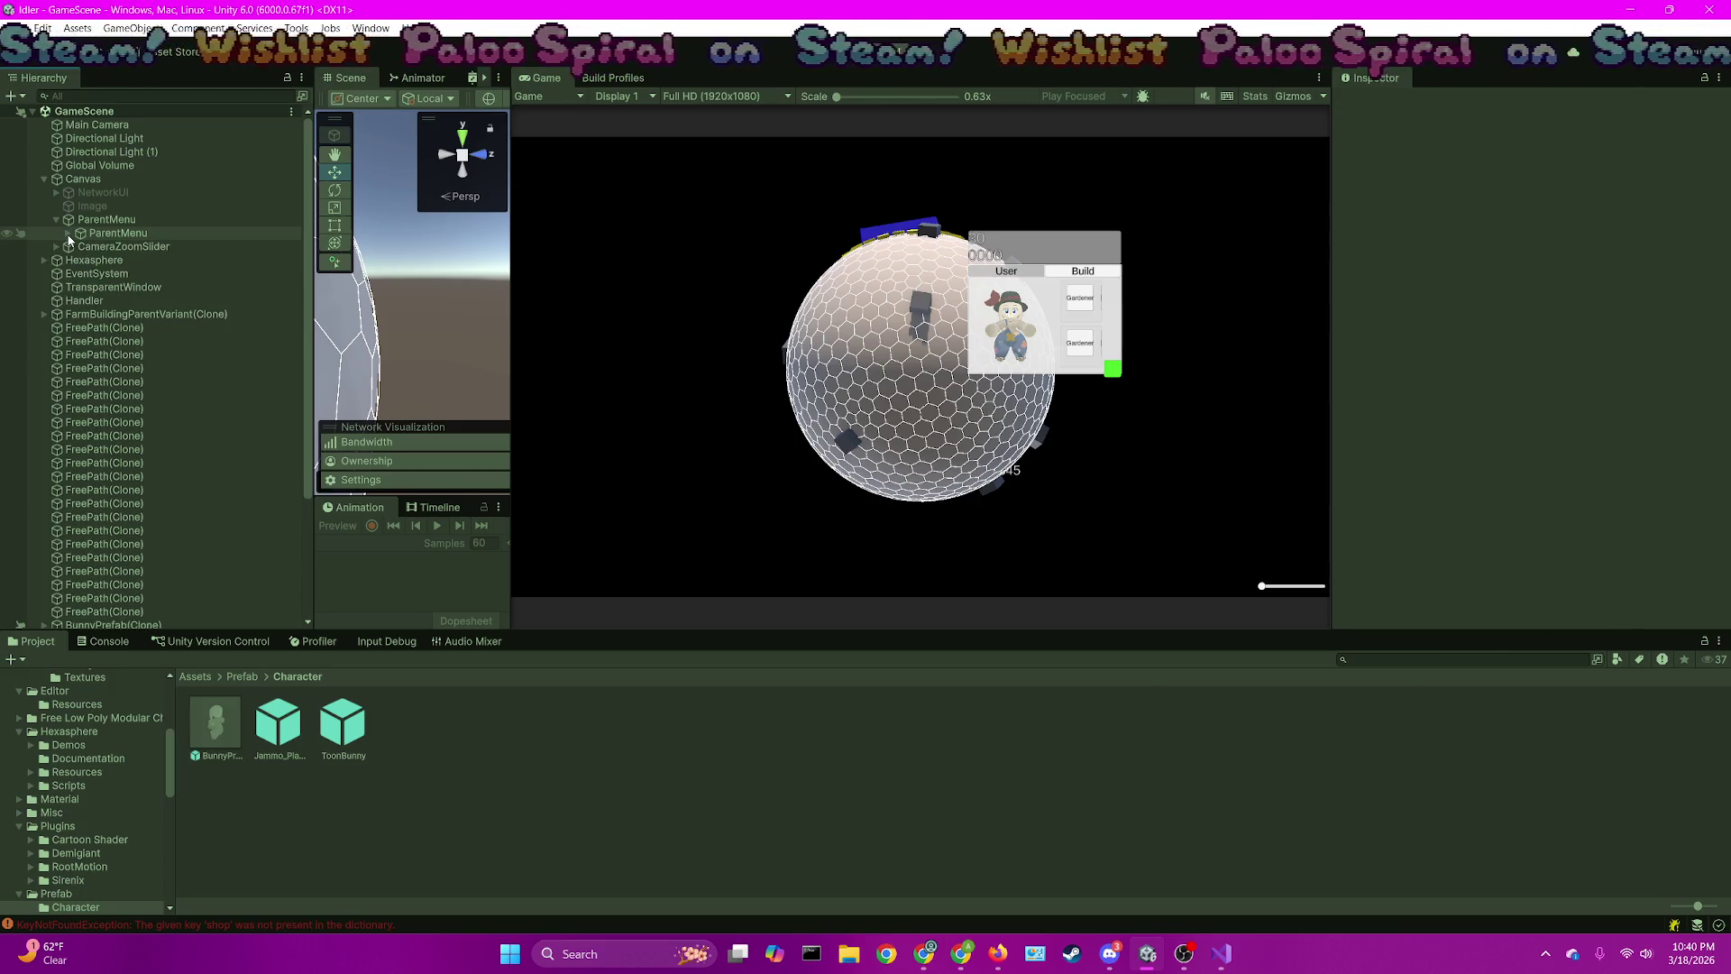
pyautogui.click(68, 234)
pyautogui.click(80, 260)
pyautogui.click(93, 272)
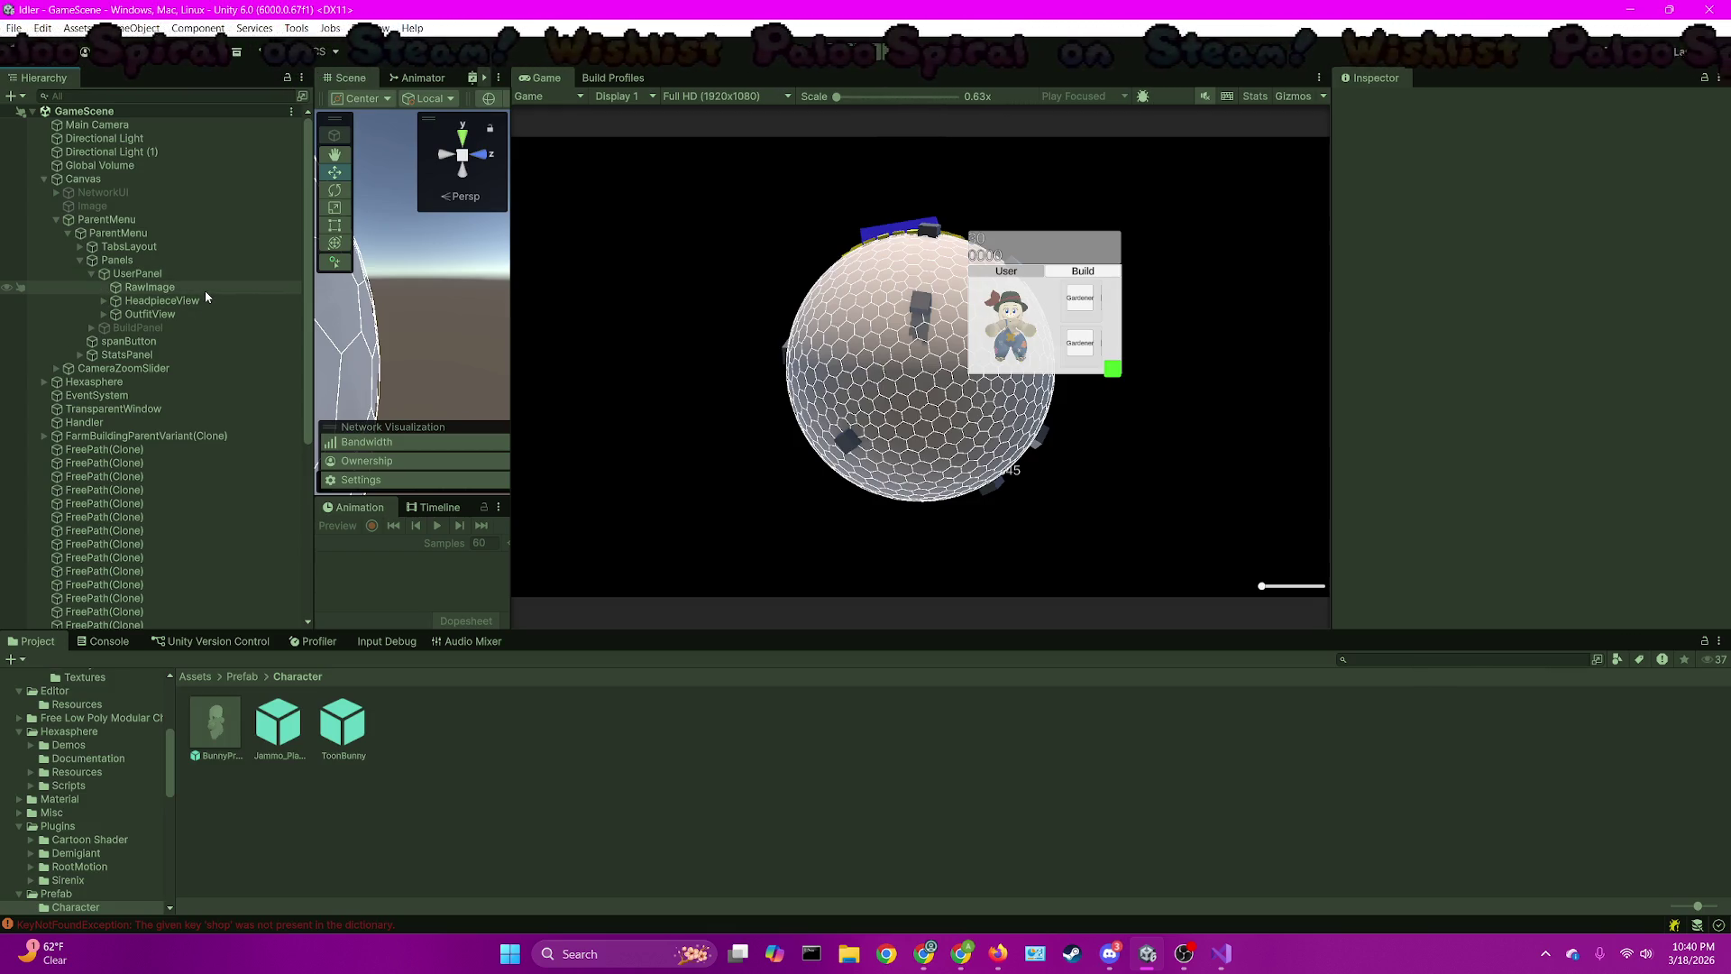
pyautogui.click(127, 300)
# Expand HeadpieceView > Viewport > Content and inspect ColorButton's Headpiece Rank: Gardener, rank 0
pyautogui.click(103, 300)
pyautogui.click(115, 314)
pyautogui.click(127, 328)
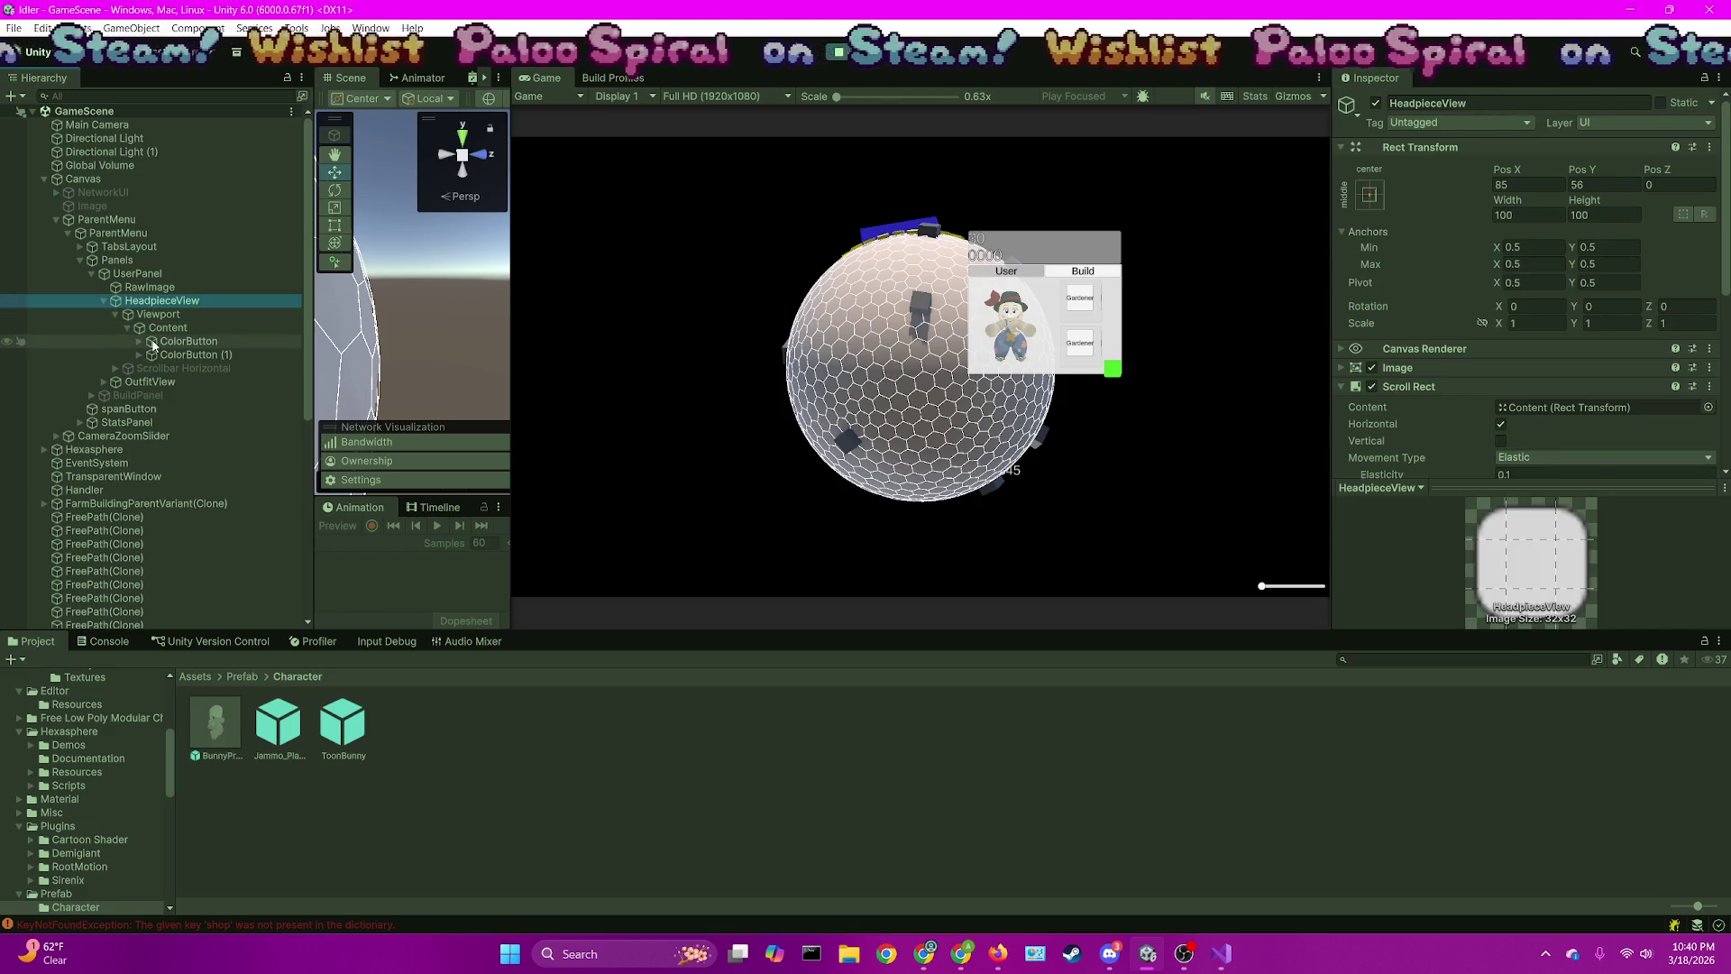
pyautogui.click(153, 340)
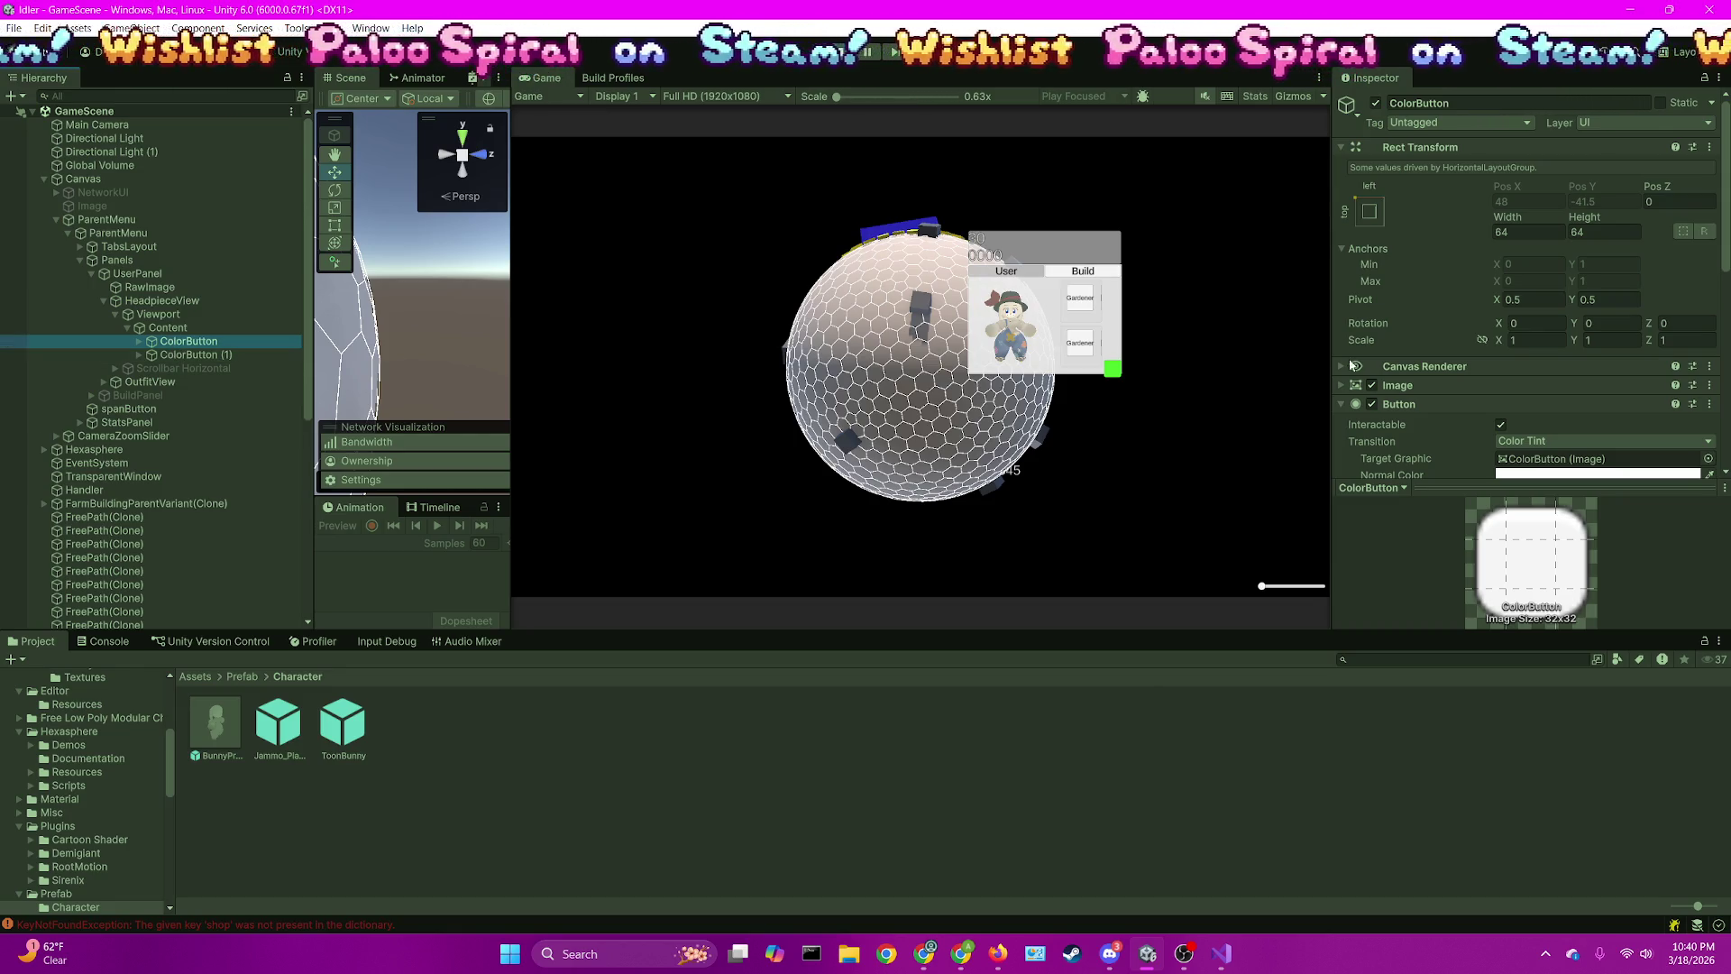
pyautogui.scroll(-3, 1483, 360)
pyautogui.scroll(-4, 1483, 360)
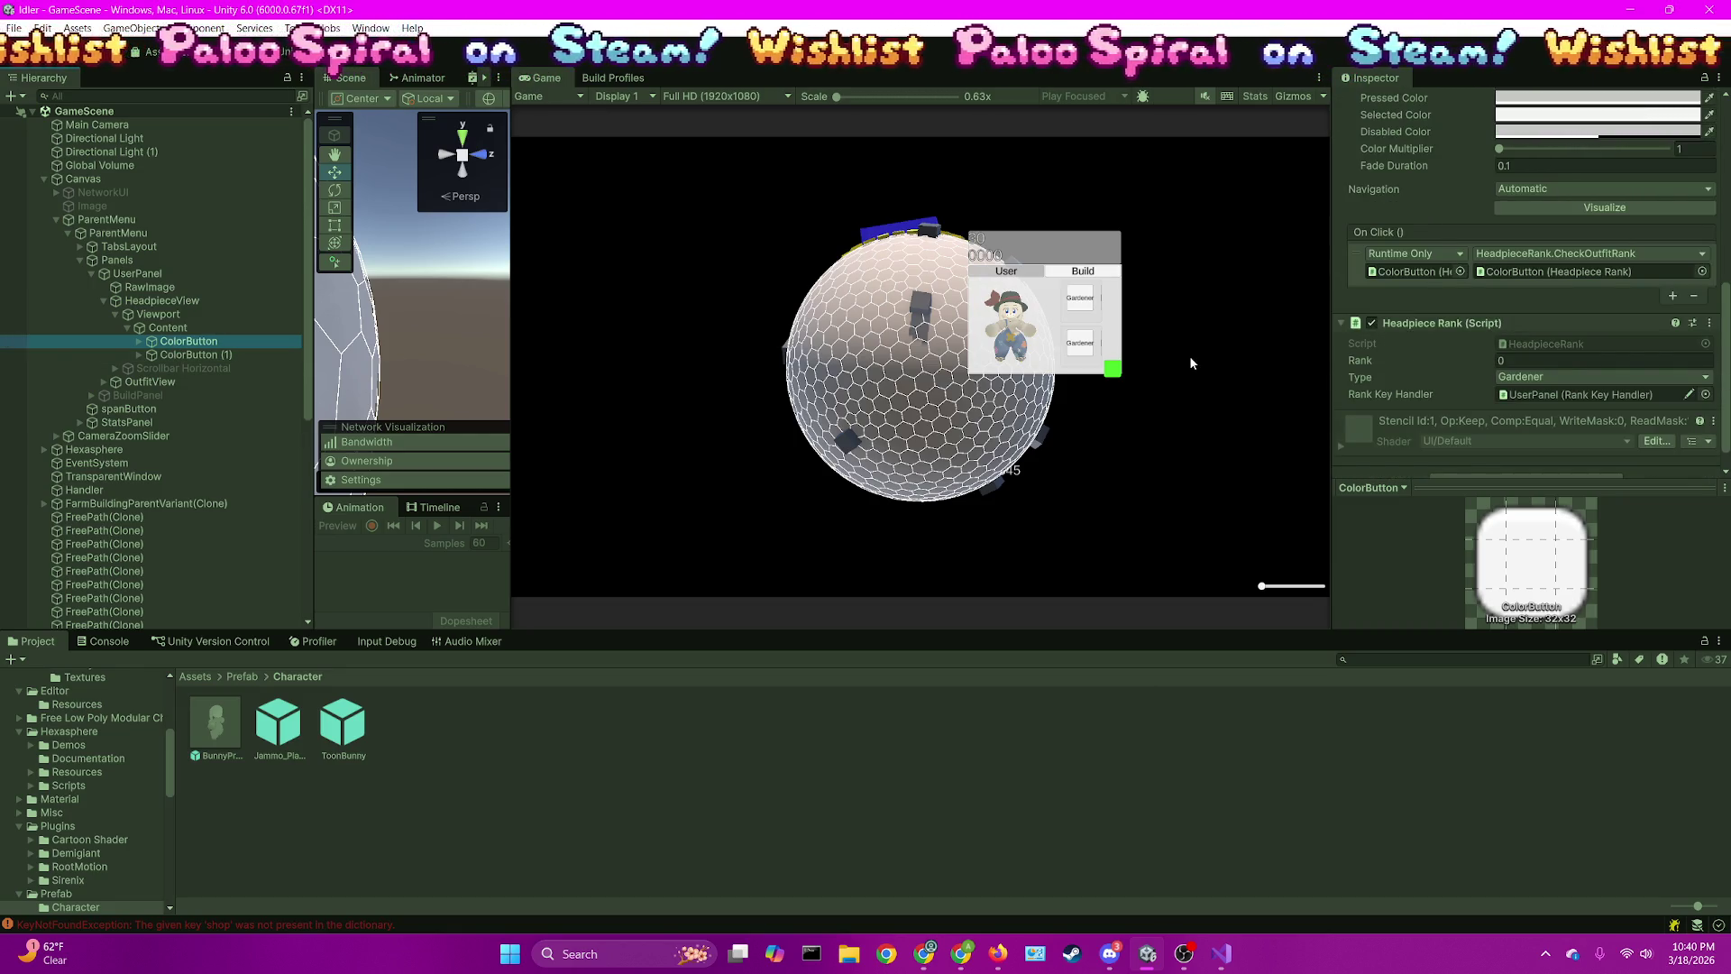
# Check ColorButton (1) is Painter, rank 0, frame it, and widen the Scene view
pyautogui.click(202, 356)
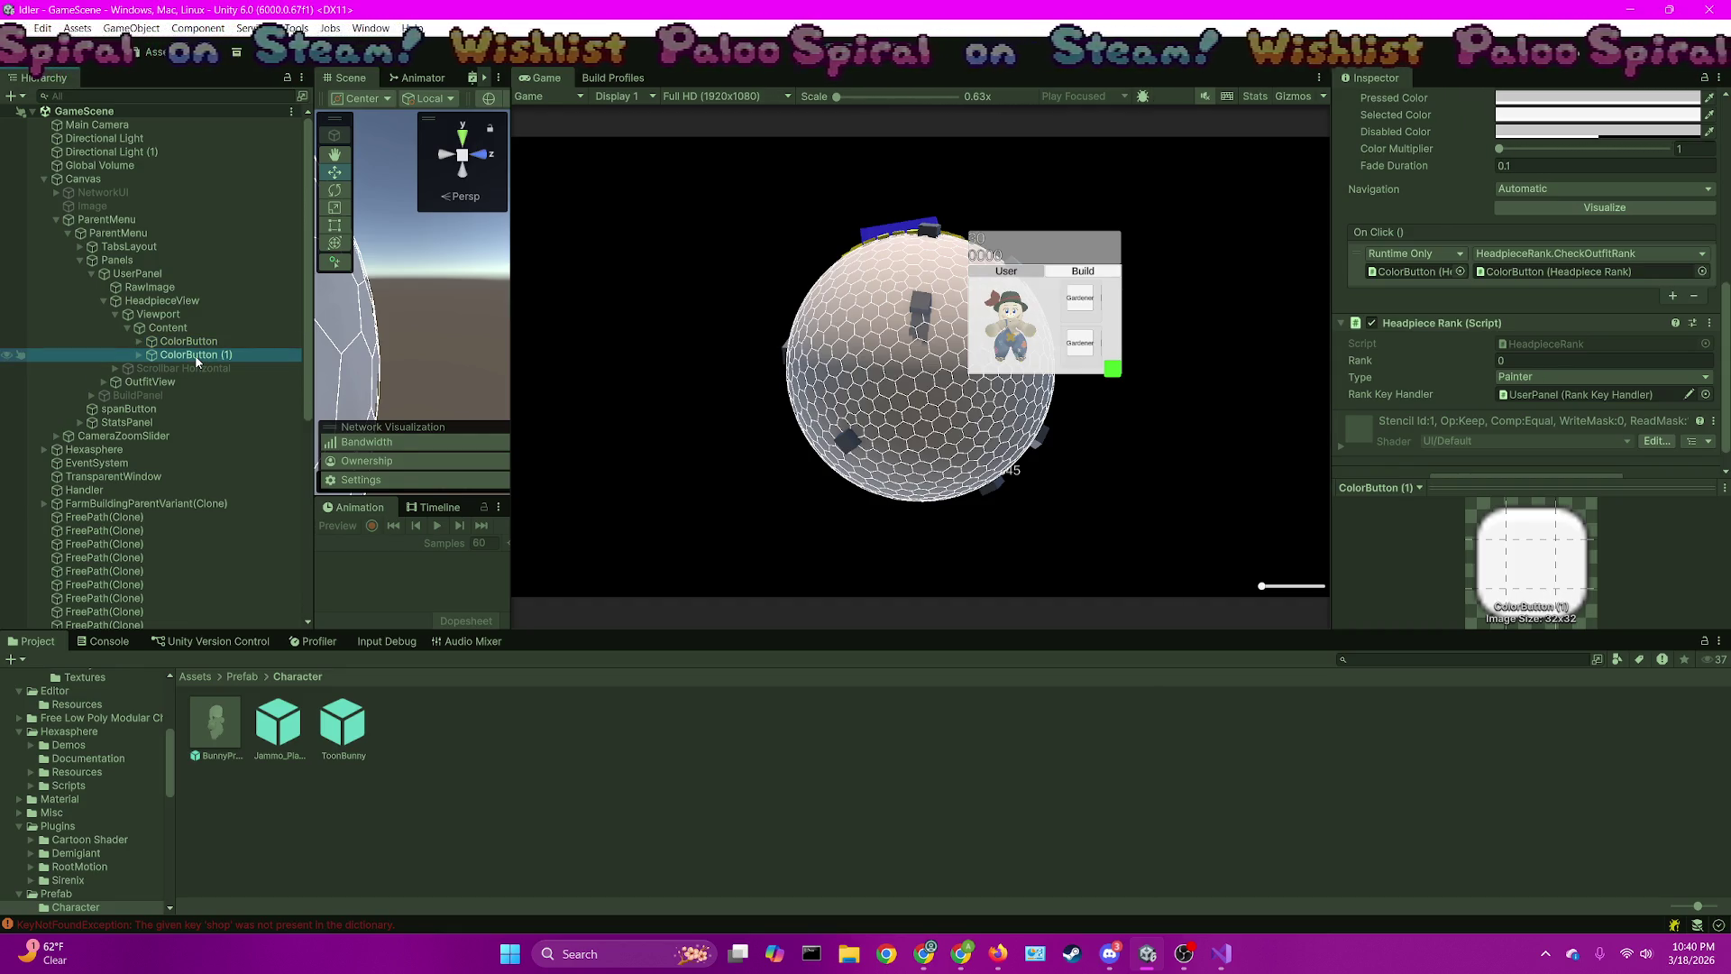
pyautogui.click(1102, 304)
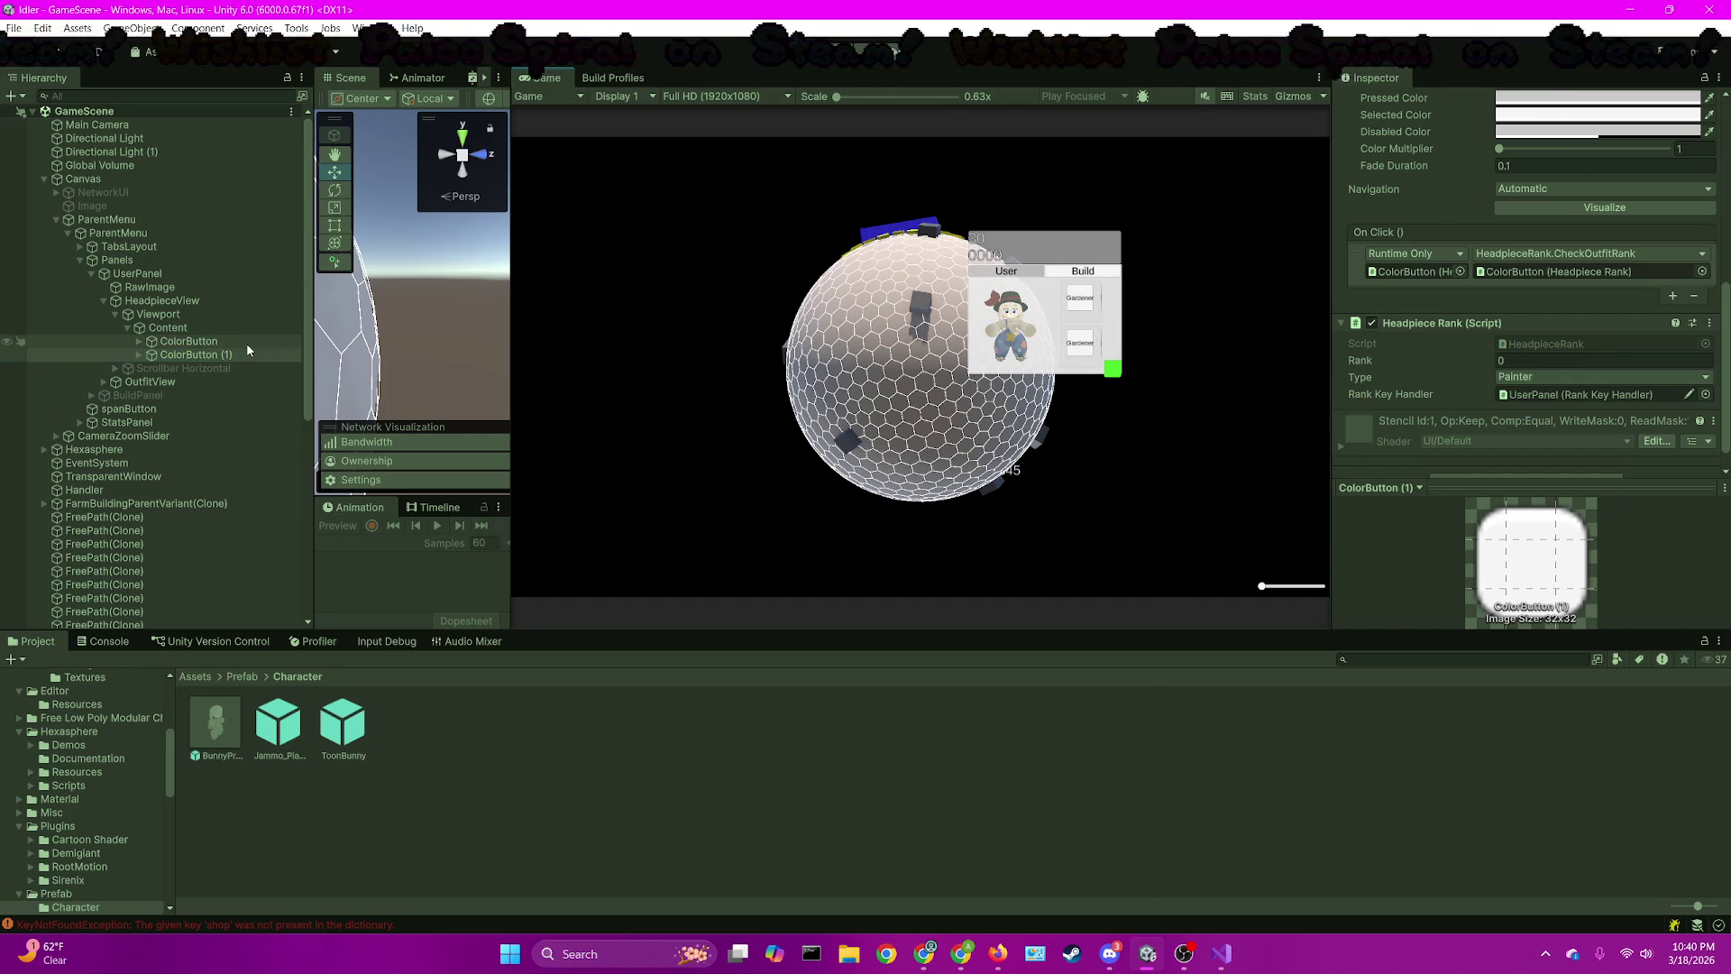
pyautogui.click(209, 355)
pyautogui.moveTo(511, 175); pyautogui.dragTo(726, 203)
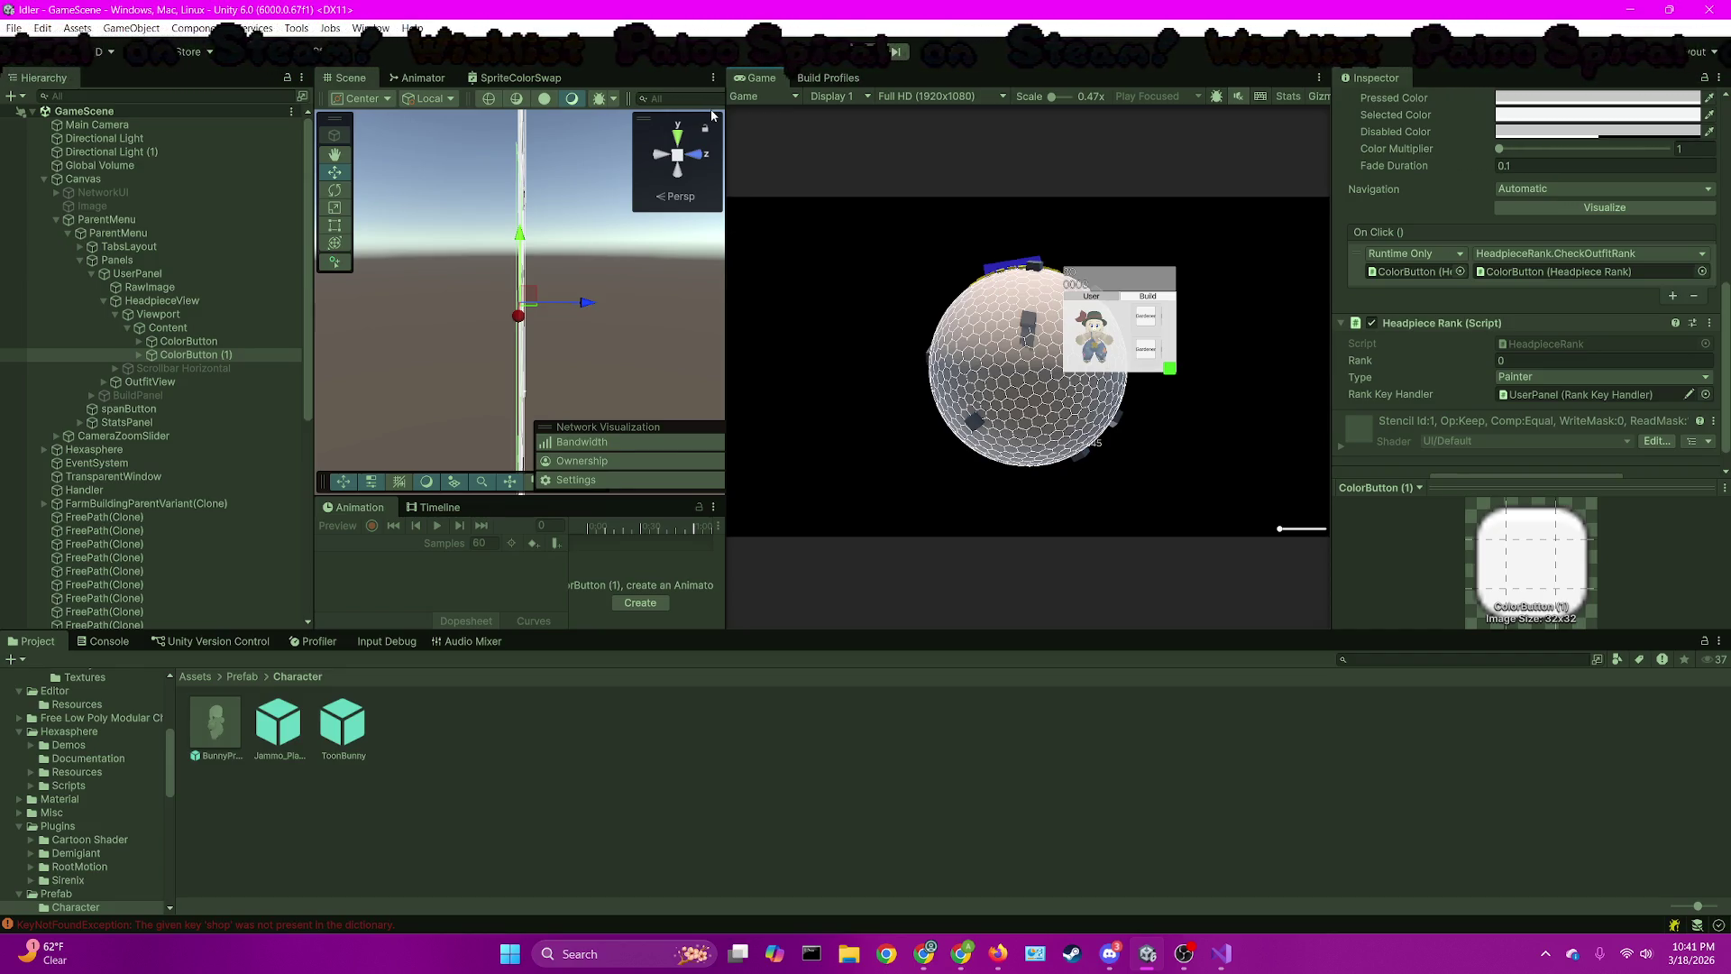
# Switch the Scene view to 2D and widen the Content container so both buttons fit
pyautogui.moveTo(726, 117); pyautogui.dragTo(913, 155)
pyautogui.click(853, 98)
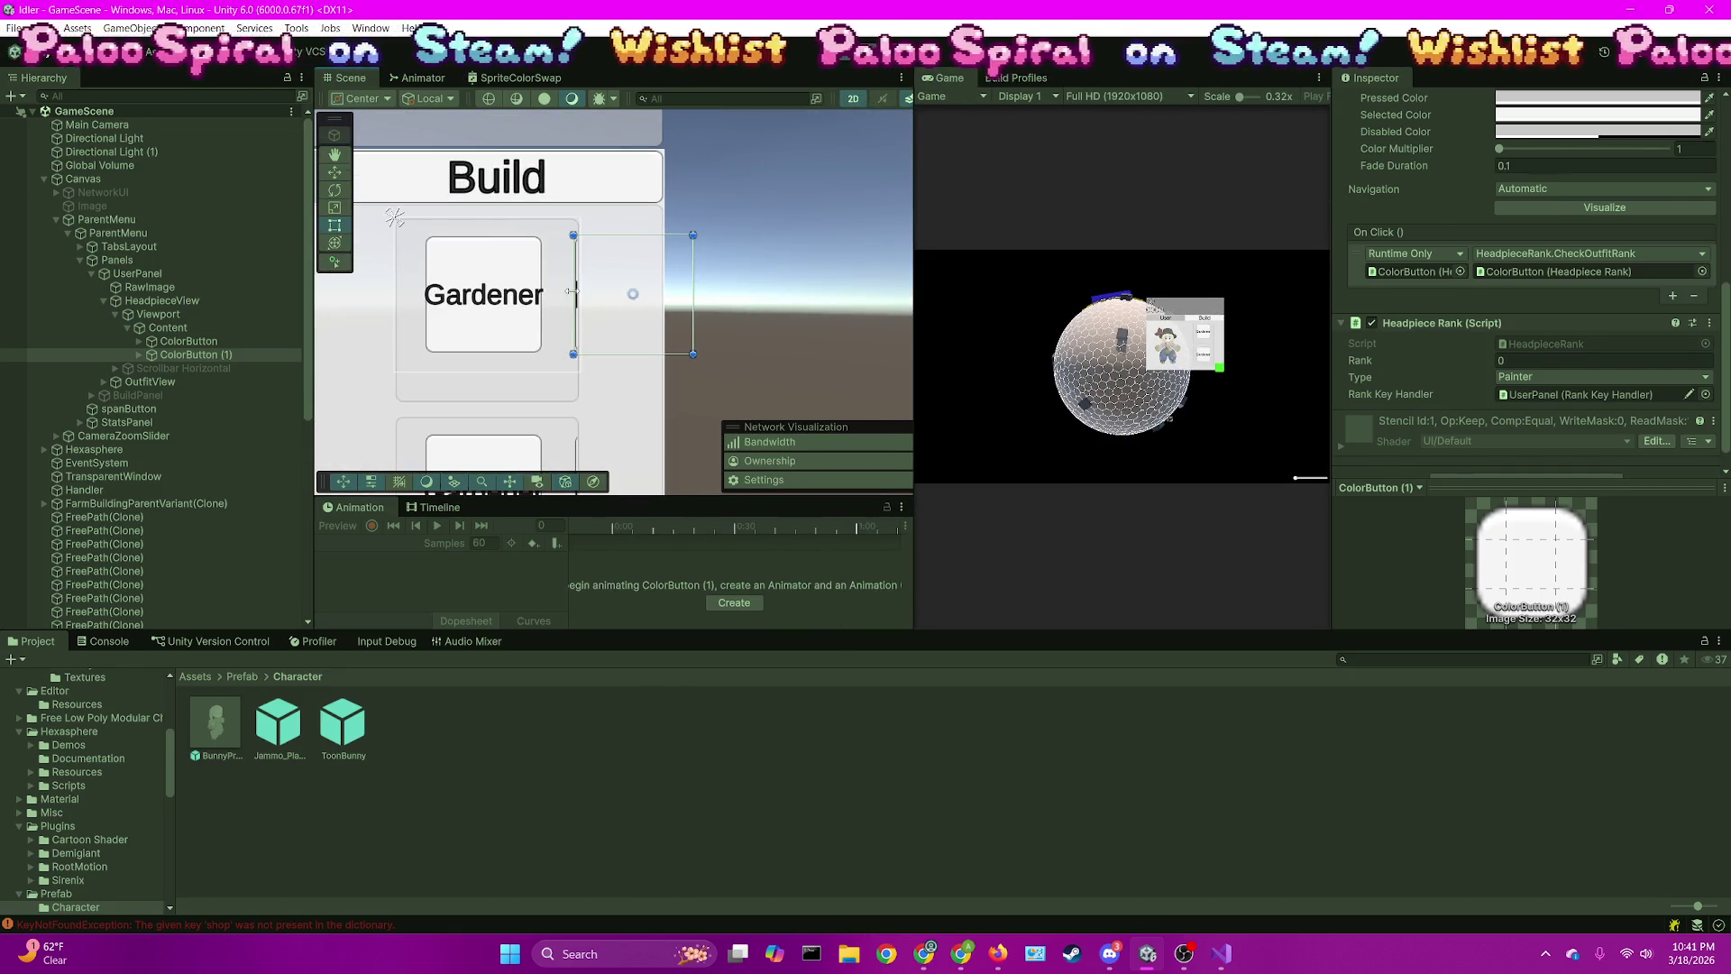
pyautogui.click(168, 327)
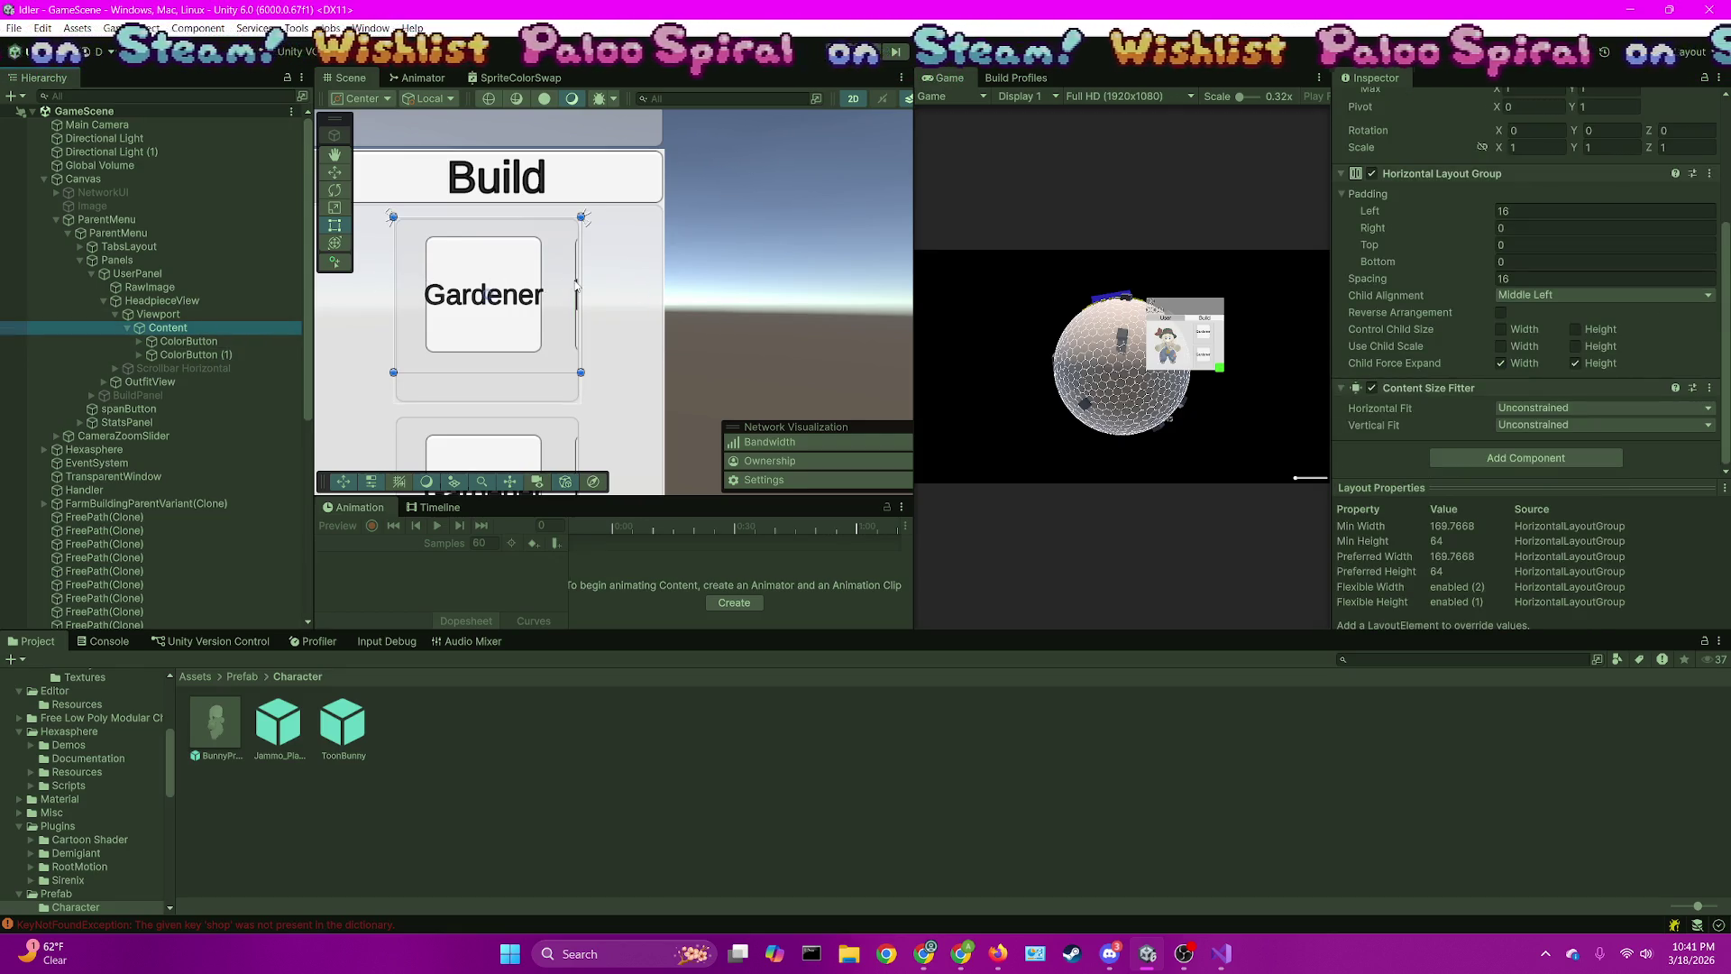
pyautogui.click(583, 282)
pyautogui.moveTo(582, 282); pyautogui.dragTo(758, 288)
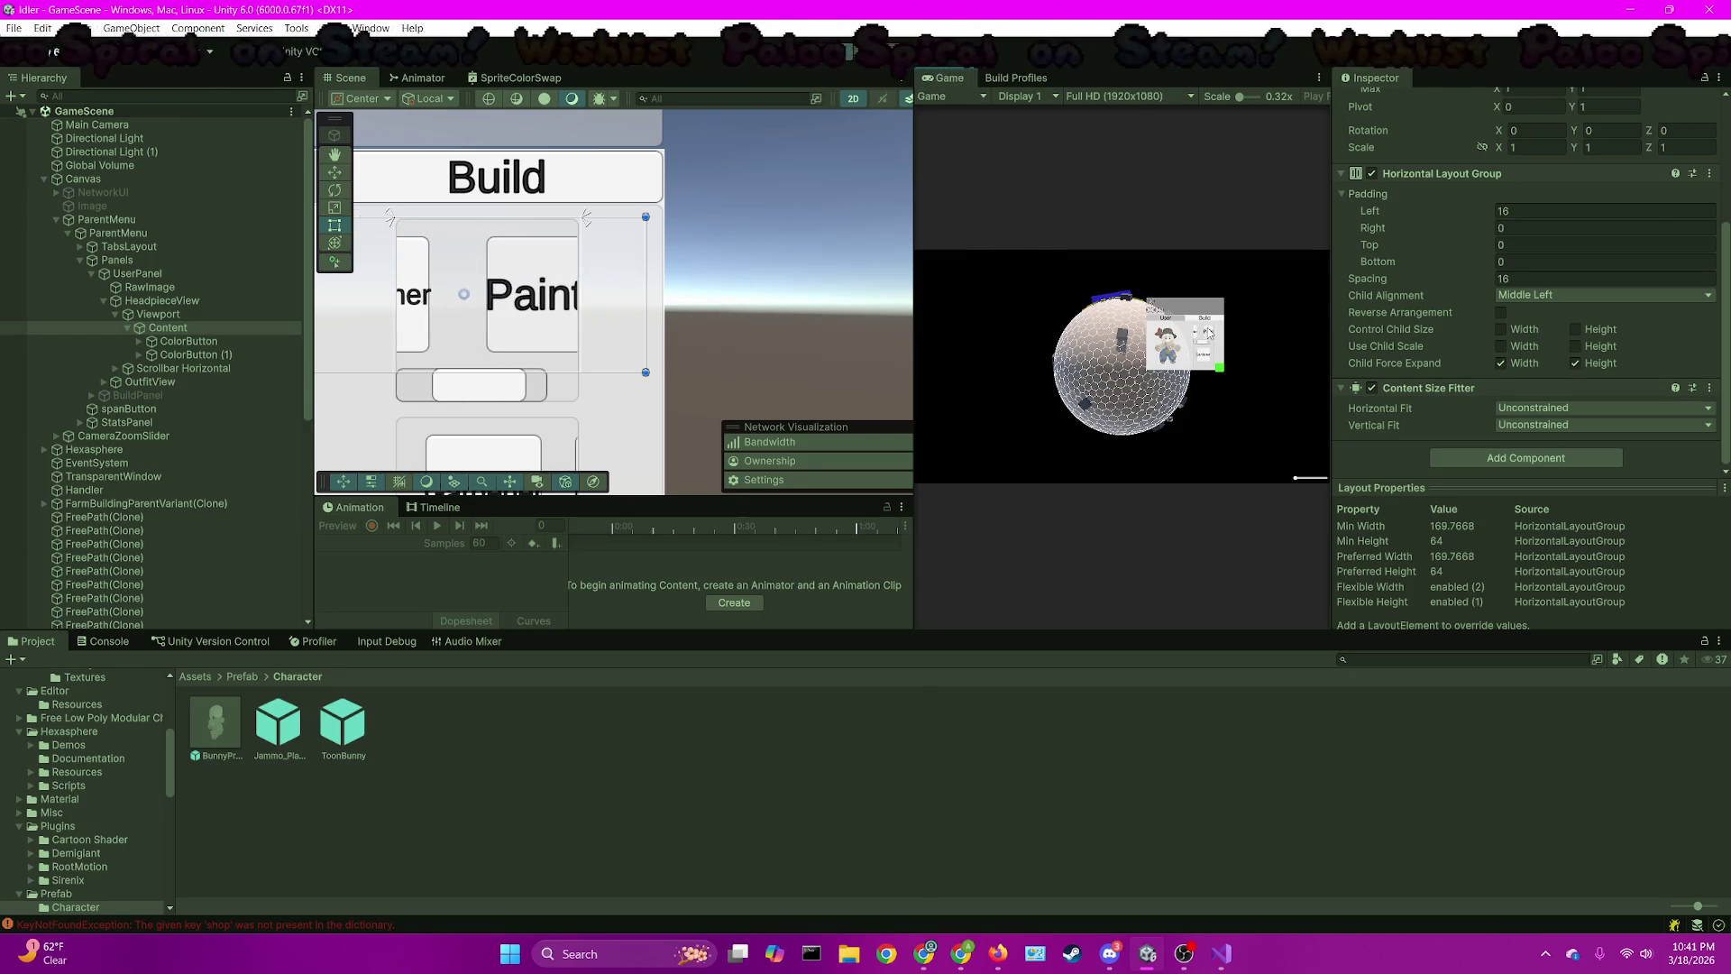
pyautogui.moveTo(915, 302); pyautogui.dragTo(564, 302)
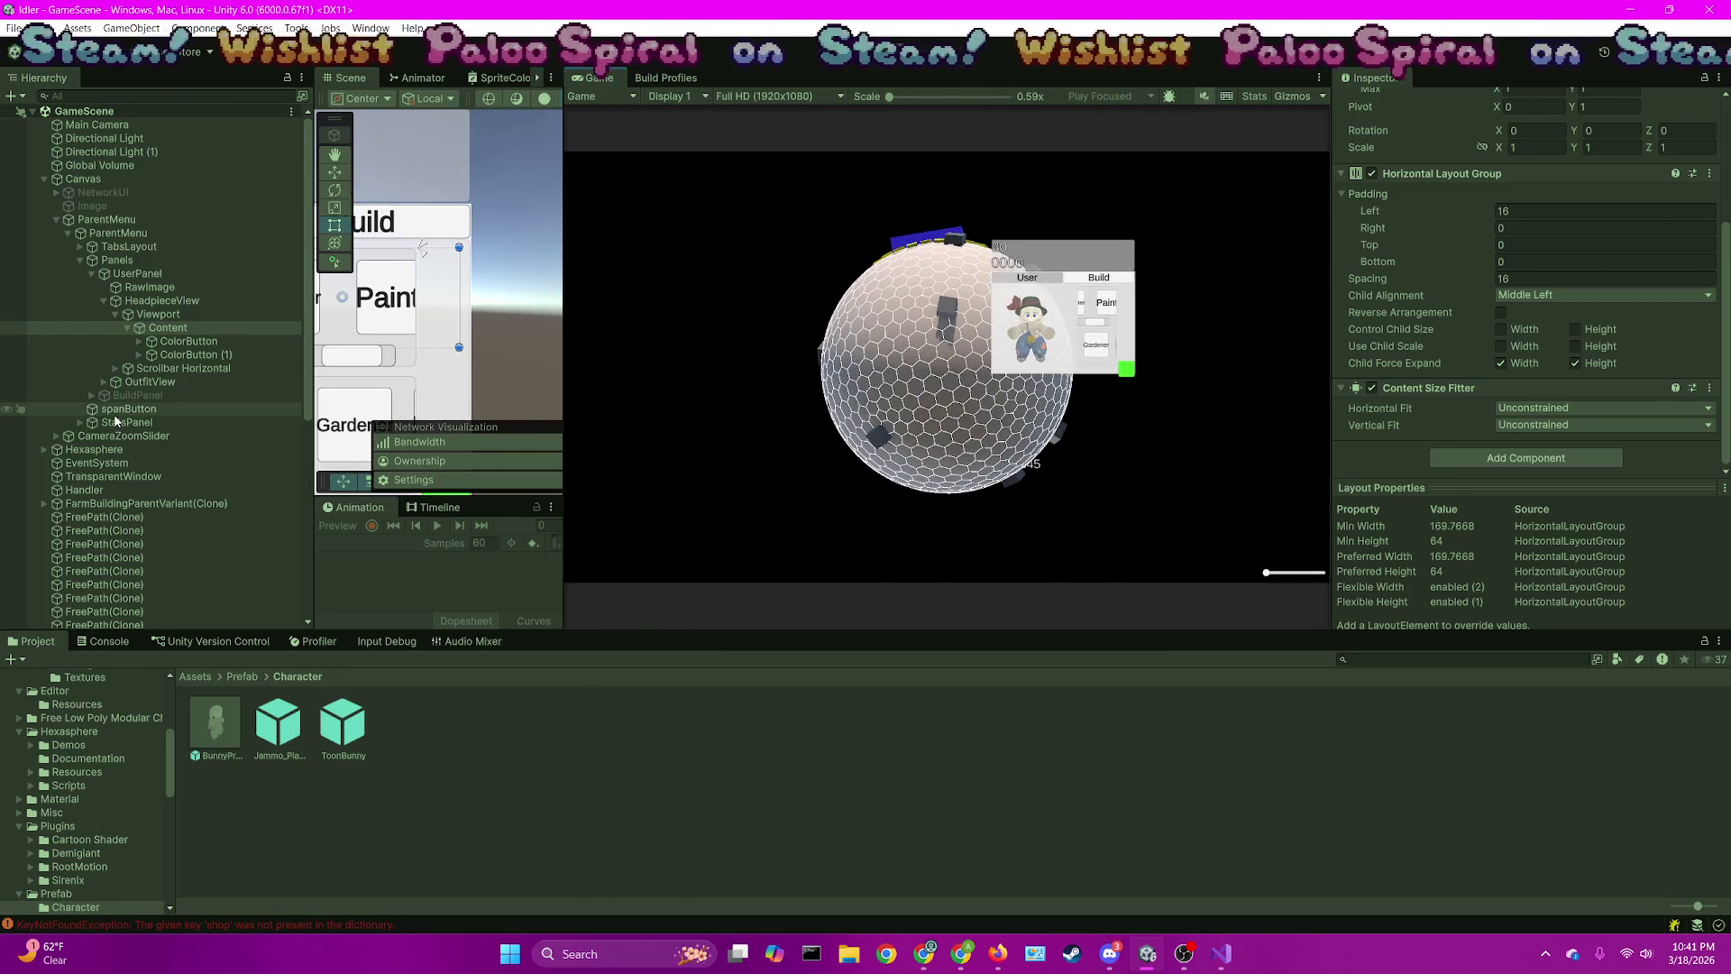
# Expand BunnyPrefab(Clone) to show Bunny - Character Model_Original, Canvas and UICameraHolder
pyautogui.scroll(-5, 120, 418)
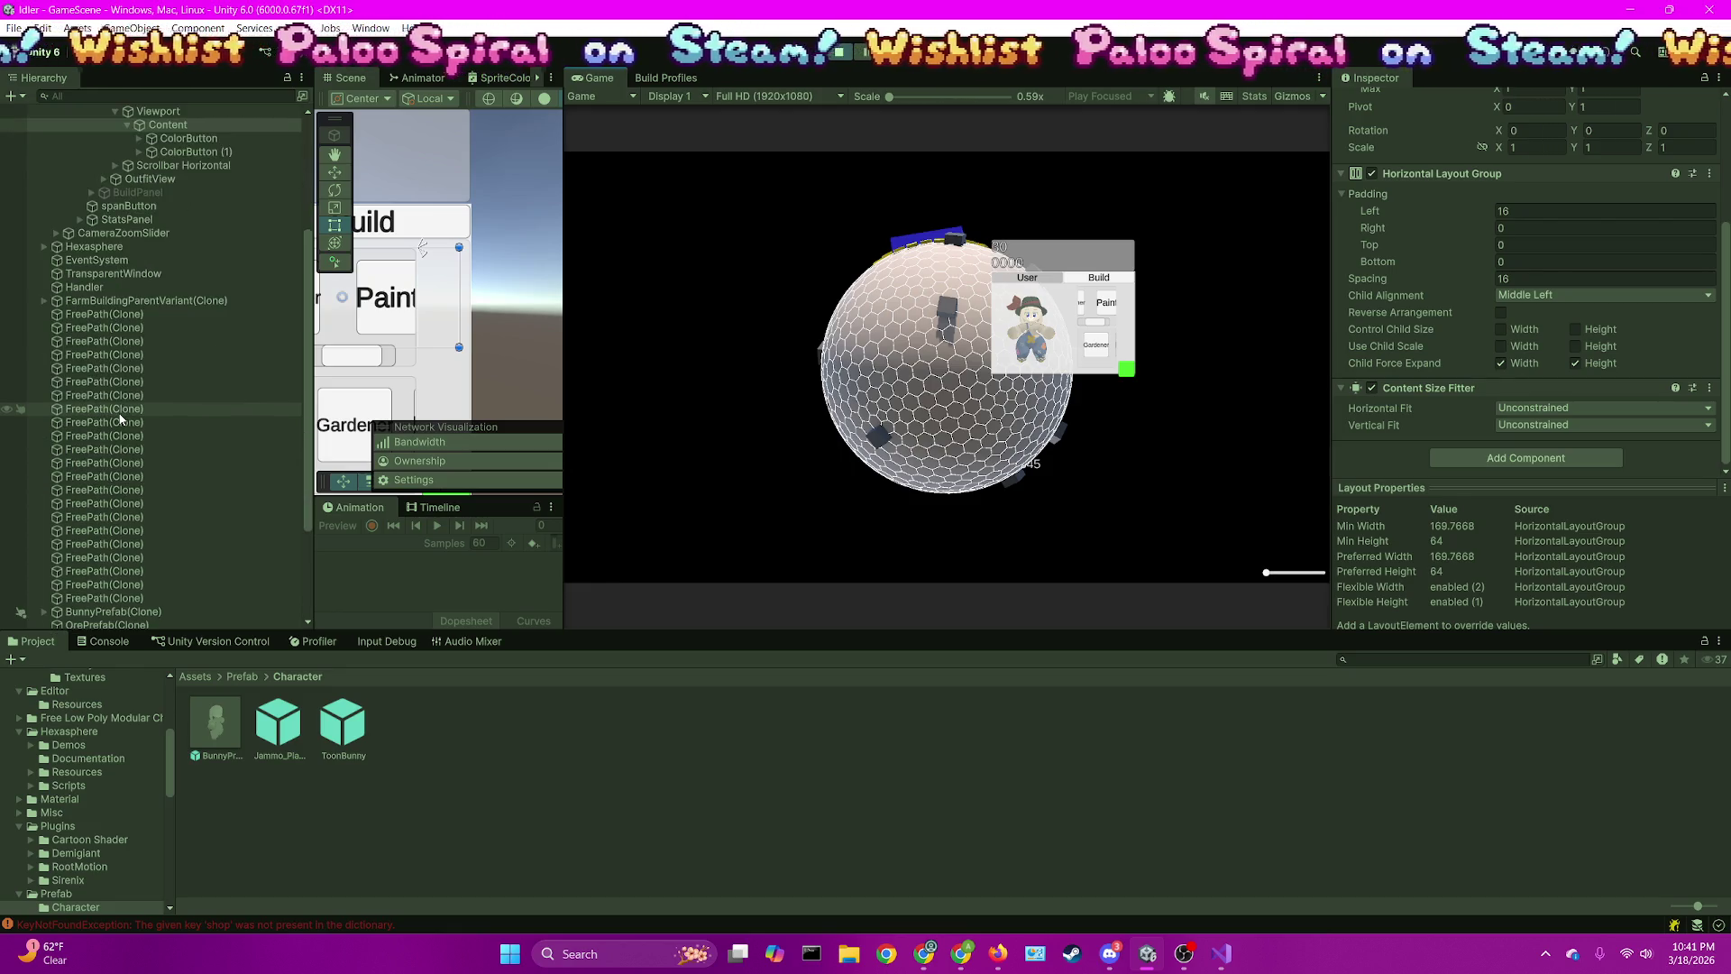
pyautogui.scroll(-2, 47, 301)
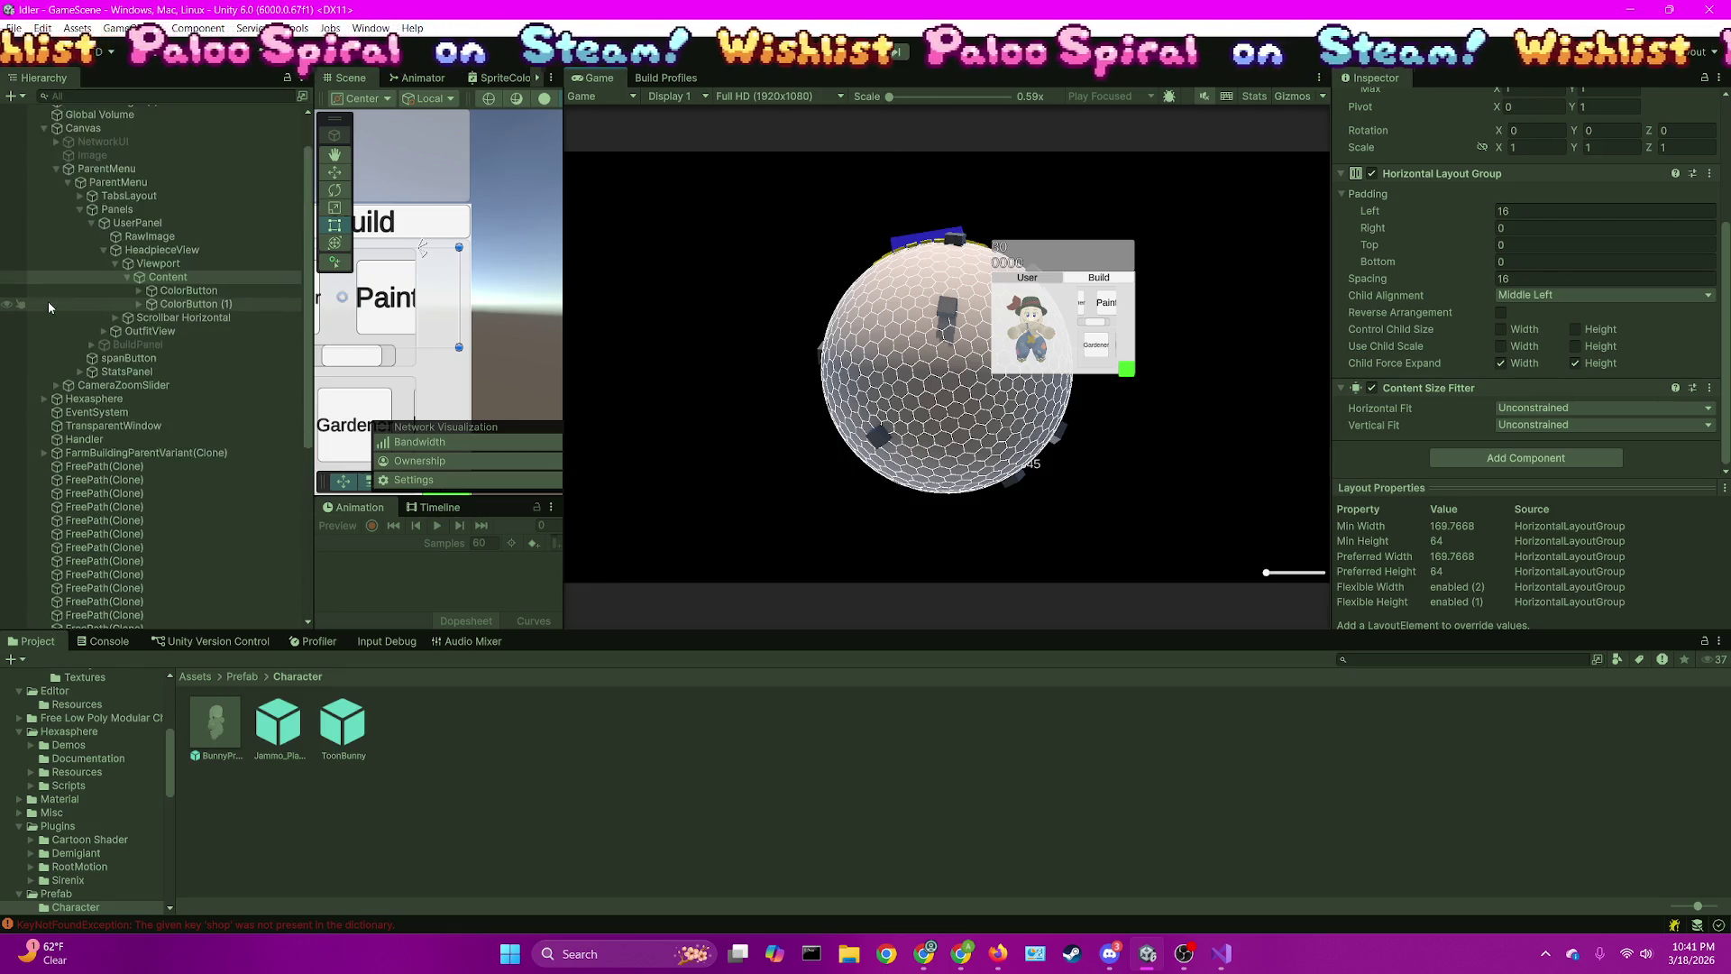
pyautogui.scroll(-2, 72, 297)
pyautogui.click(45, 458)
pyautogui.scroll(-1, 72, 455)
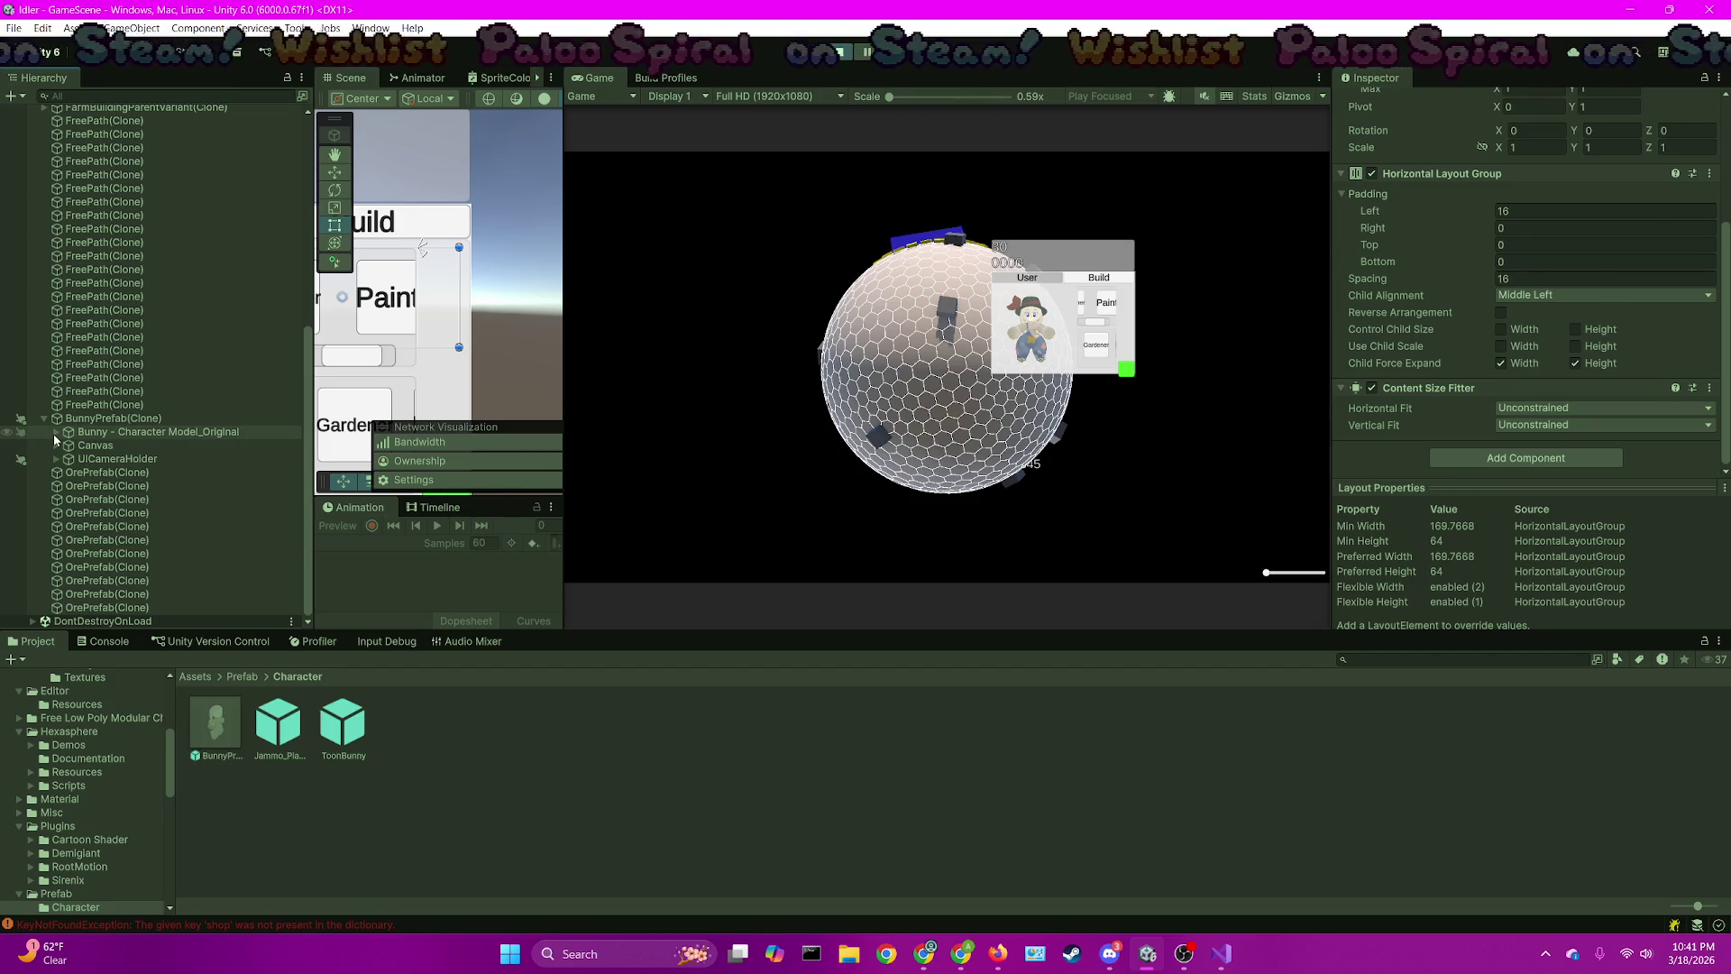
# Expand the bunny model, PMB - Bunny - Outfits, and the Outfit - Painter and Outfit - Gardener objects
pyautogui.click(52, 434)
pyautogui.scroll(-4, 235, 418)
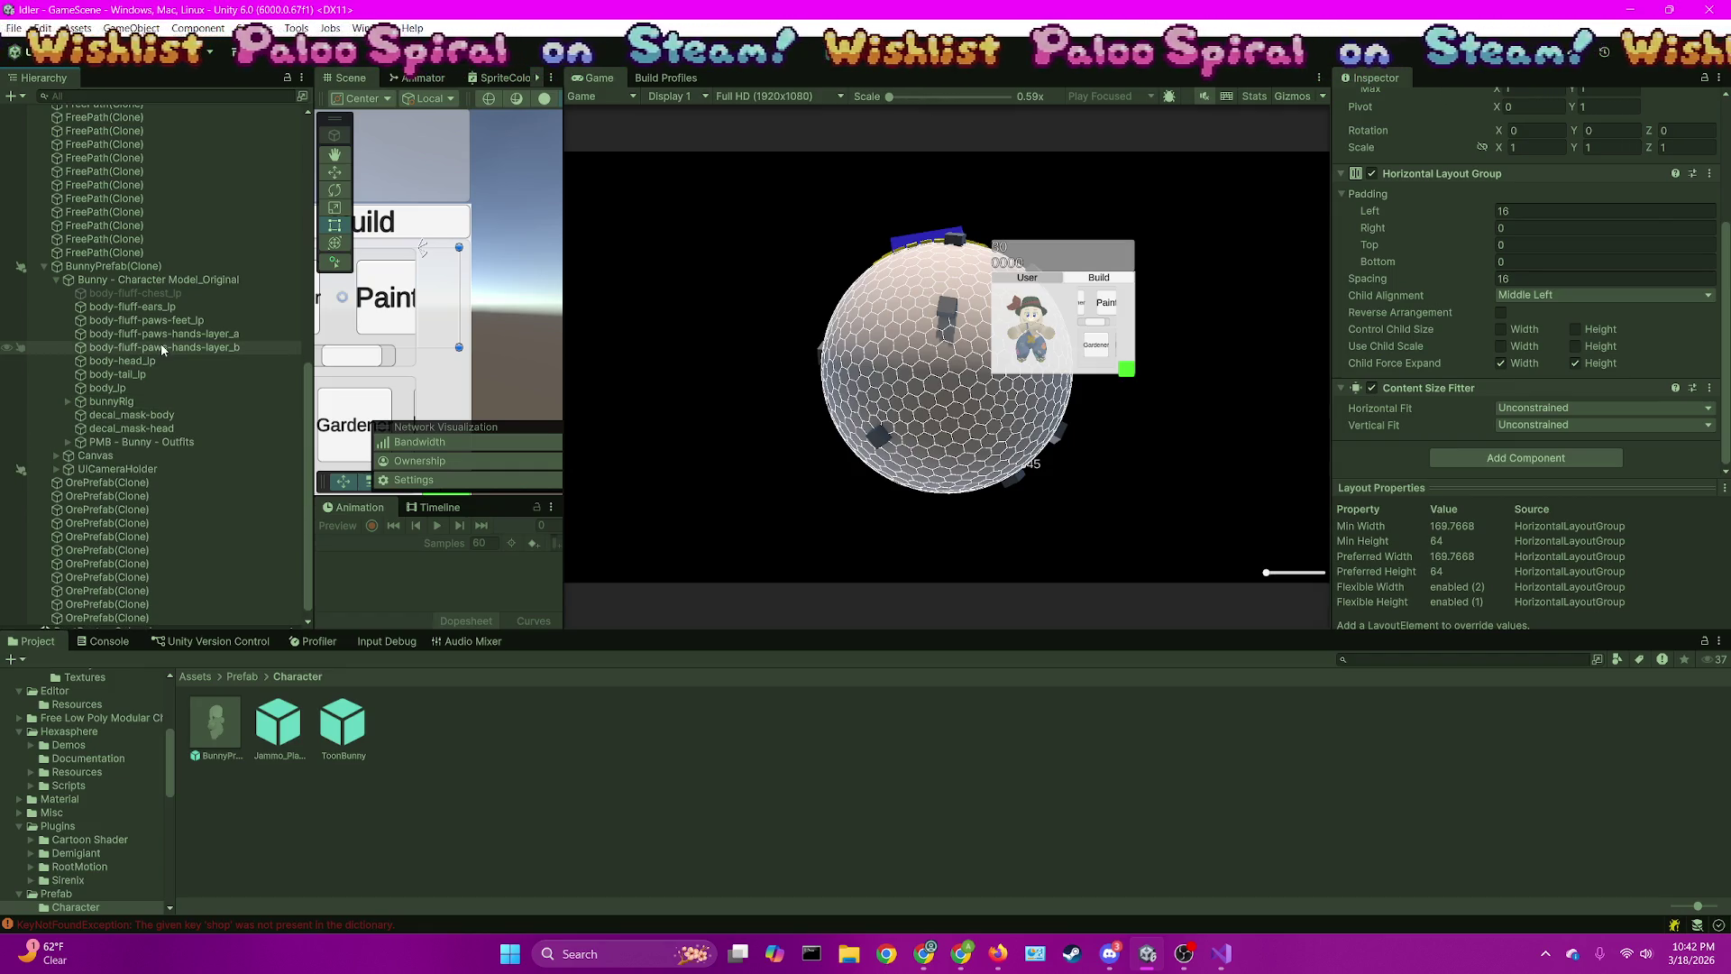
pyautogui.doubleClick(74, 445)
pyautogui.click(71, 443)
pyautogui.click(150, 470)
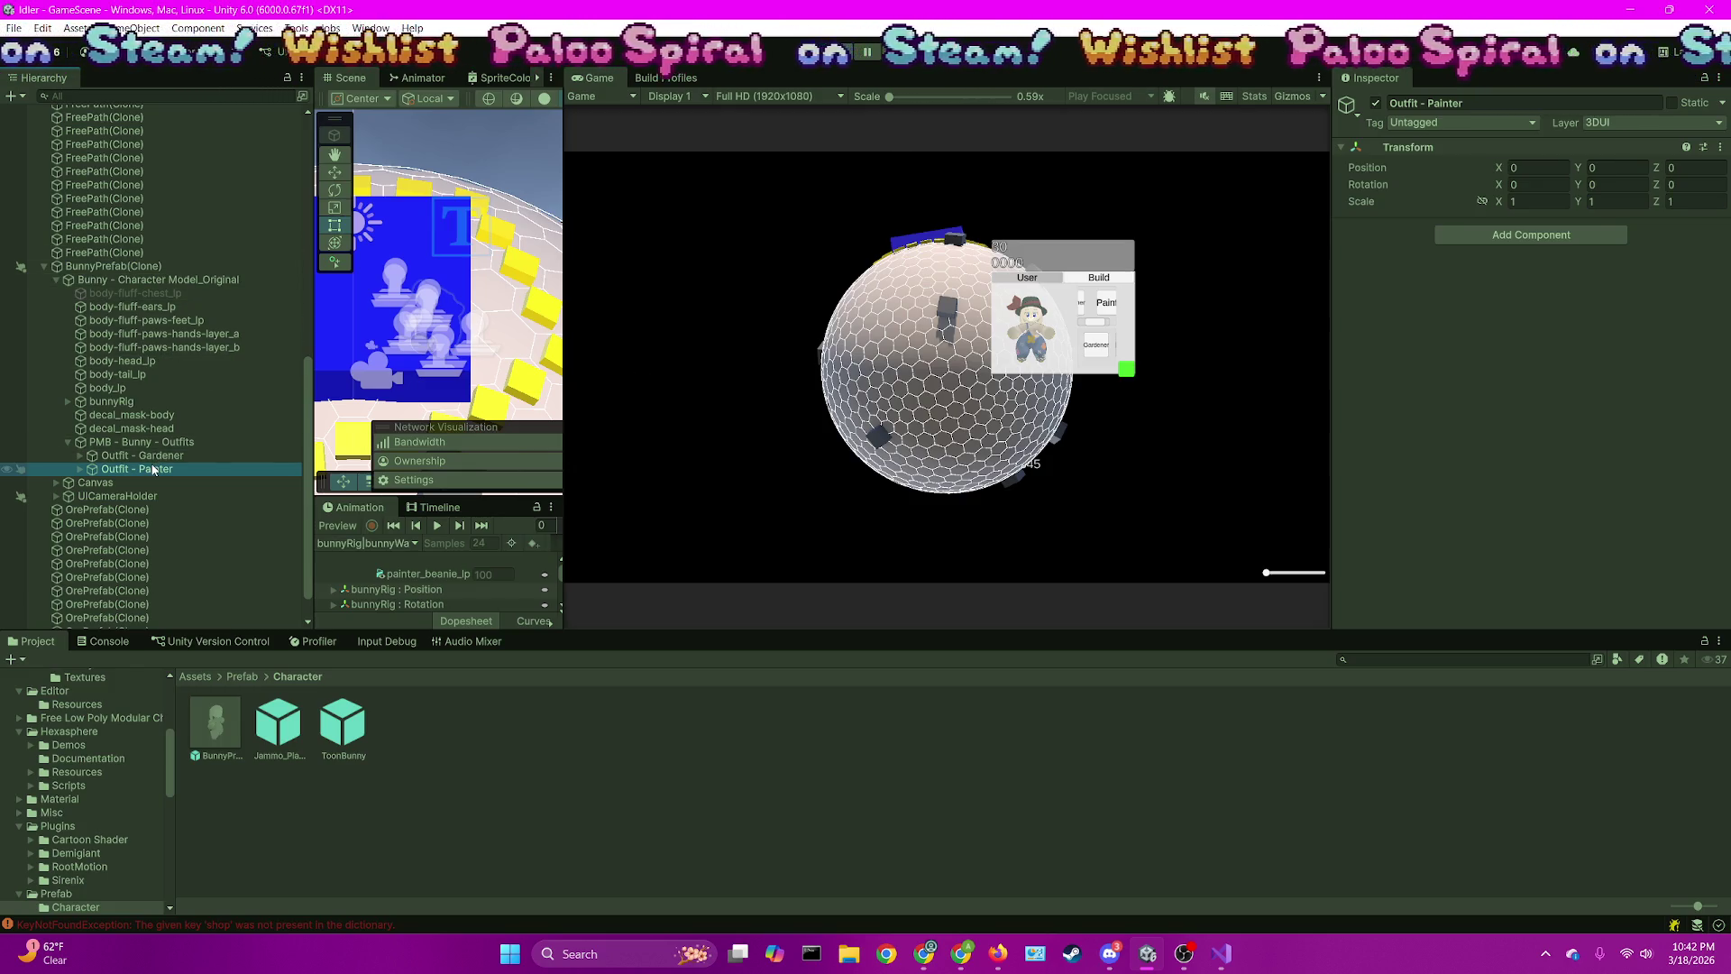
pyautogui.click(81, 469)
pyautogui.click(80, 455)
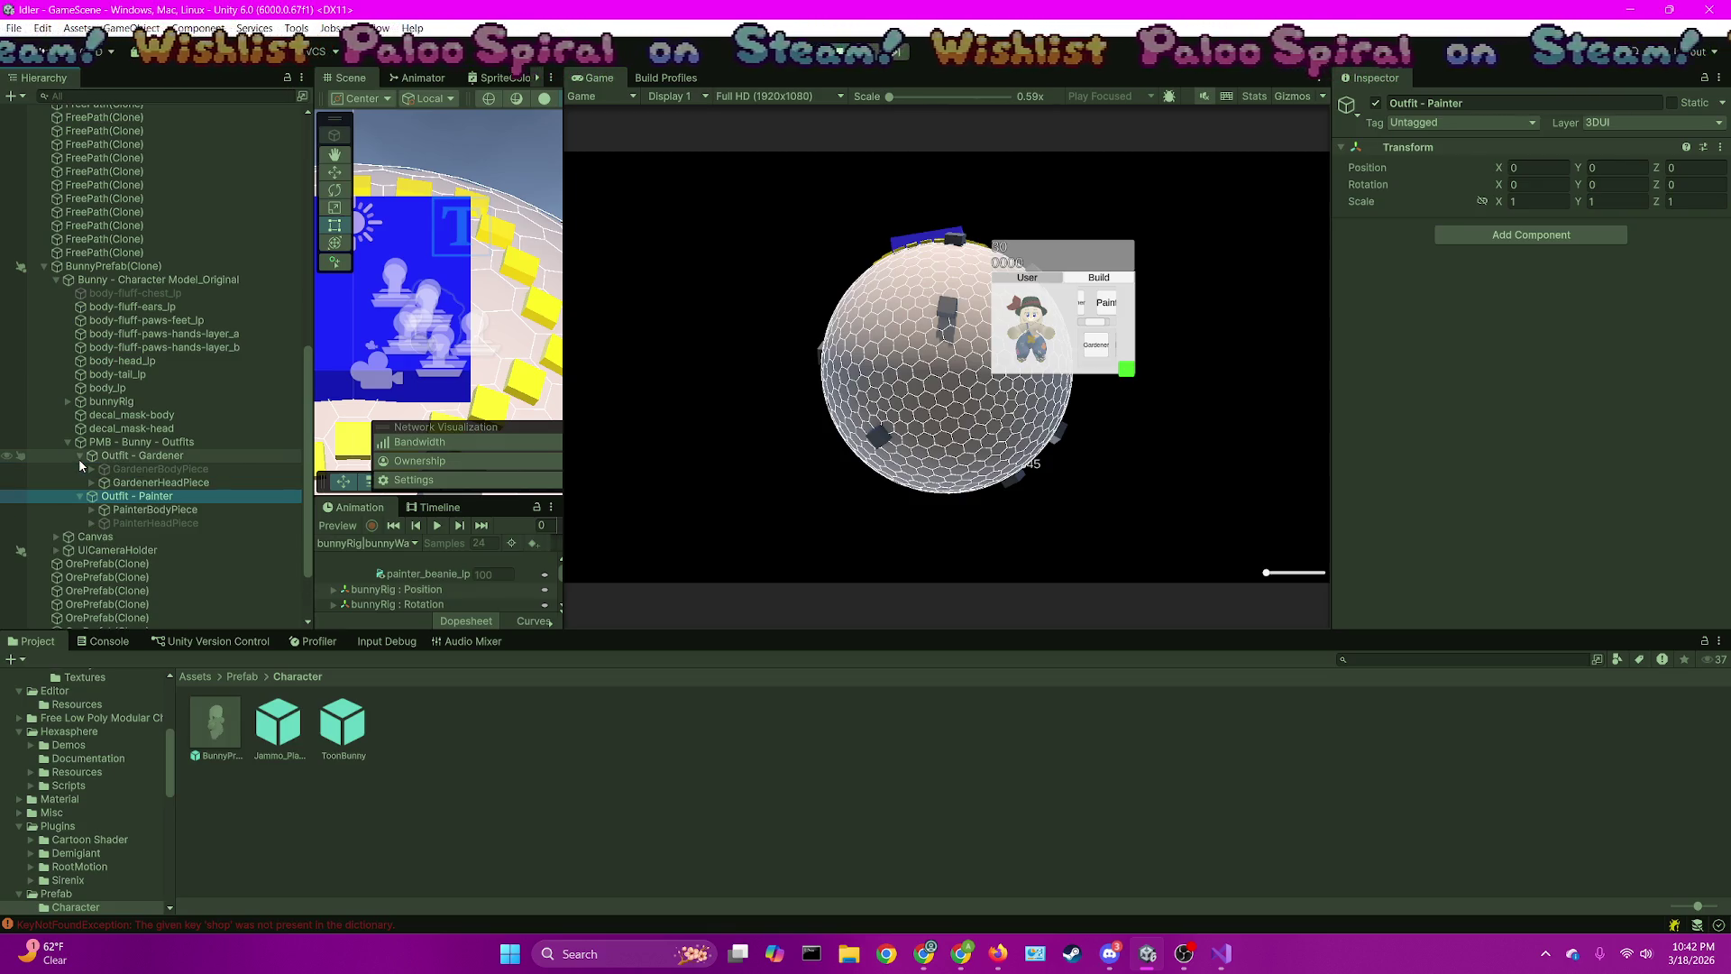
# Toggle the bunny between gardener and painter outfits, ending on gardener, then bring up Visual Studio
pyautogui.click(1106, 304)
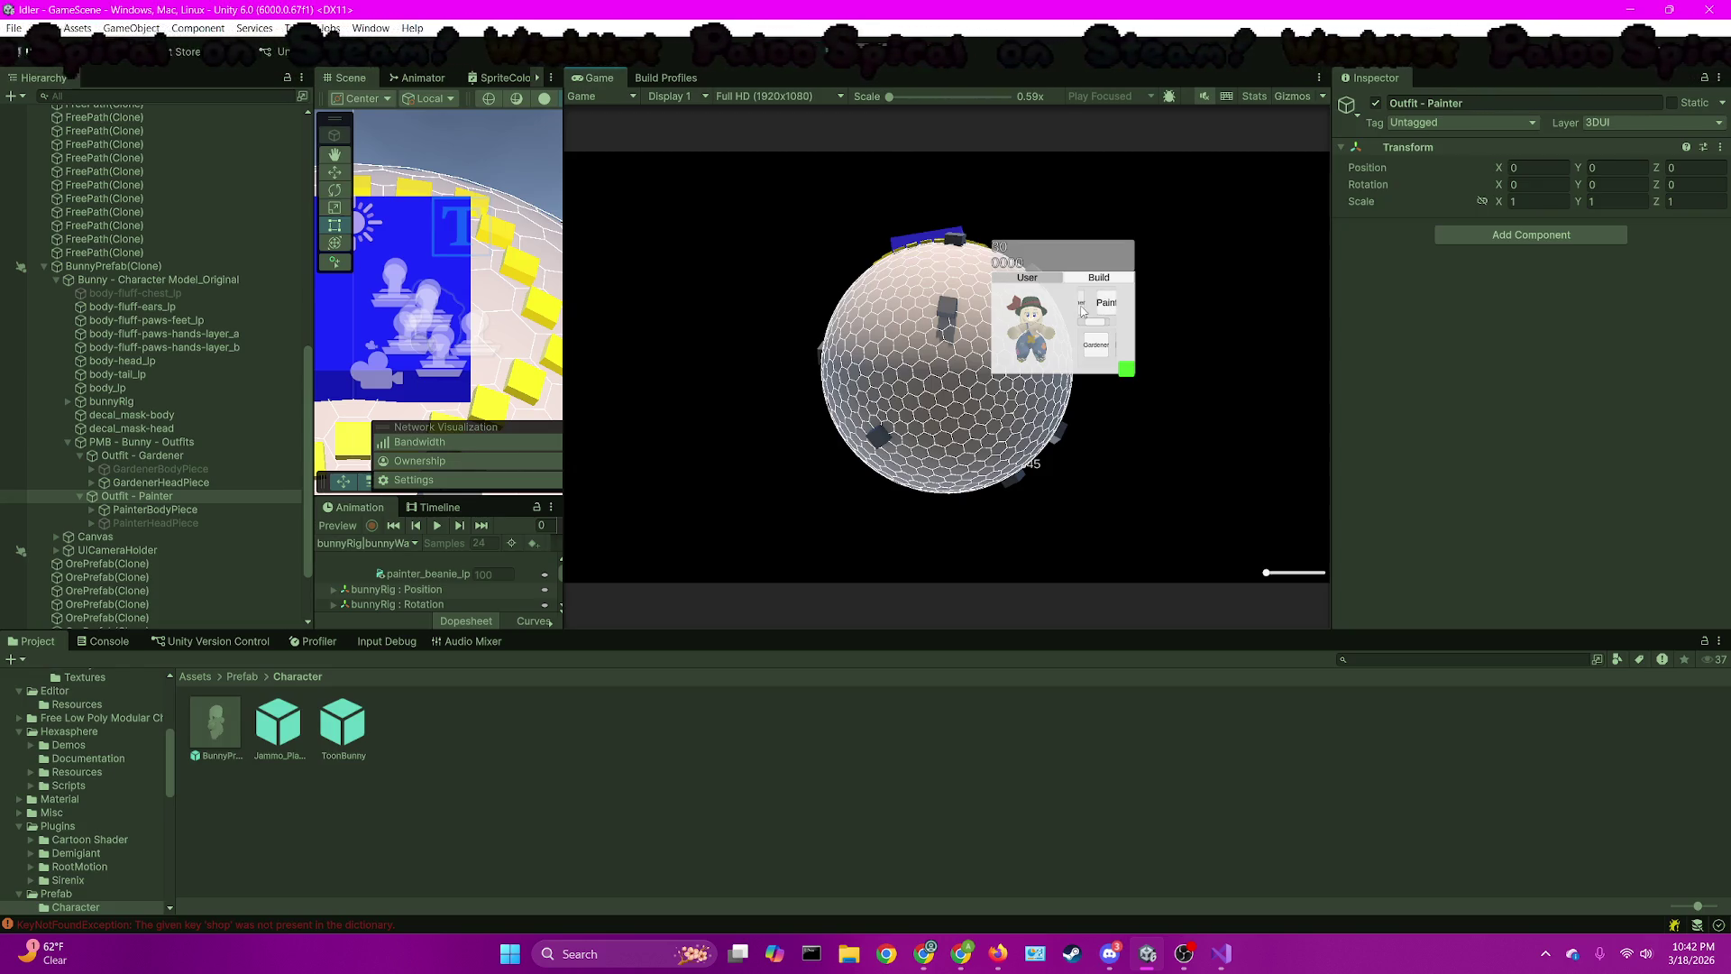
pyautogui.click(1096, 346)
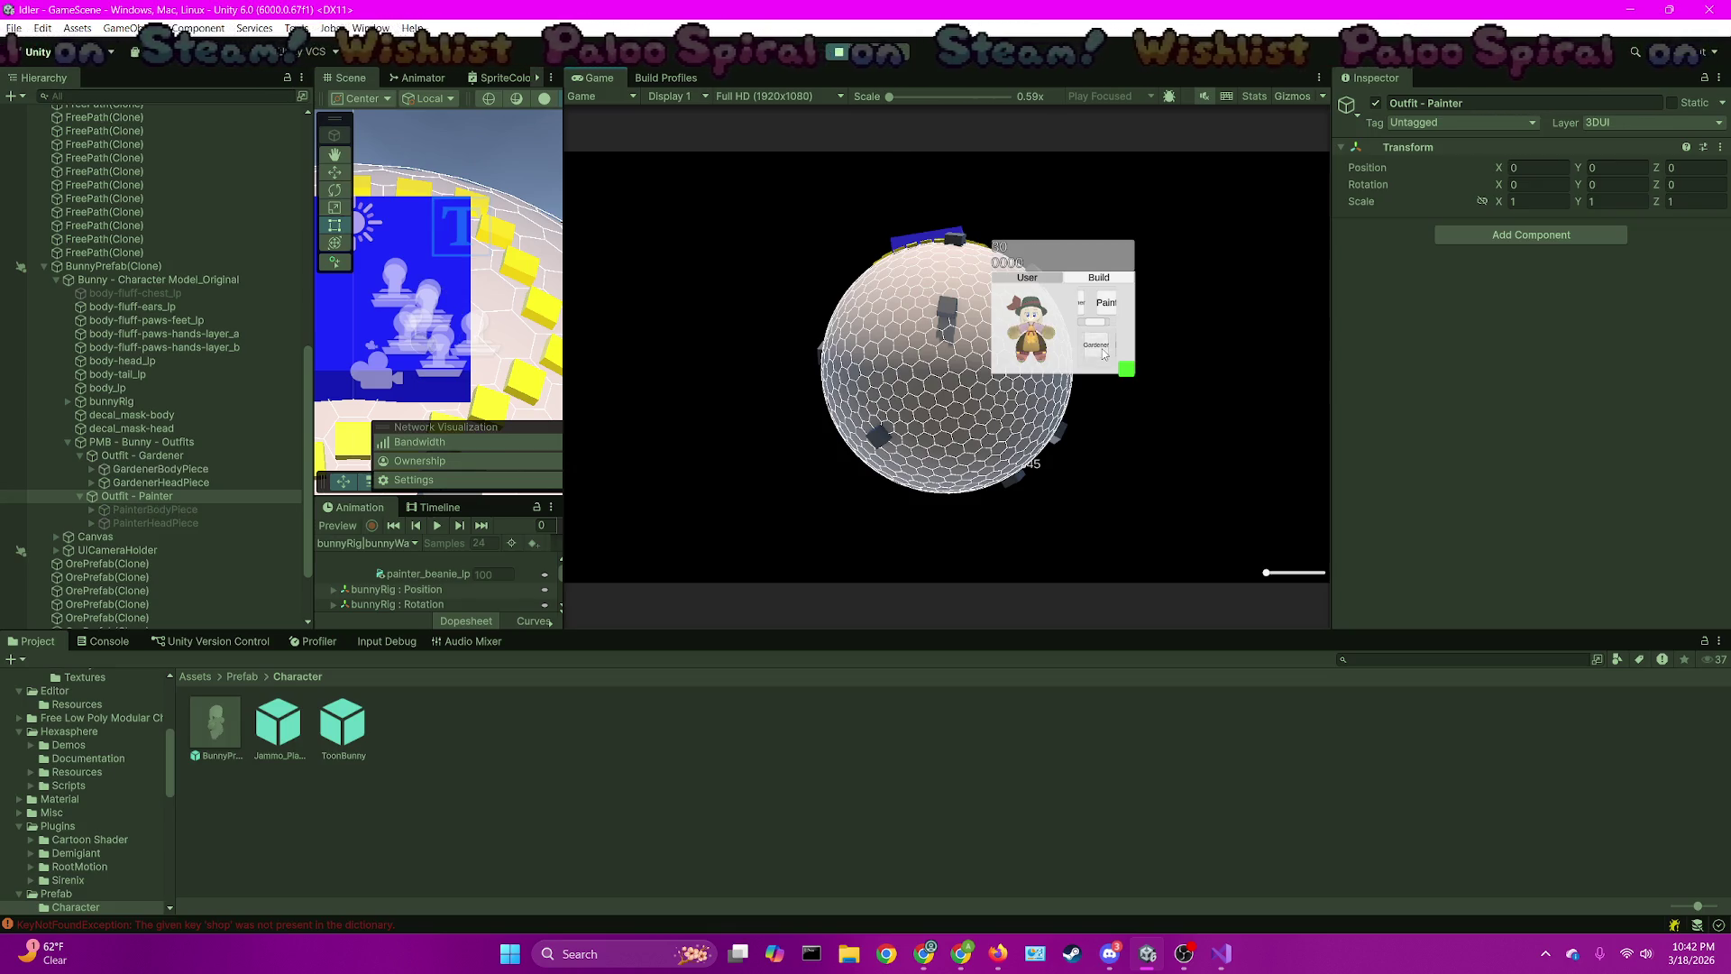
pyautogui.click(1096, 347)
pyautogui.click(1096, 347)
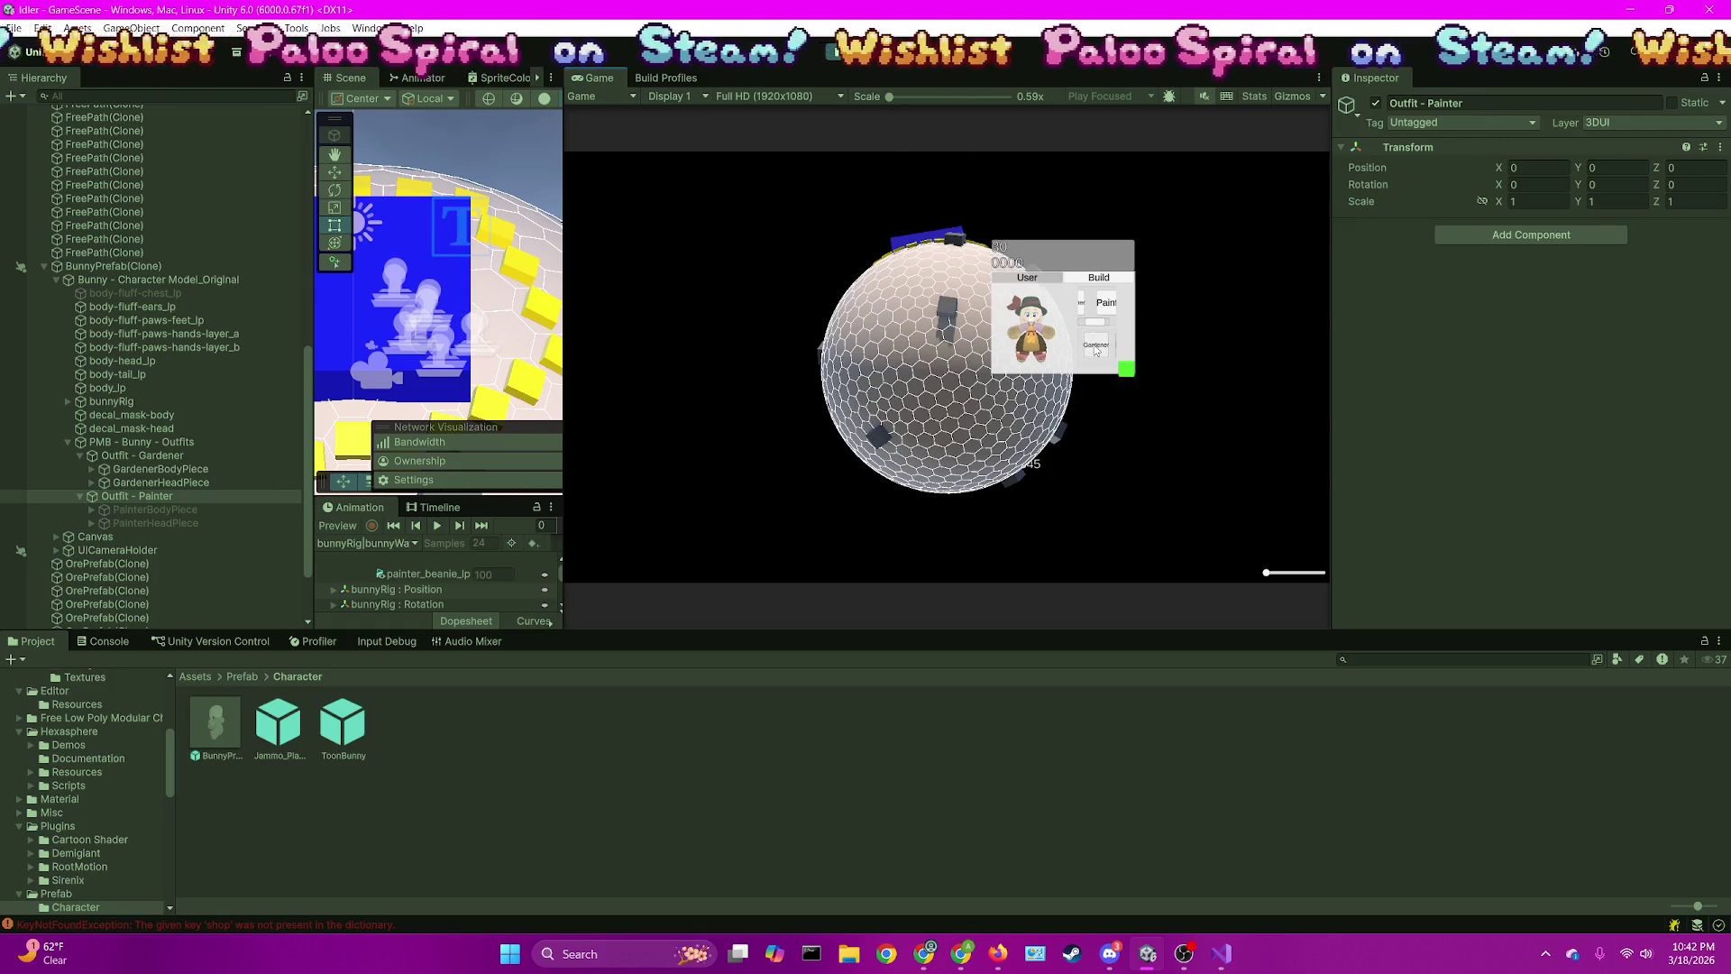
pyautogui.click(1118, 346)
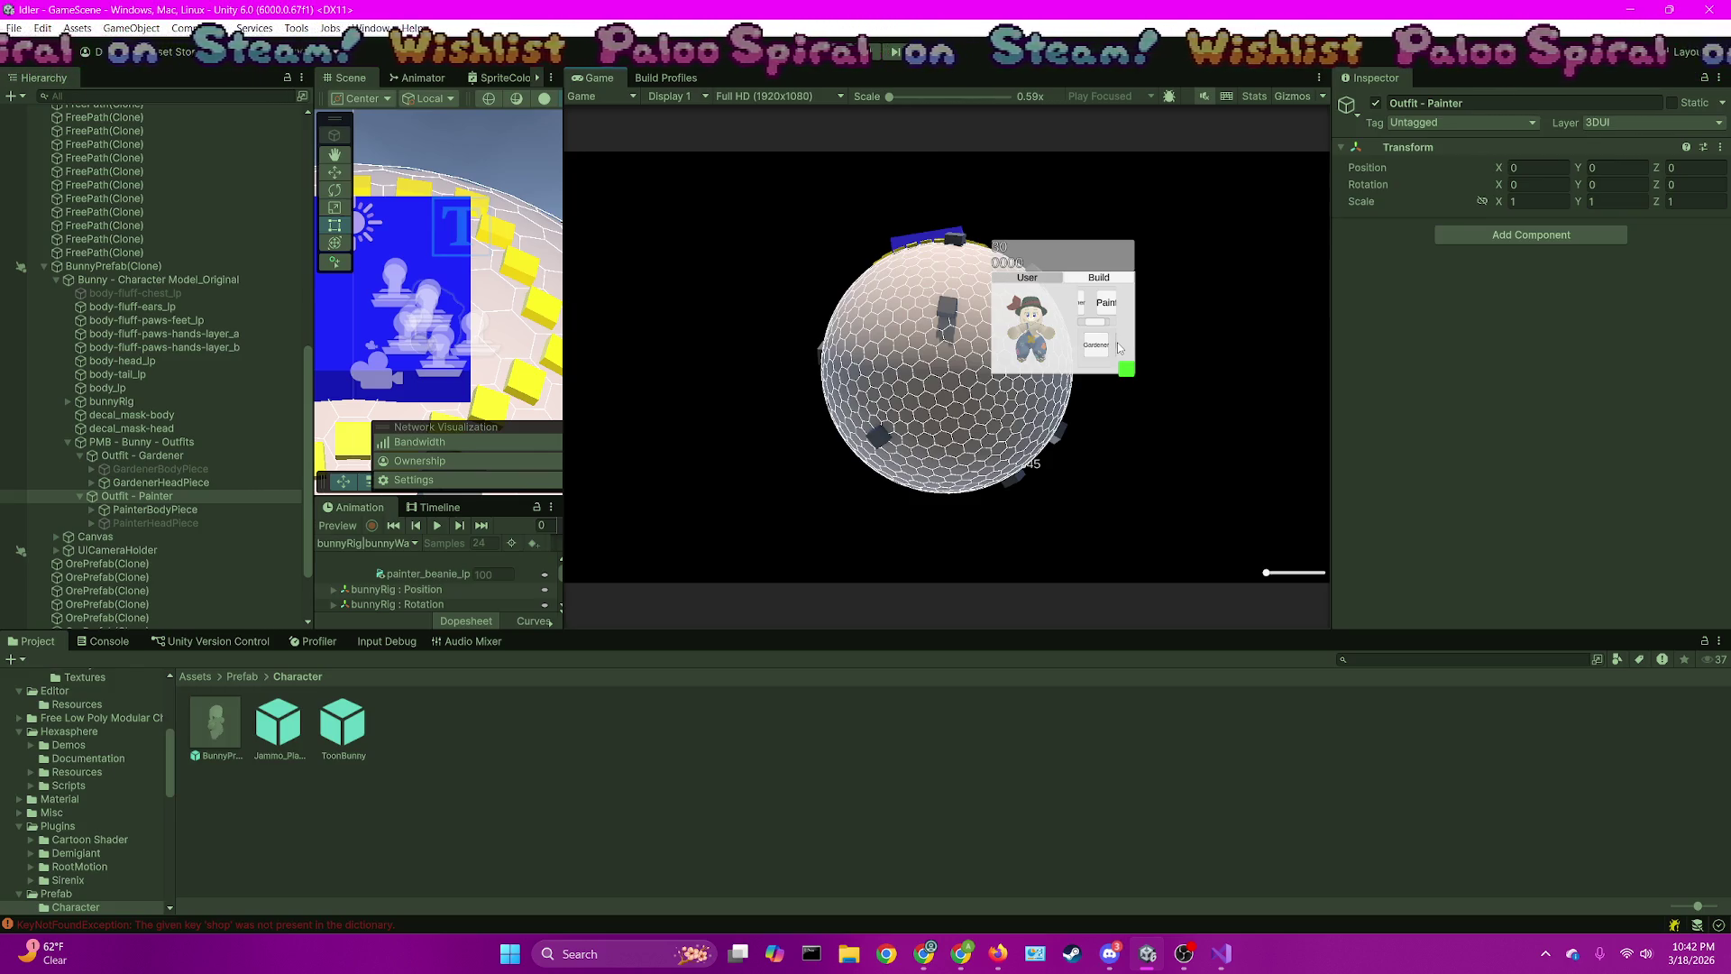
pyautogui.click(1106, 351)
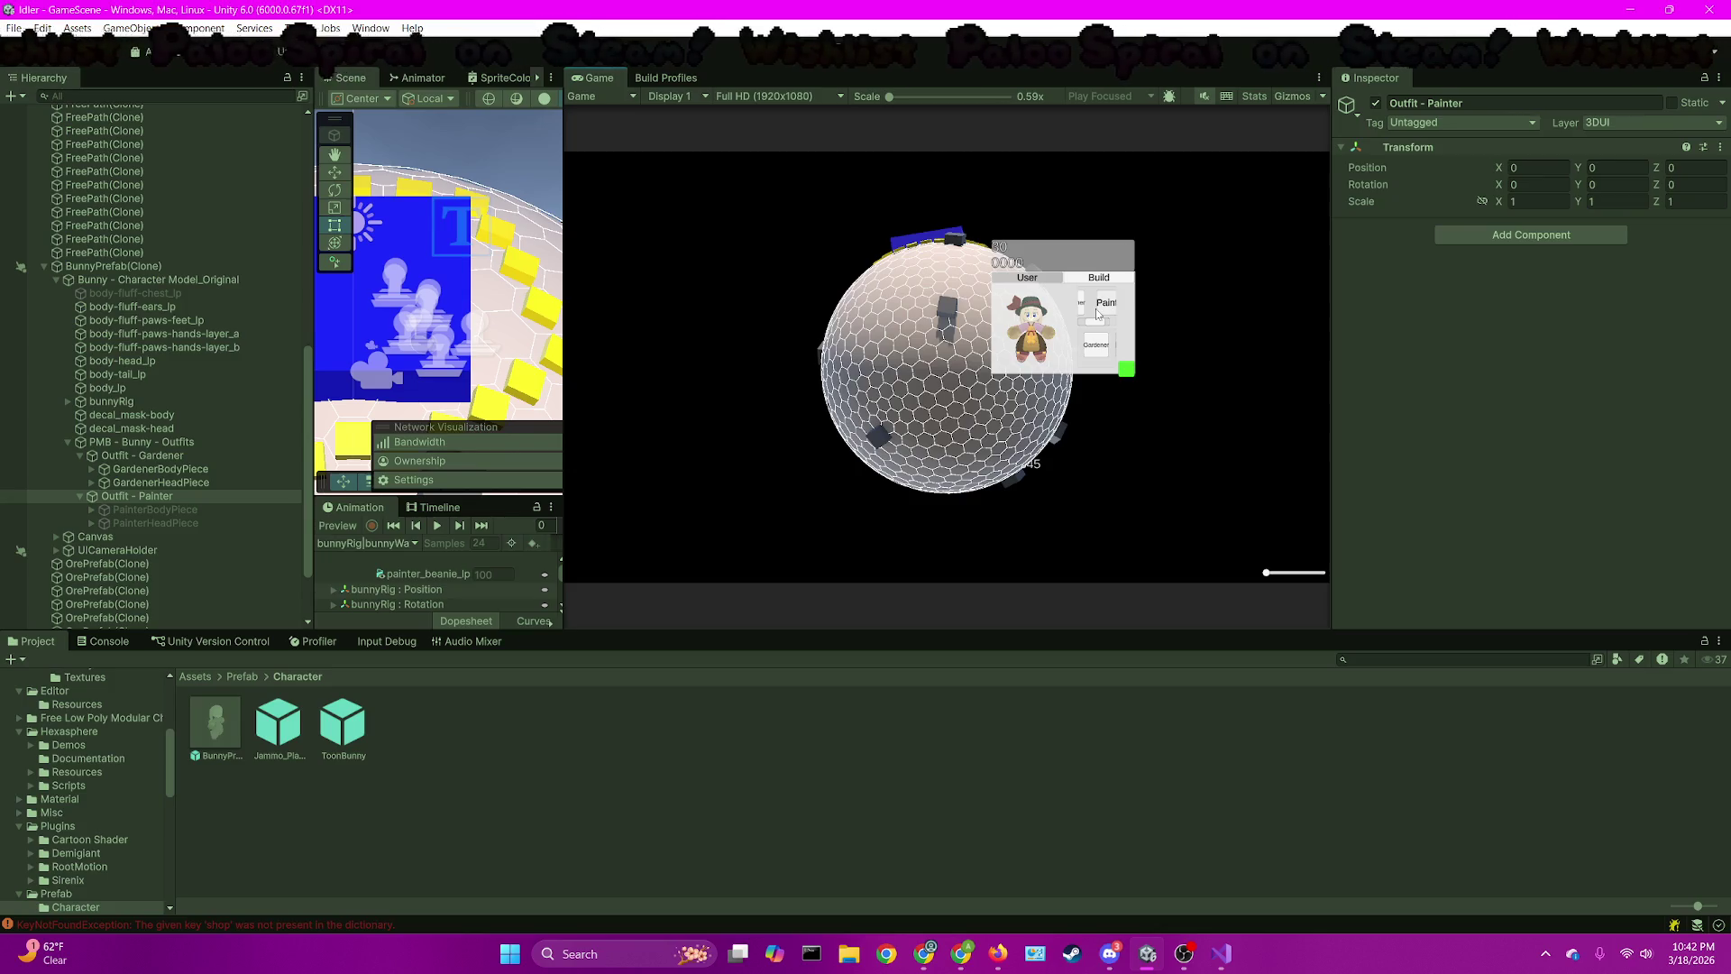
pyautogui.click(1220, 953)
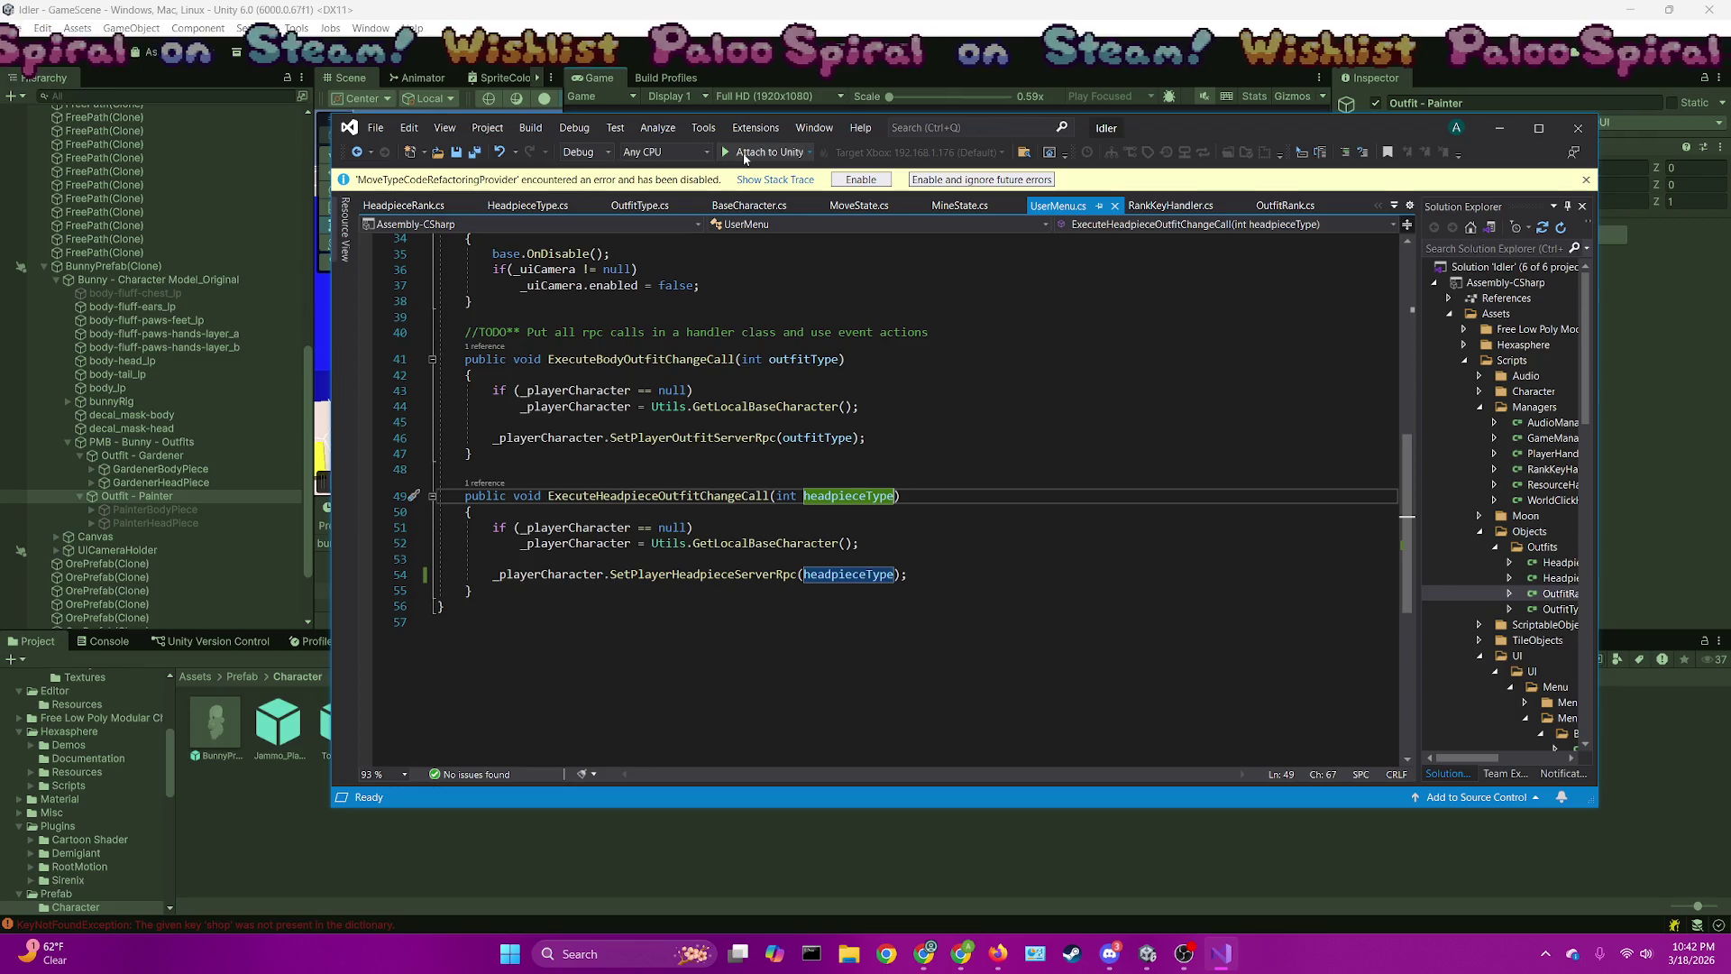
# Review UserMenu.cs's ExecuteHeadpieceOutfitChangeCall, then switch to HeadpieceRank.cs
pyautogui.scroll(4, 739, 379)
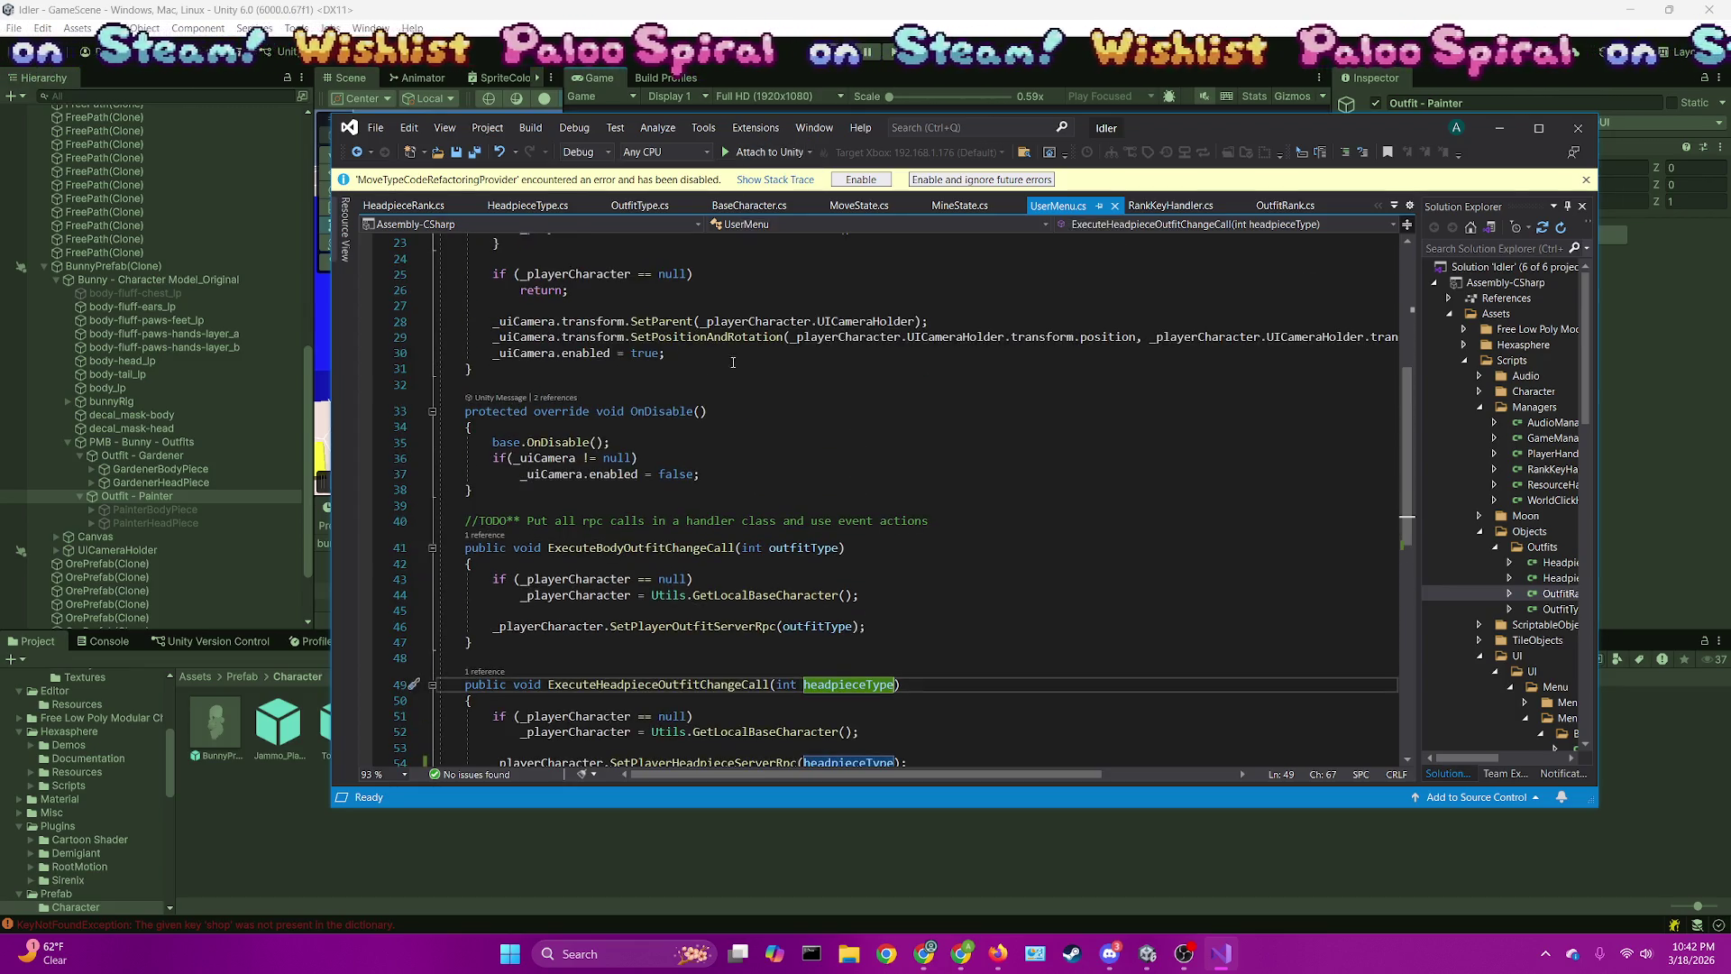
pyautogui.scroll(-2, 733, 362)
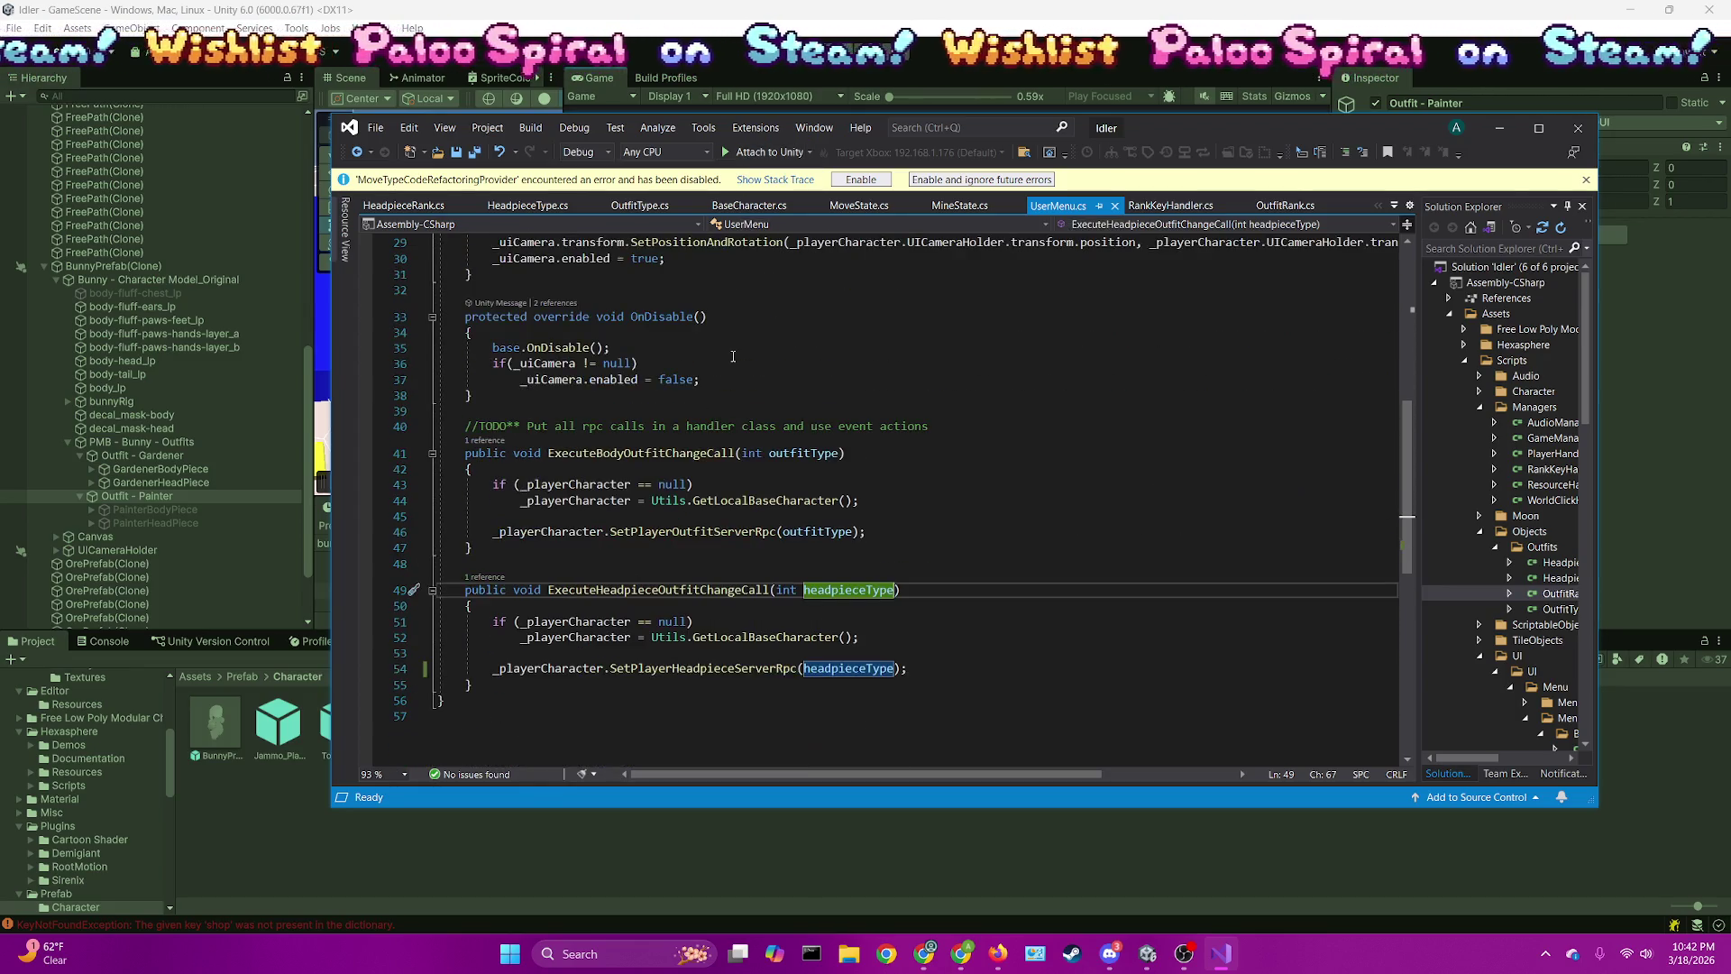
pyautogui.scroll(-1, 733, 356)
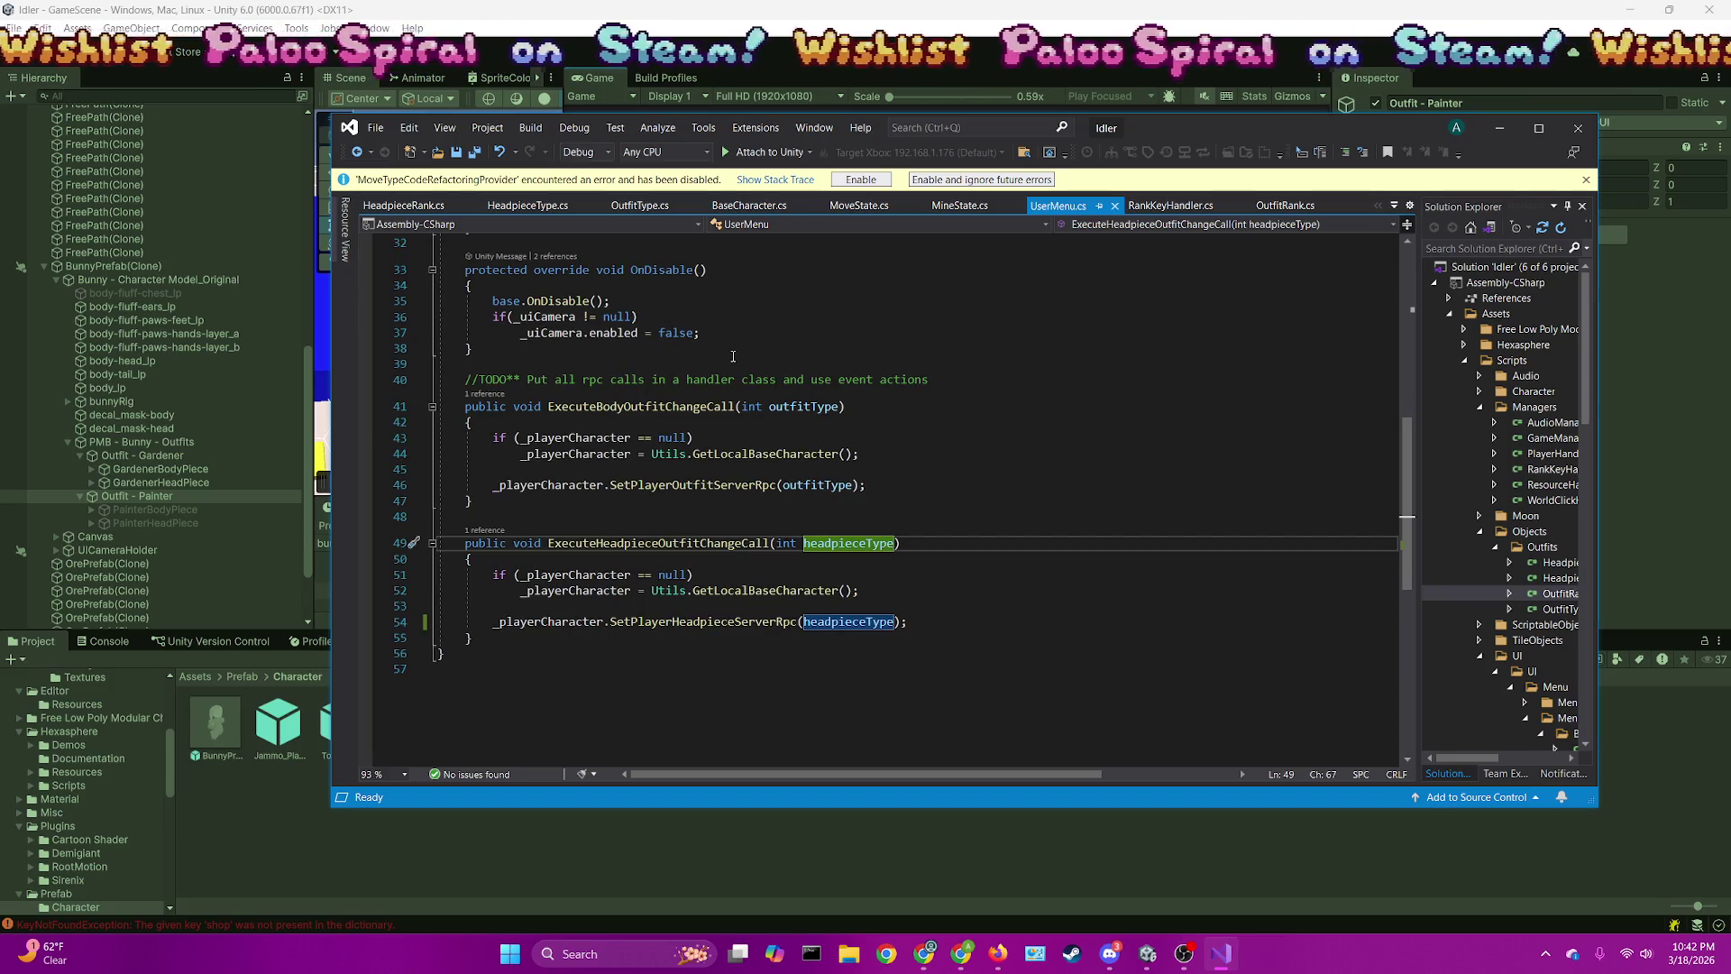
pyautogui.click(398, 207)
# Attach the debugger to the running Unity game and look at OutfitType.cs, then BaseCharacter.cs
pyautogui.click(781, 152)
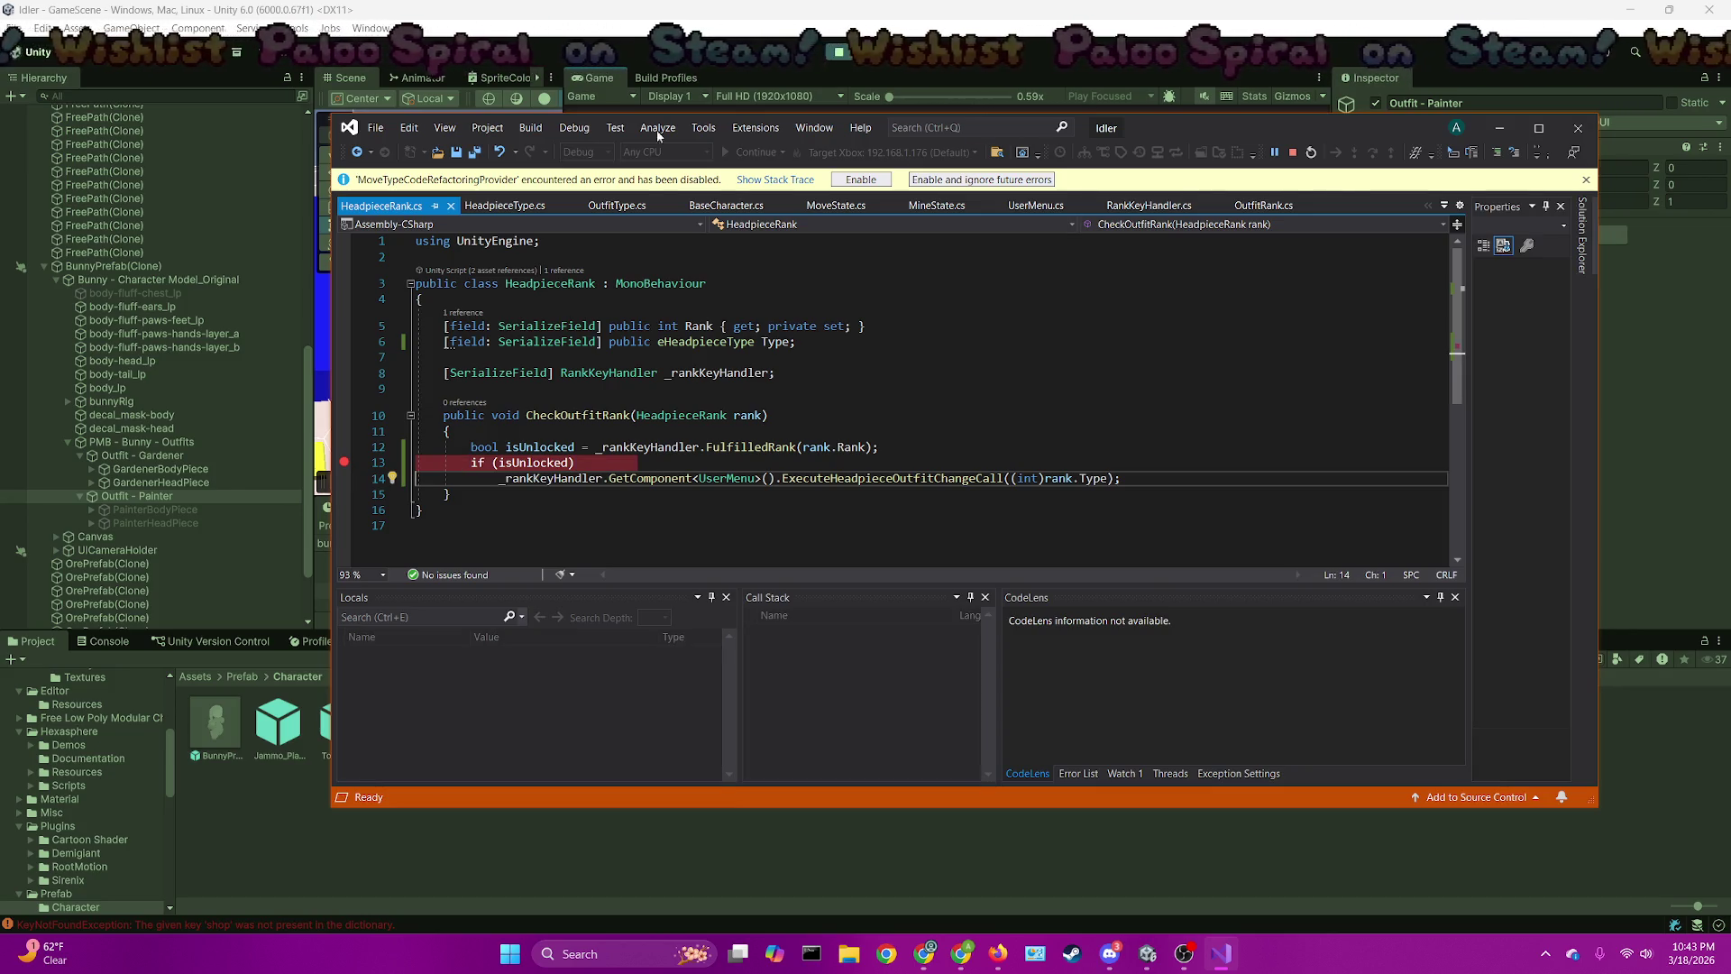
pyautogui.click(630, 204)
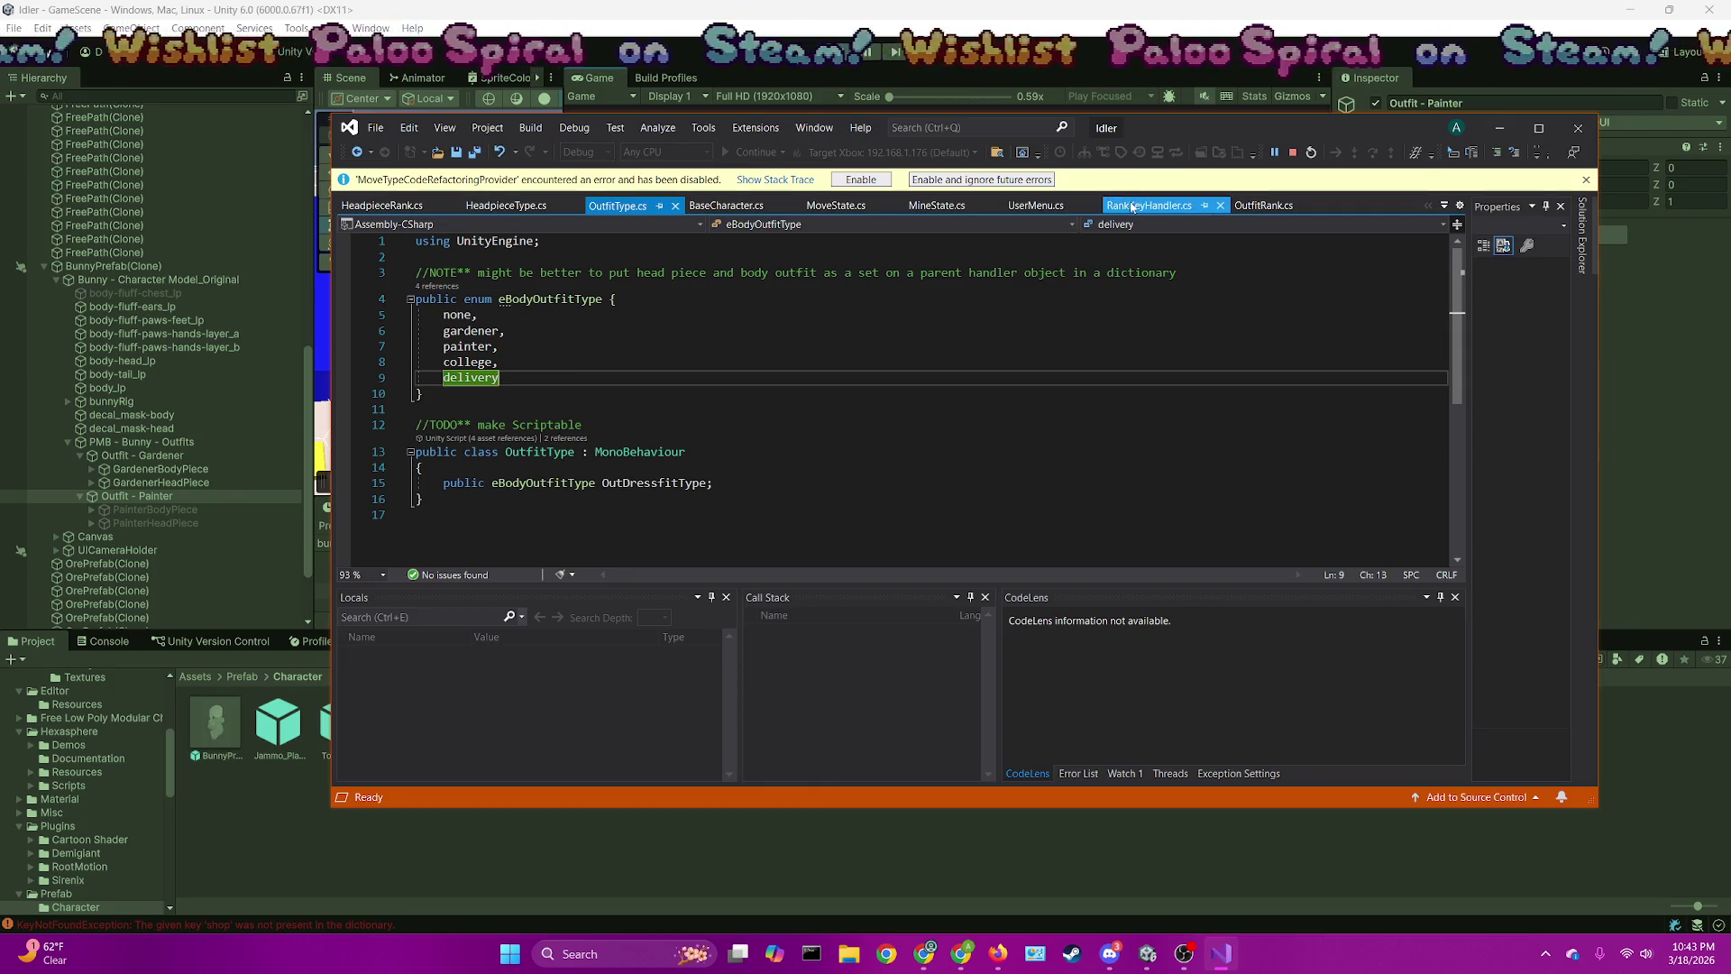
pyautogui.click(726, 204)
# Scroll through BaseCharacter.cs to review how Awake() and Start() gather outfit and headpiece components
pyautogui.scroll(20, 864, 404)
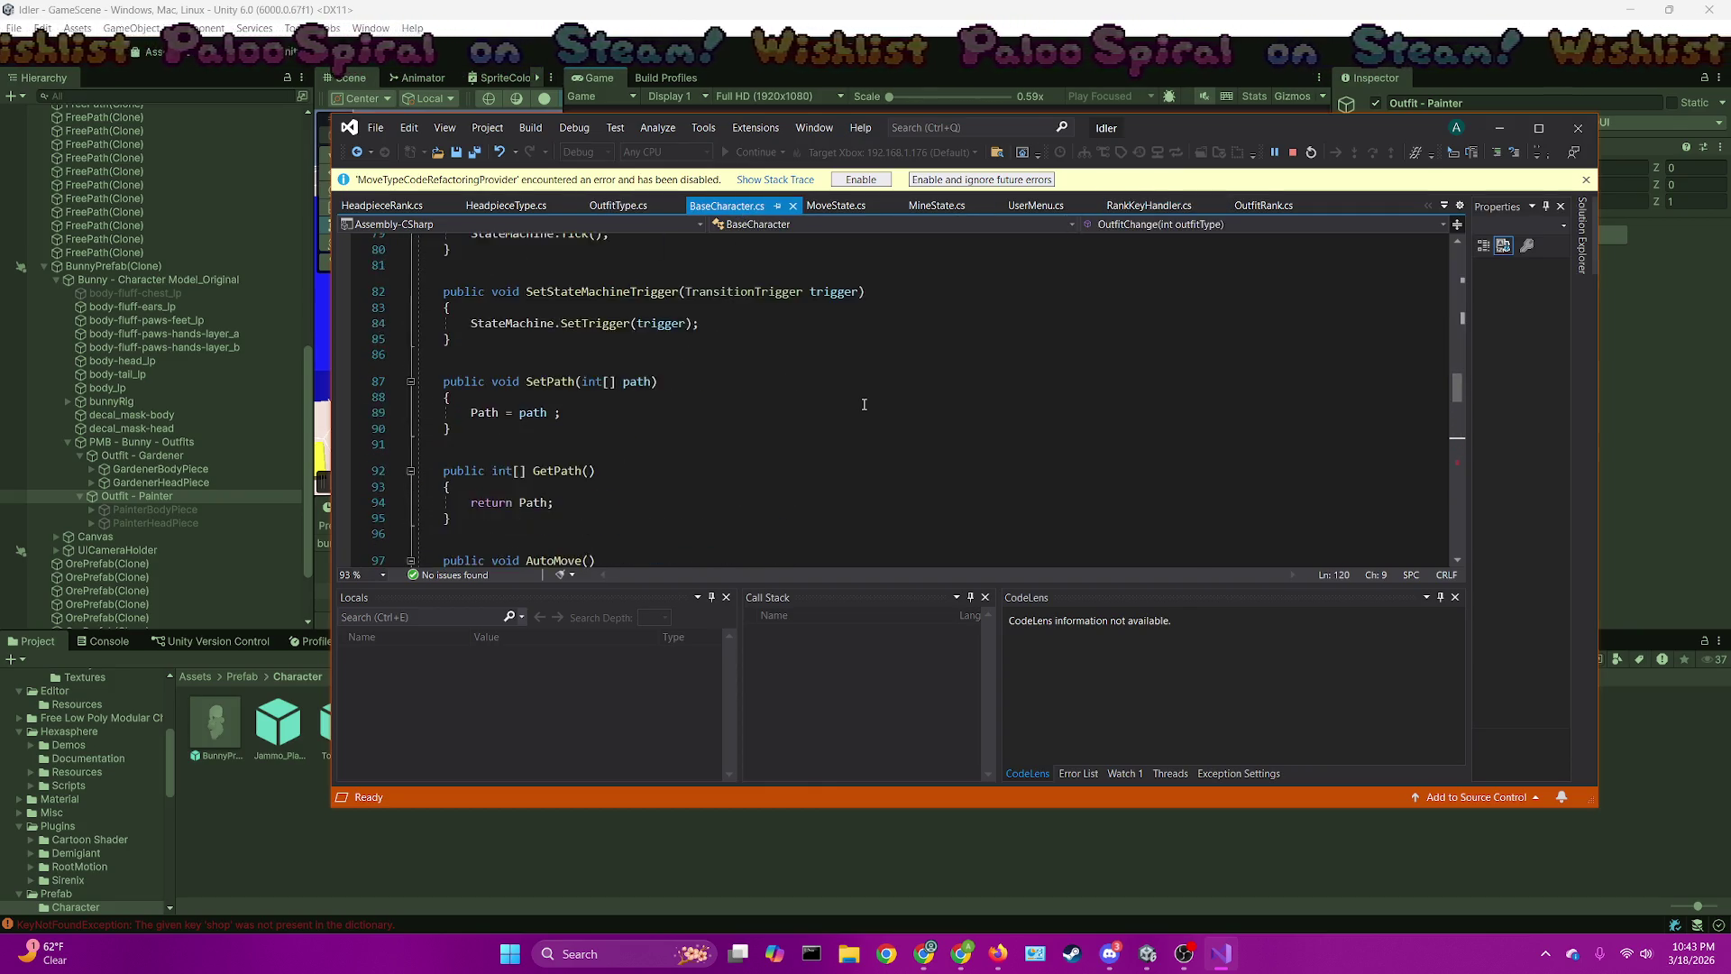
pyautogui.scroll(15, 863, 404)
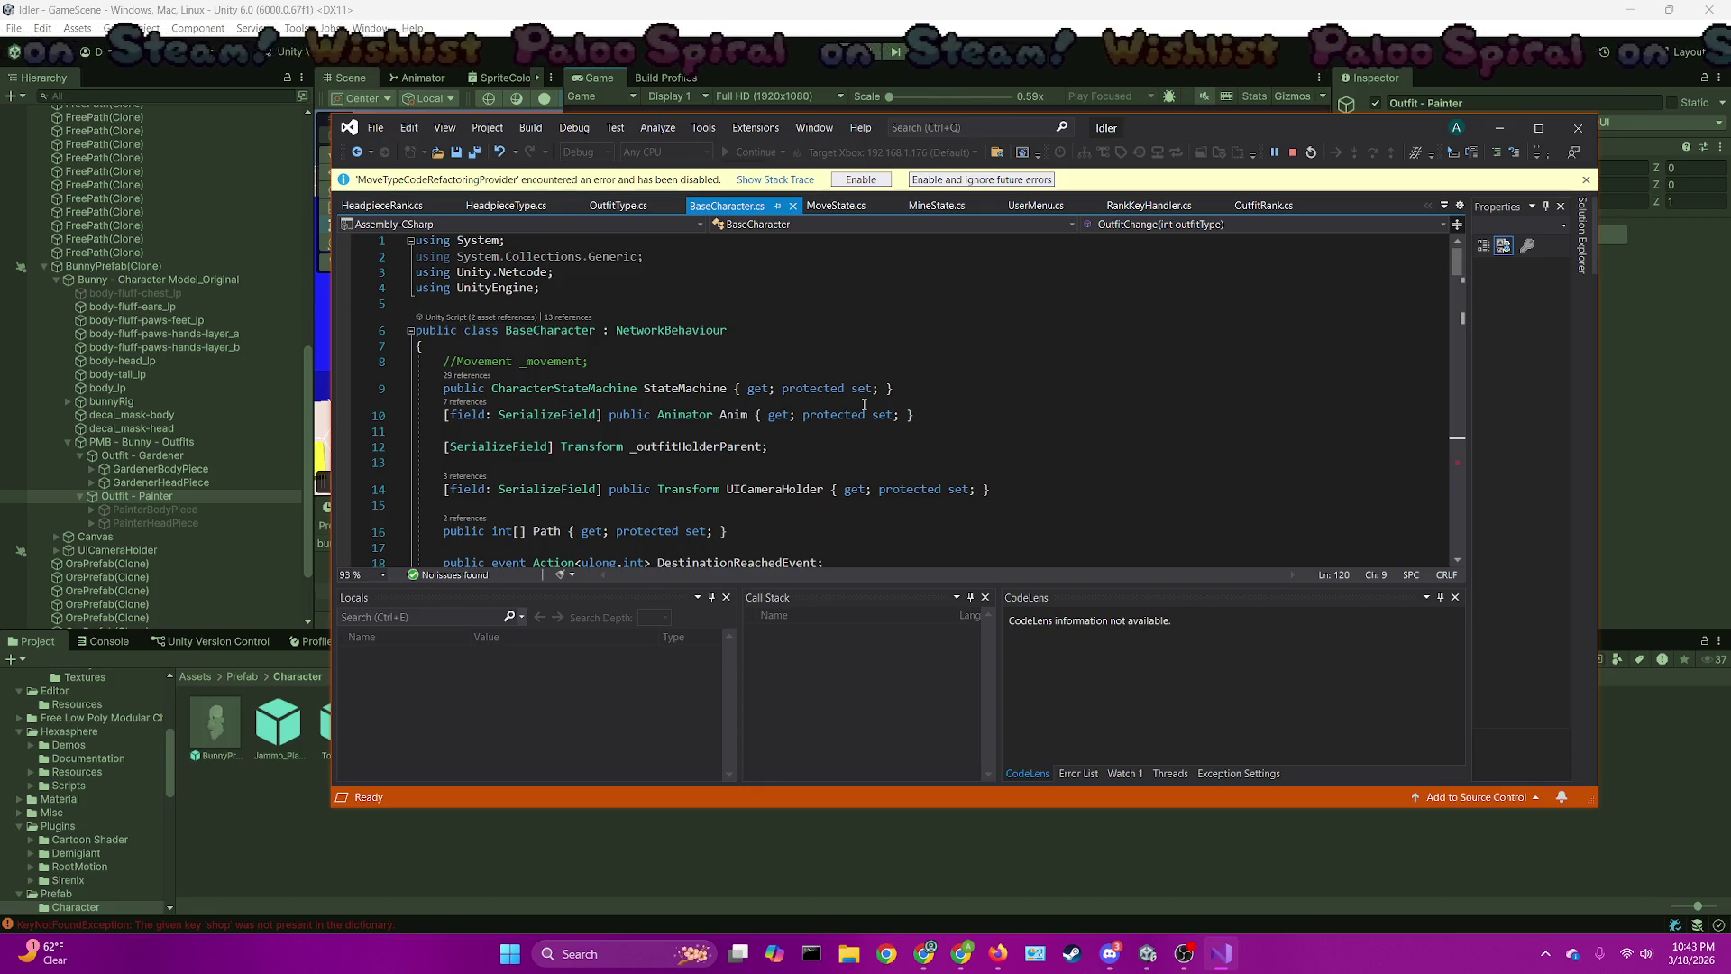
pyautogui.scroll(-5, 909, 372)
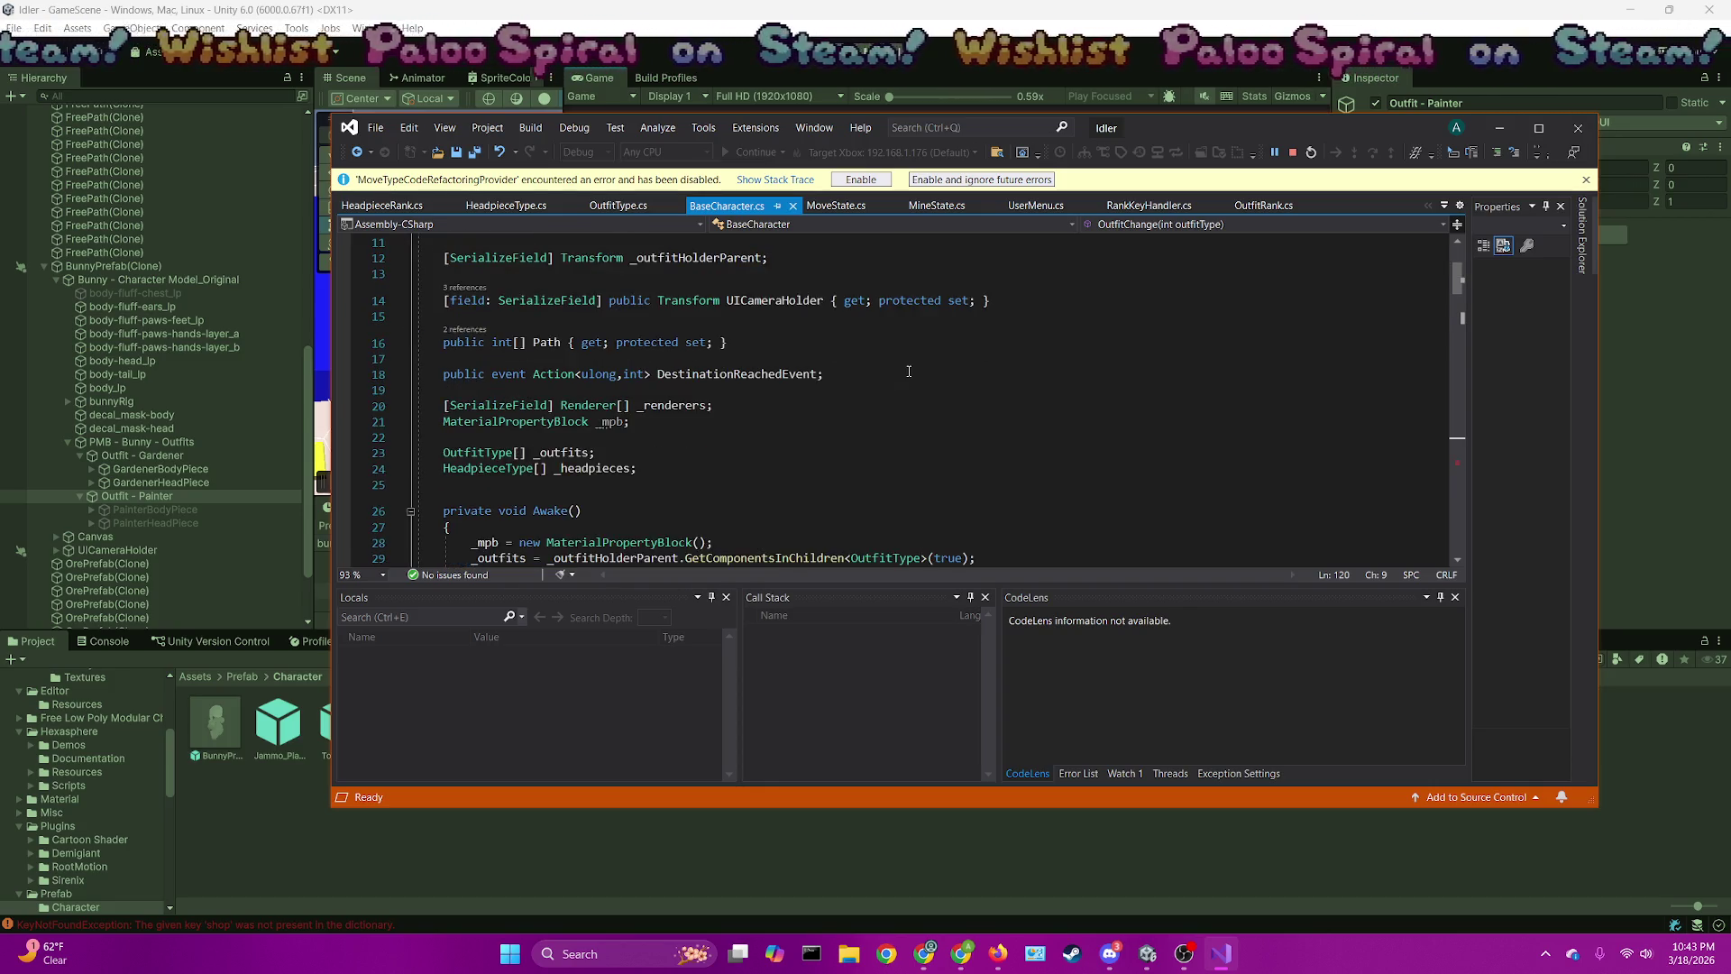
pyautogui.scroll(2, 909, 372)
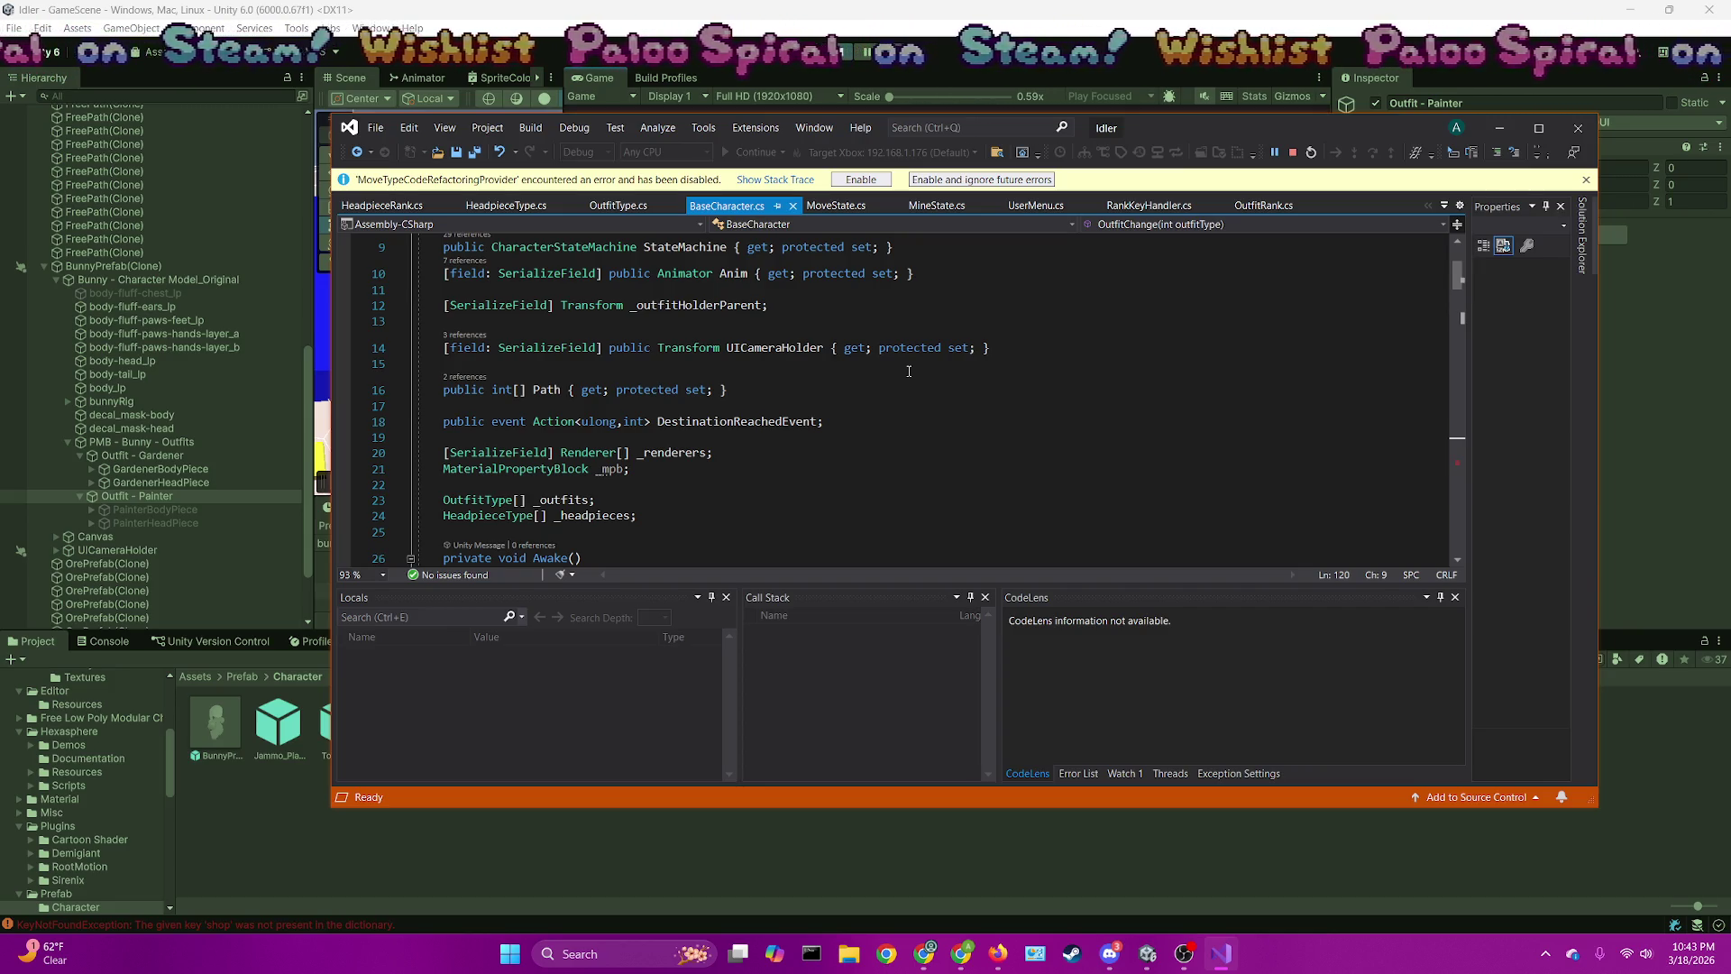
pyautogui.scroll(-2, 909, 372)
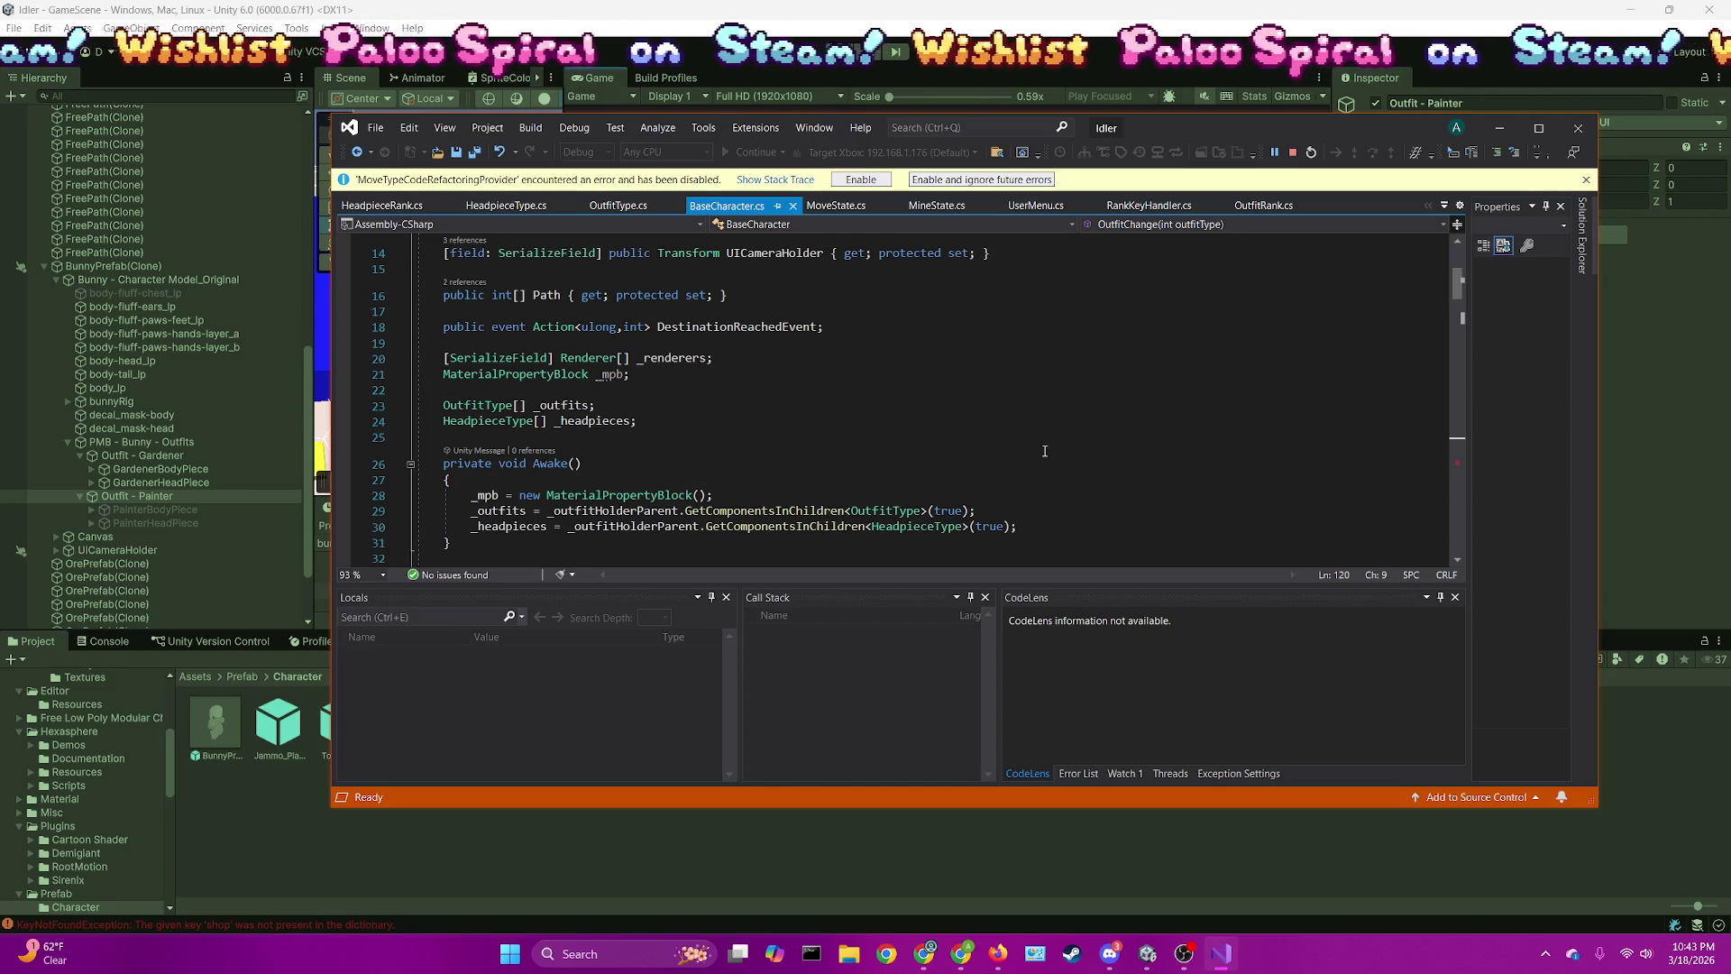
pyautogui.scroll(-2, 1044, 451)
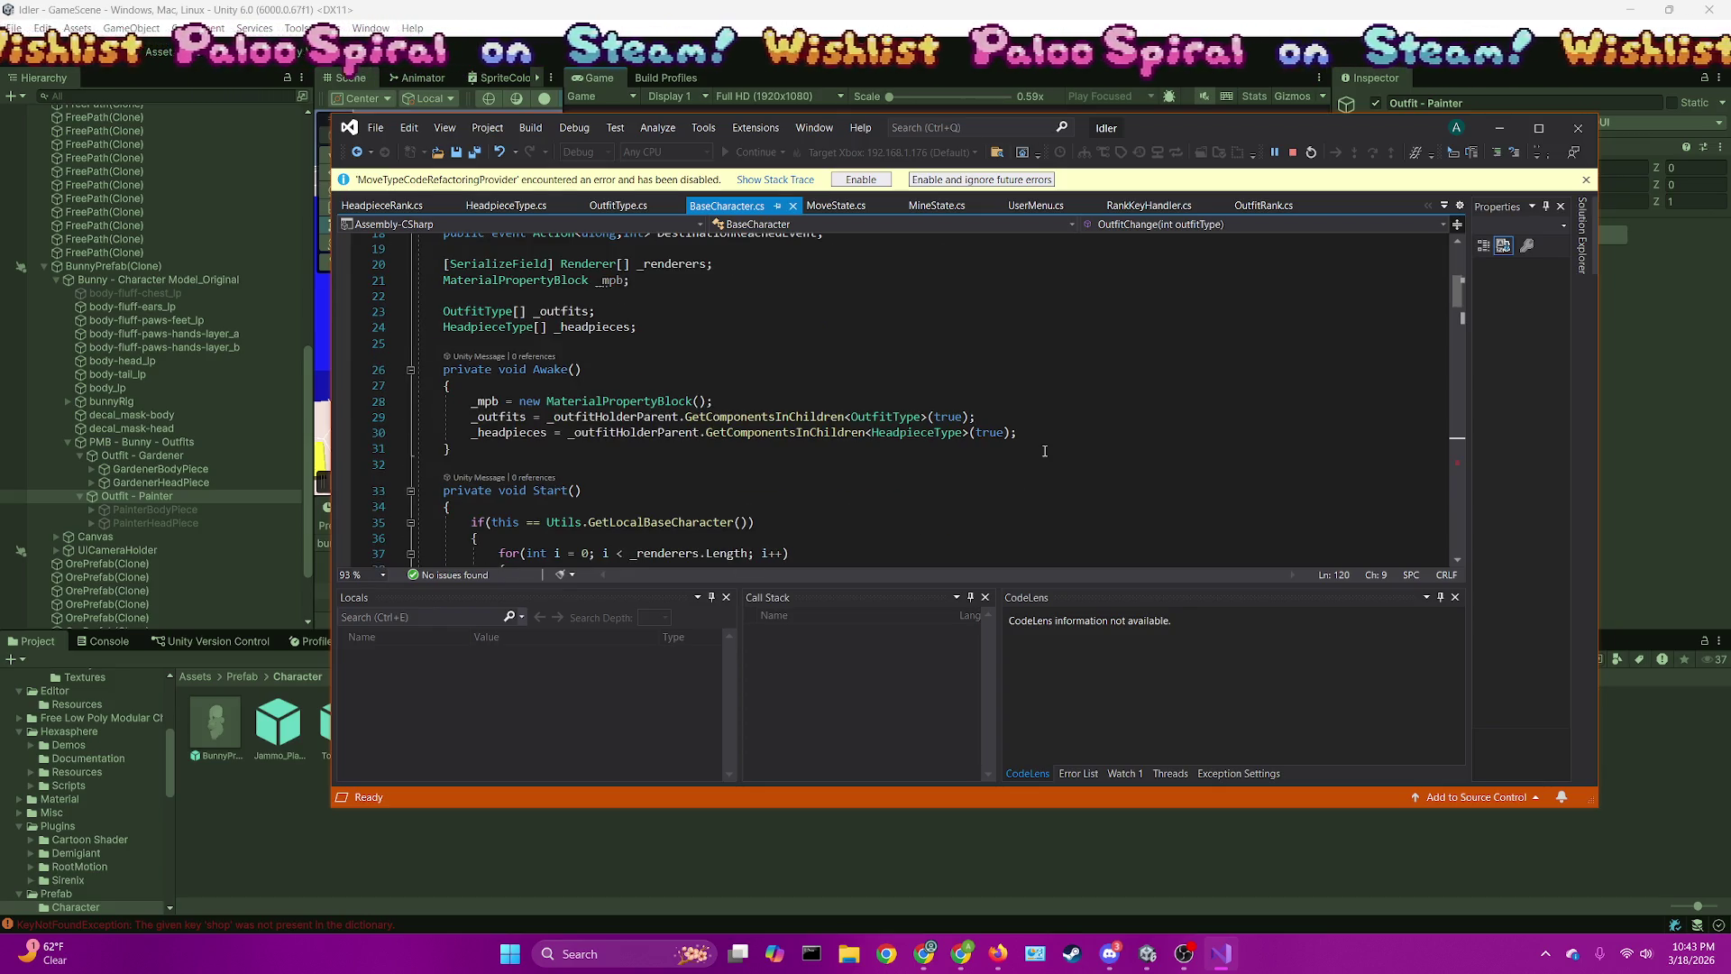
pyautogui.scroll(-2, 1044, 451)
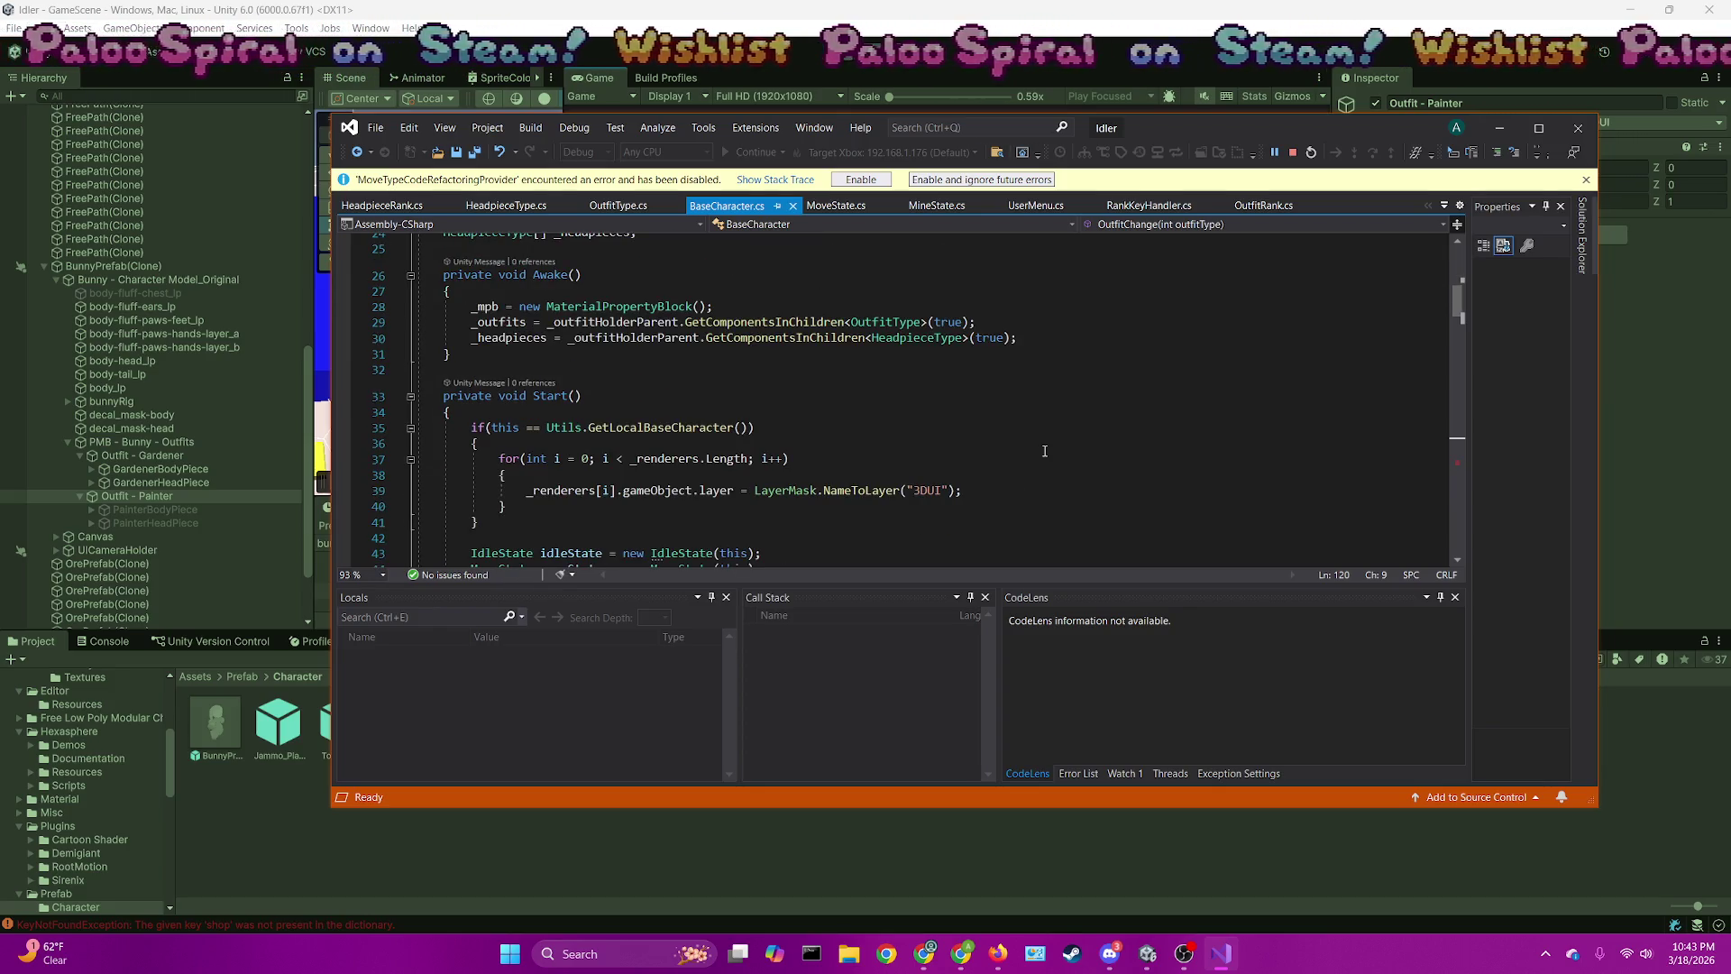
pyautogui.scroll(5, 1044, 451)
pyautogui.scroll(-5, 1044, 451)
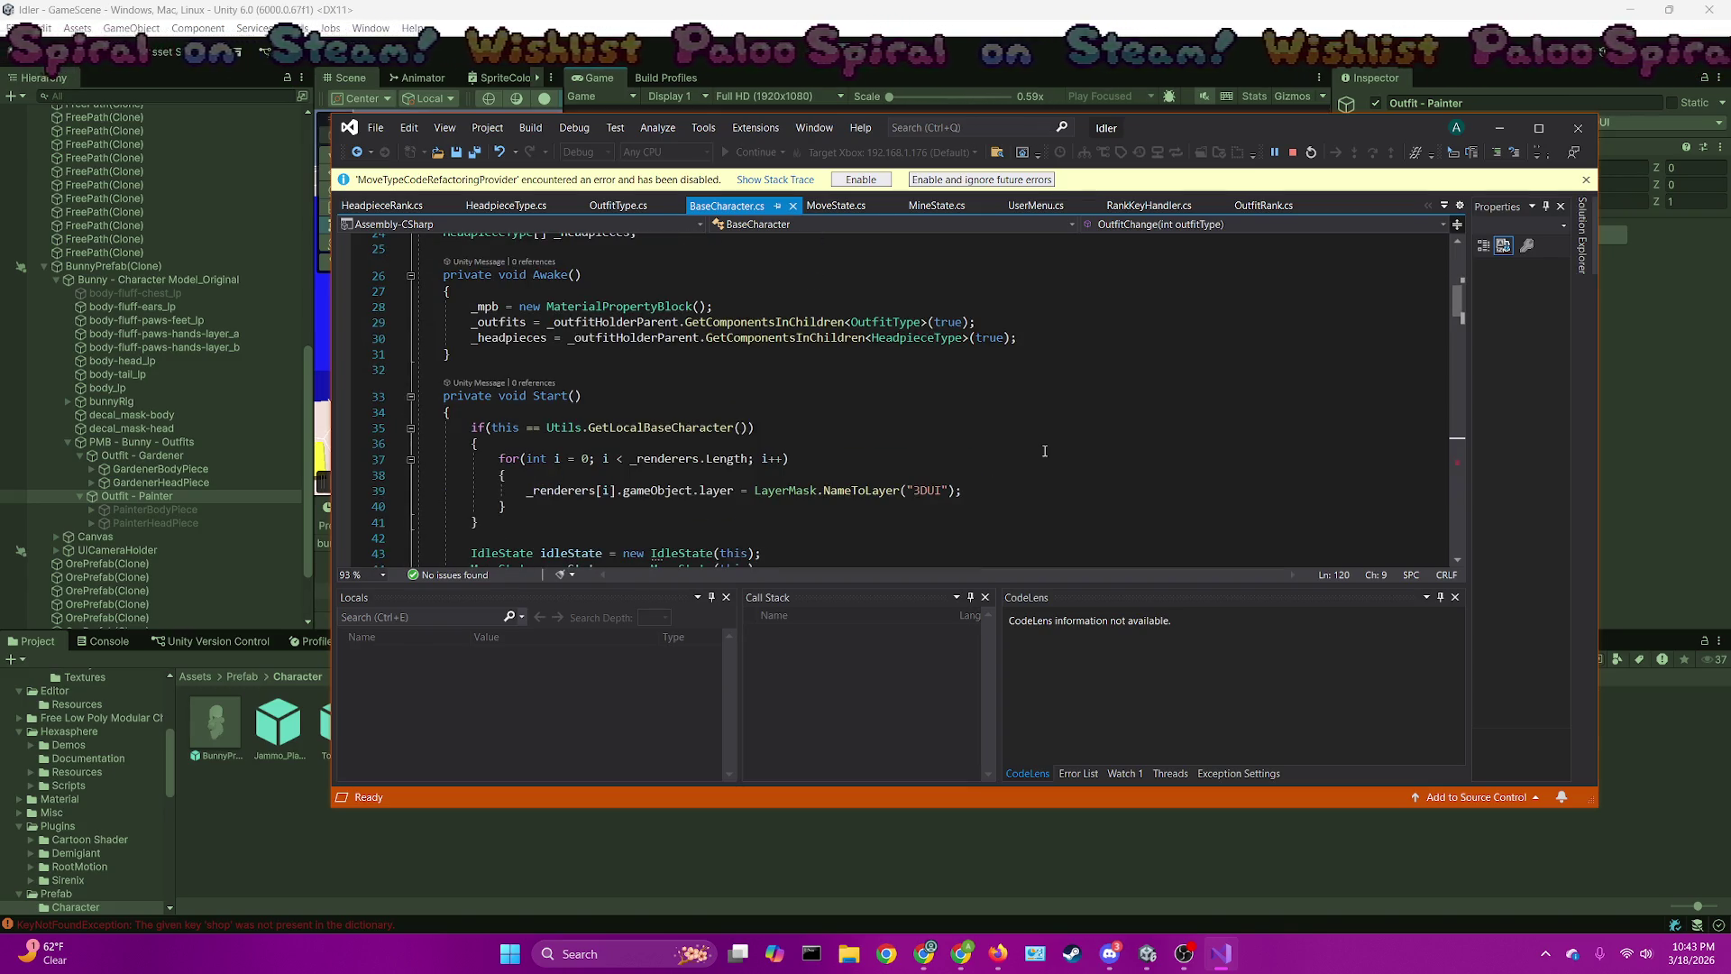
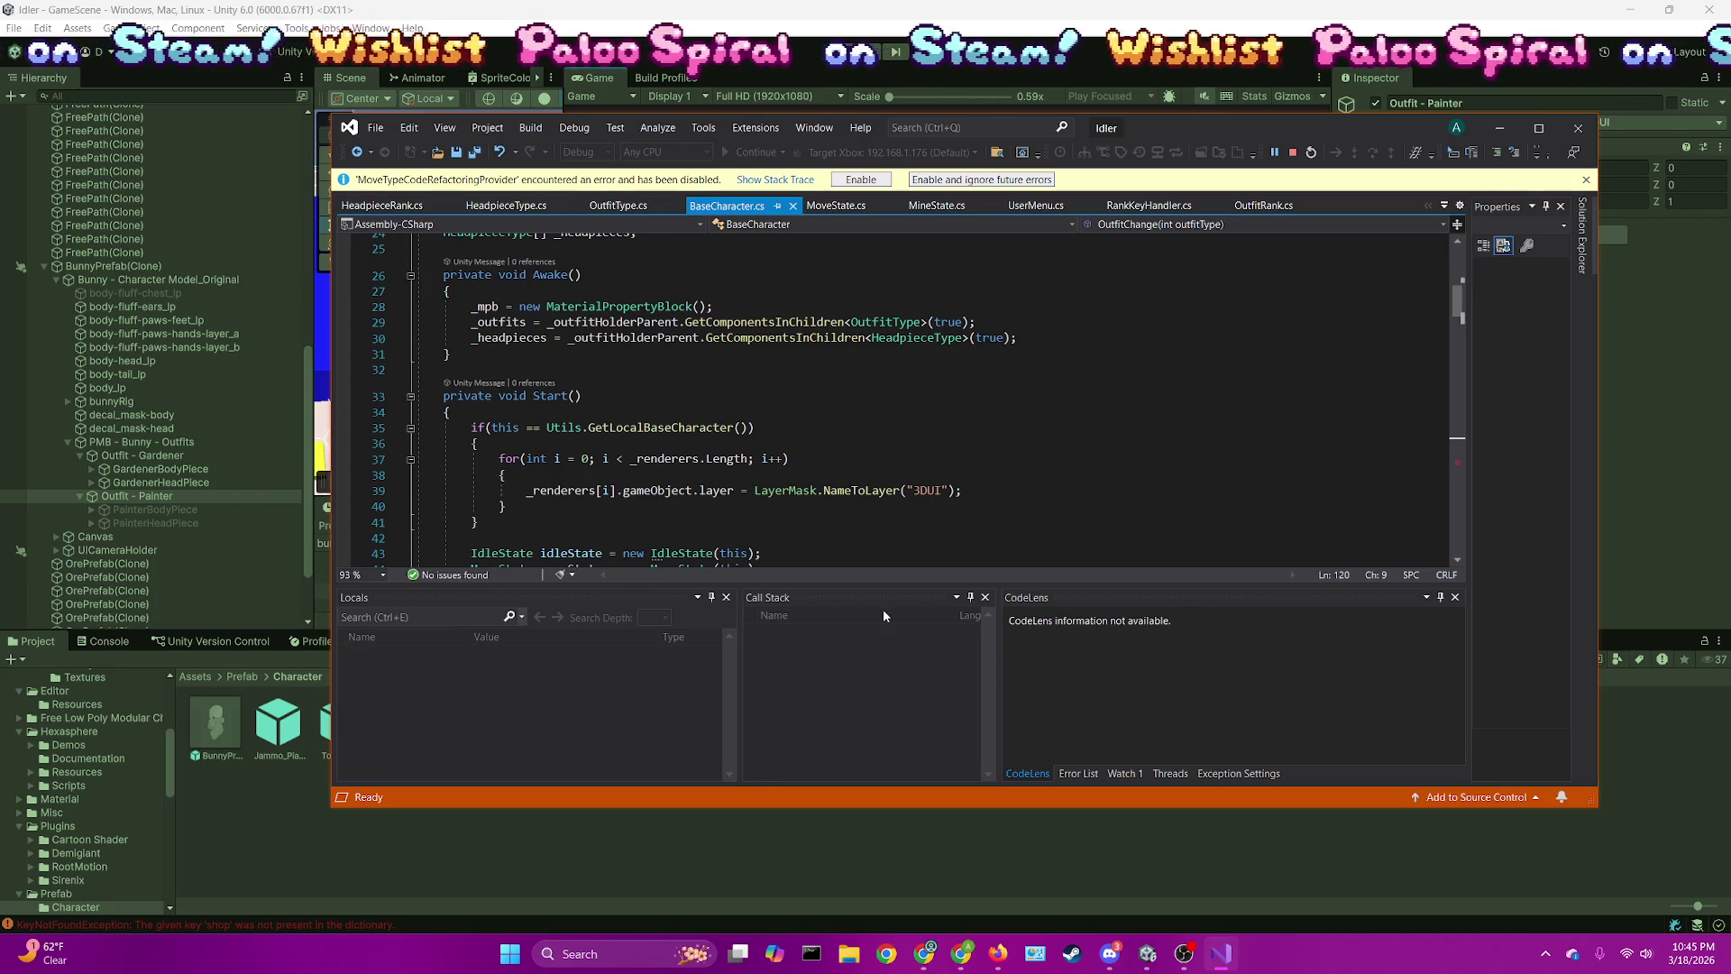
# Press the headpiece button in the running game and continue into the headpiece change code
pyautogui.scroll(-3, 744, 436)
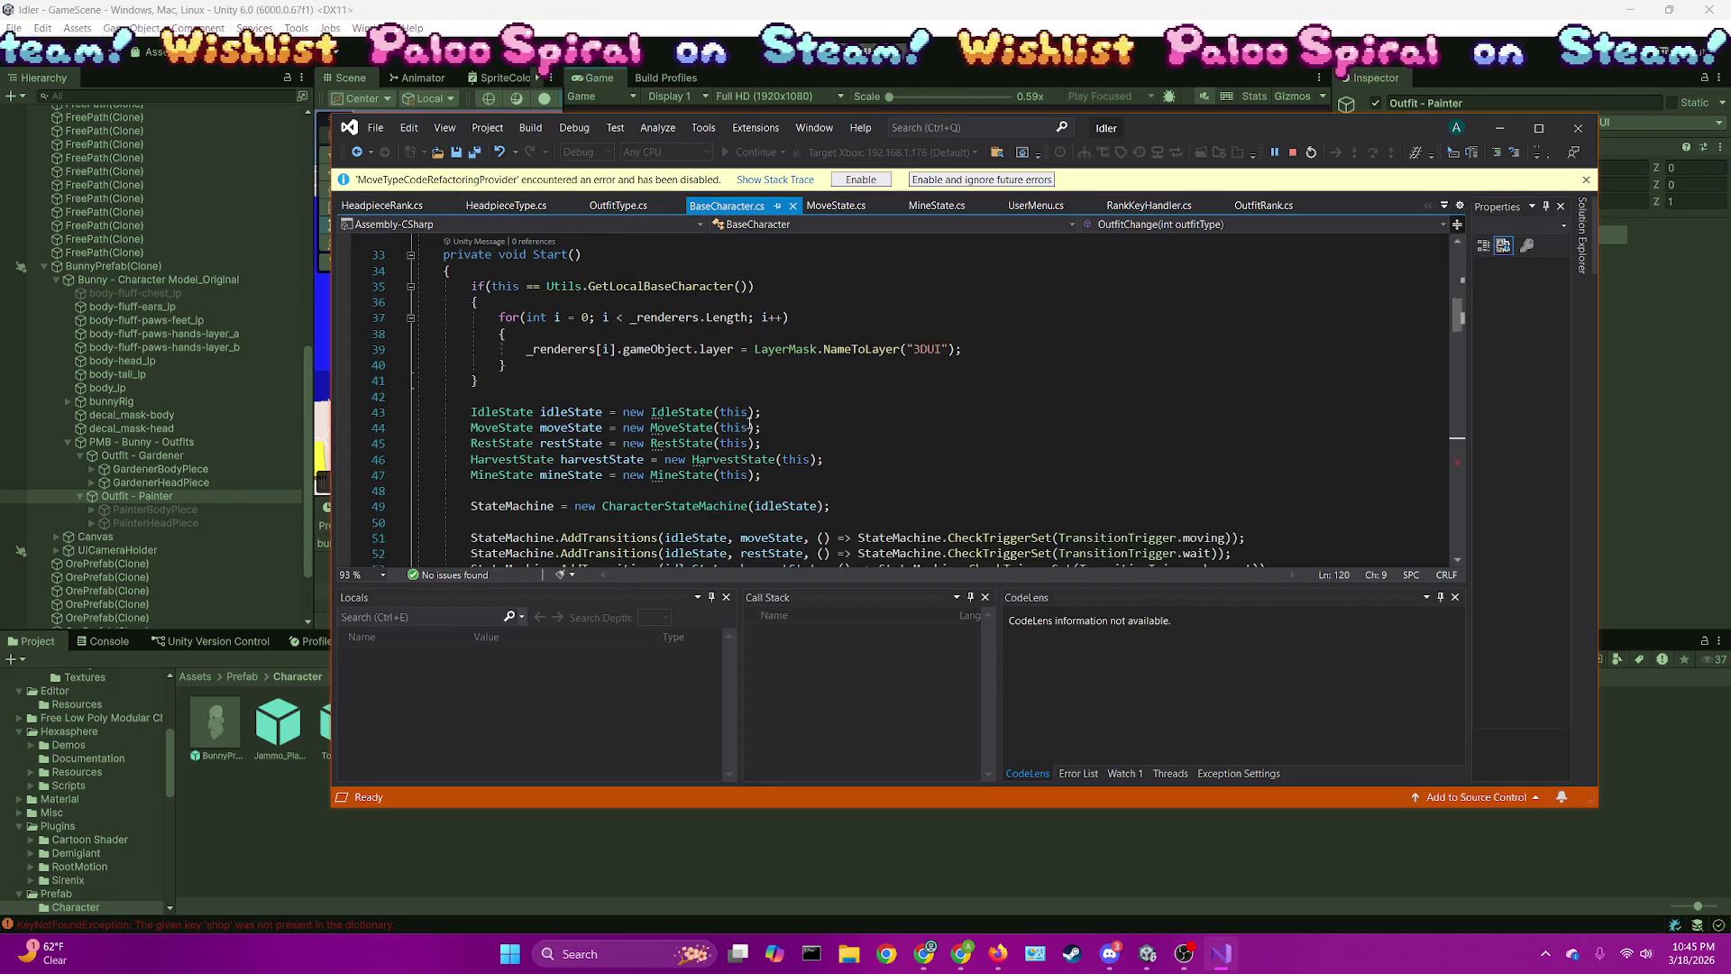
pyautogui.scroll(1, 748, 423)
pyautogui.scroll(3, 749, 423)
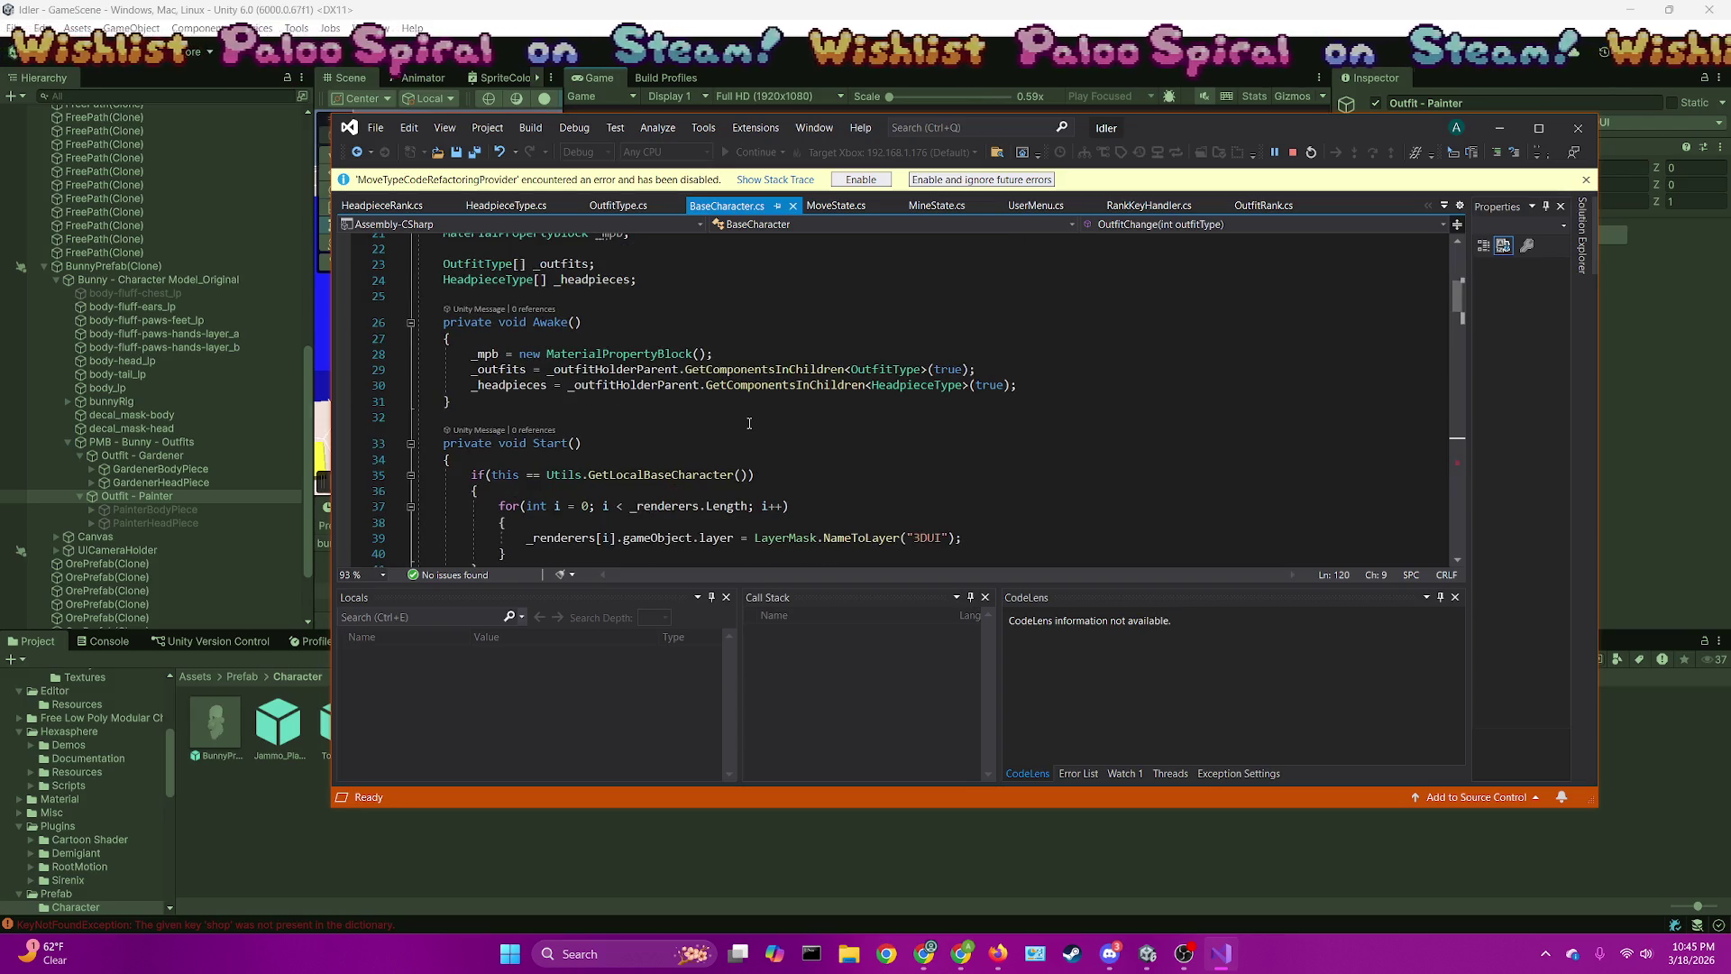
pyautogui.scroll(-20, 749, 423)
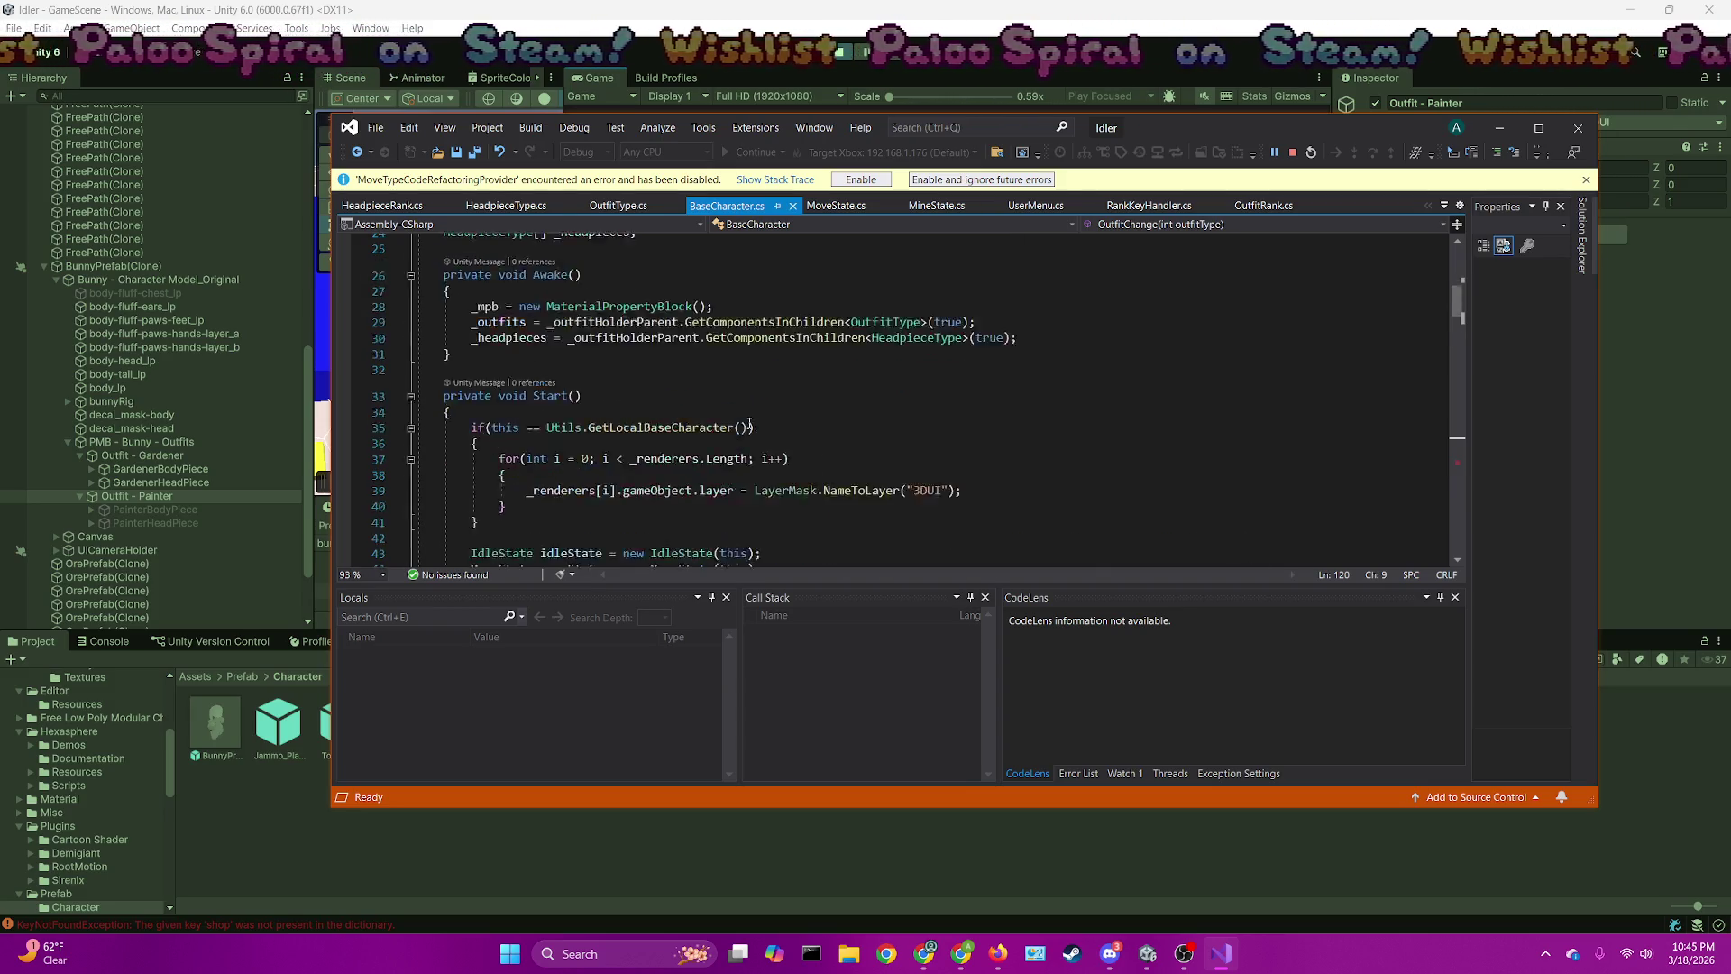
pyautogui.scroll(-10, 748, 423)
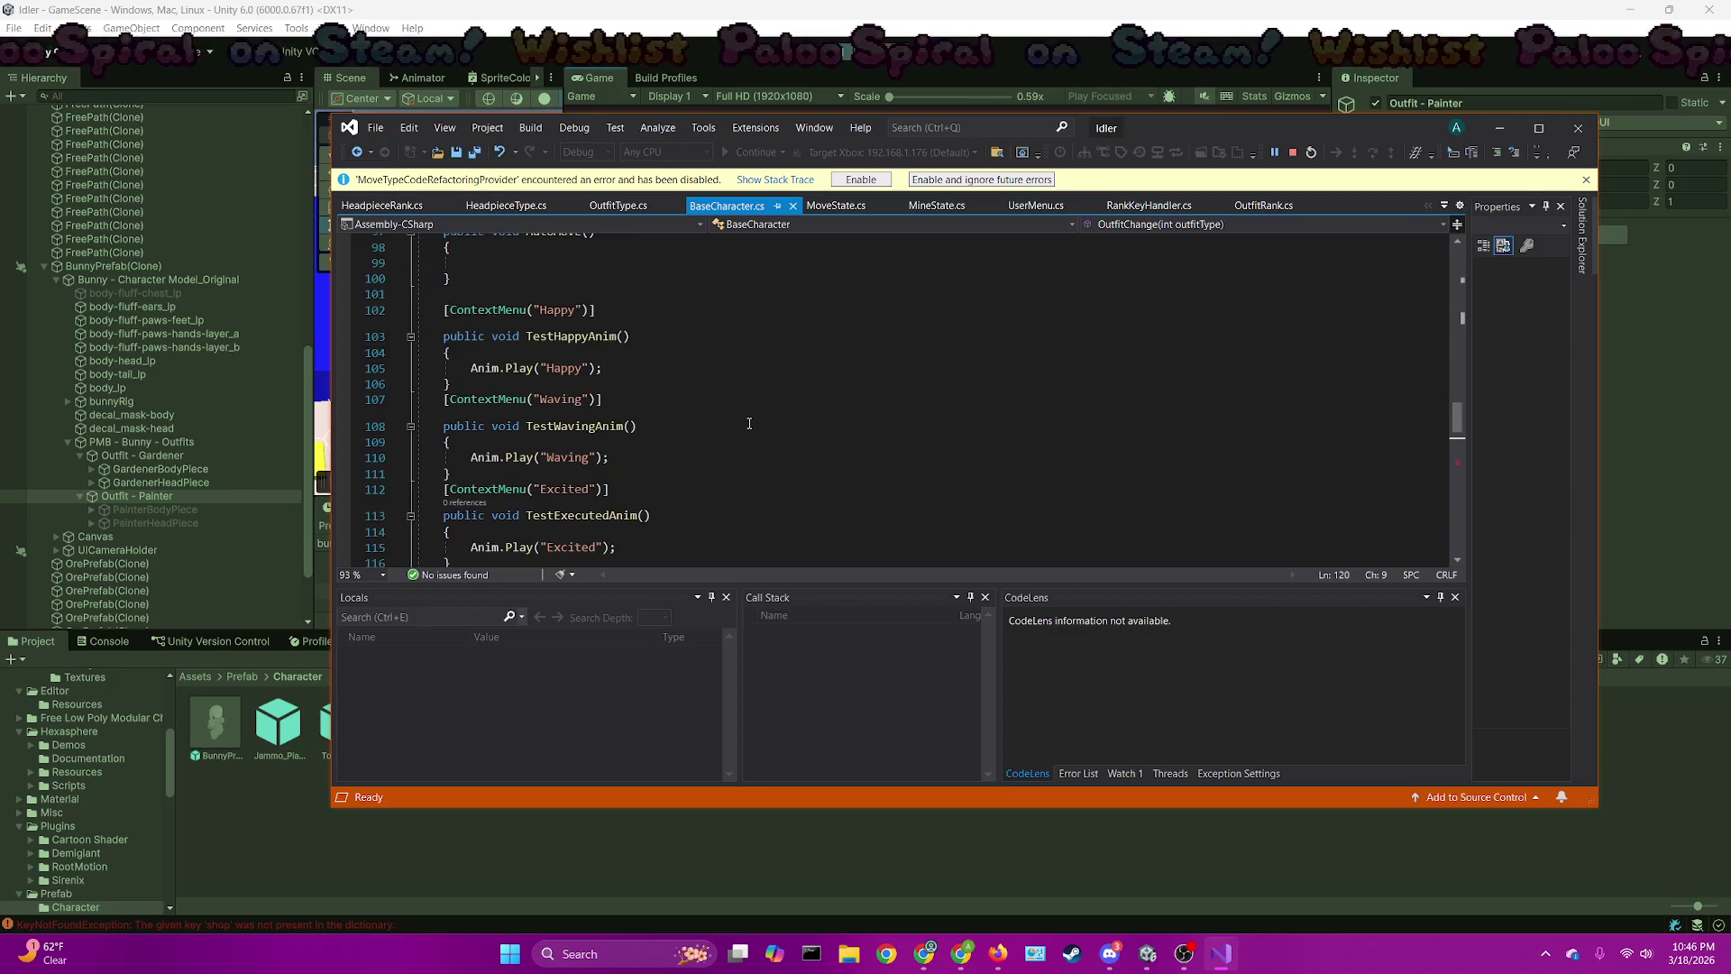
pyautogui.scroll(-4, 748, 422)
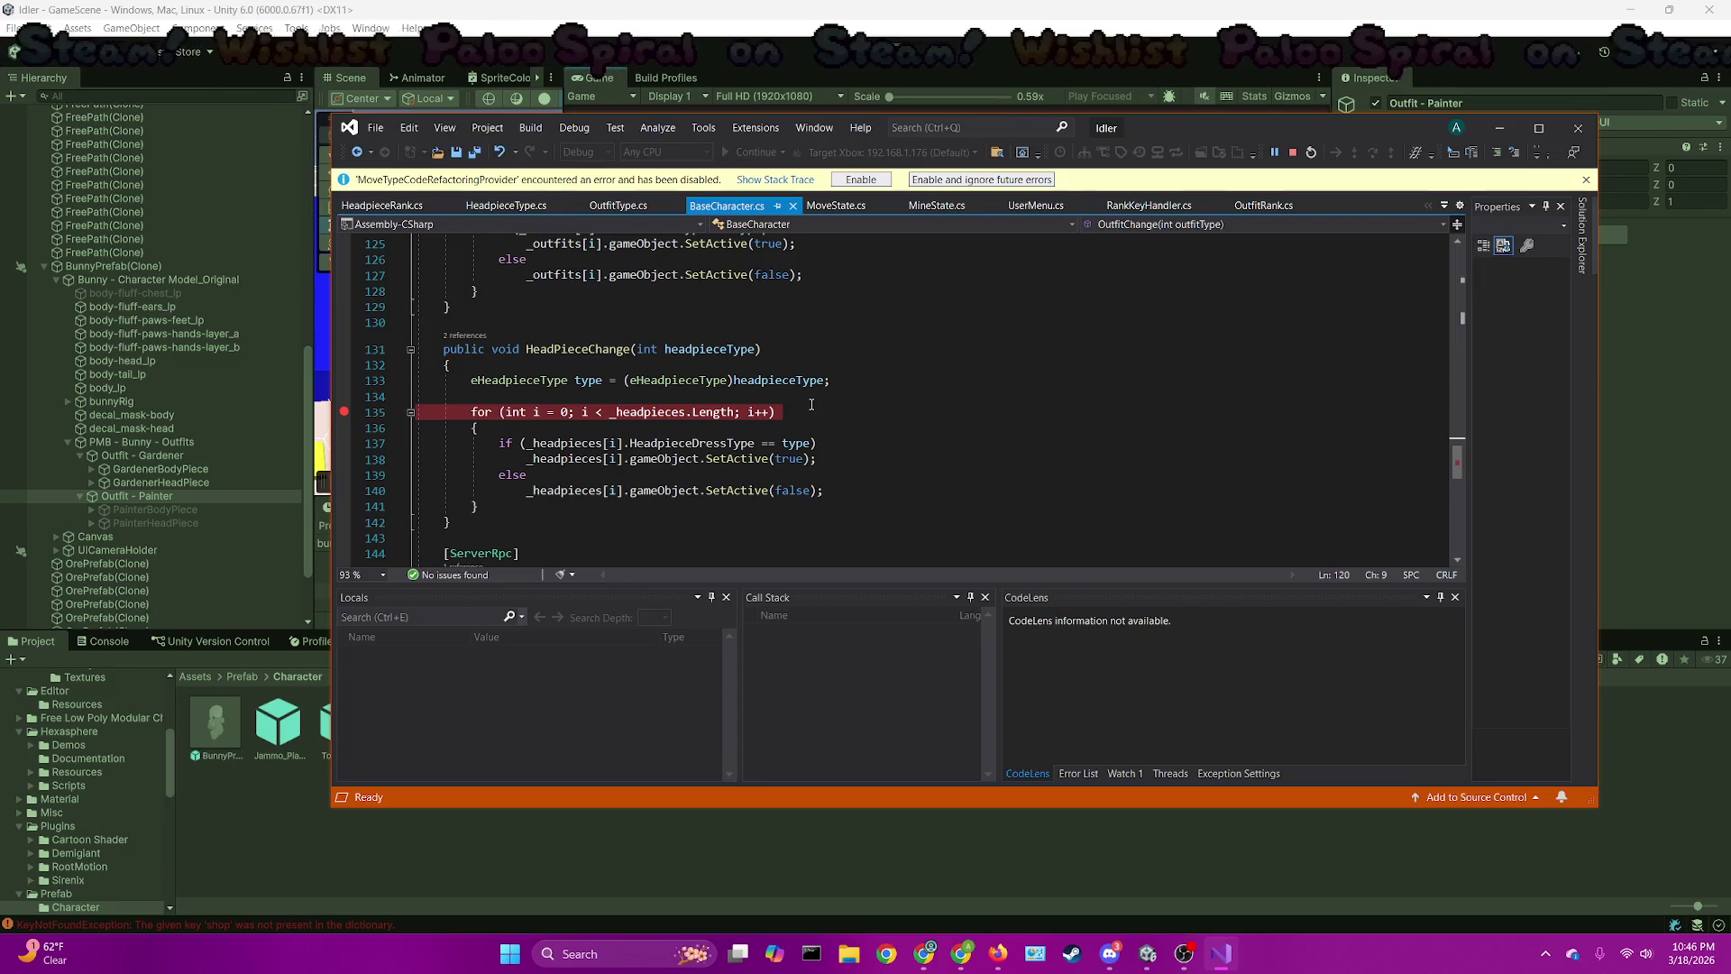
pyautogui.click(898, 18)
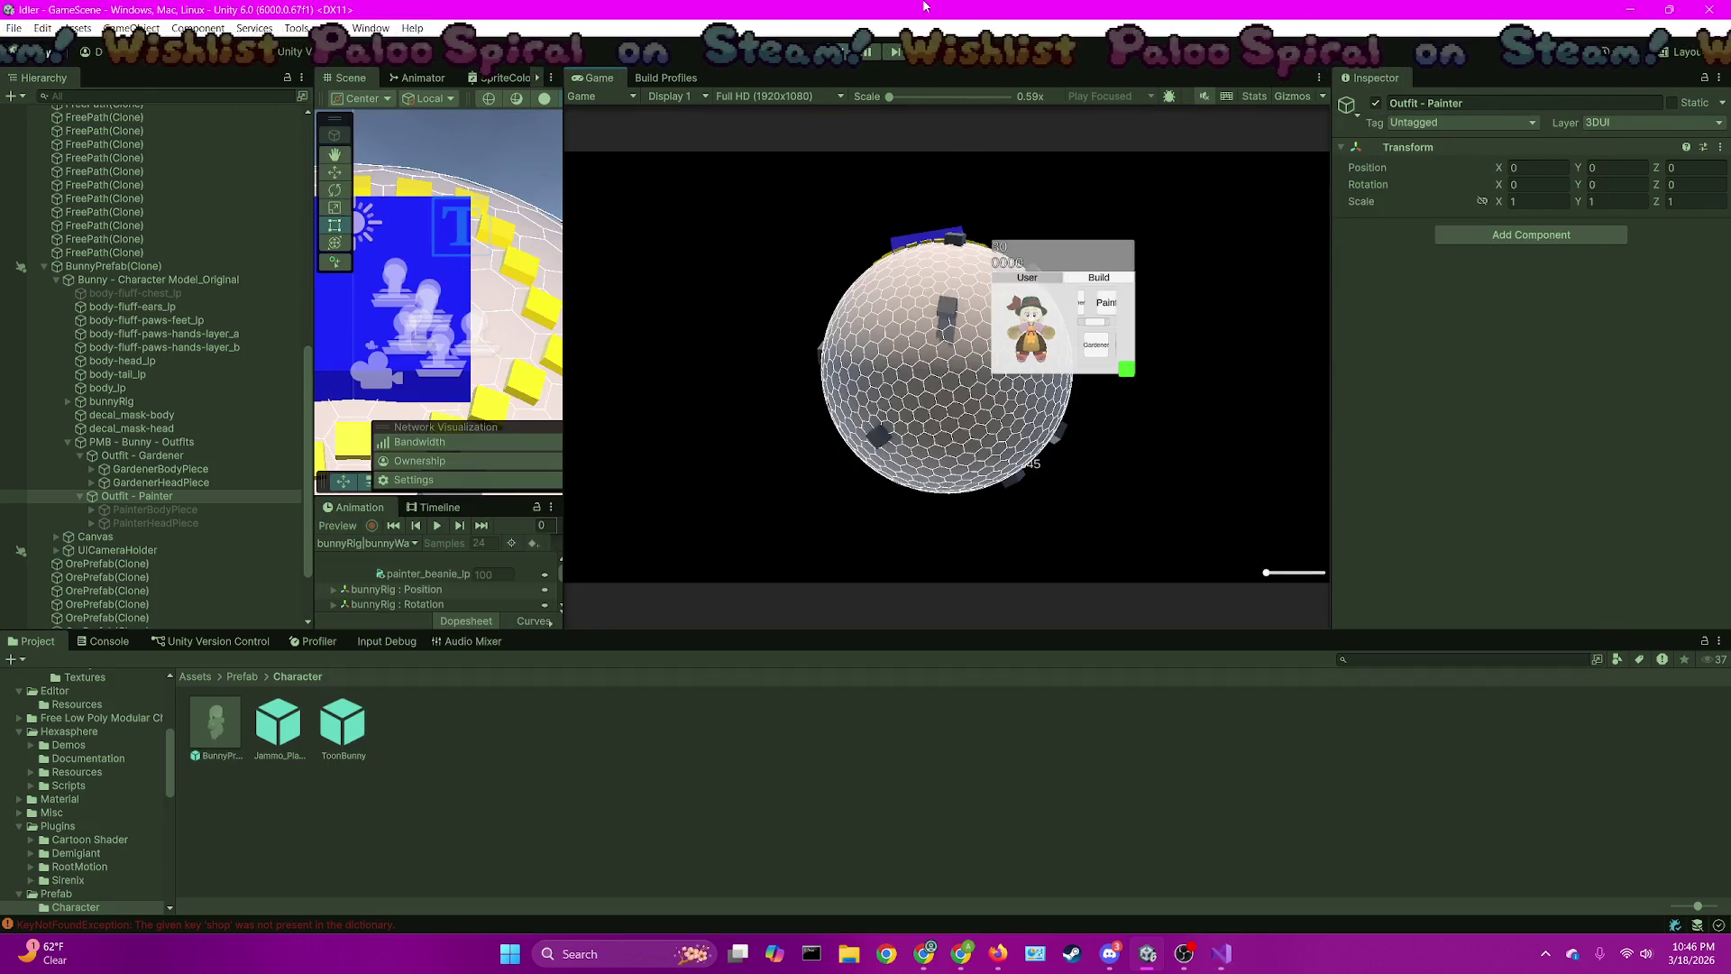
pyautogui.click(1108, 303)
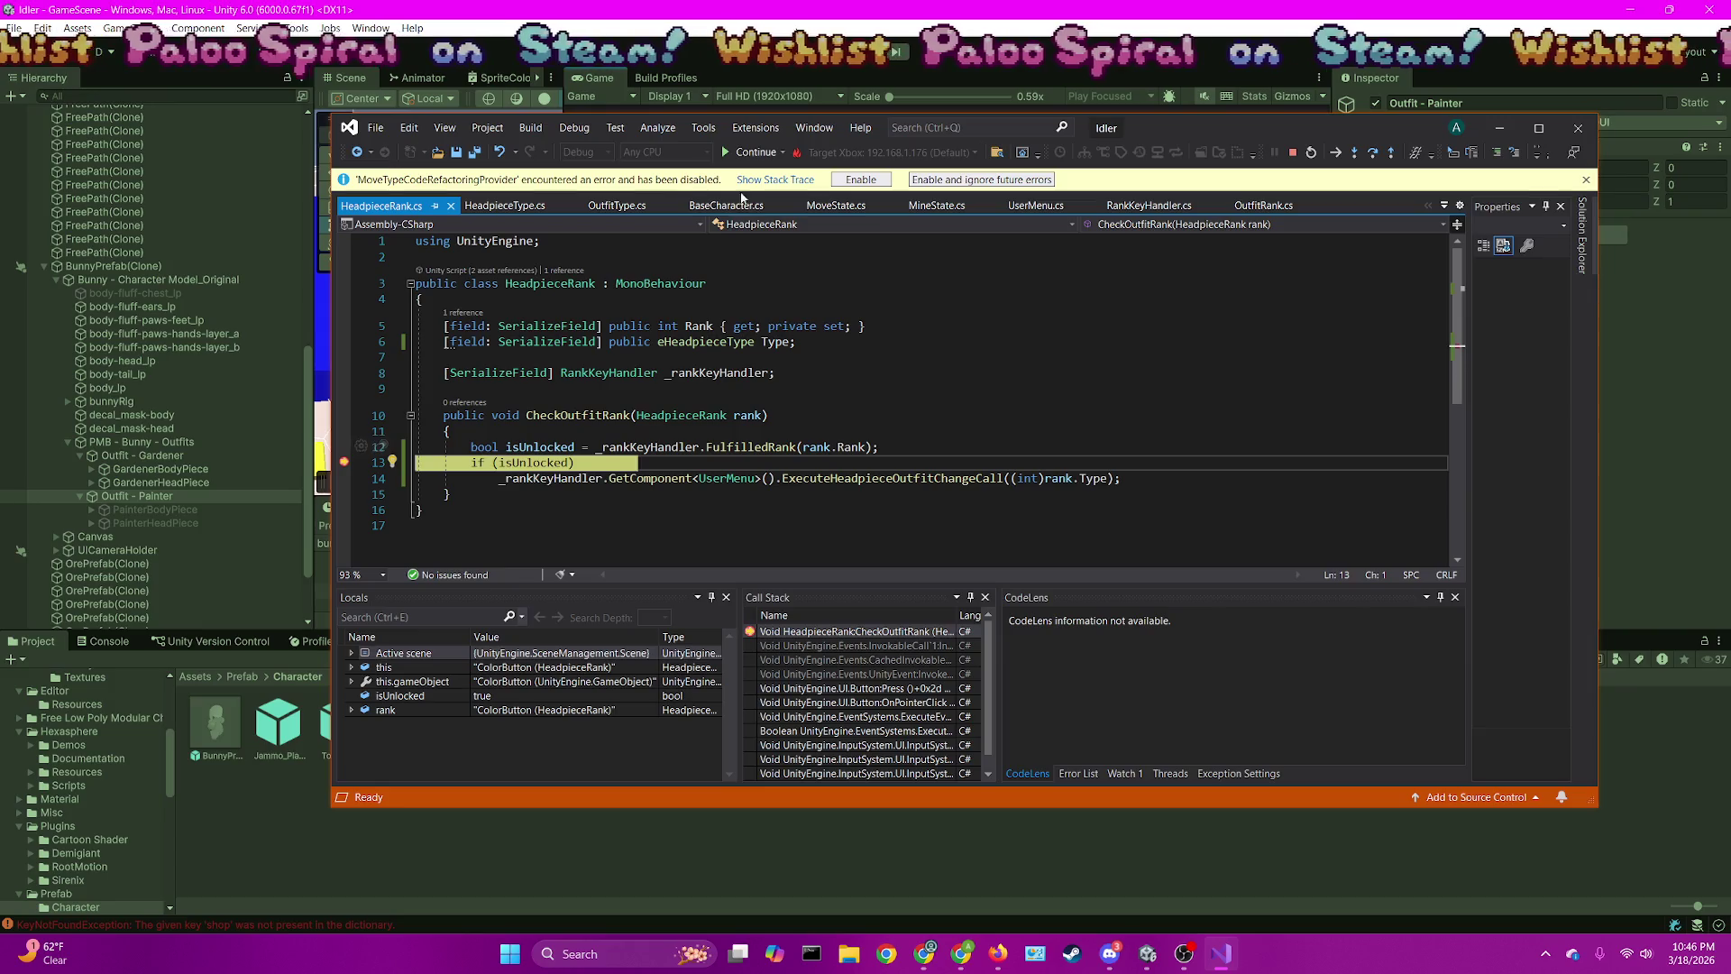
pyautogui.click(755, 152)
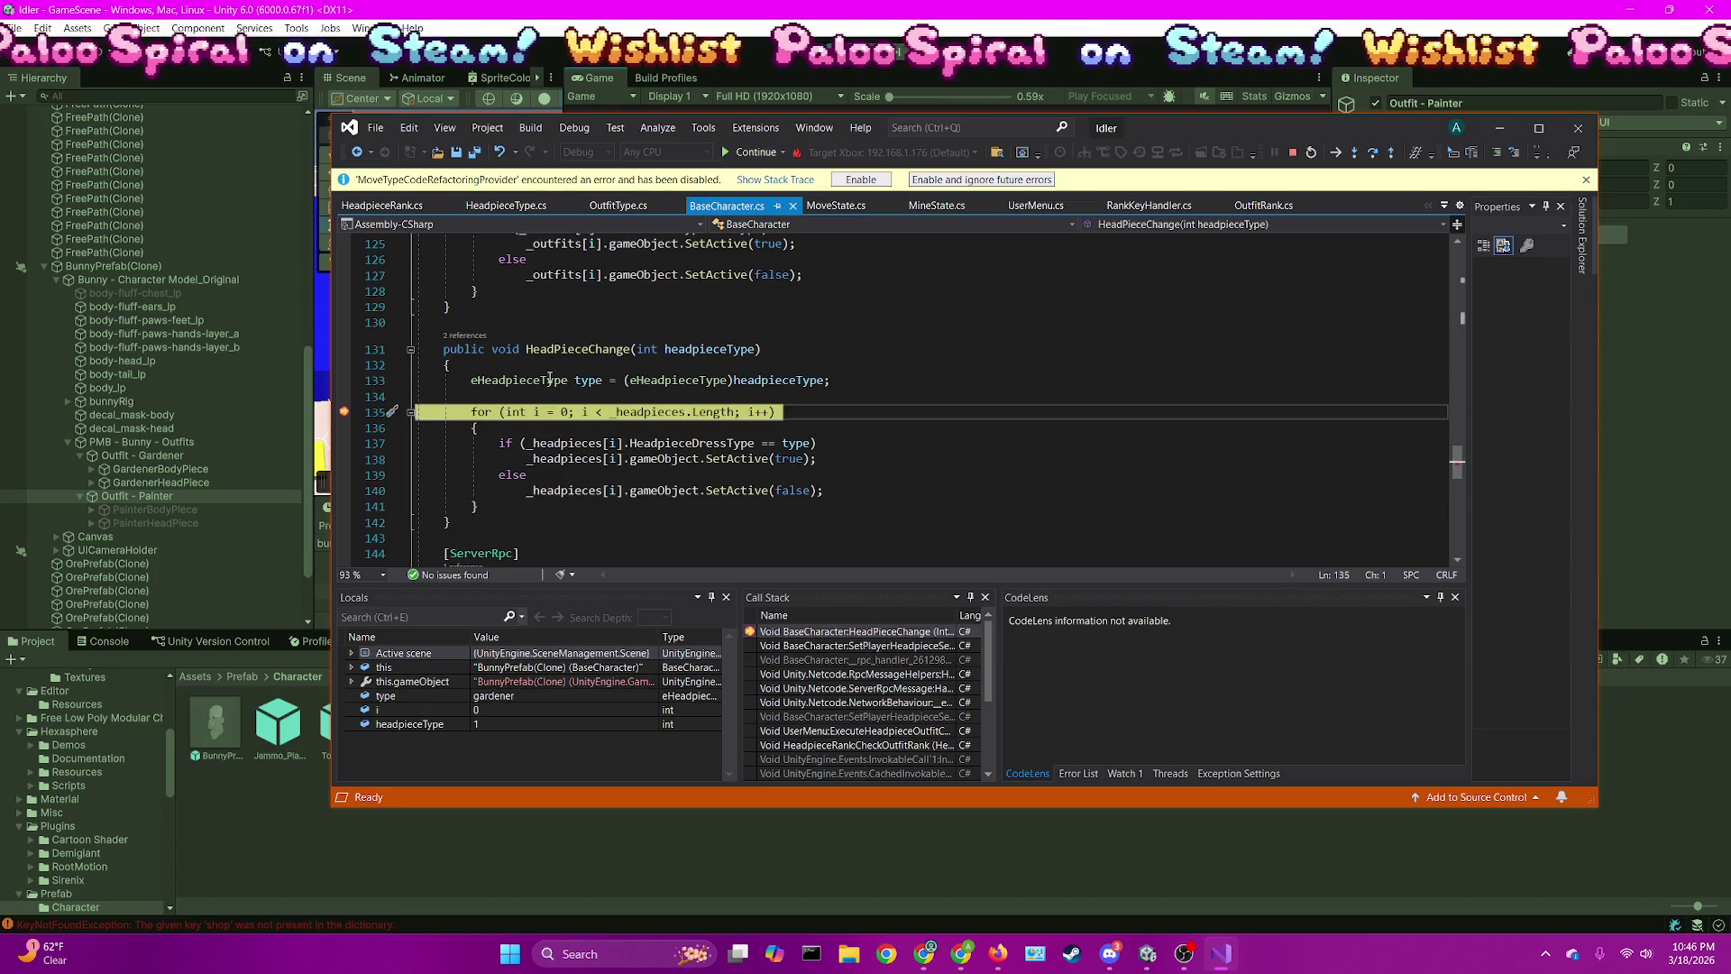
# Check the headpiece type value, confirming gardener (type 1), and continue to the next breakpoint
pyautogui.moveTo(649, 413)
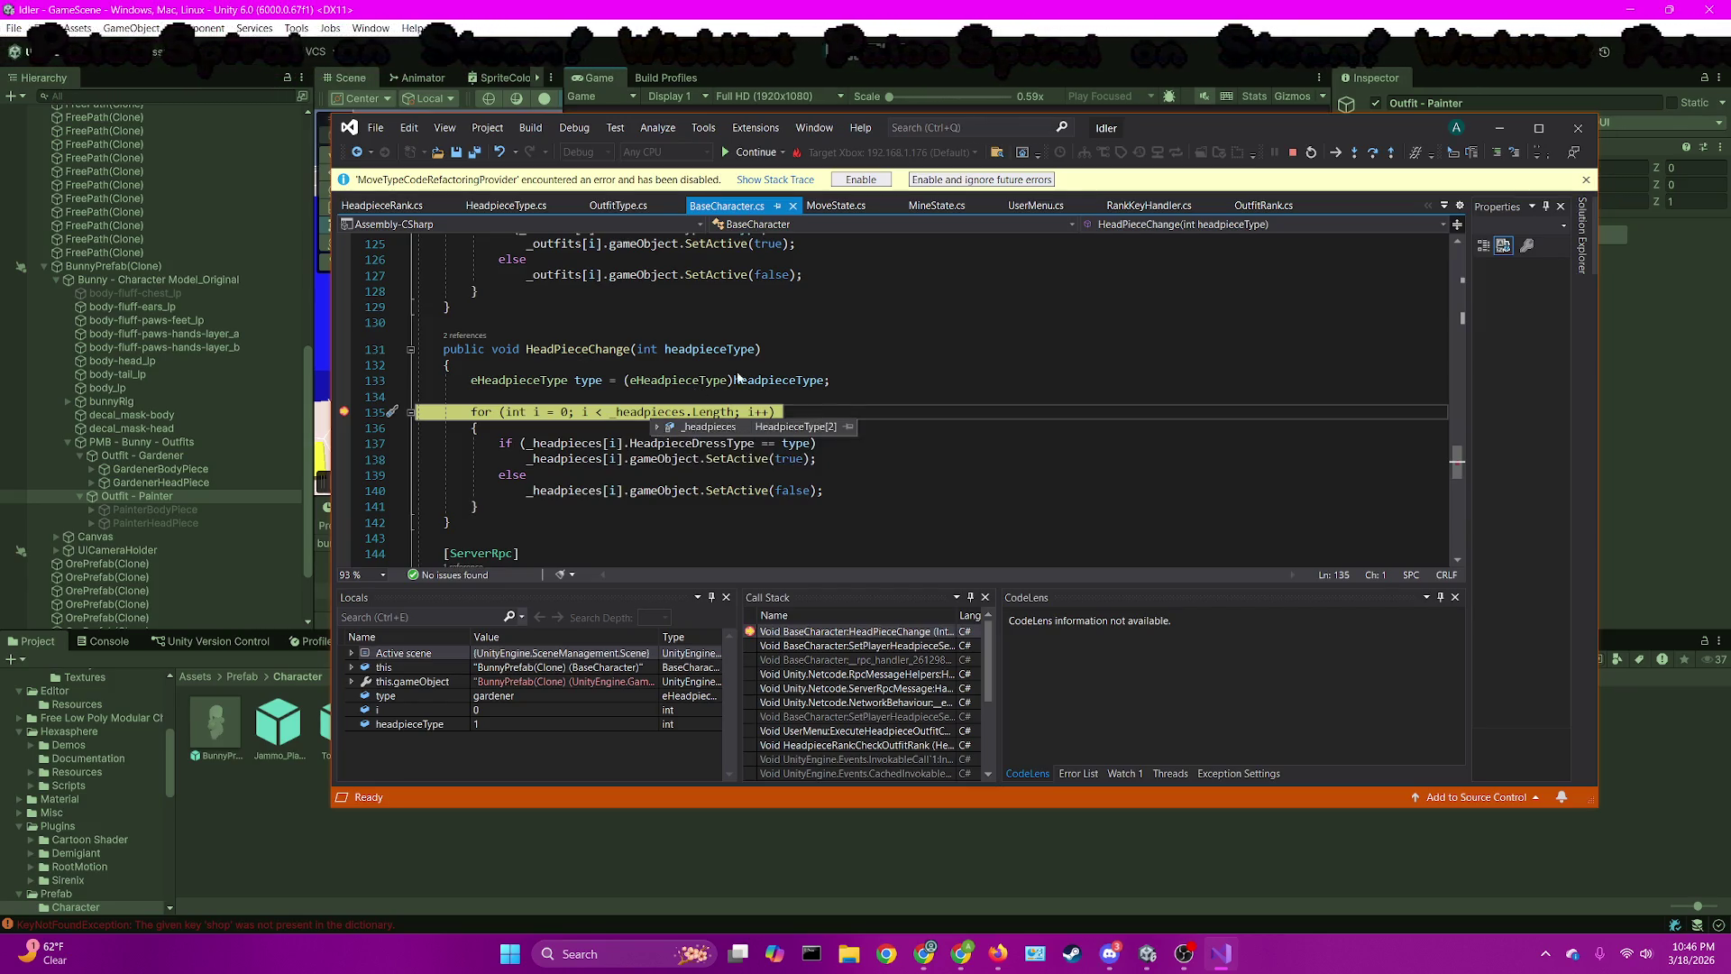
pyautogui.click(793, 350)
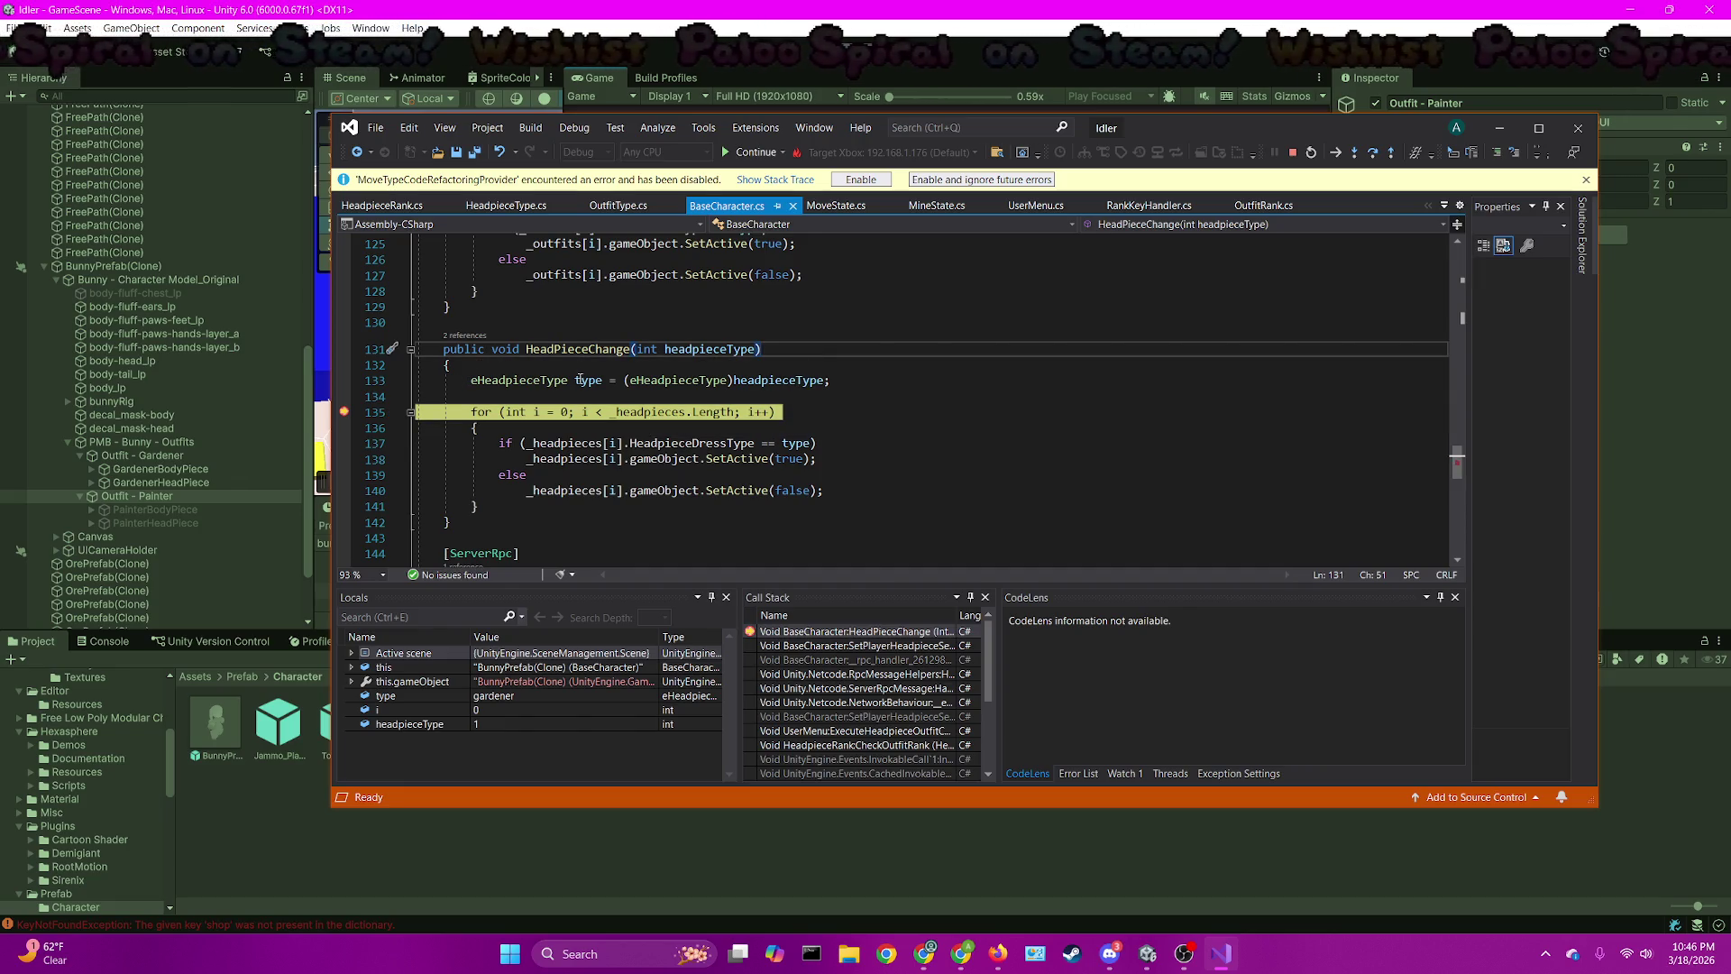
pyautogui.moveTo(583, 385)
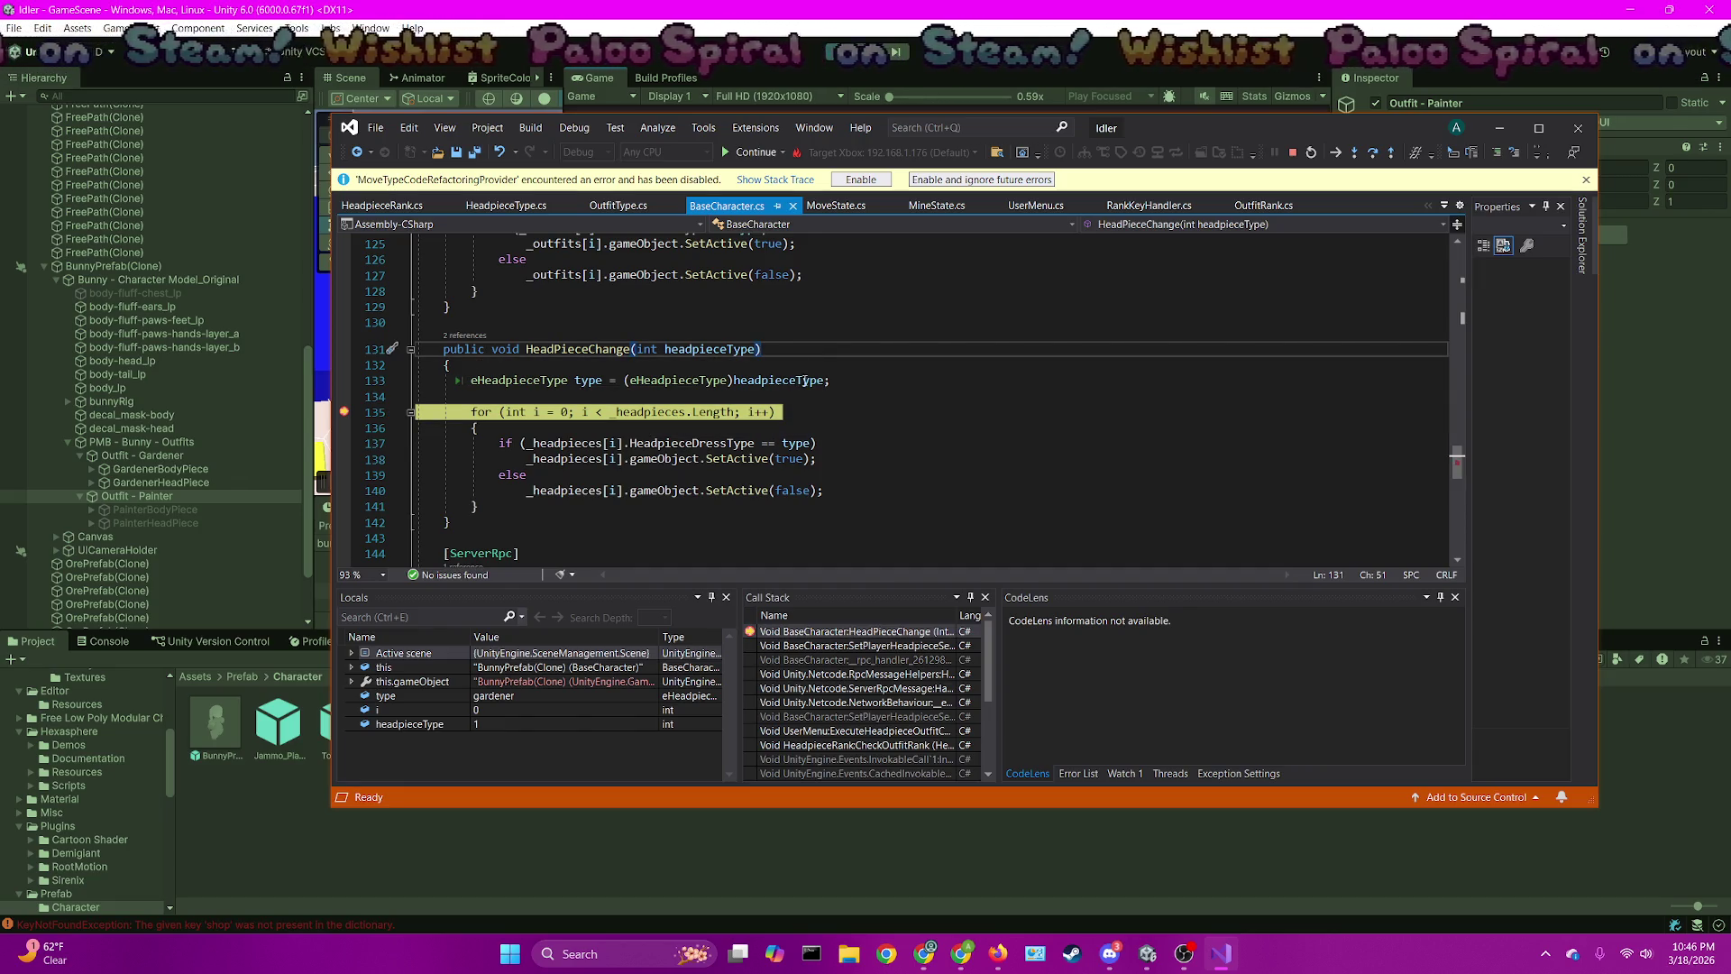
pyautogui.moveTo(777, 379)
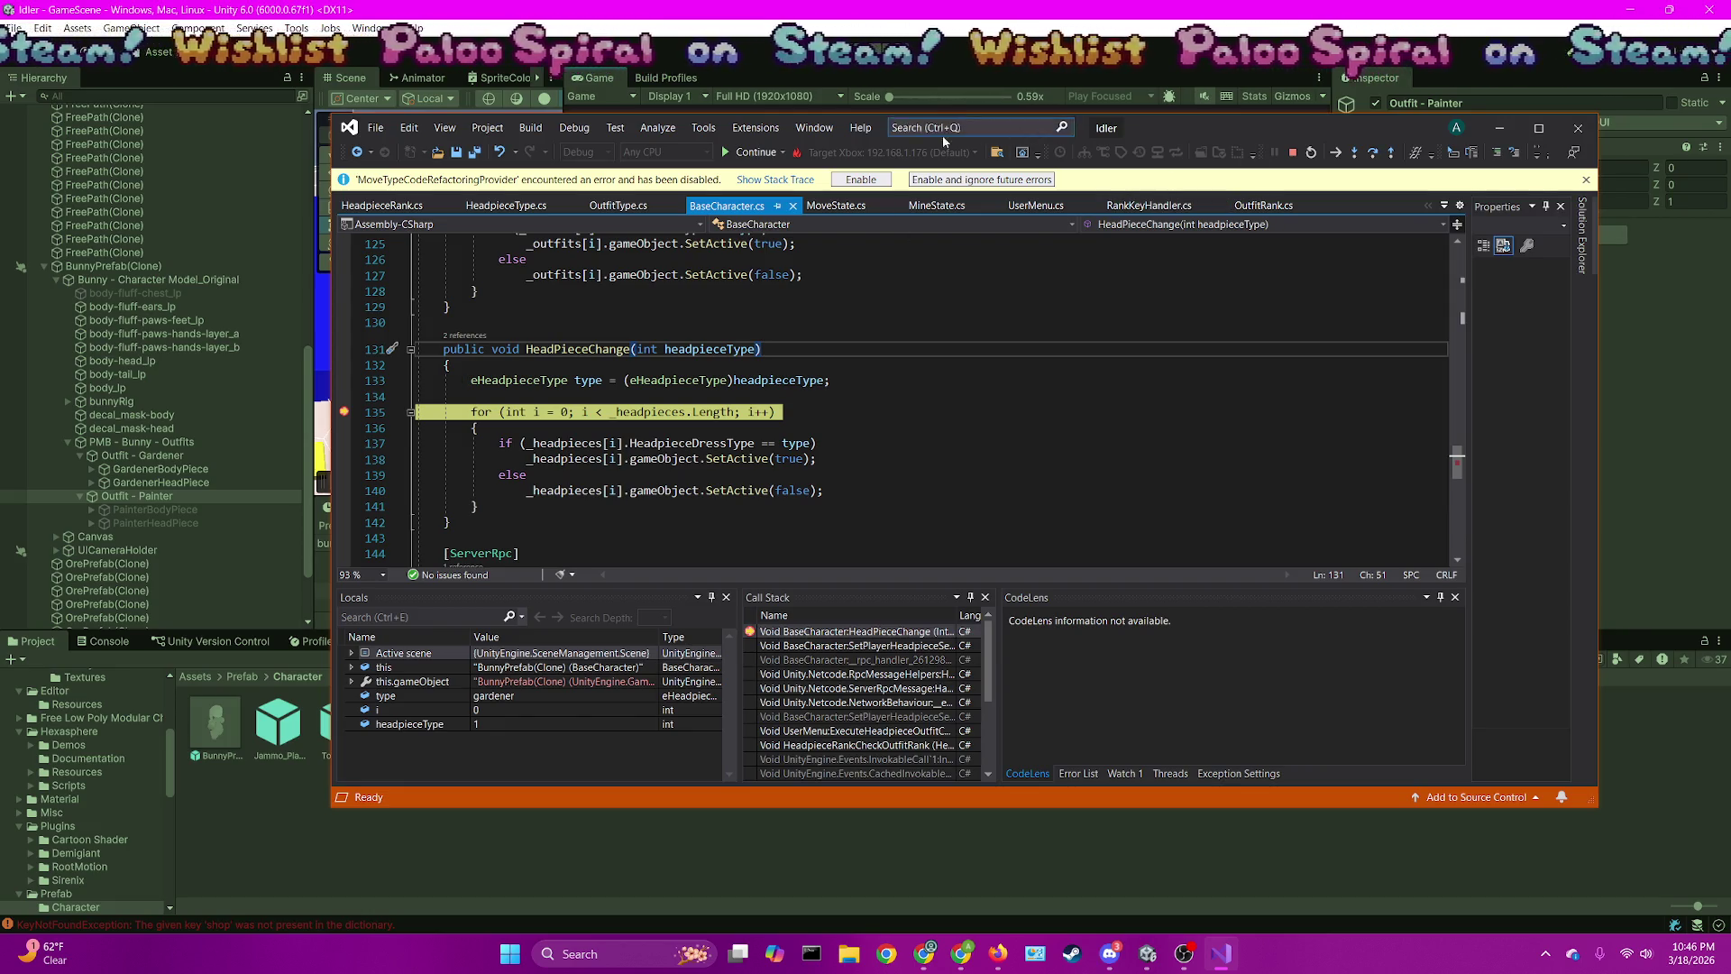
pyautogui.click(751, 151)
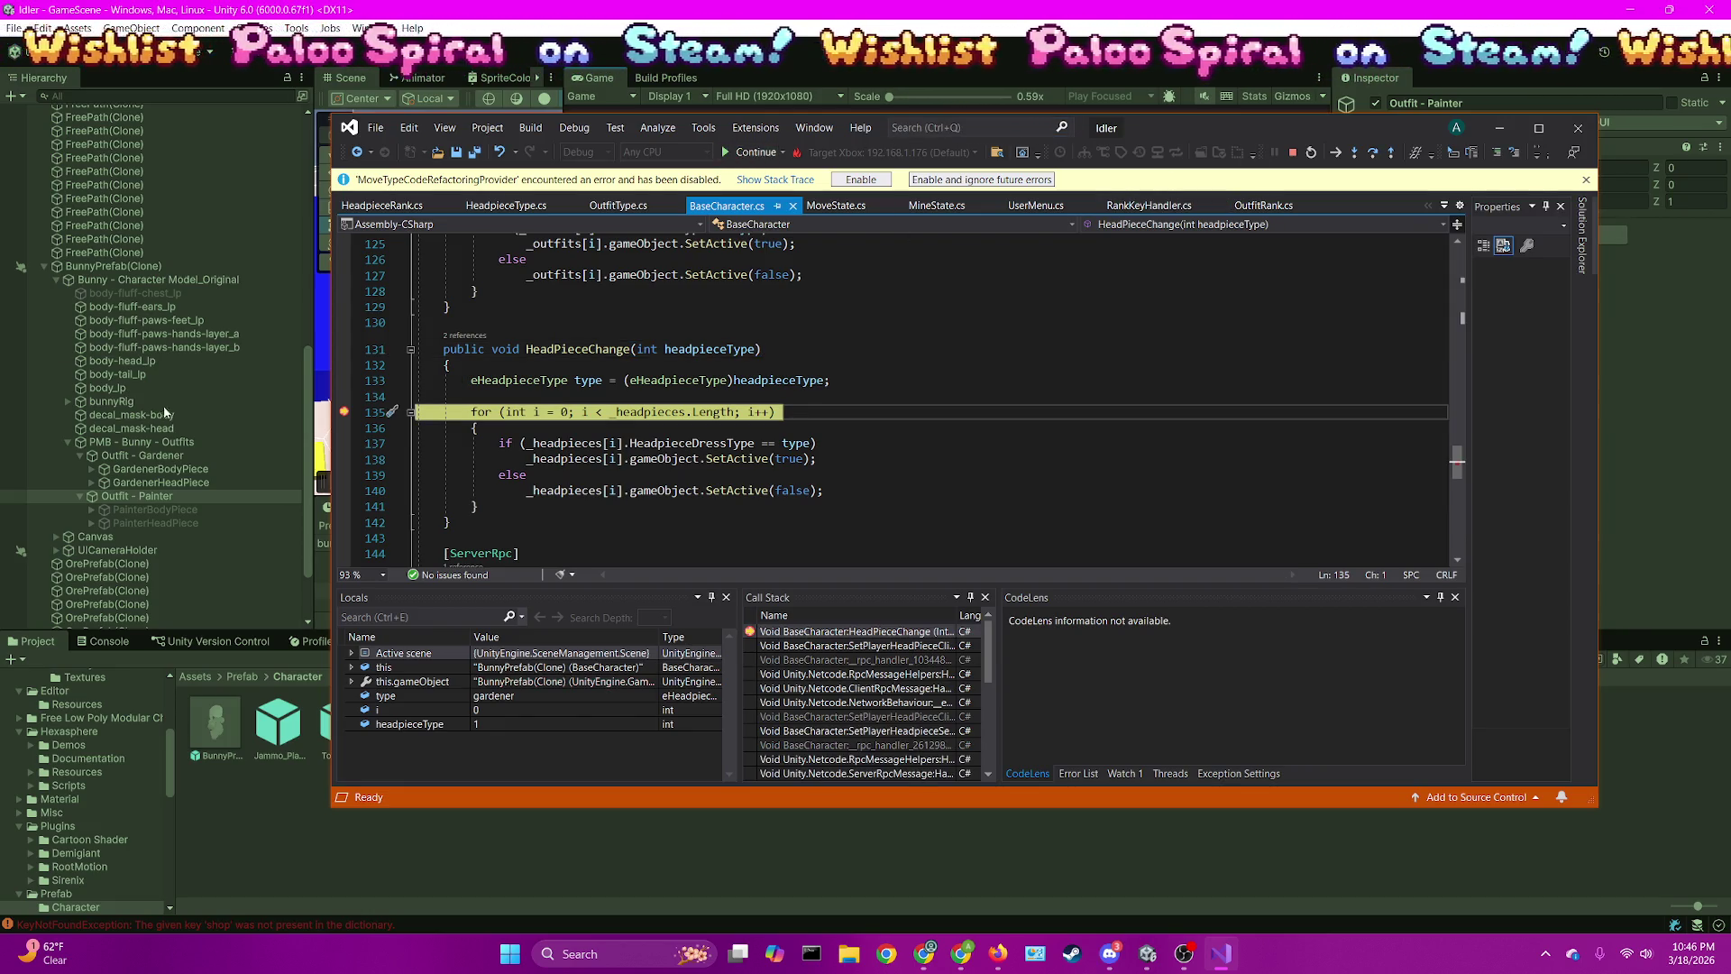
# Stop debugging and select the first headpiece colour button in Unity
pyautogui.click(1292, 152)
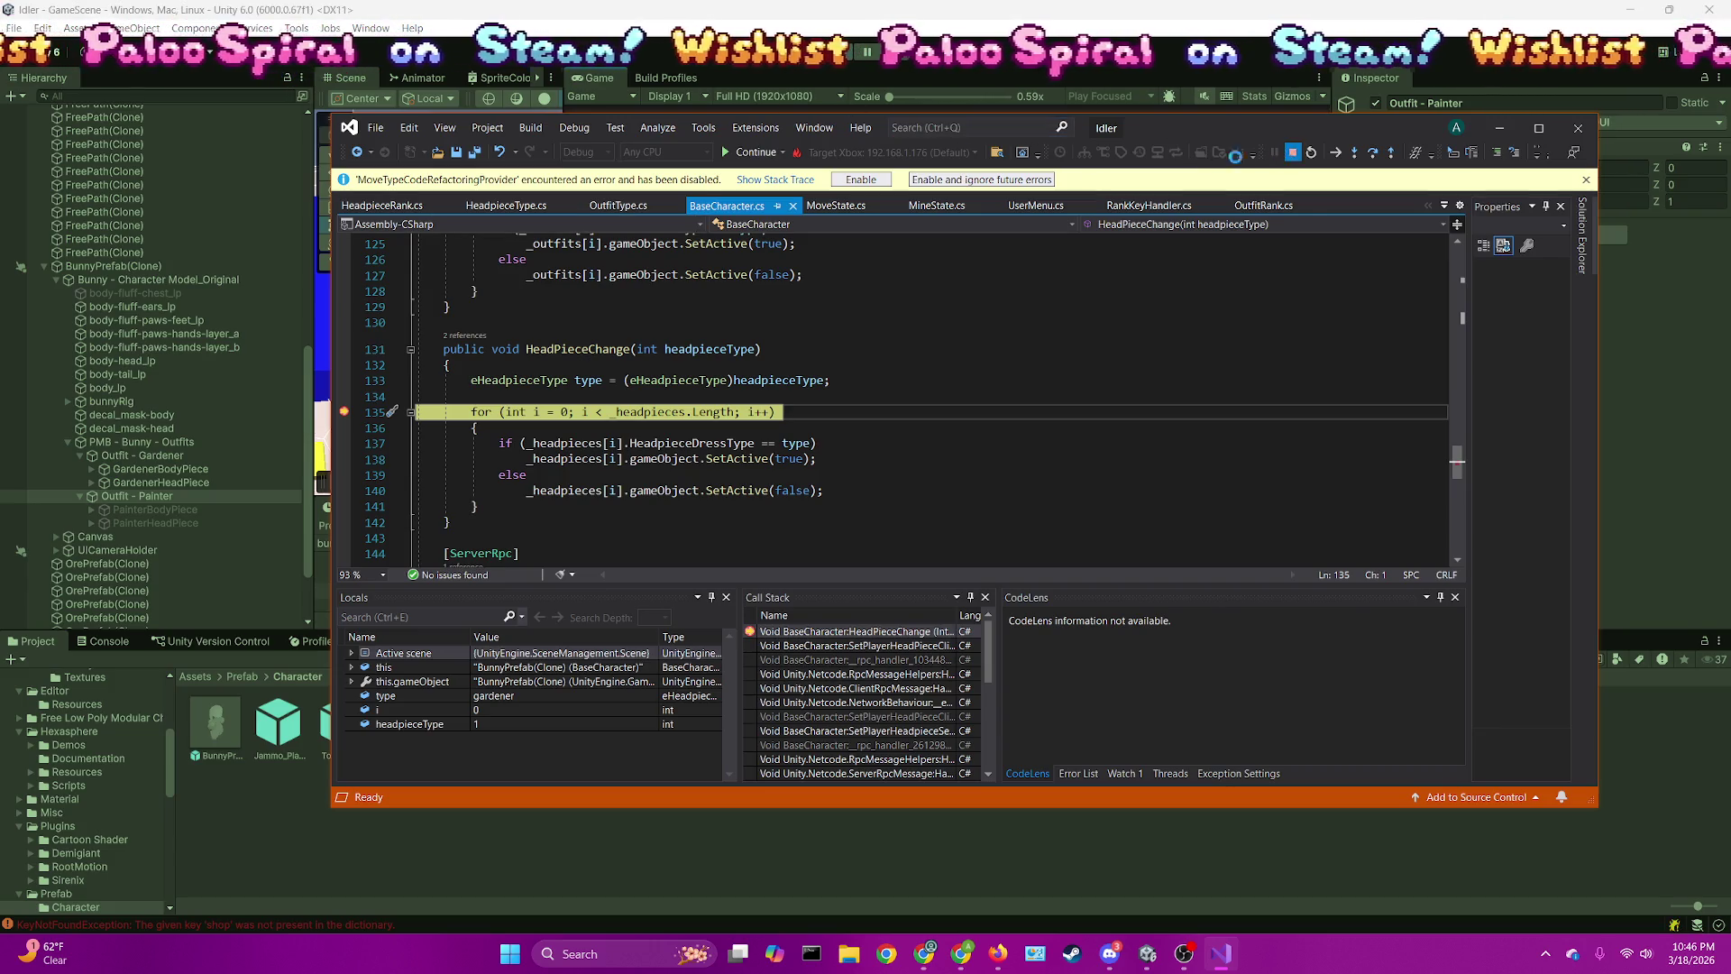
pyautogui.scroll(8, 116, 326)
pyautogui.scroll(5, 113, 327)
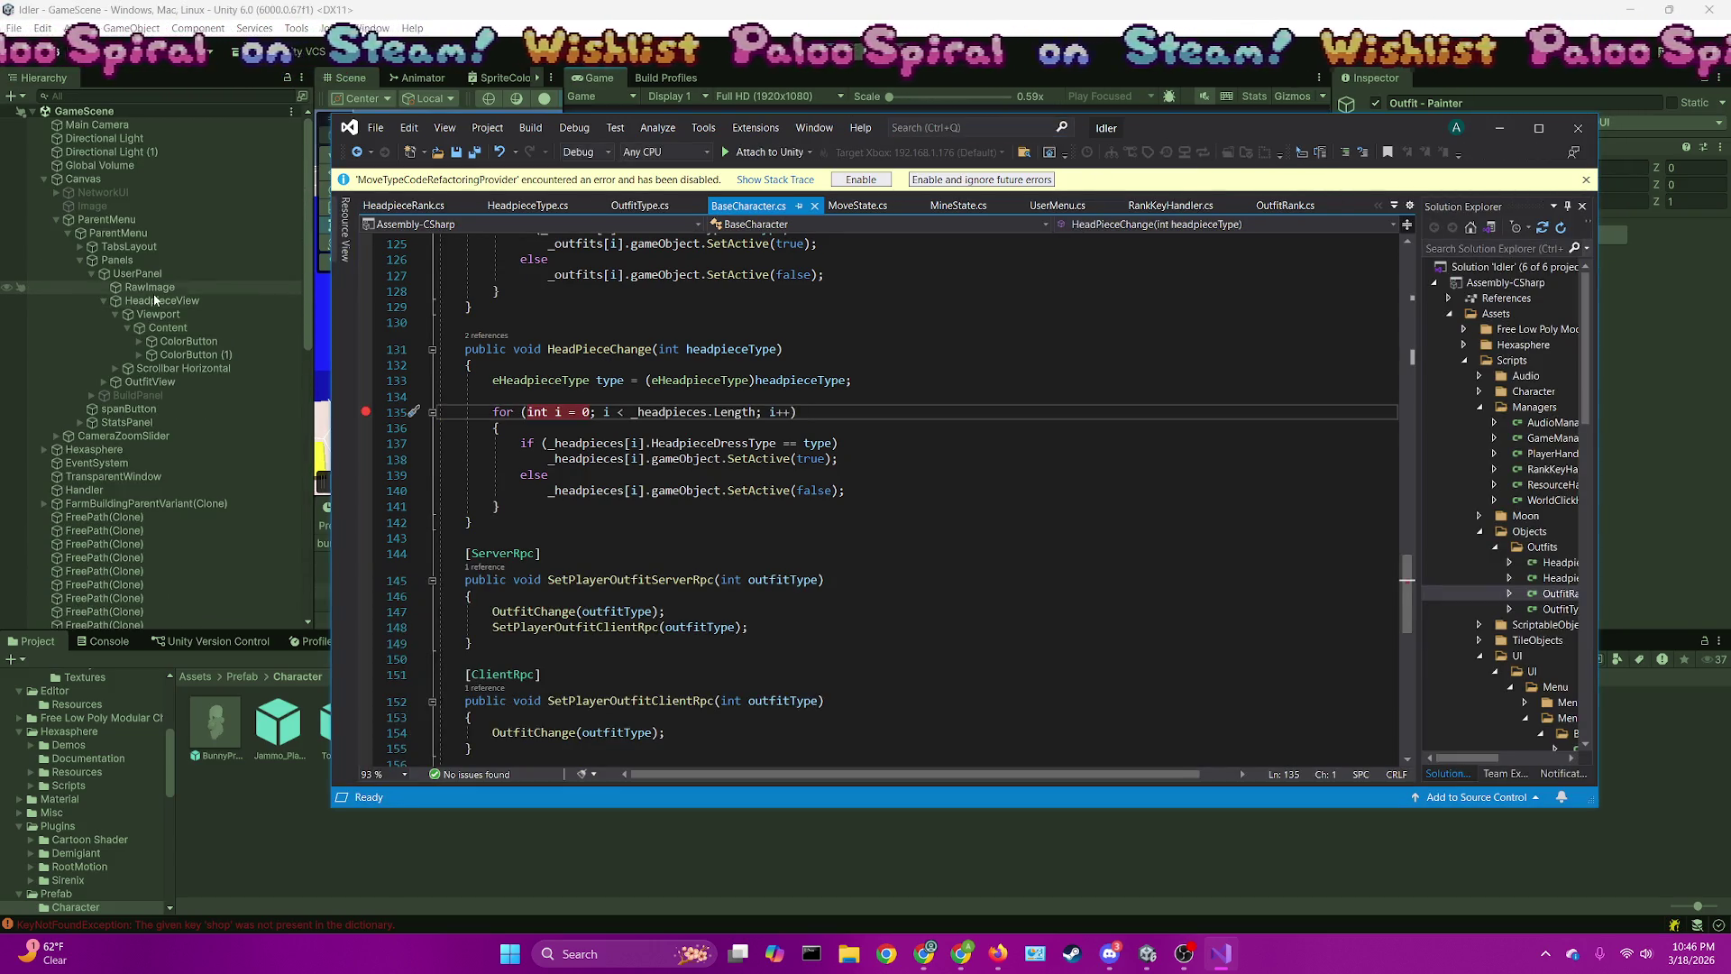
pyautogui.click(161, 347)
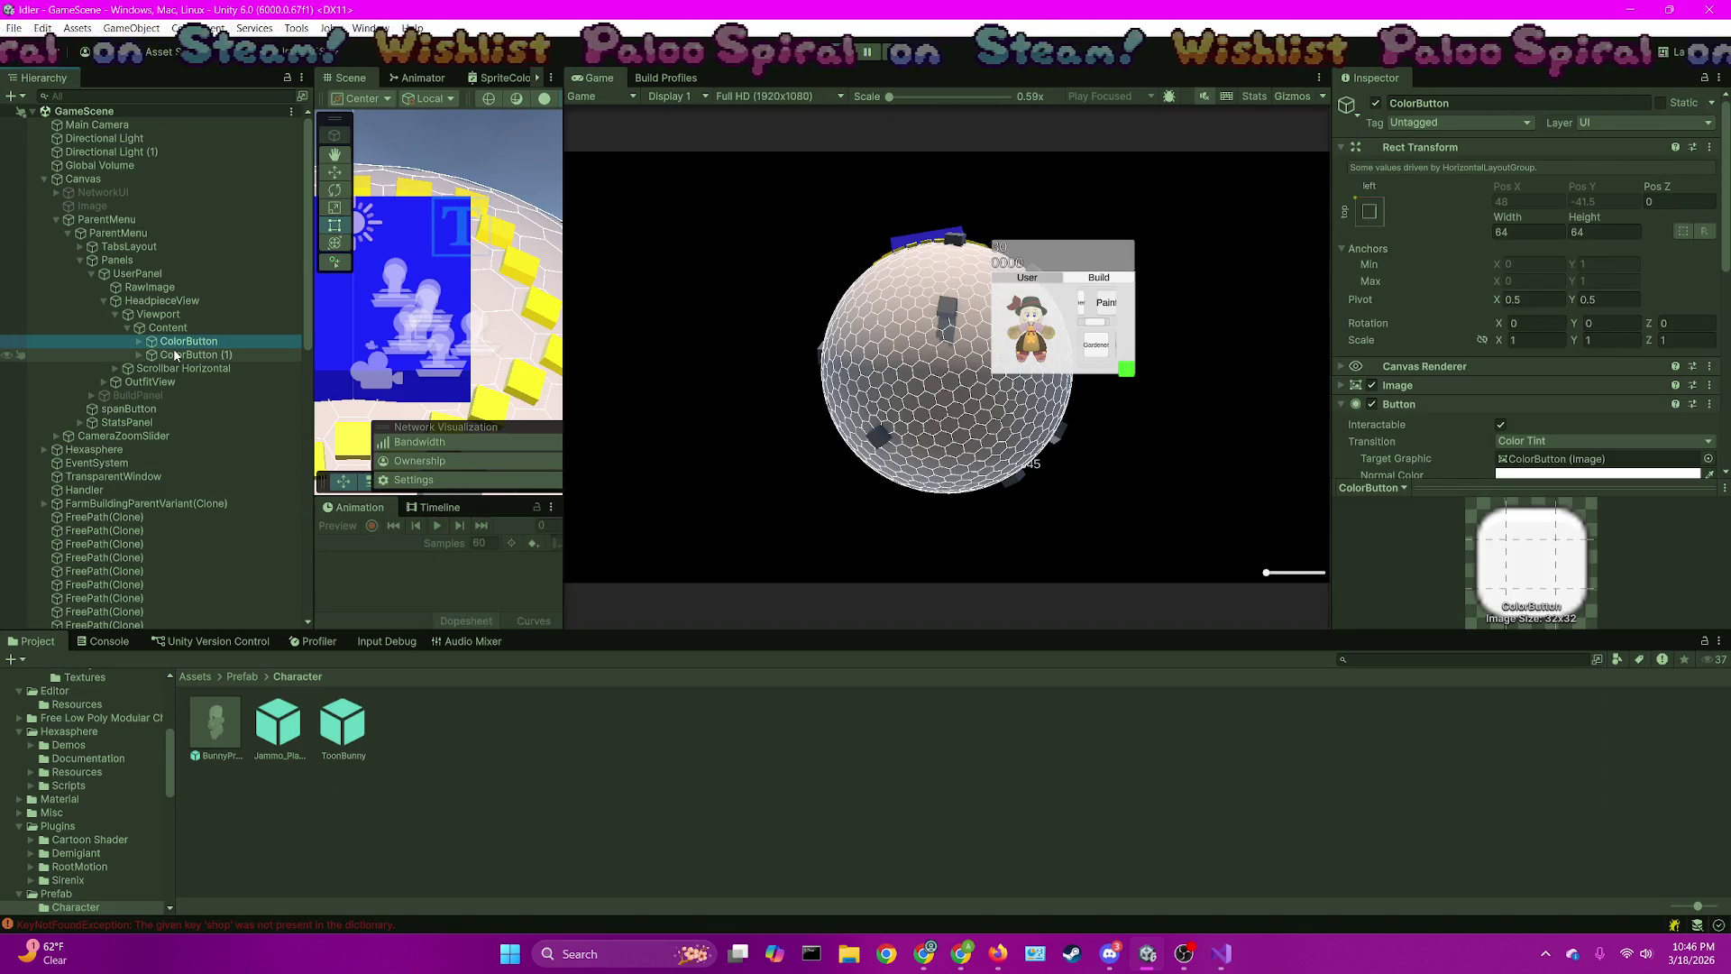
# Compare Headpiece Rank Type on ColorButton (1), Painter, and ColorButton, Gardener
pyautogui.scroll(-10, 1521, 357)
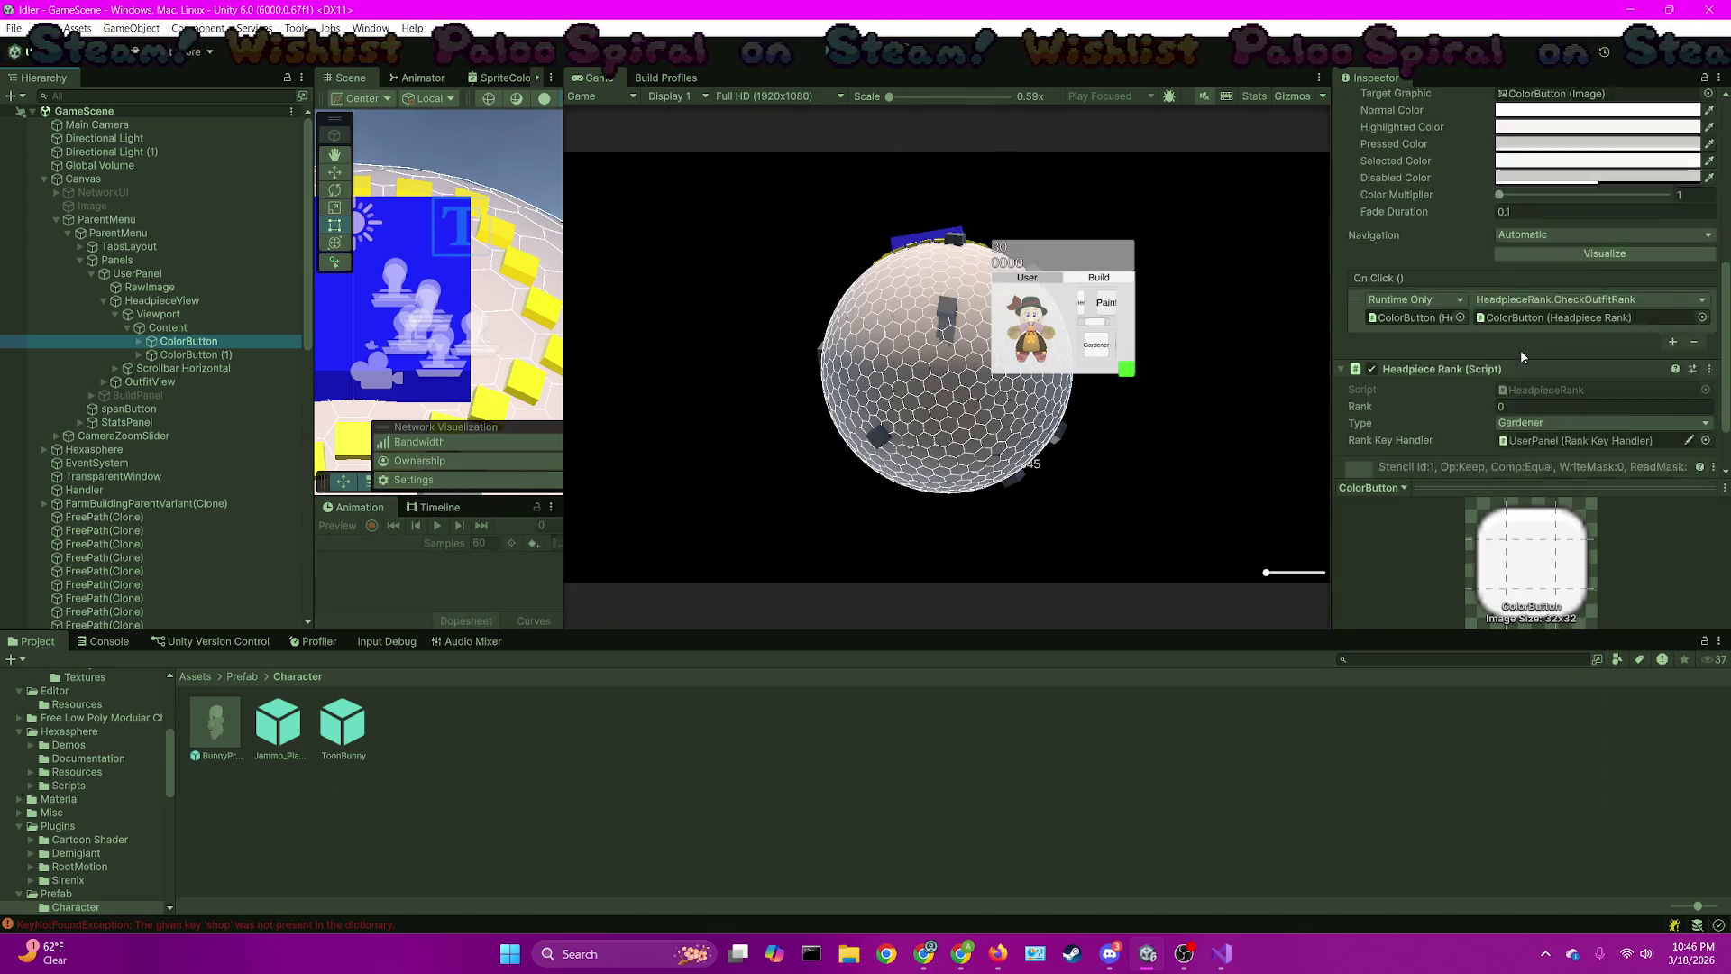
pyautogui.scroll(-2, 1522, 357)
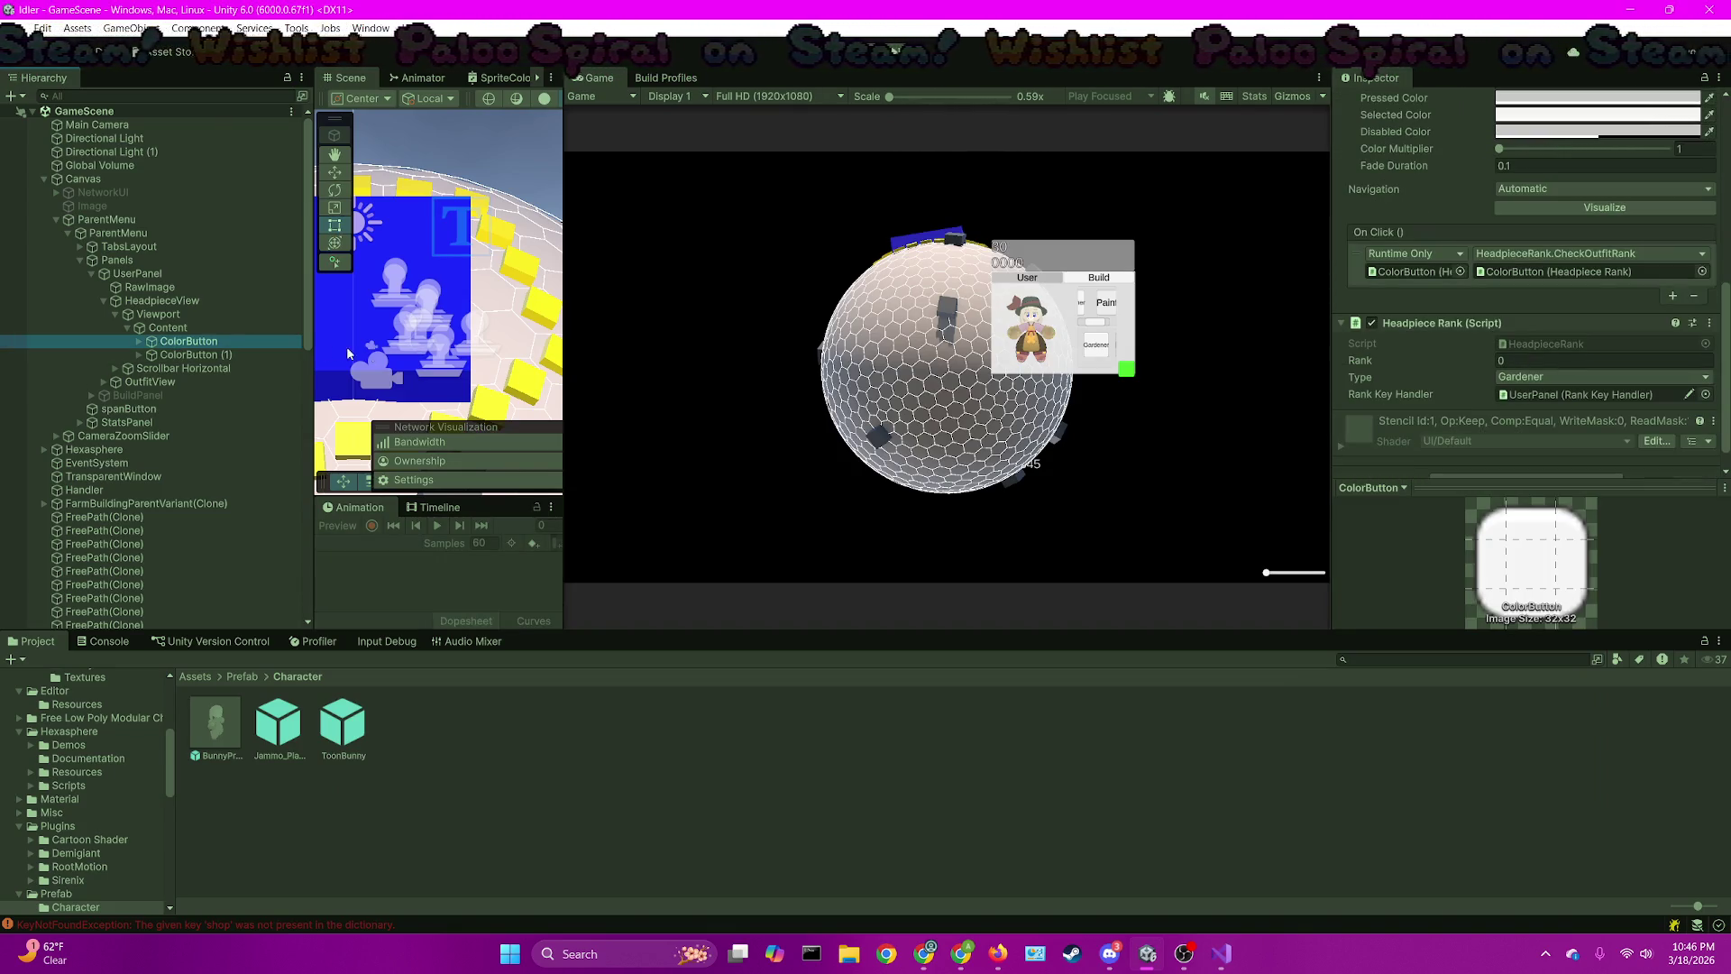
pyautogui.click(206, 356)
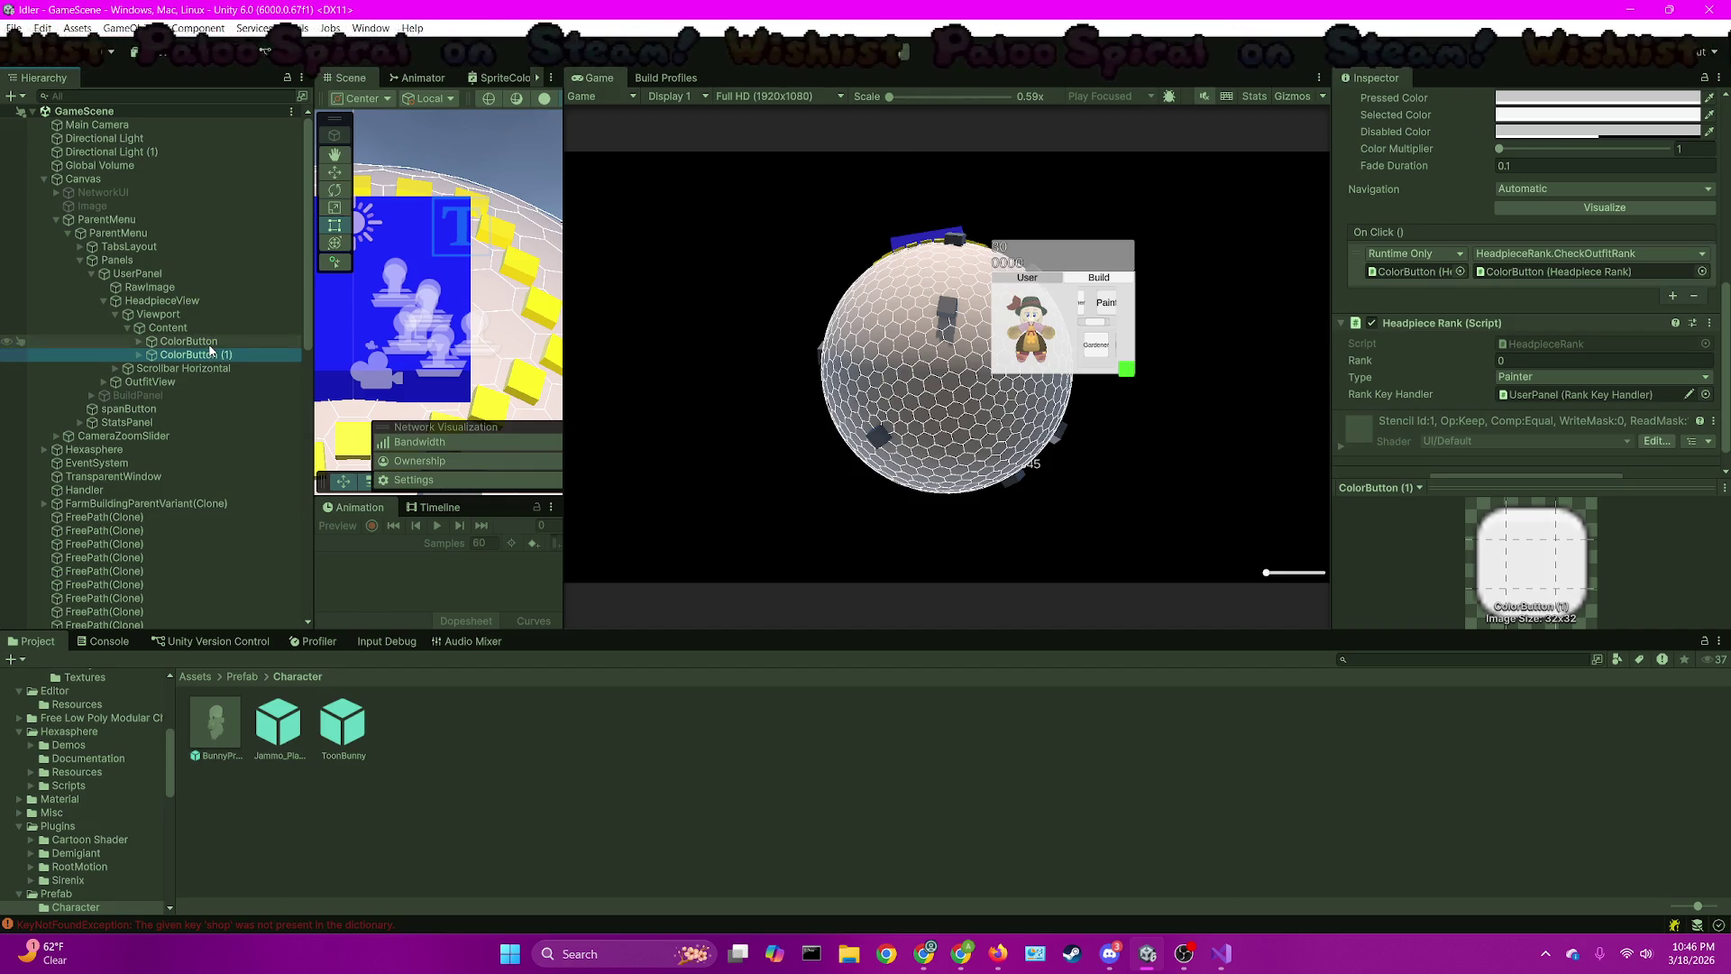
pyautogui.click(237, 342)
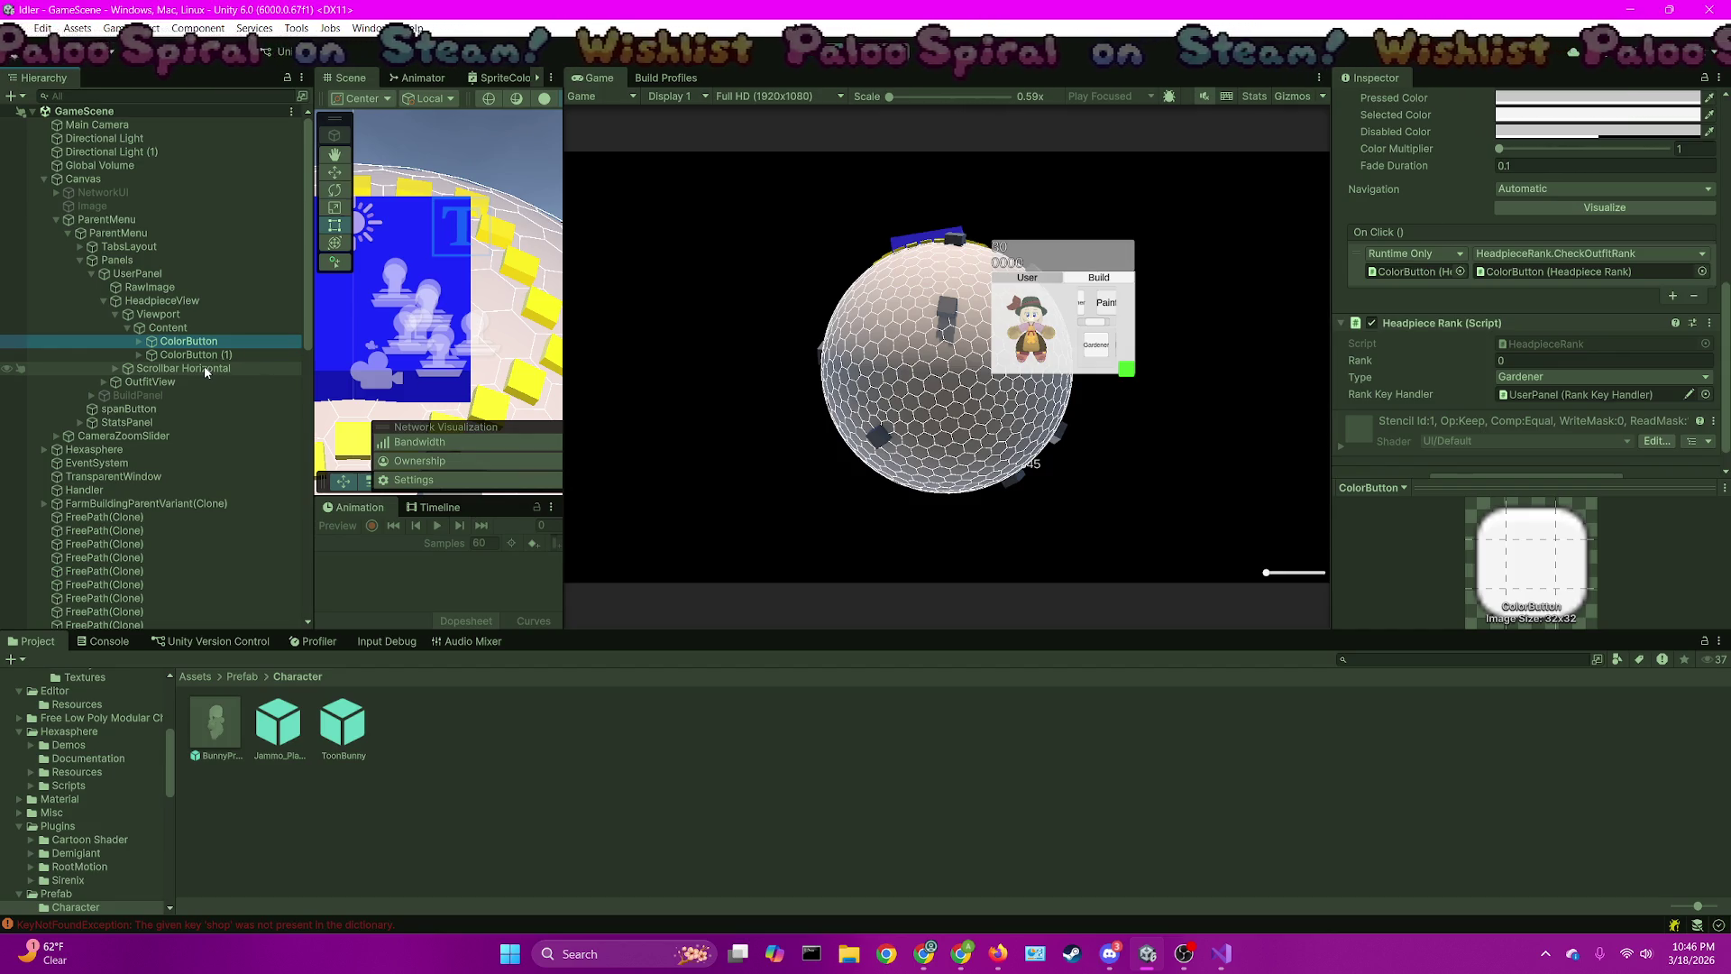
# Reattach Visual Studio's debugger to the Unity editor and return to Unity
pyautogui.click(1222, 957)
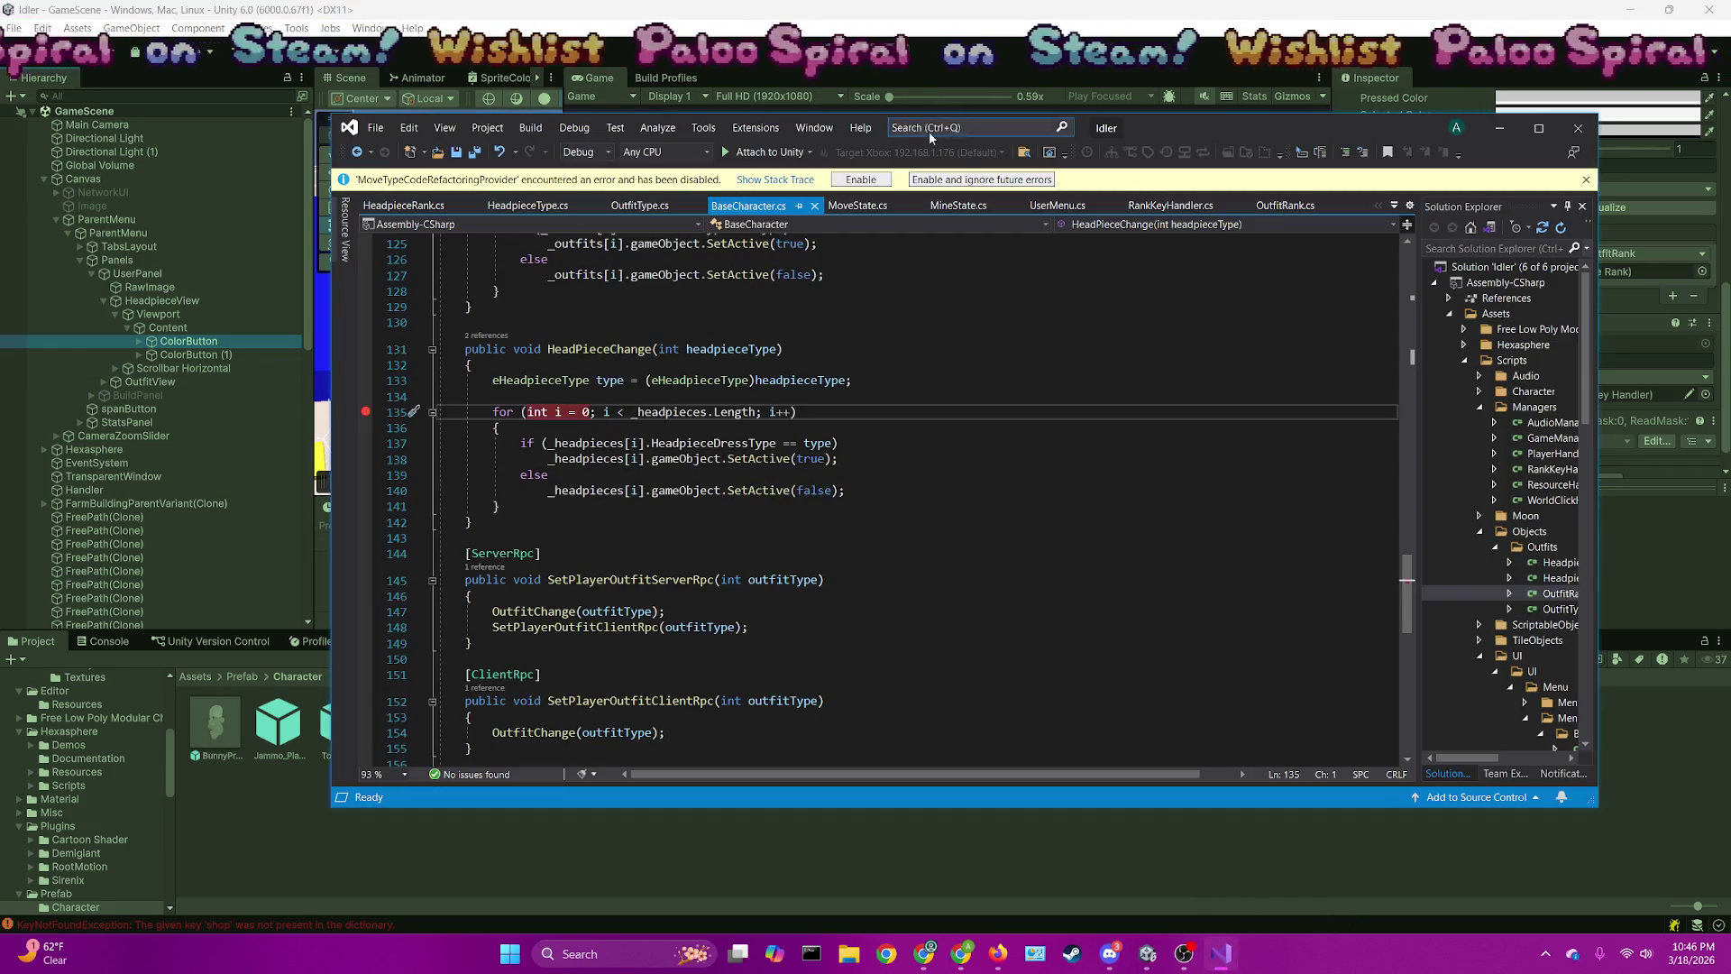
pyautogui.click(737, 152)
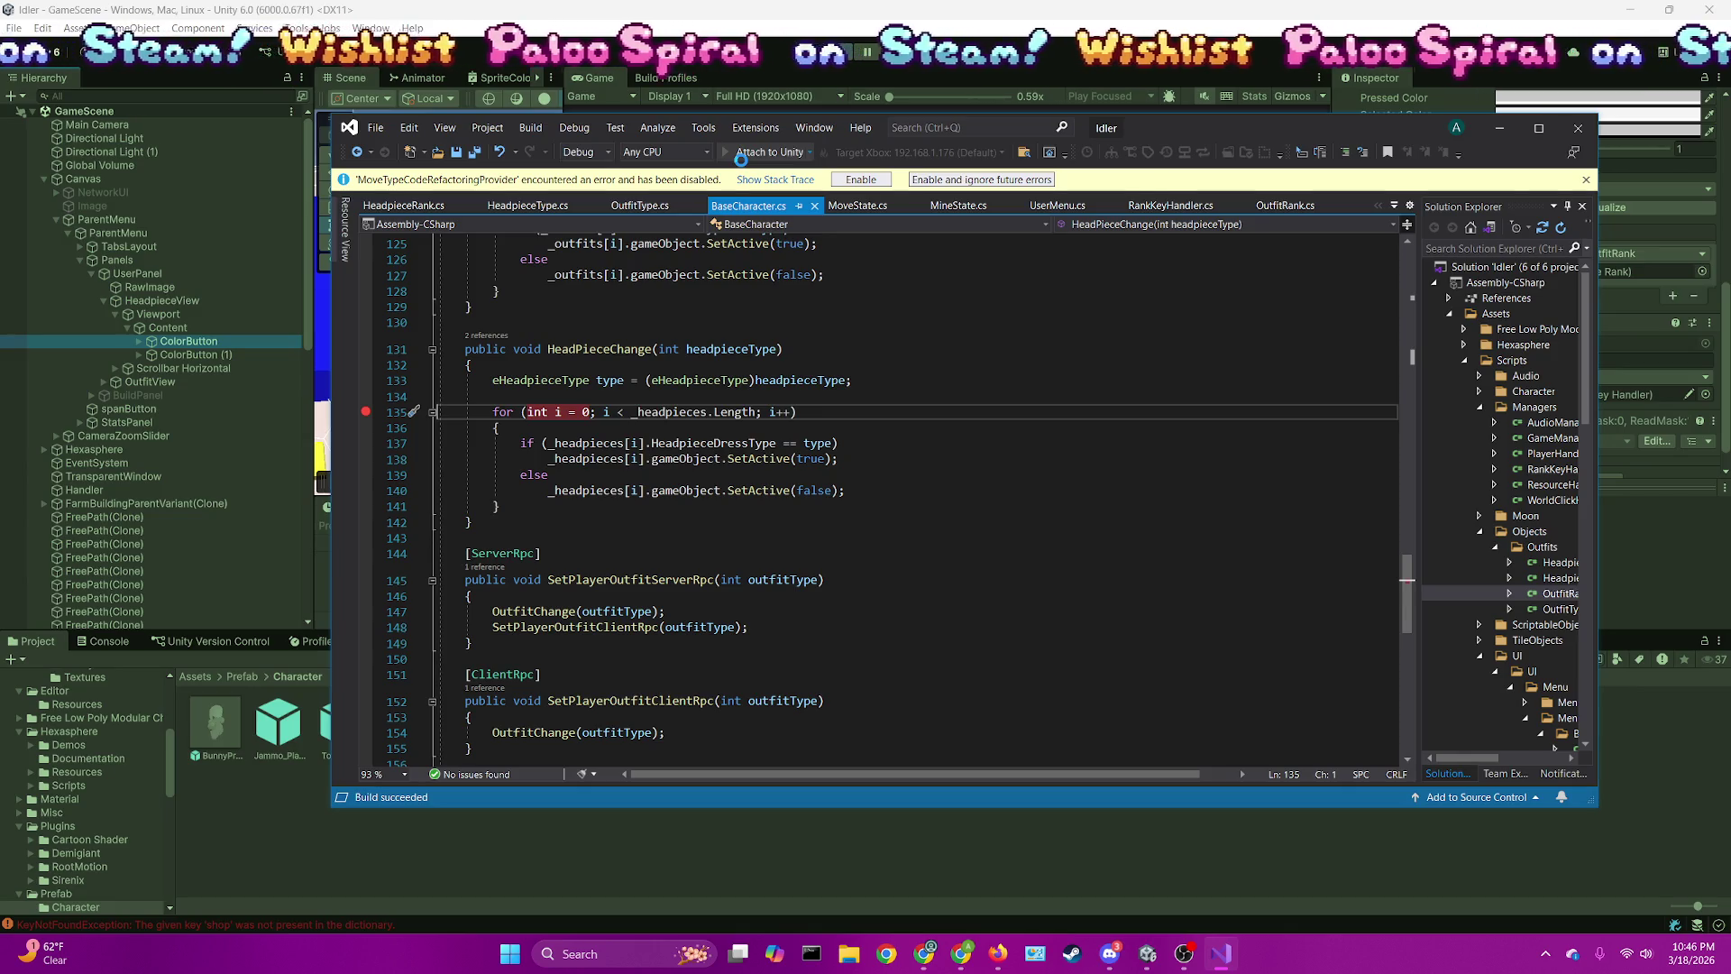
pyautogui.hotkey('alt', 'Tab')
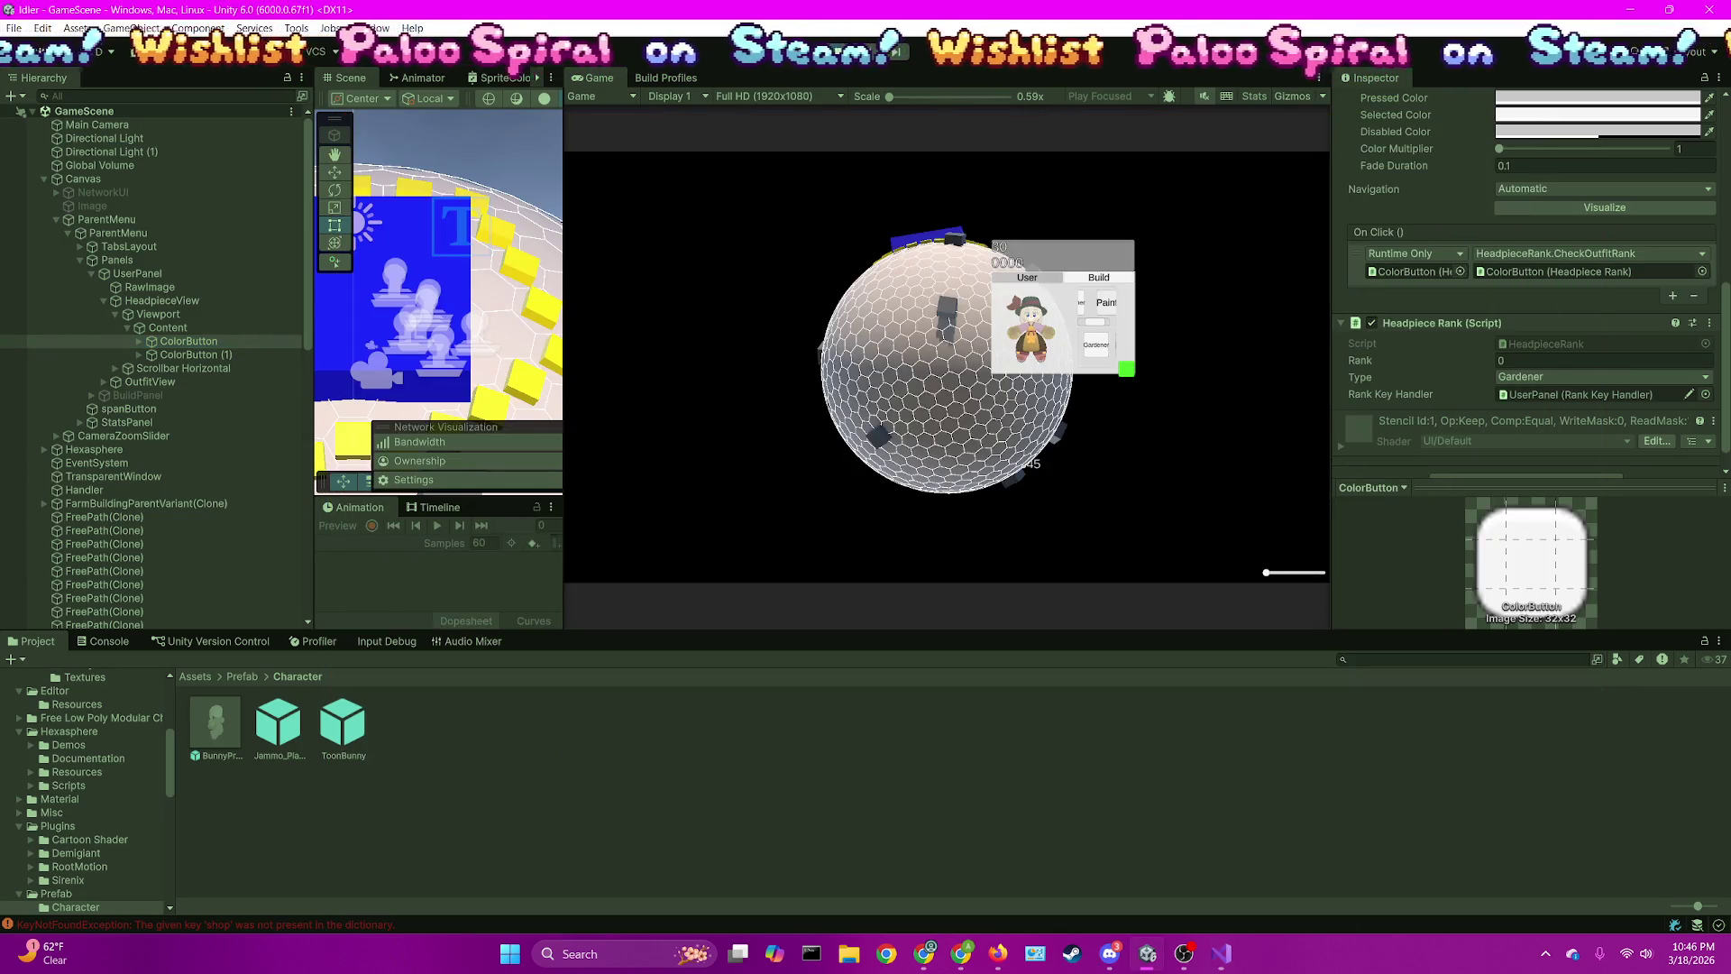
# Hit the headpiece breakpoint, inspect the Type property on line 14, resume, and frame ColorButton in the scene
pyautogui.click(1105, 303)
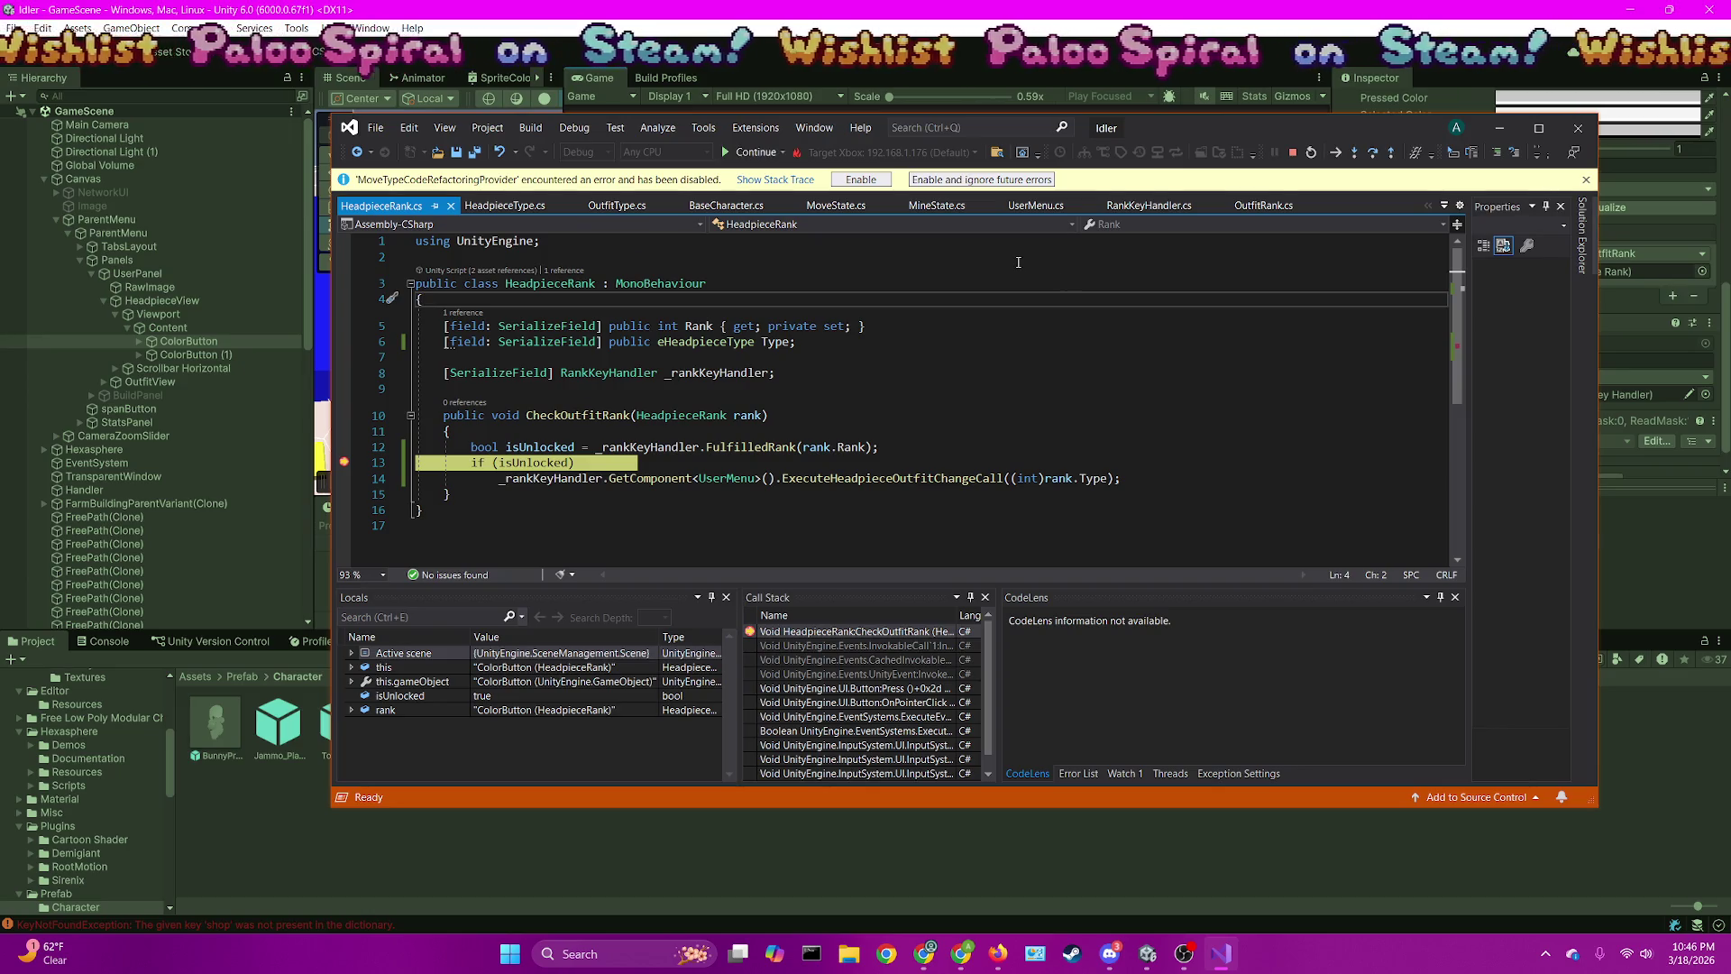
pyautogui.moveTo(1097, 480)
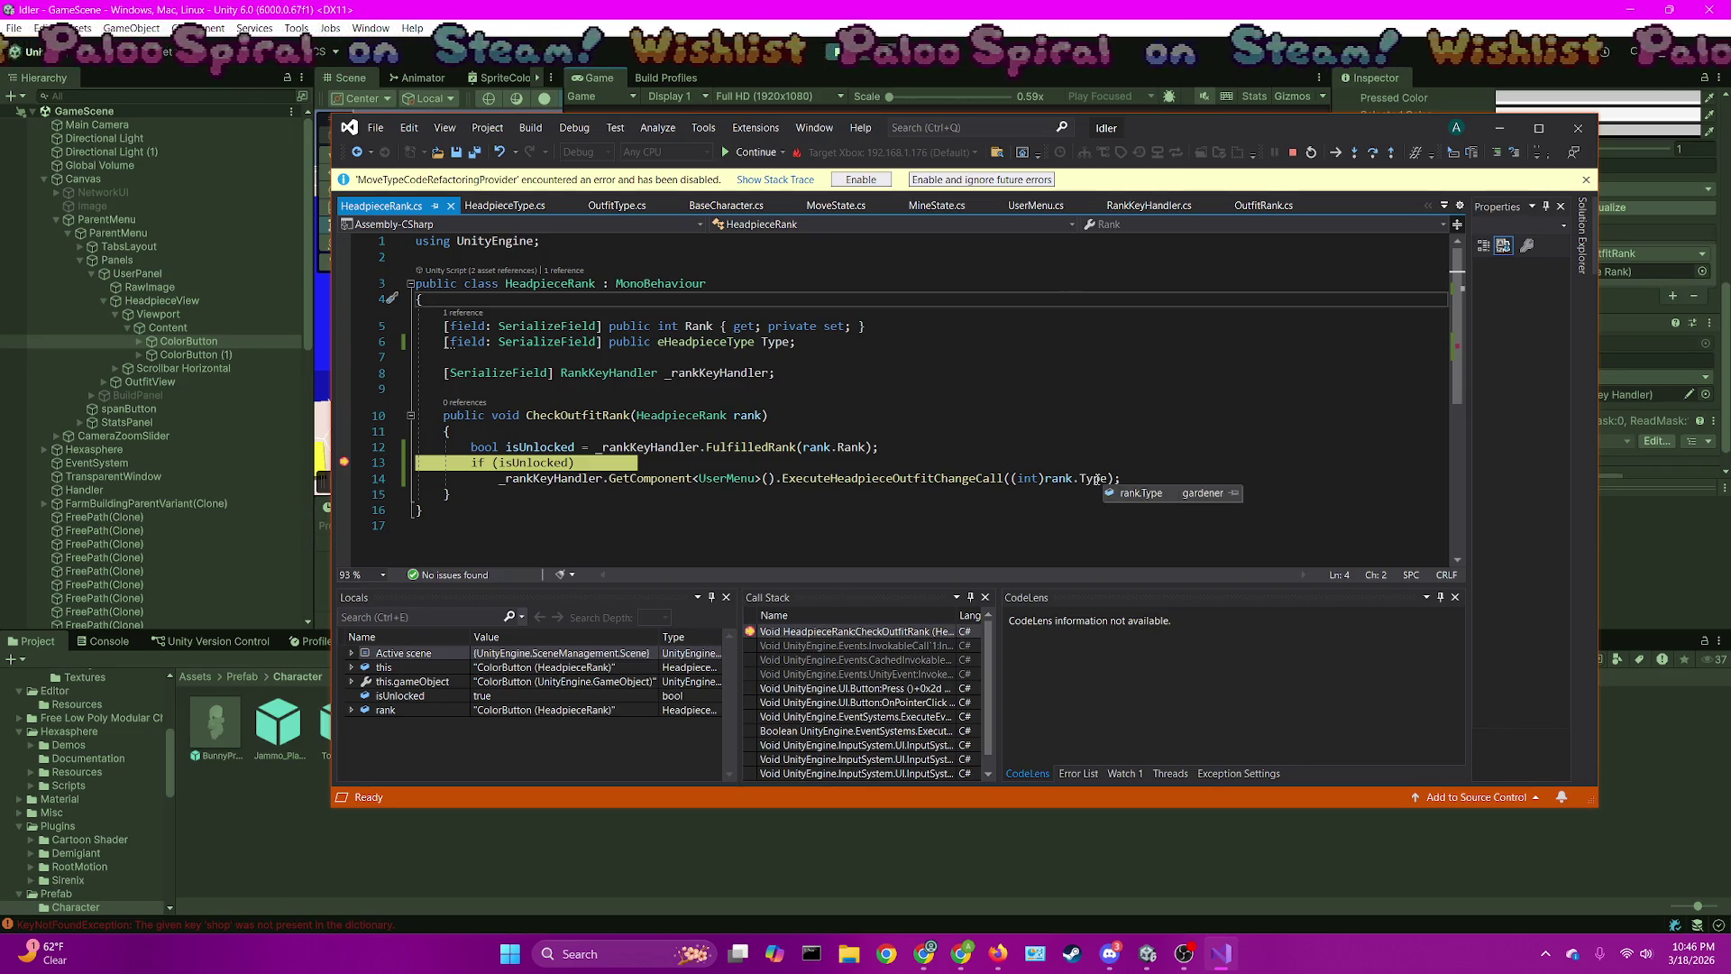
pyautogui.doubleClick(1096, 479)
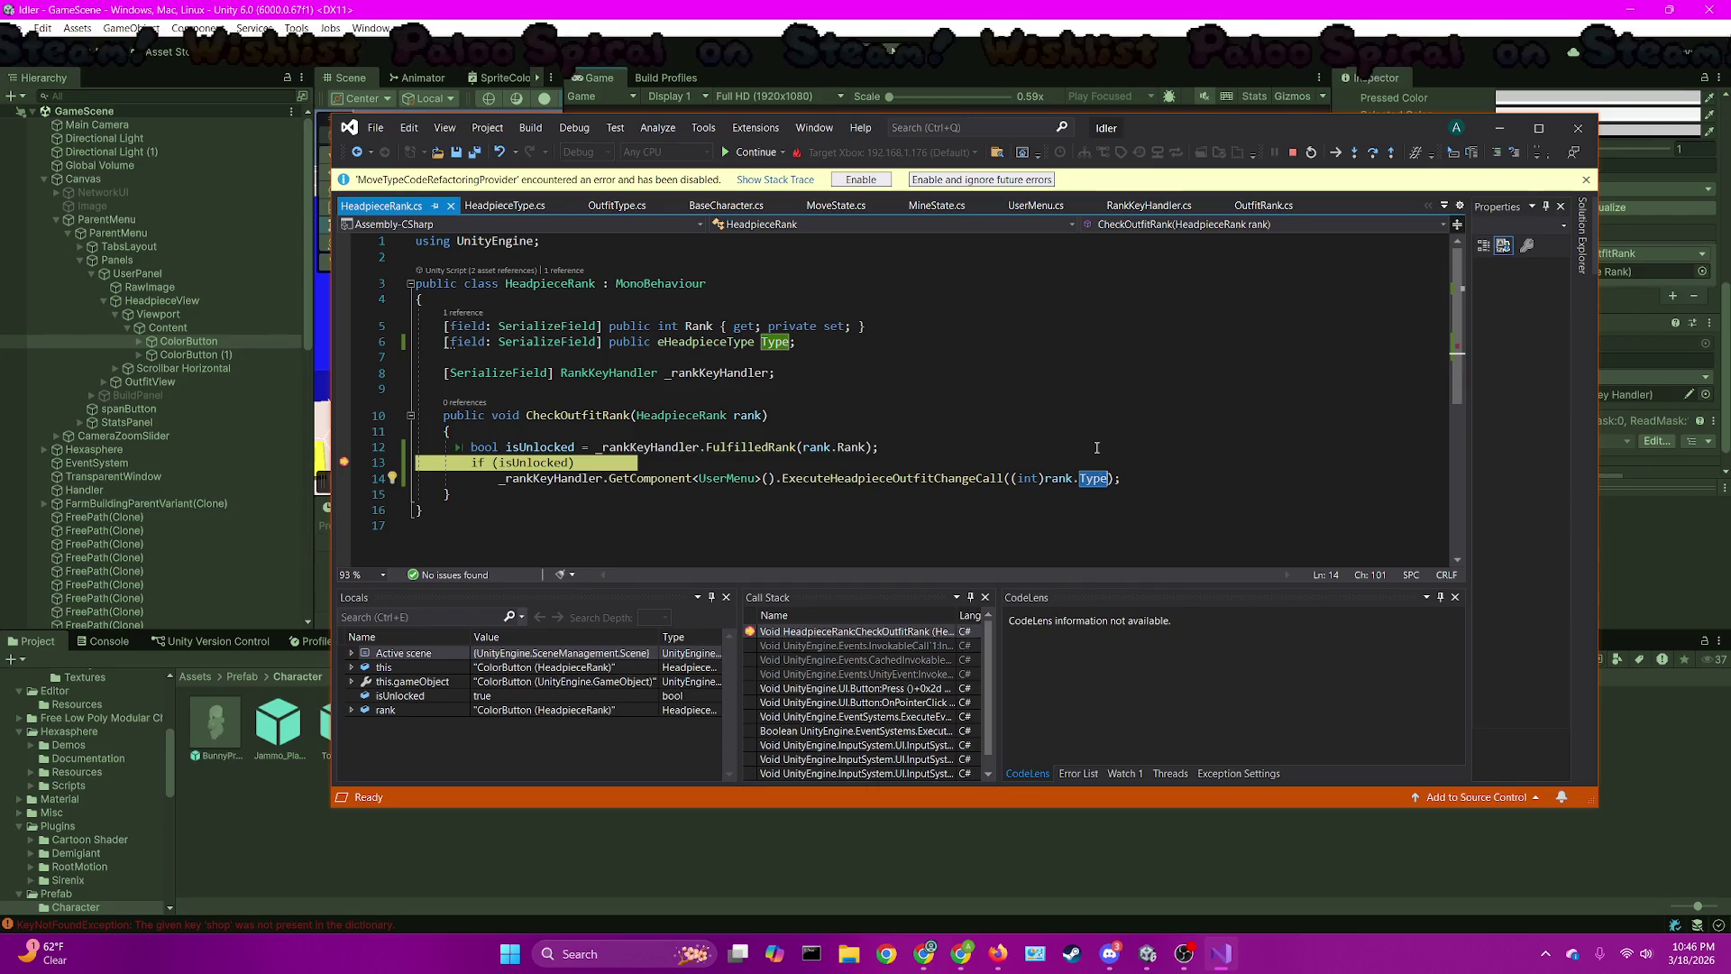
pyautogui.moveTo(1162, 133); pyautogui.dragTo(948, 606)
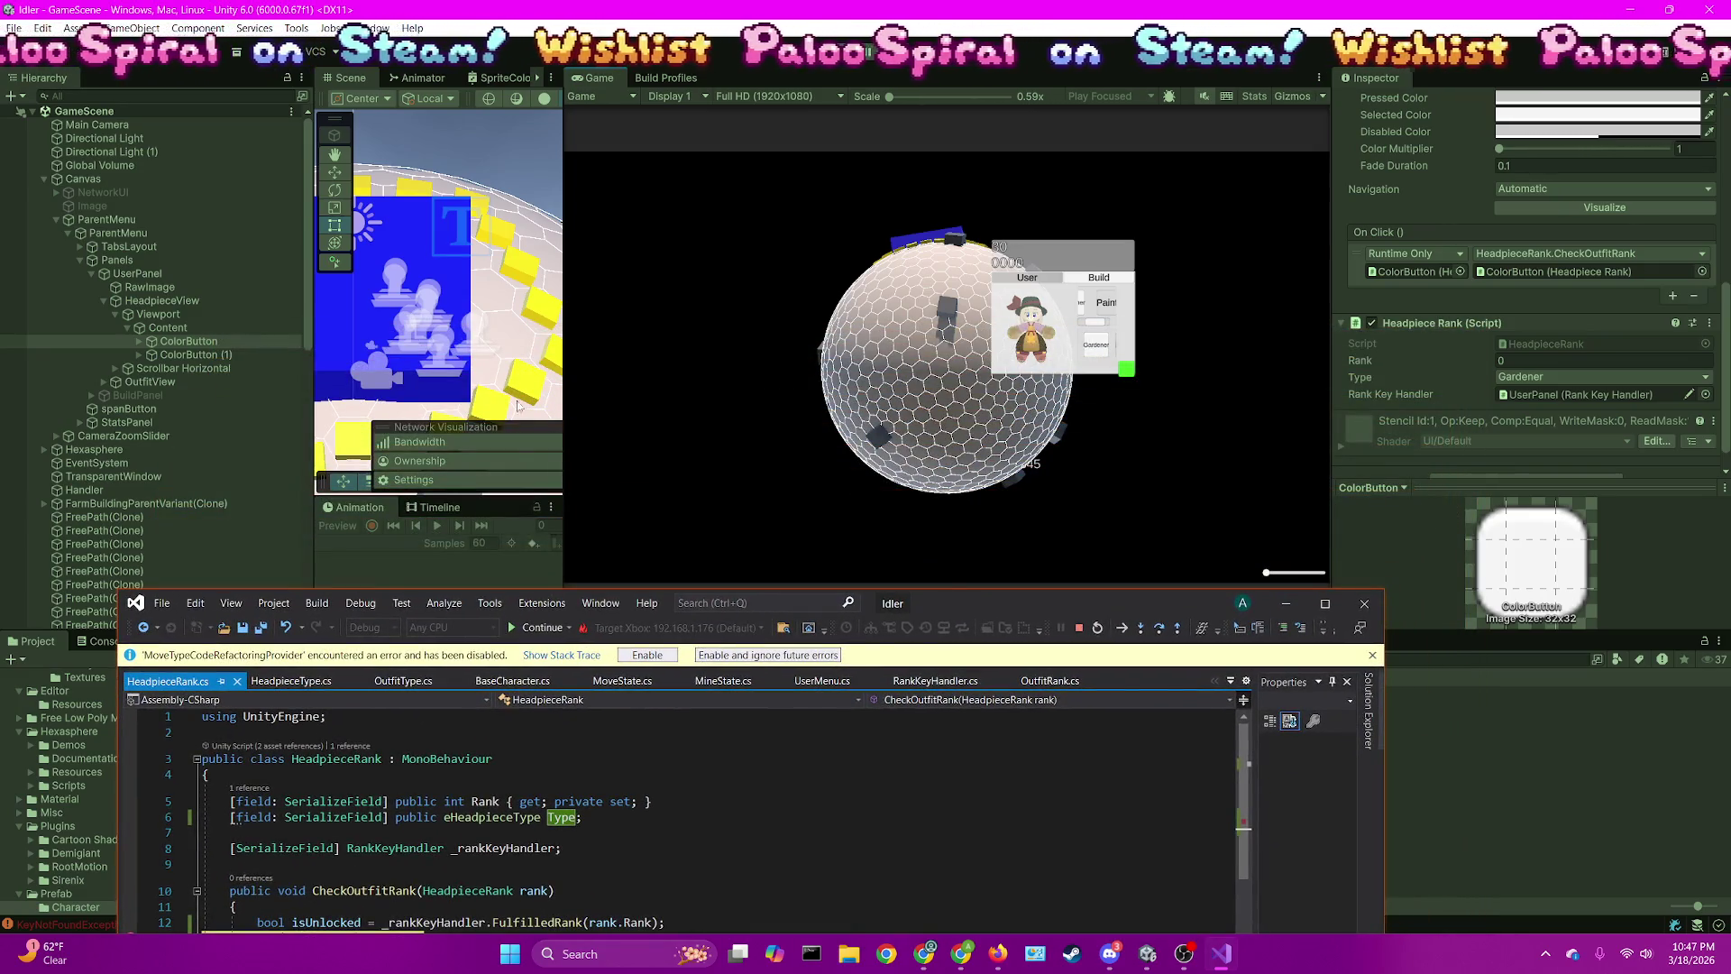
pyautogui.click(544, 628)
pyautogui.click(547, 628)
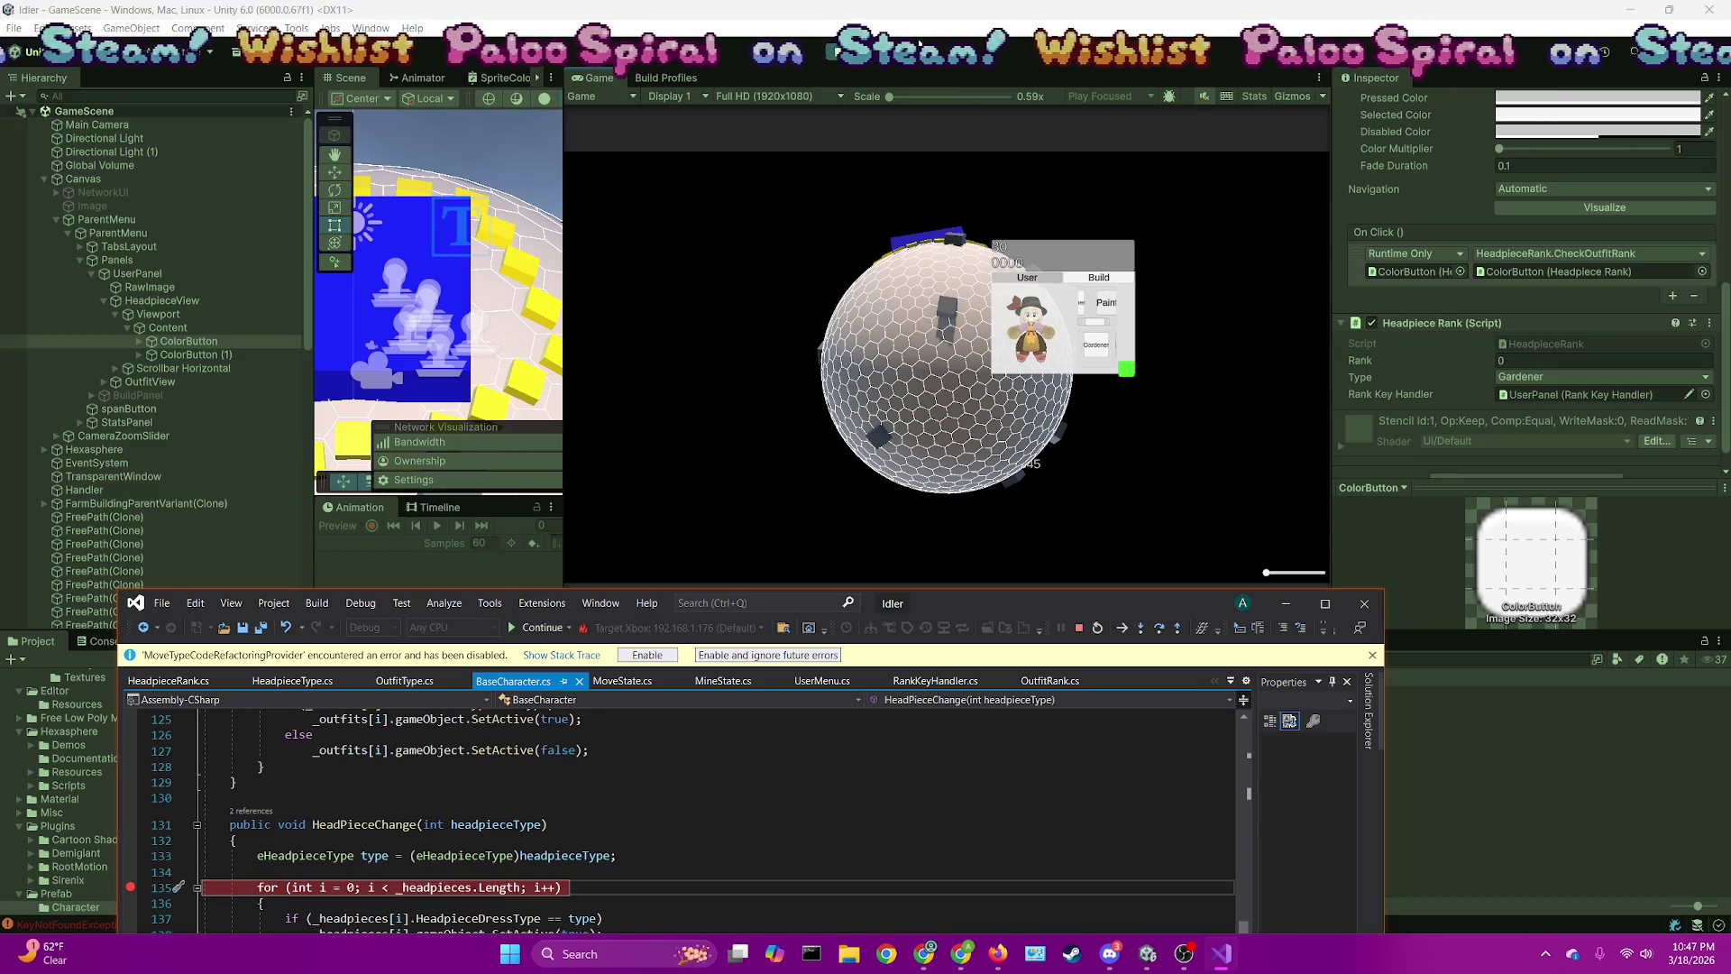
pyautogui.click(402, 107)
pyautogui.moveTo(563, 101); pyautogui.dragTo(869, 101)
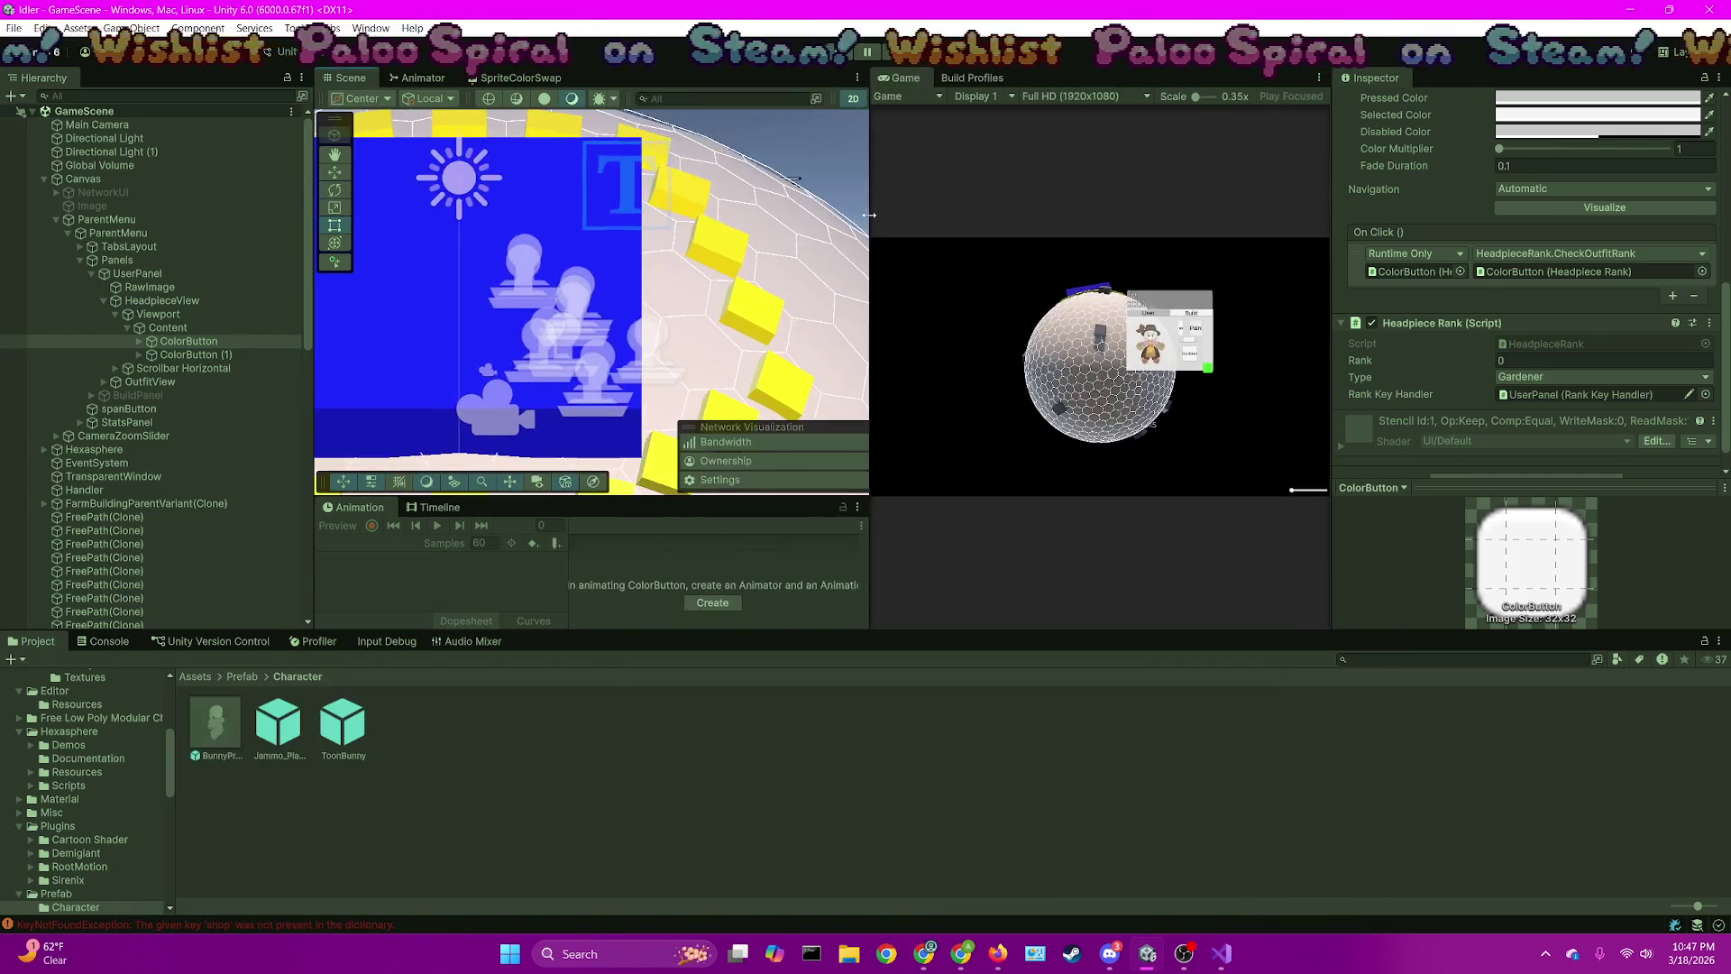
pyautogui.doubleClick(187, 341)
# Check the eHeadpieceType enum definition, return to HeadpieceRank.cs, and stop debugging
pyautogui.hotkey('alt', 'Tab')
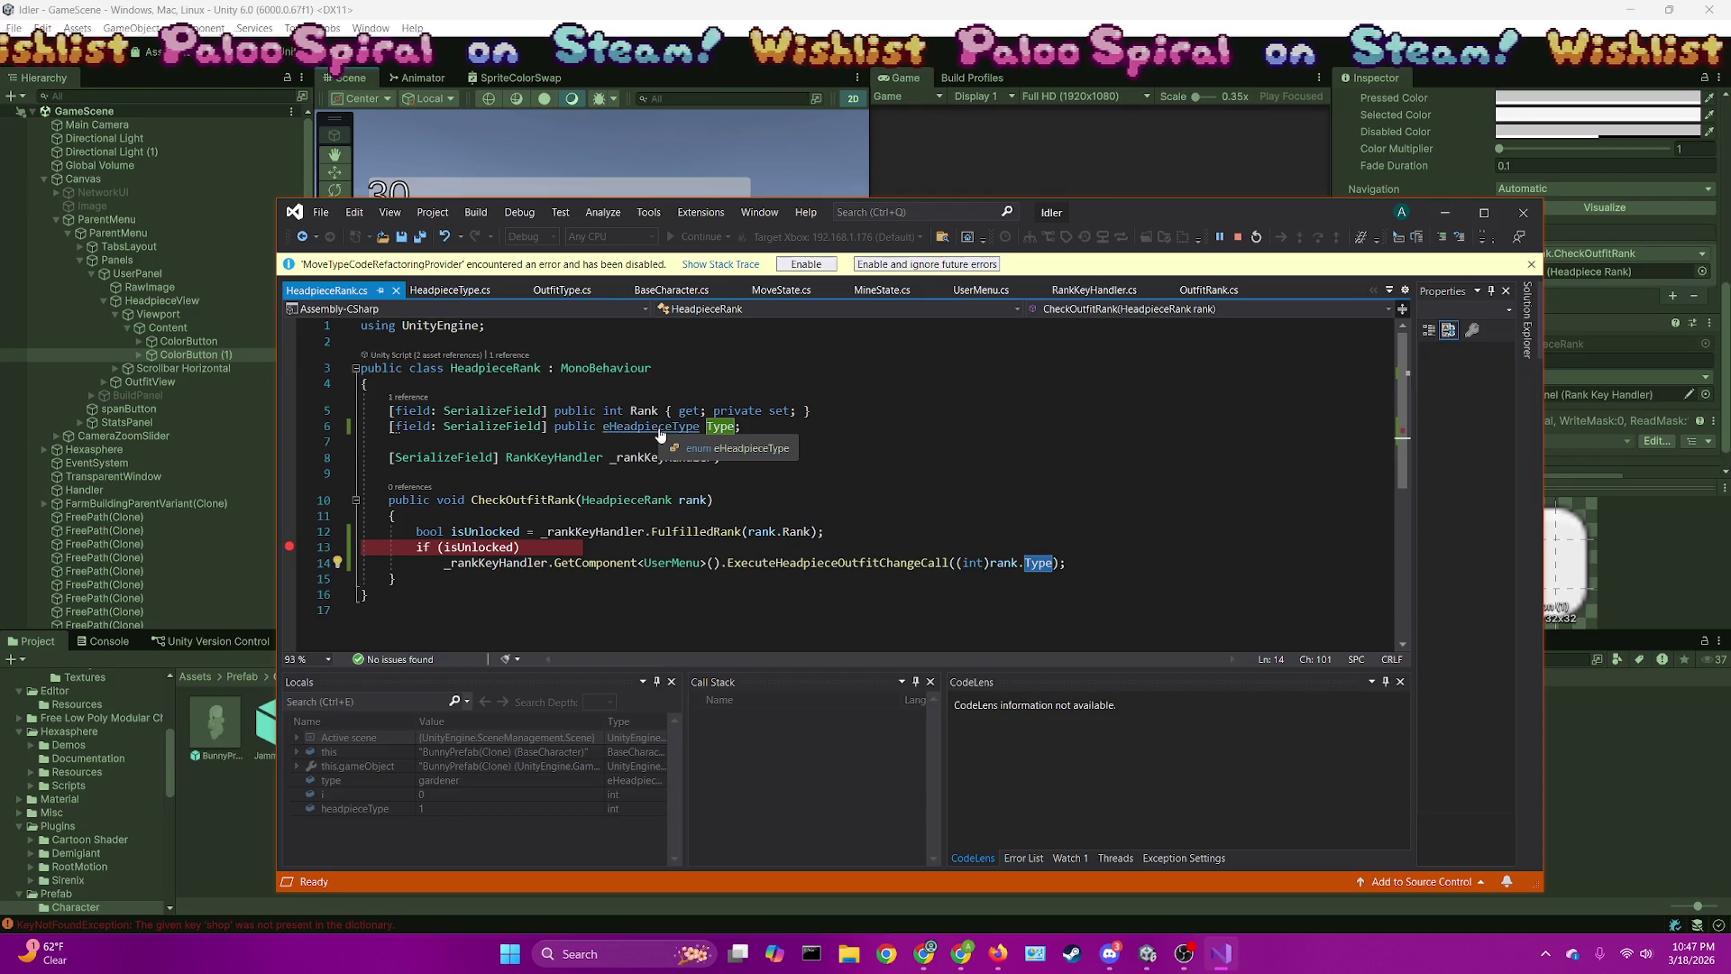
pyautogui.keyDown('ctrl'); pyautogui.click(659, 429); pyautogui.keyUp('ctrl')
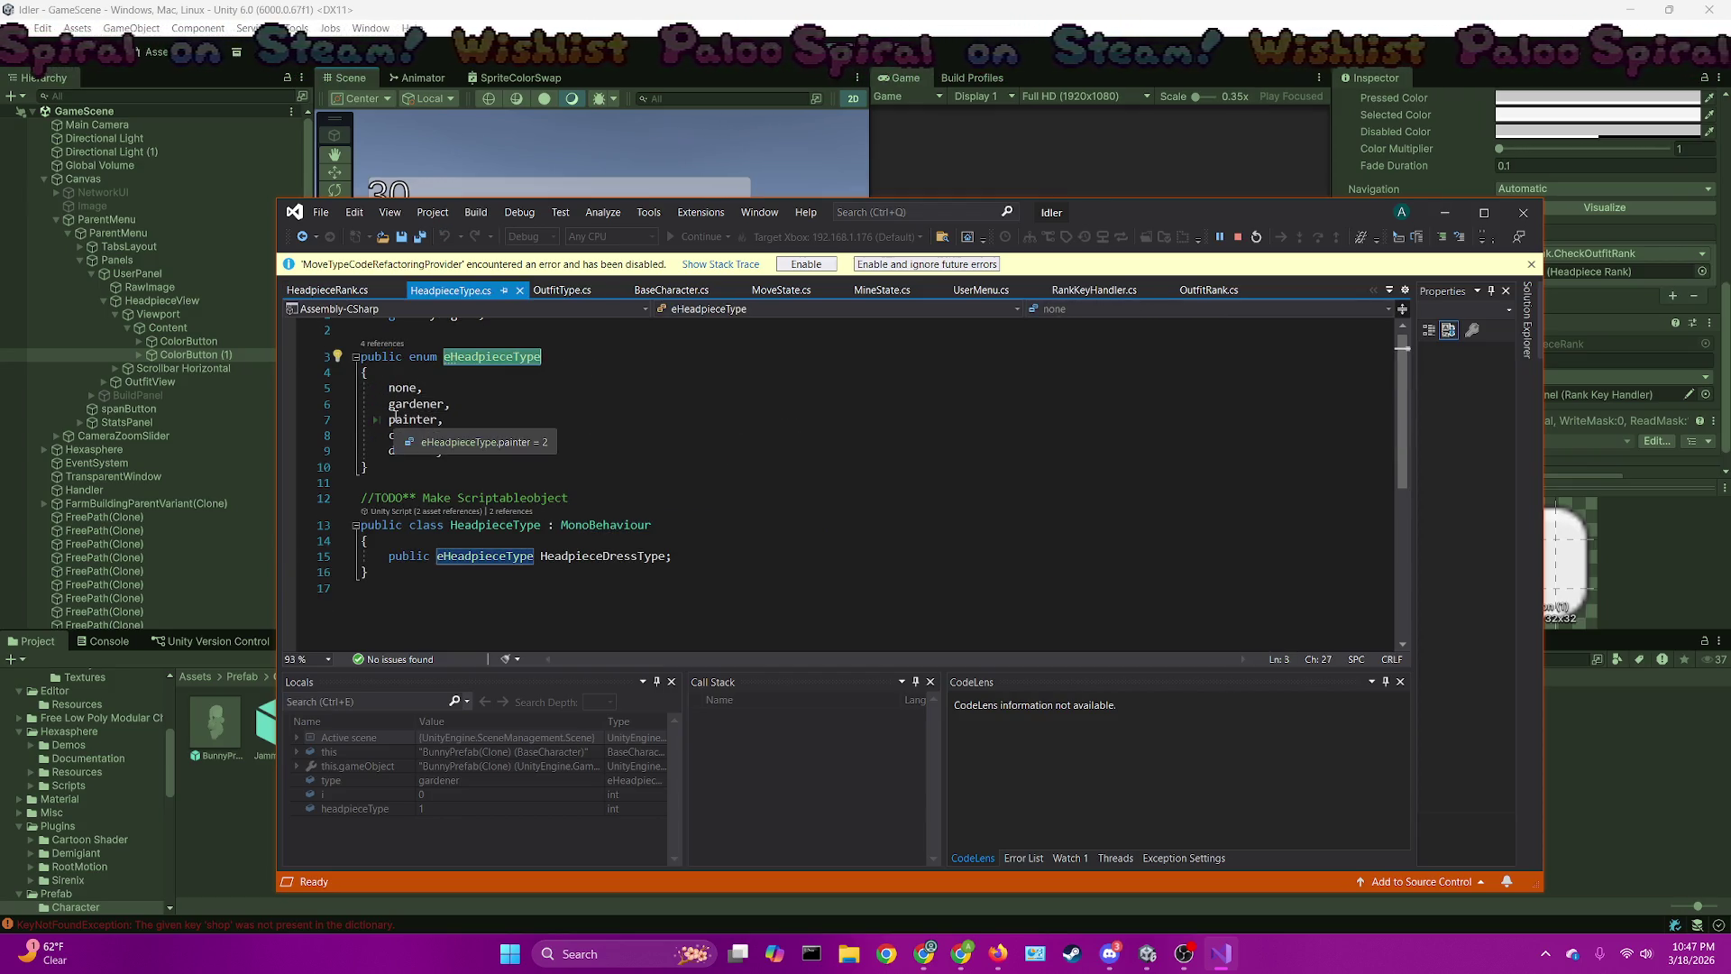
pyautogui.click(327, 290)
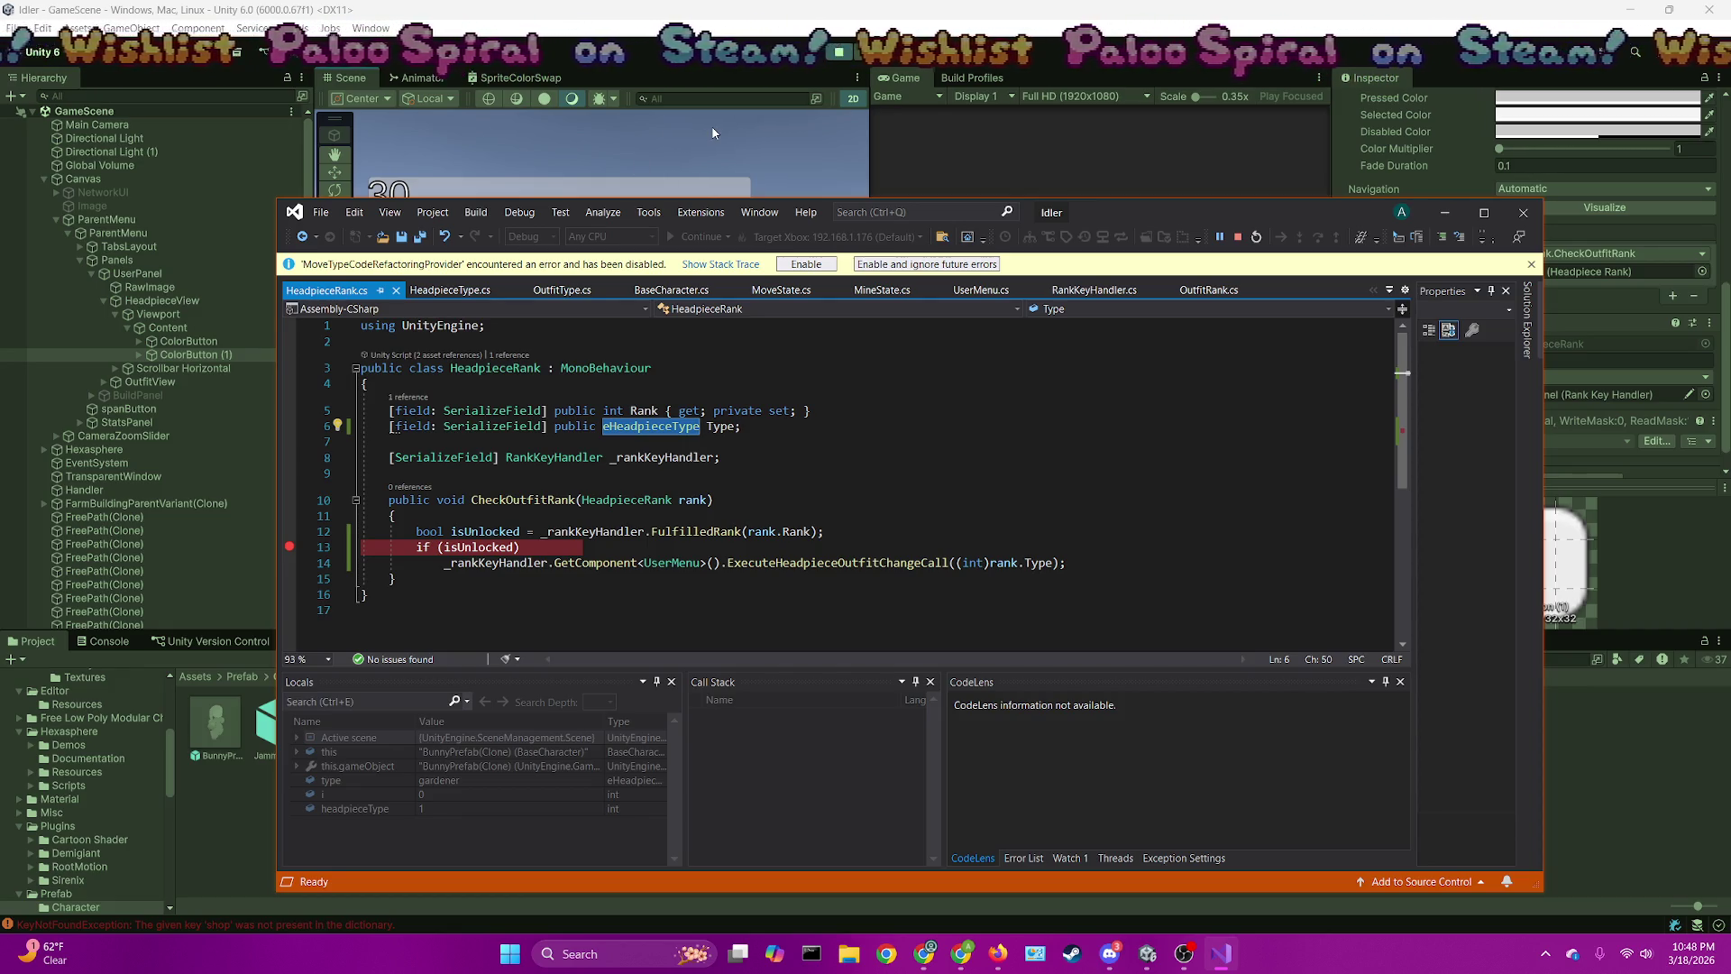
pyautogui.click(1001, 16)
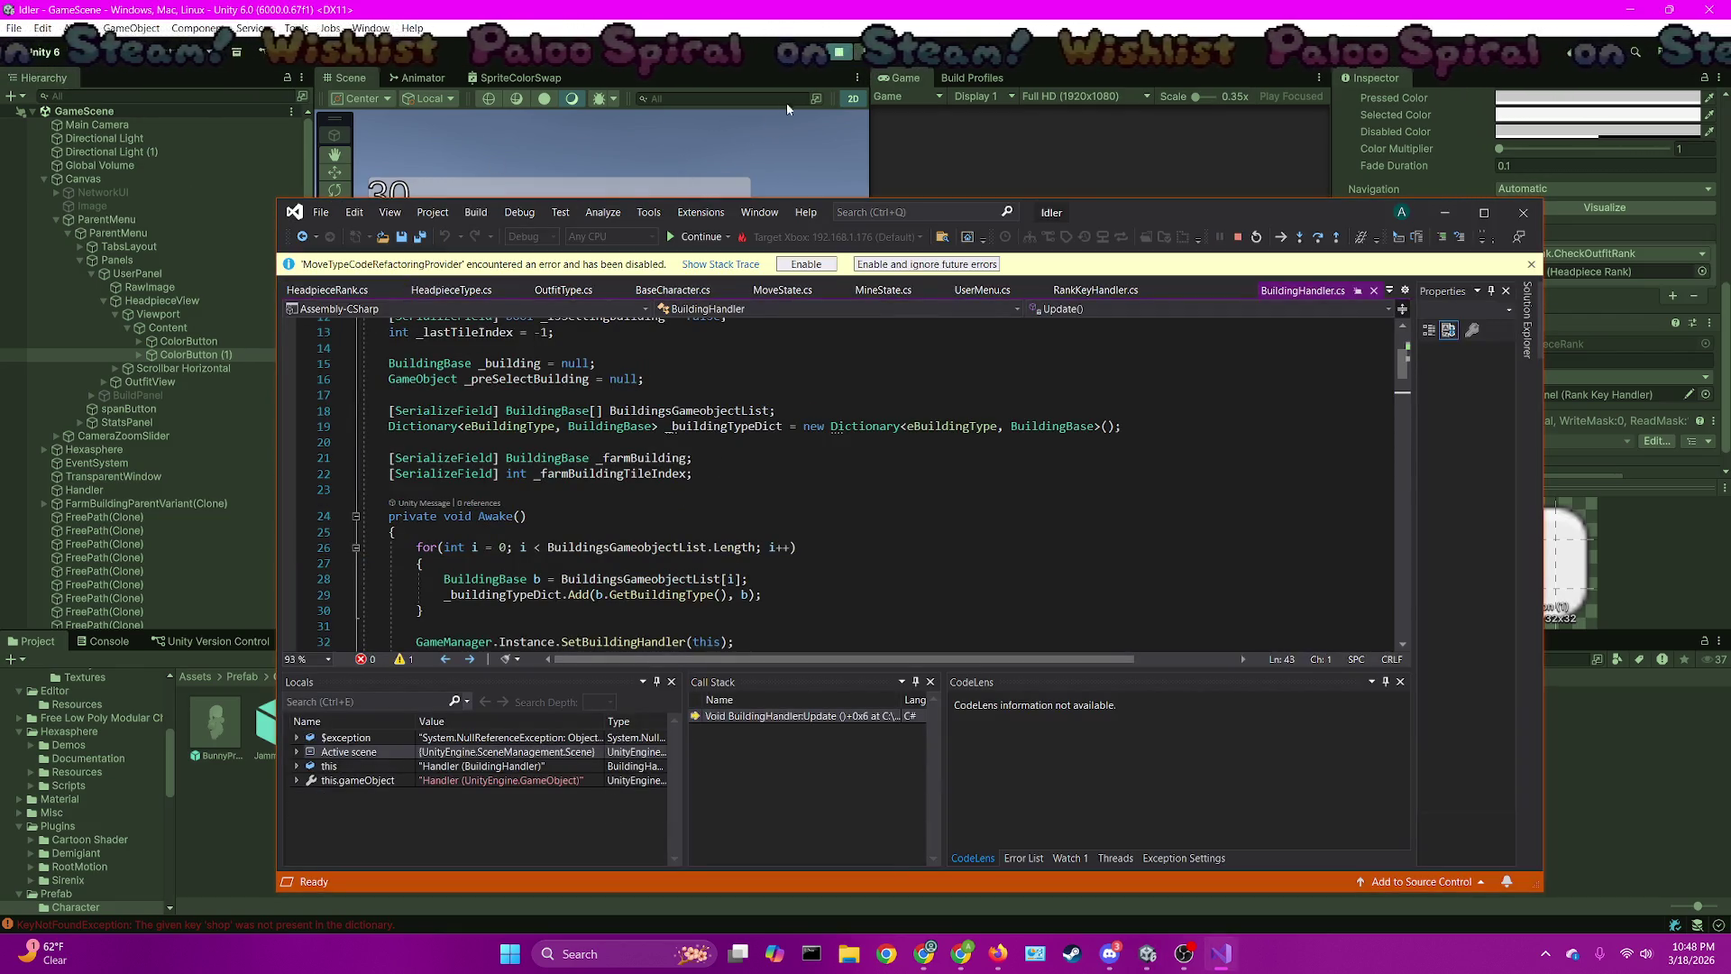
pyautogui.click(1237, 237)
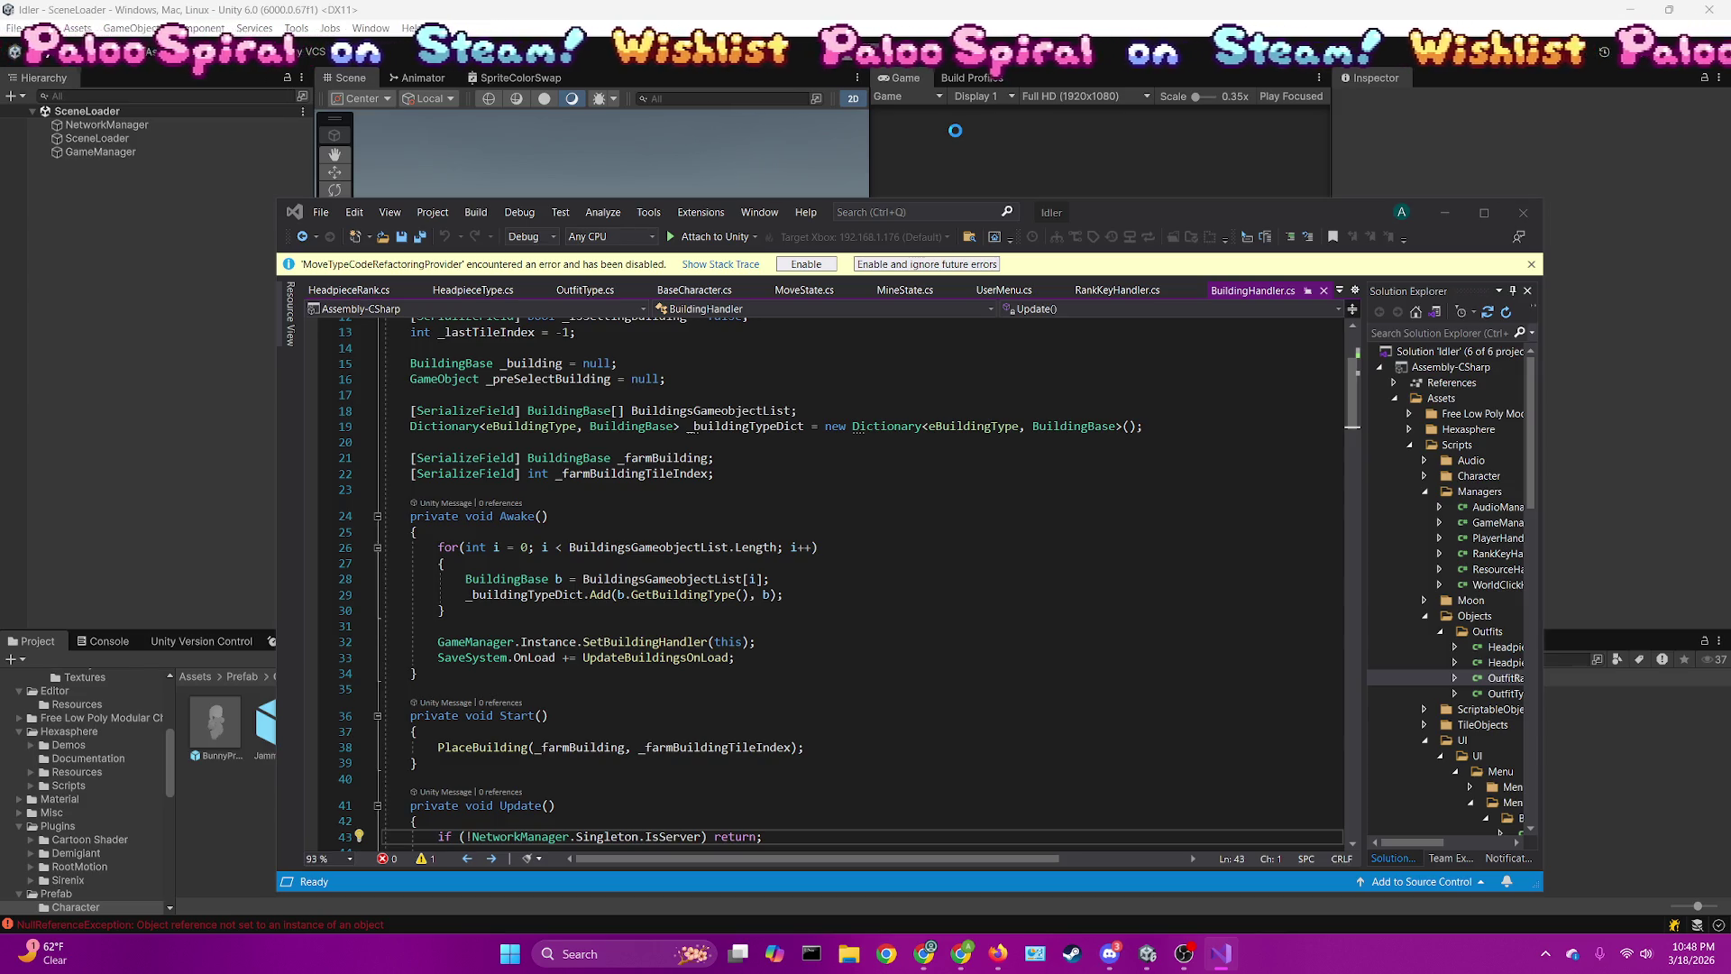
# Exit play mode, open Assets/Scenes/GameScene/GameScene, and expand Canvas in the hierarchy
pyautogui.hotkey('alt', 'Tab')
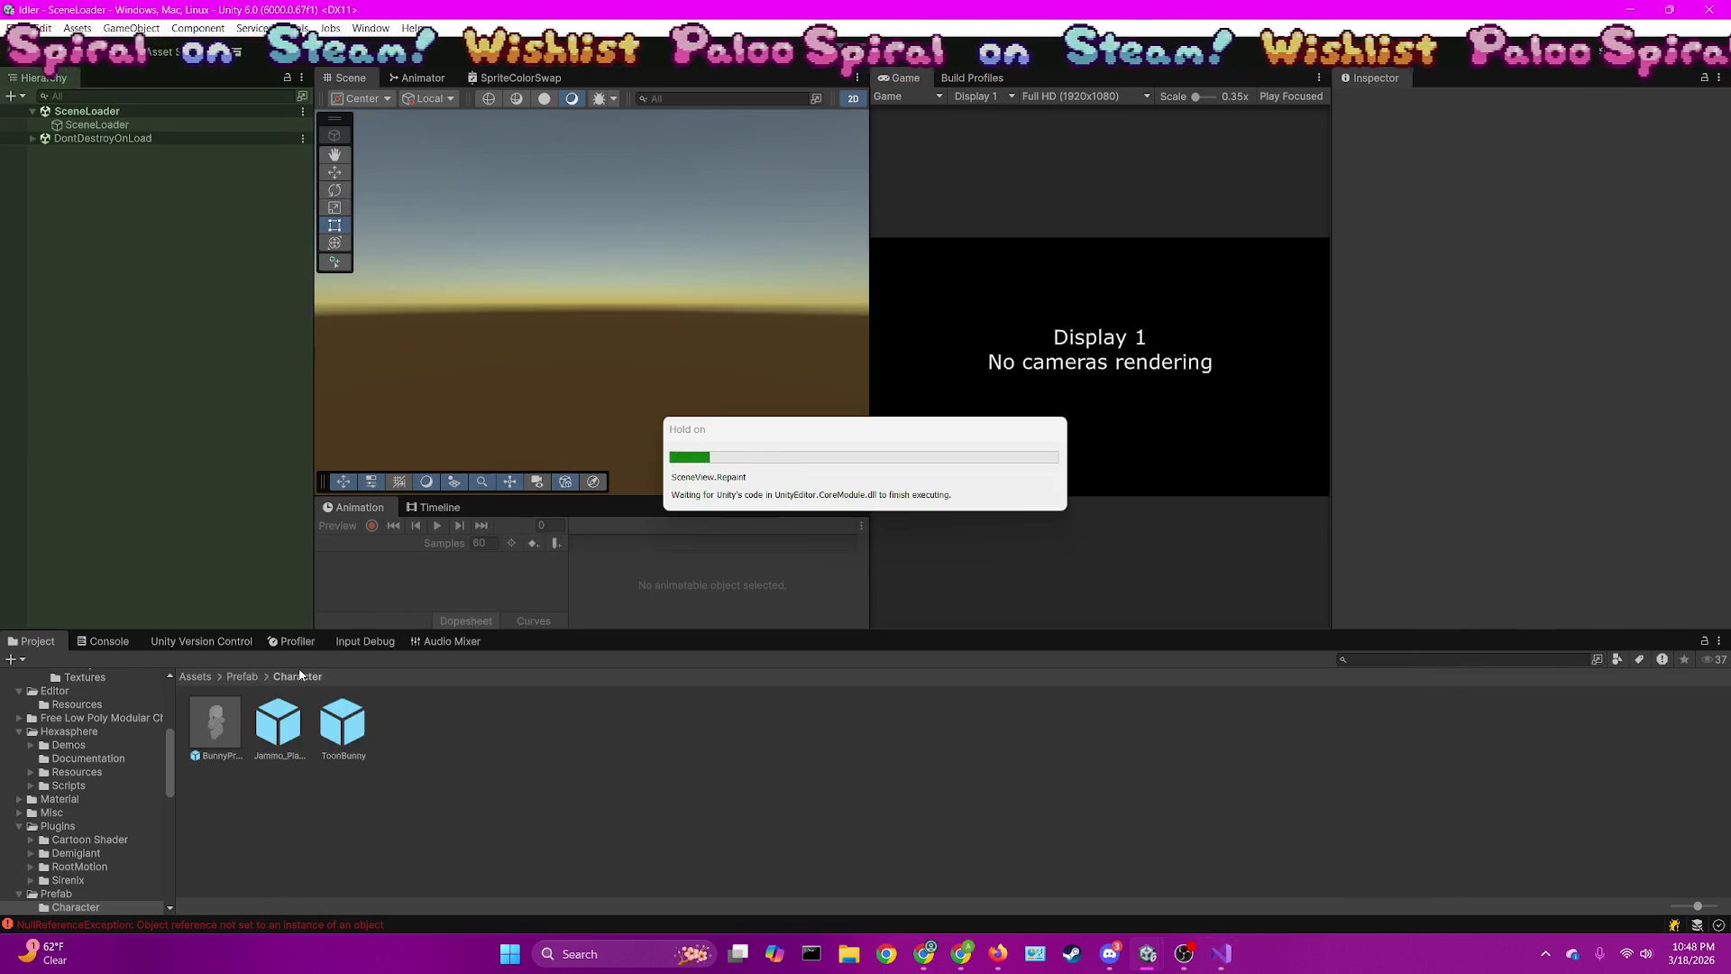
pyautogui.click(853, 54)
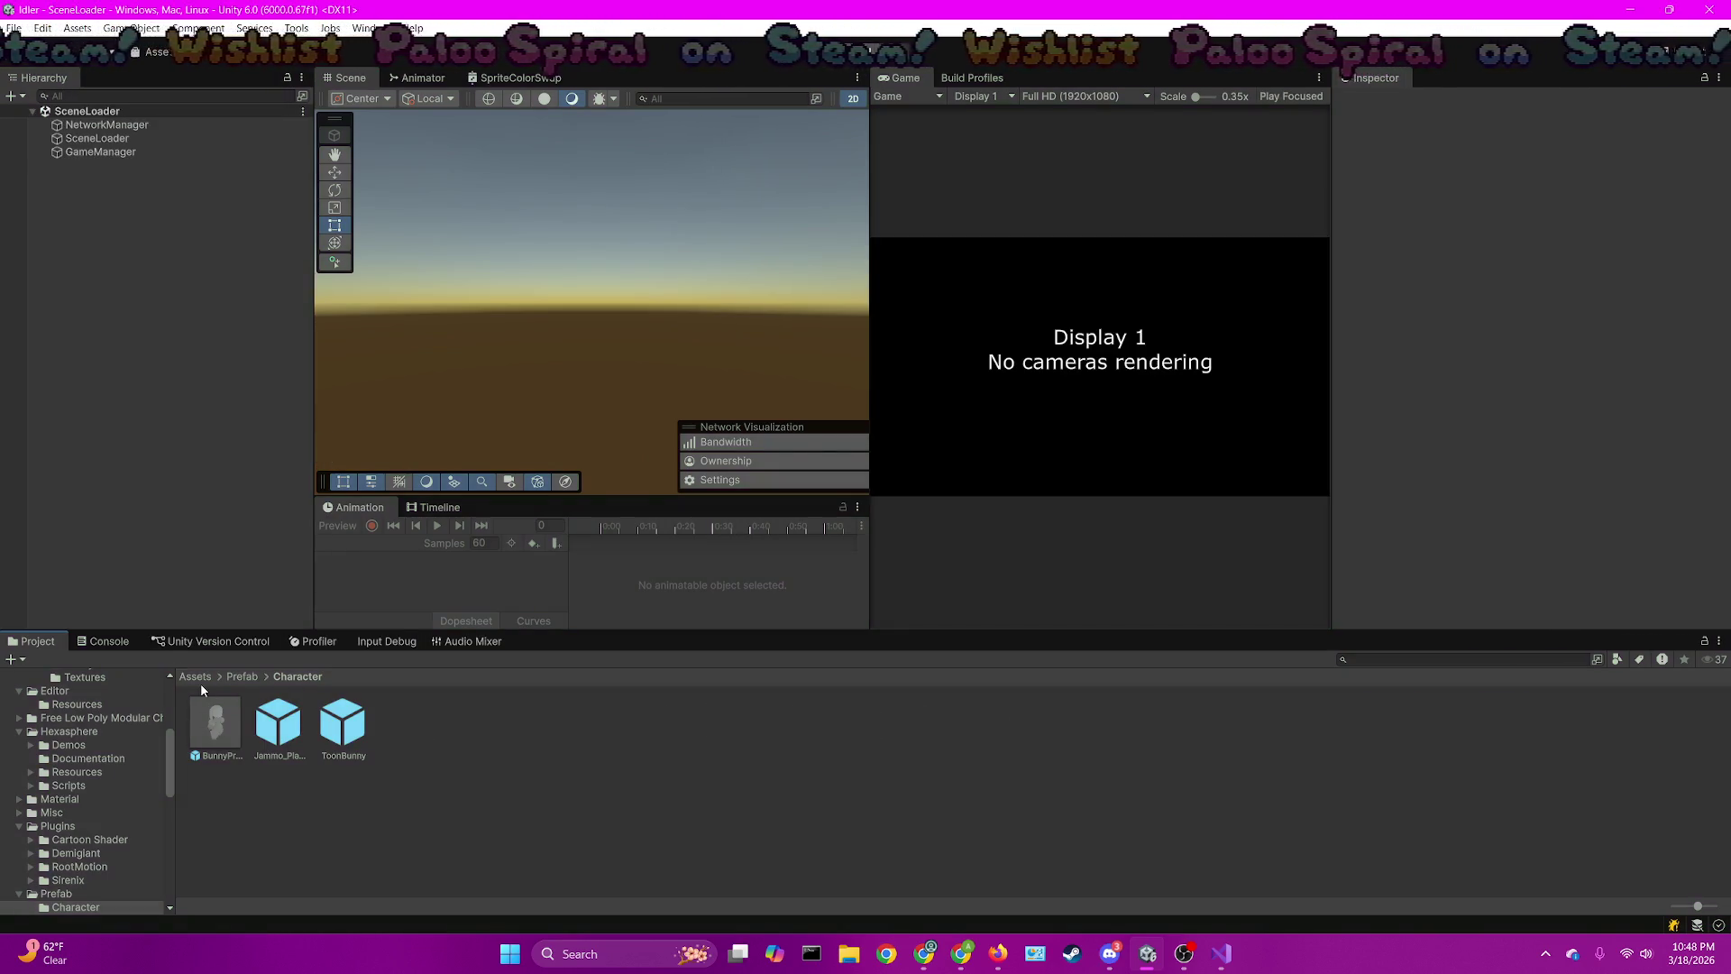
pyautogui.click(198, 679)
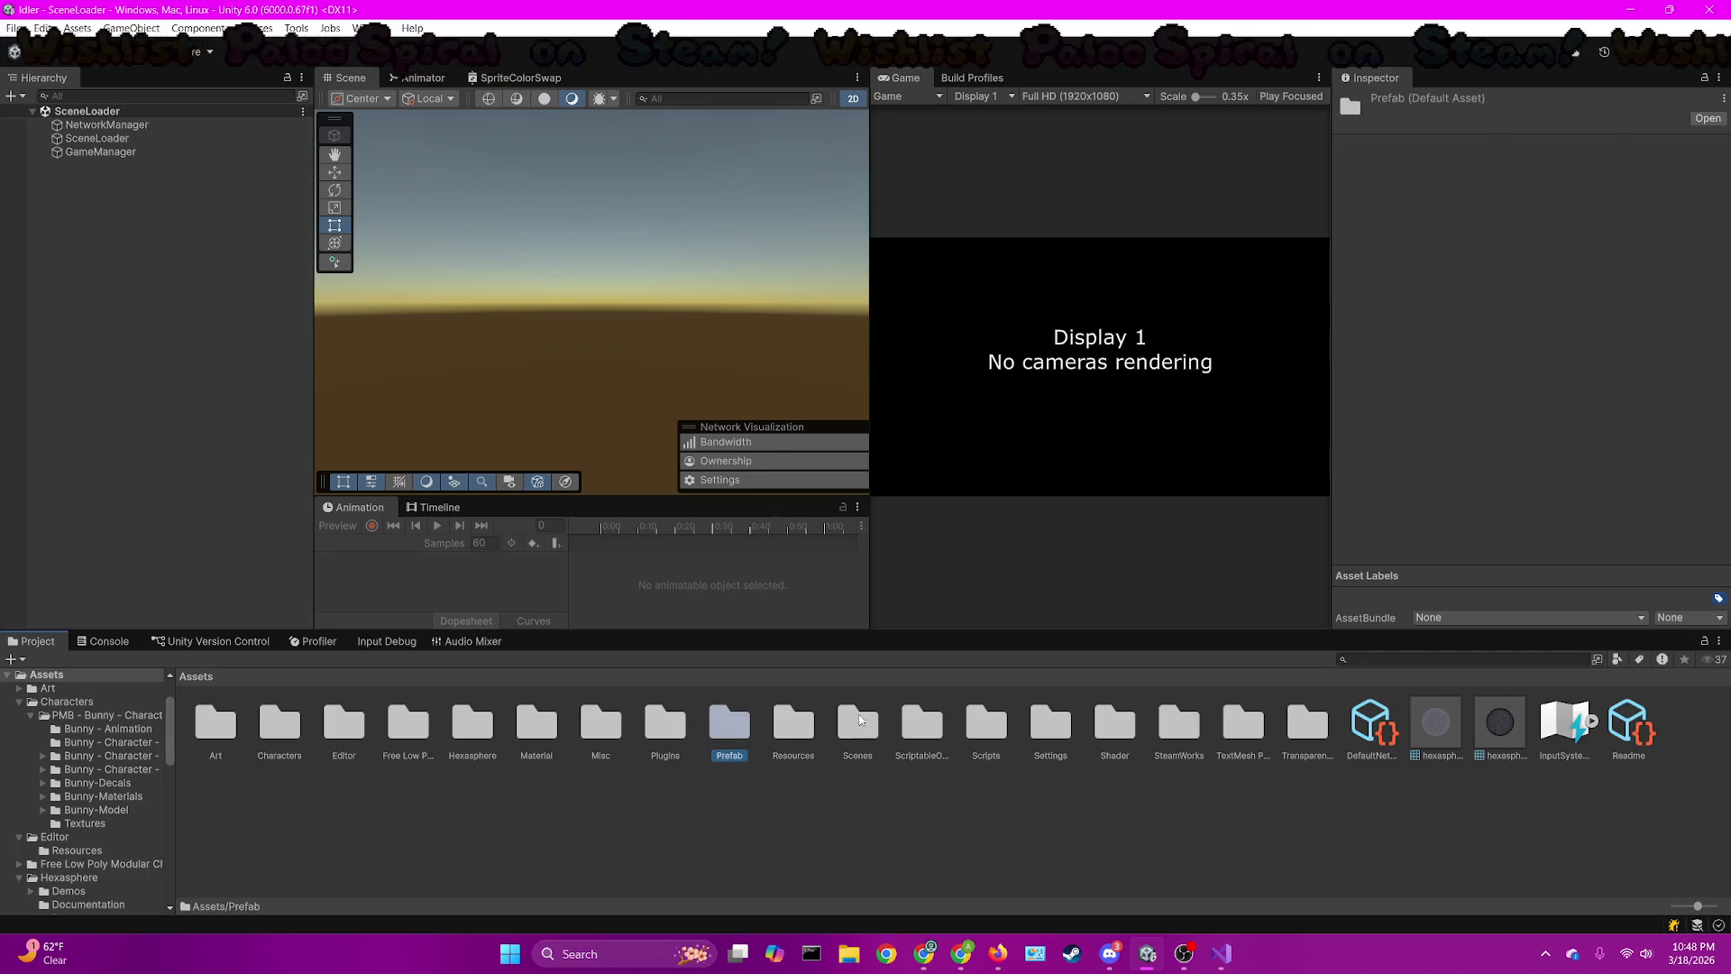
pyautogui.doubleClick(858, 721)
pyautogui.doubleClick(215, 722)
pyautogui.click(263, 719)
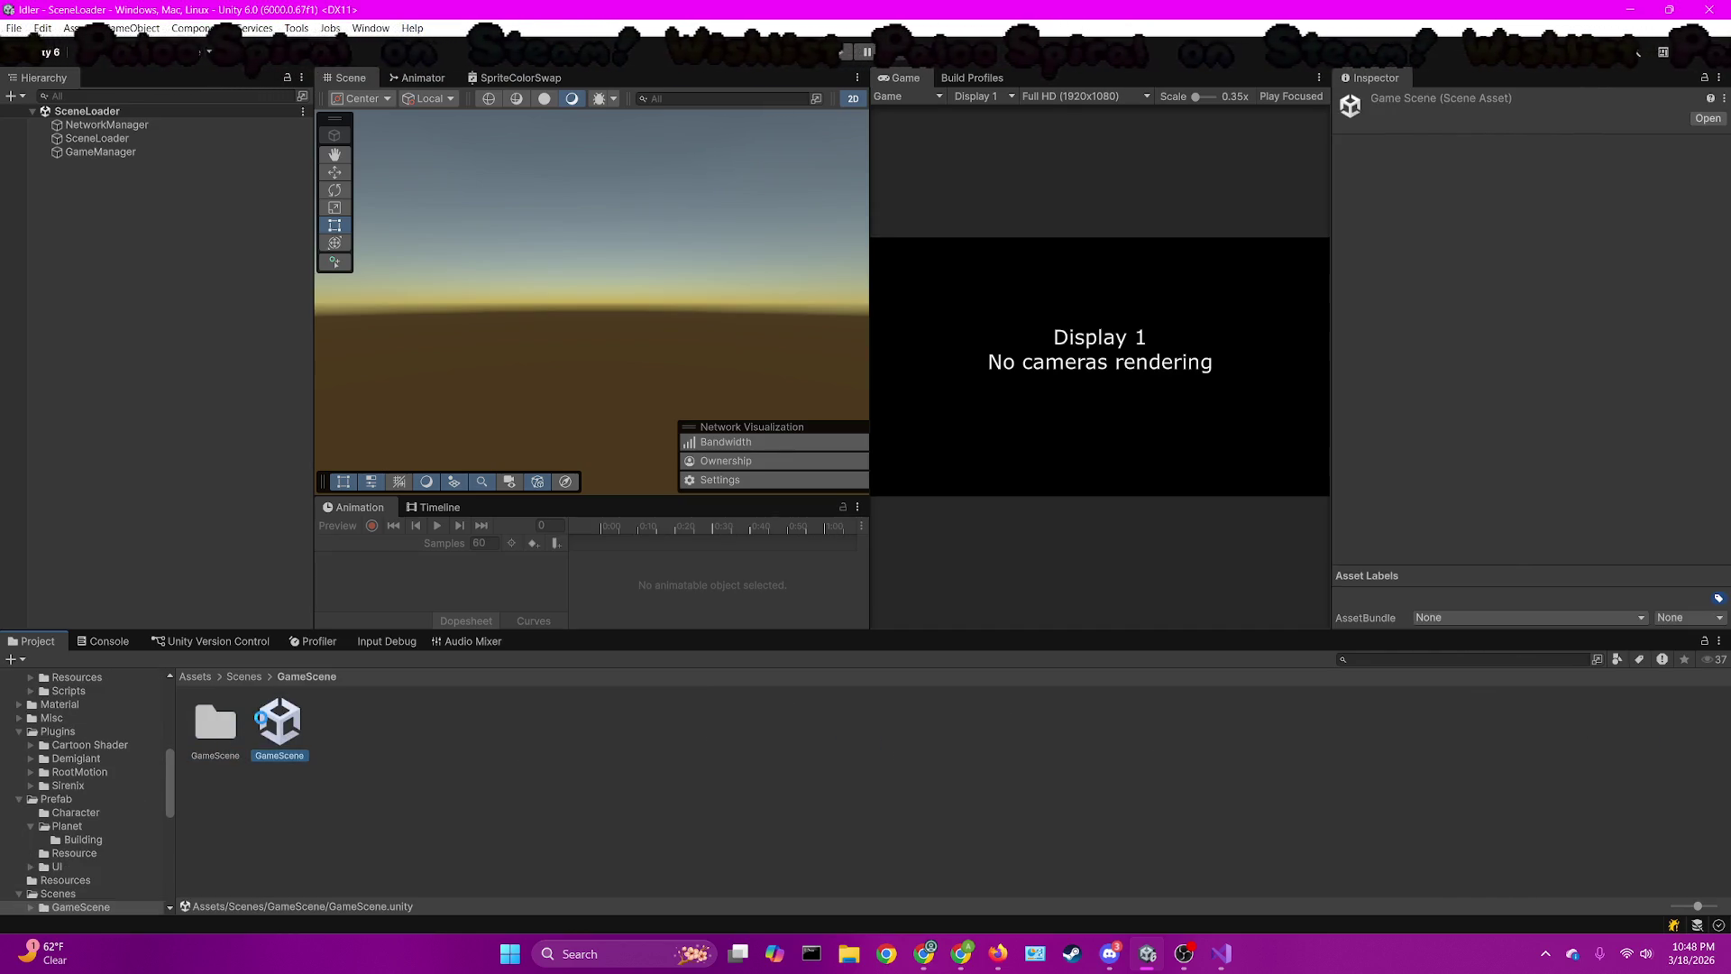
pyautogui.doubleClick(275, 721)
pyautogui.click(41, 178)
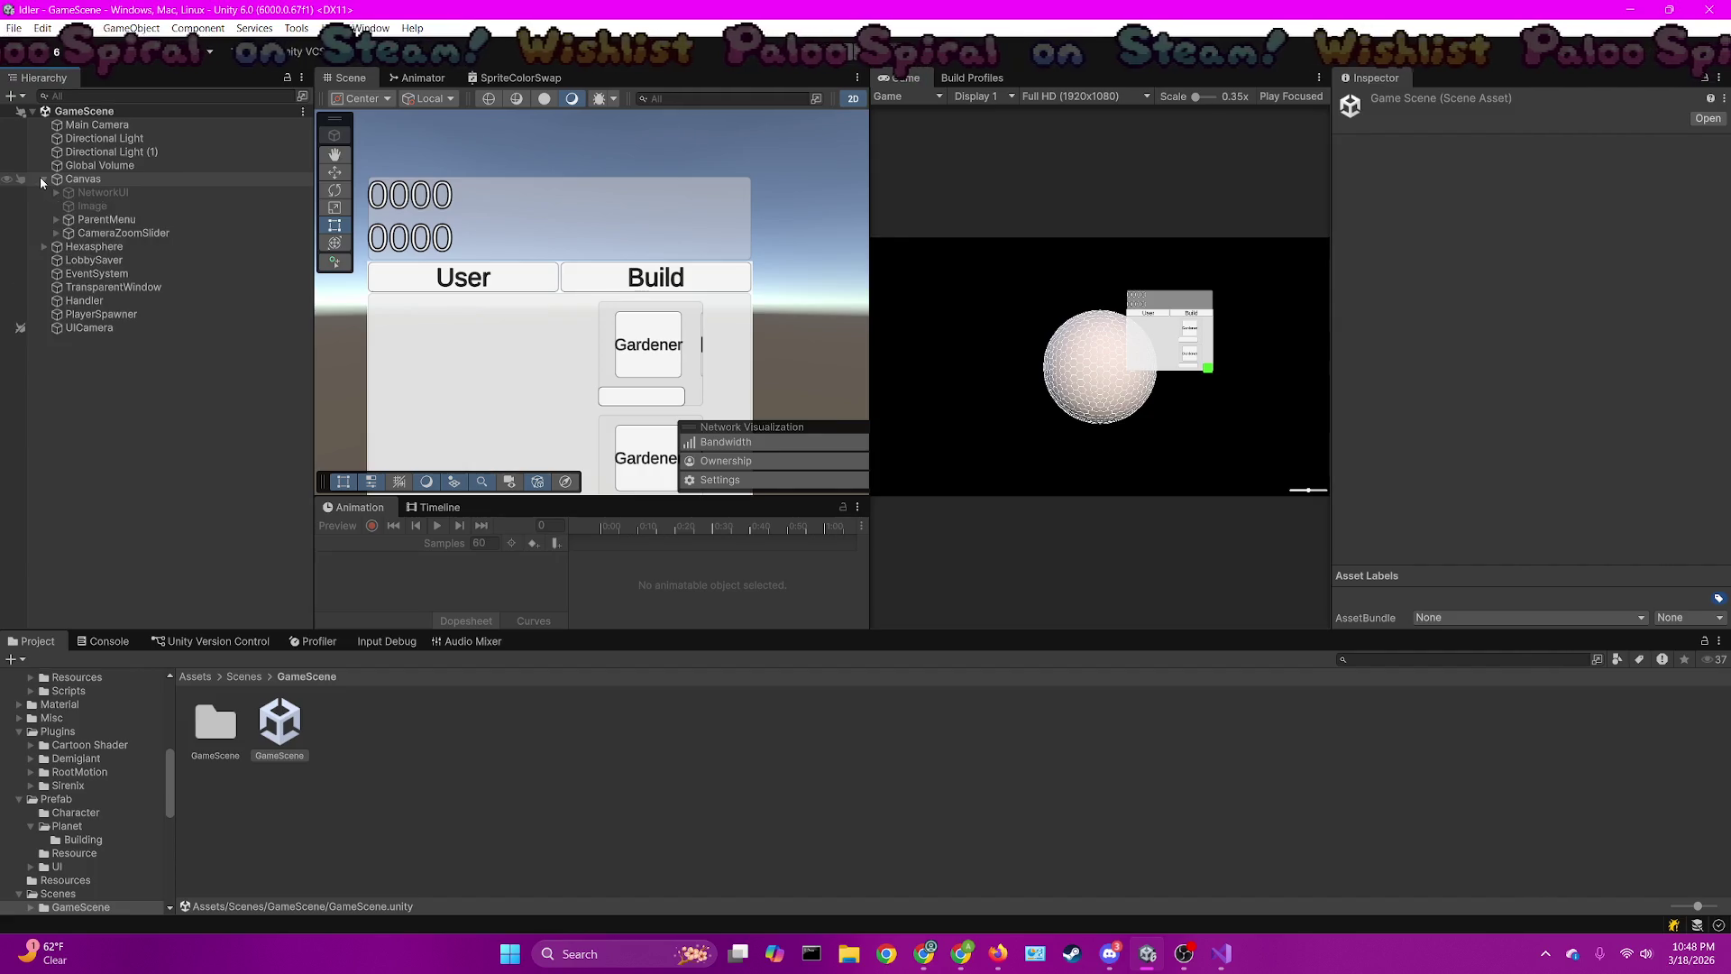
# Expand ParentMenu > Panels > UserPanel > HeadpieceView > Viewport > Content and select ColorButton (1)
pyautogui.click(56, 219)
pyautogui.click(81, 232)
pyautogui.click(69, 233)
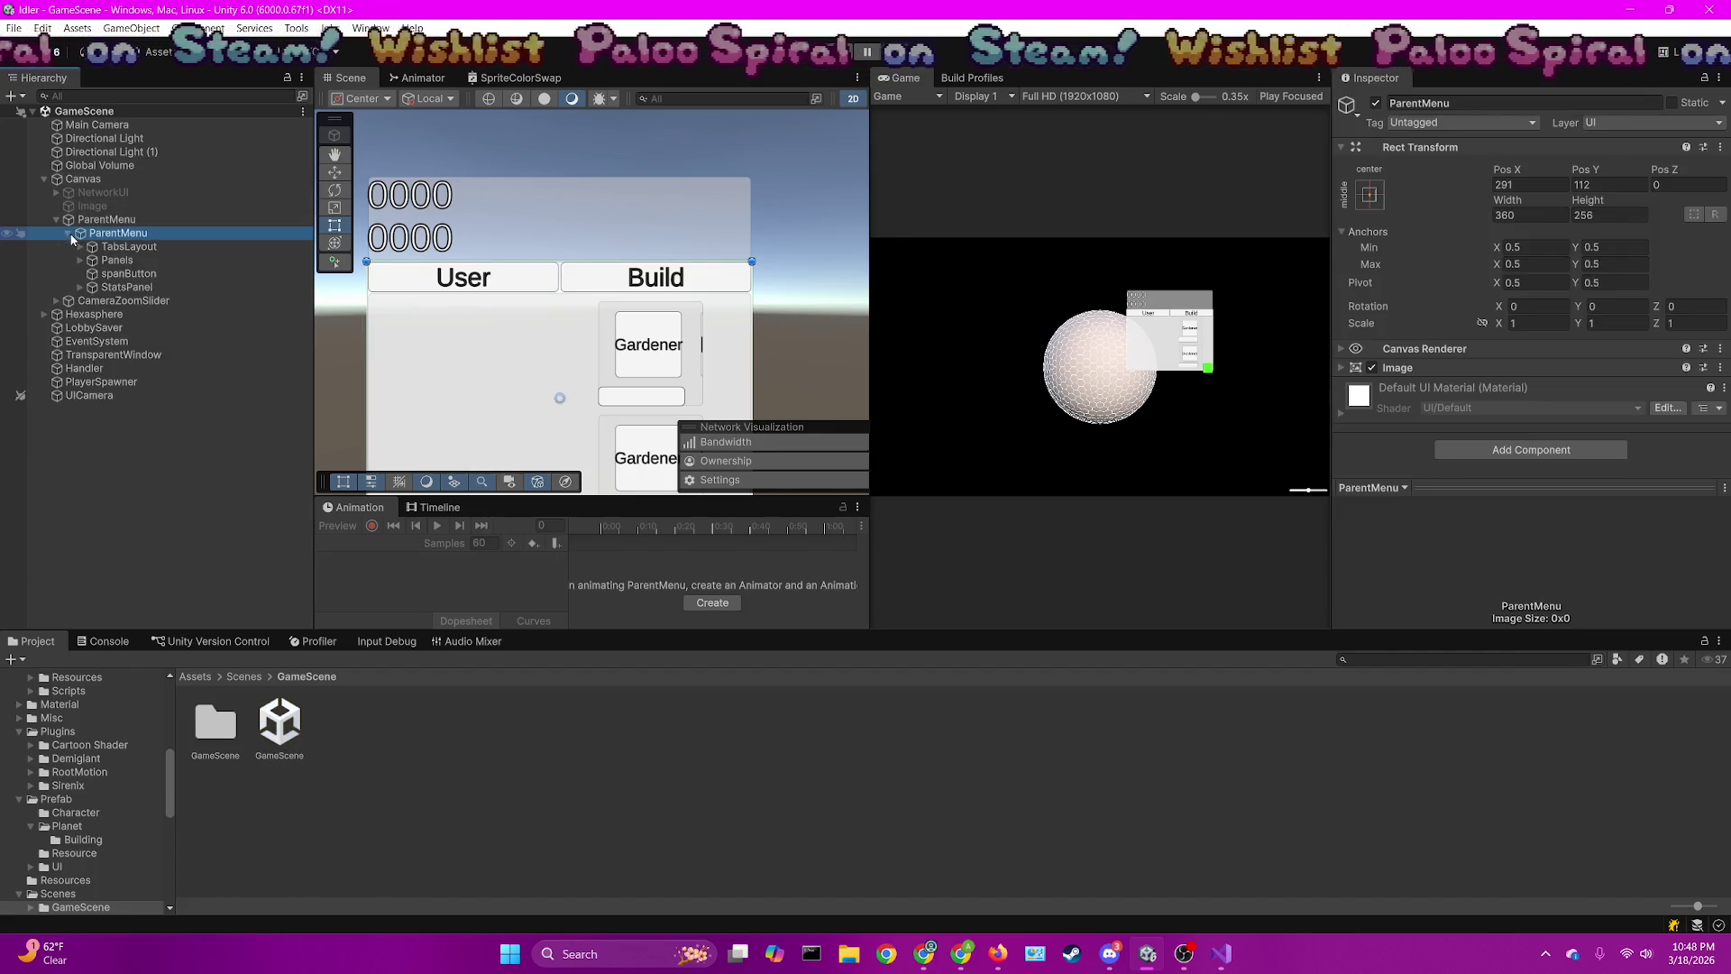
pyautogui.click(80, 260)
pyautogui.click(91, 273)
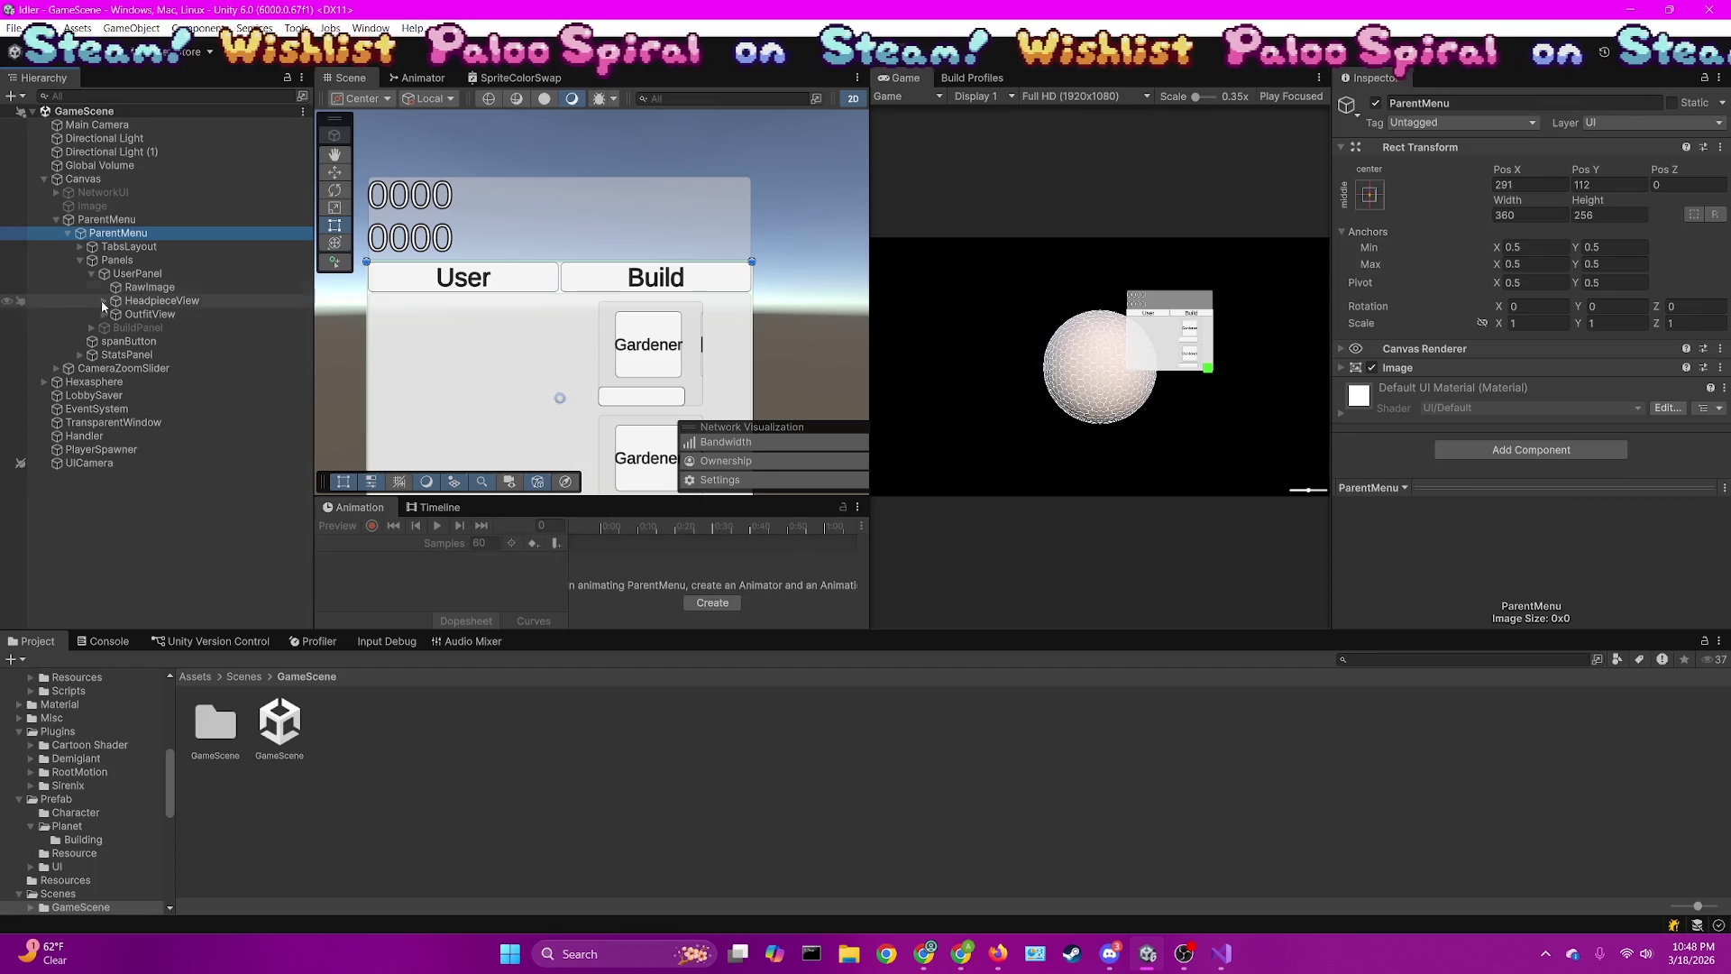
pyautogui.click(103, 300)
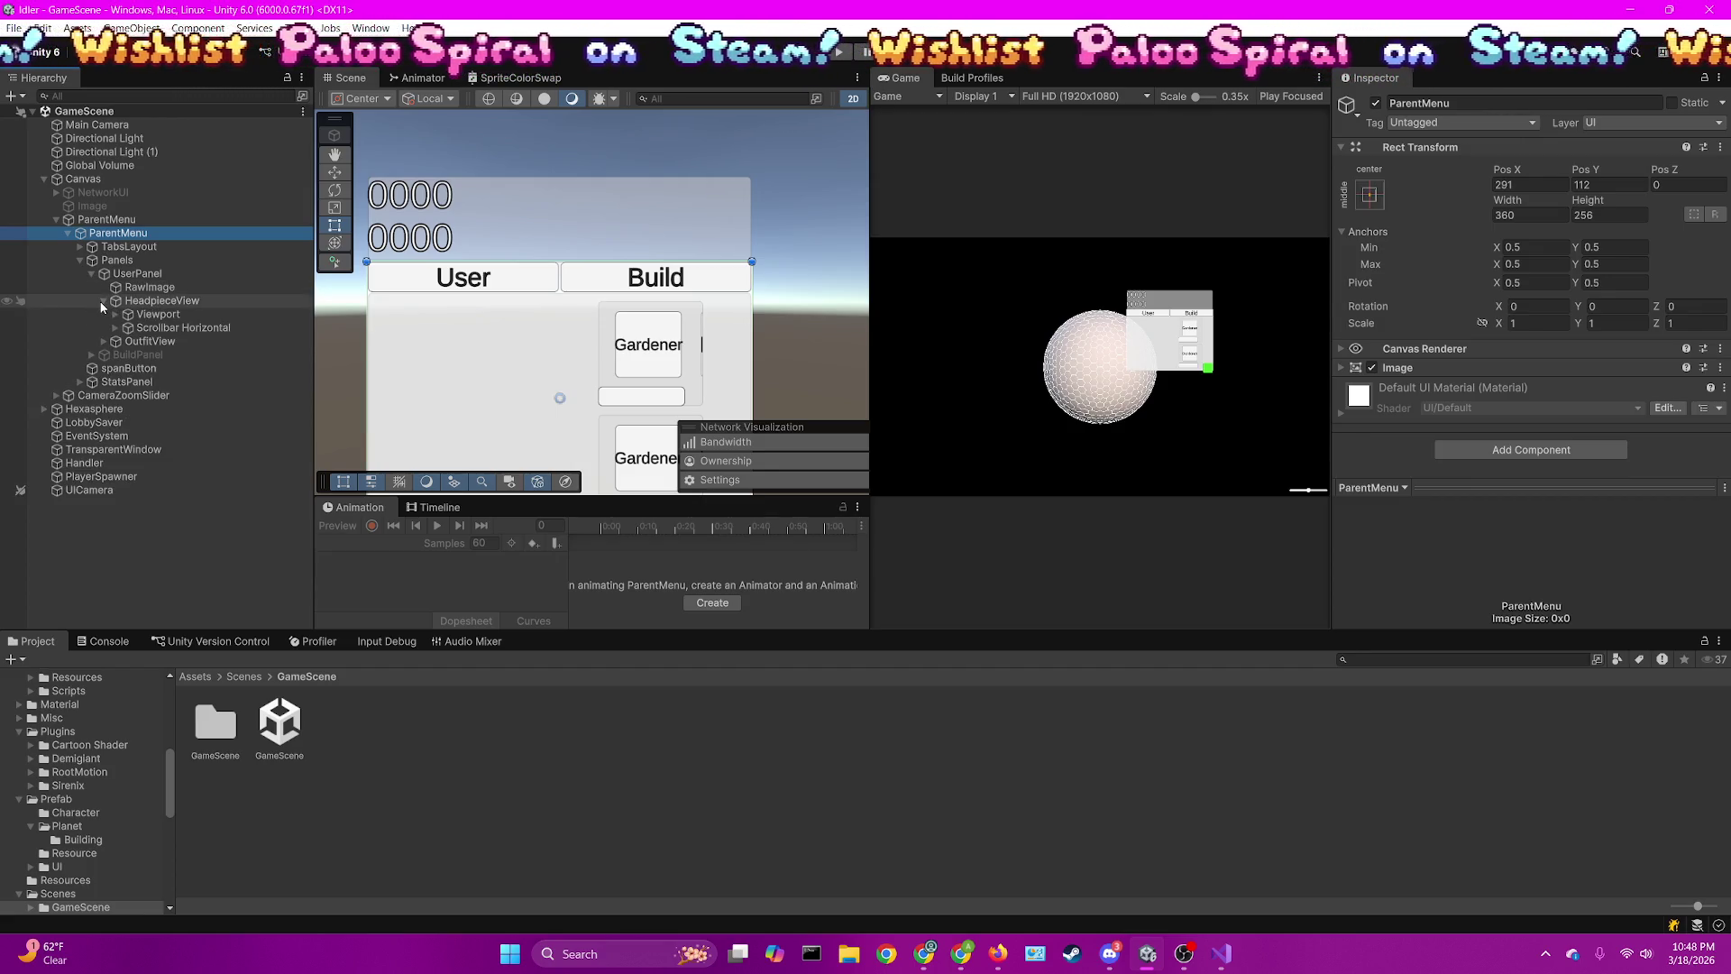
pyautogui.click(115, 313)
pyautogui.doubleClick(117, 300)
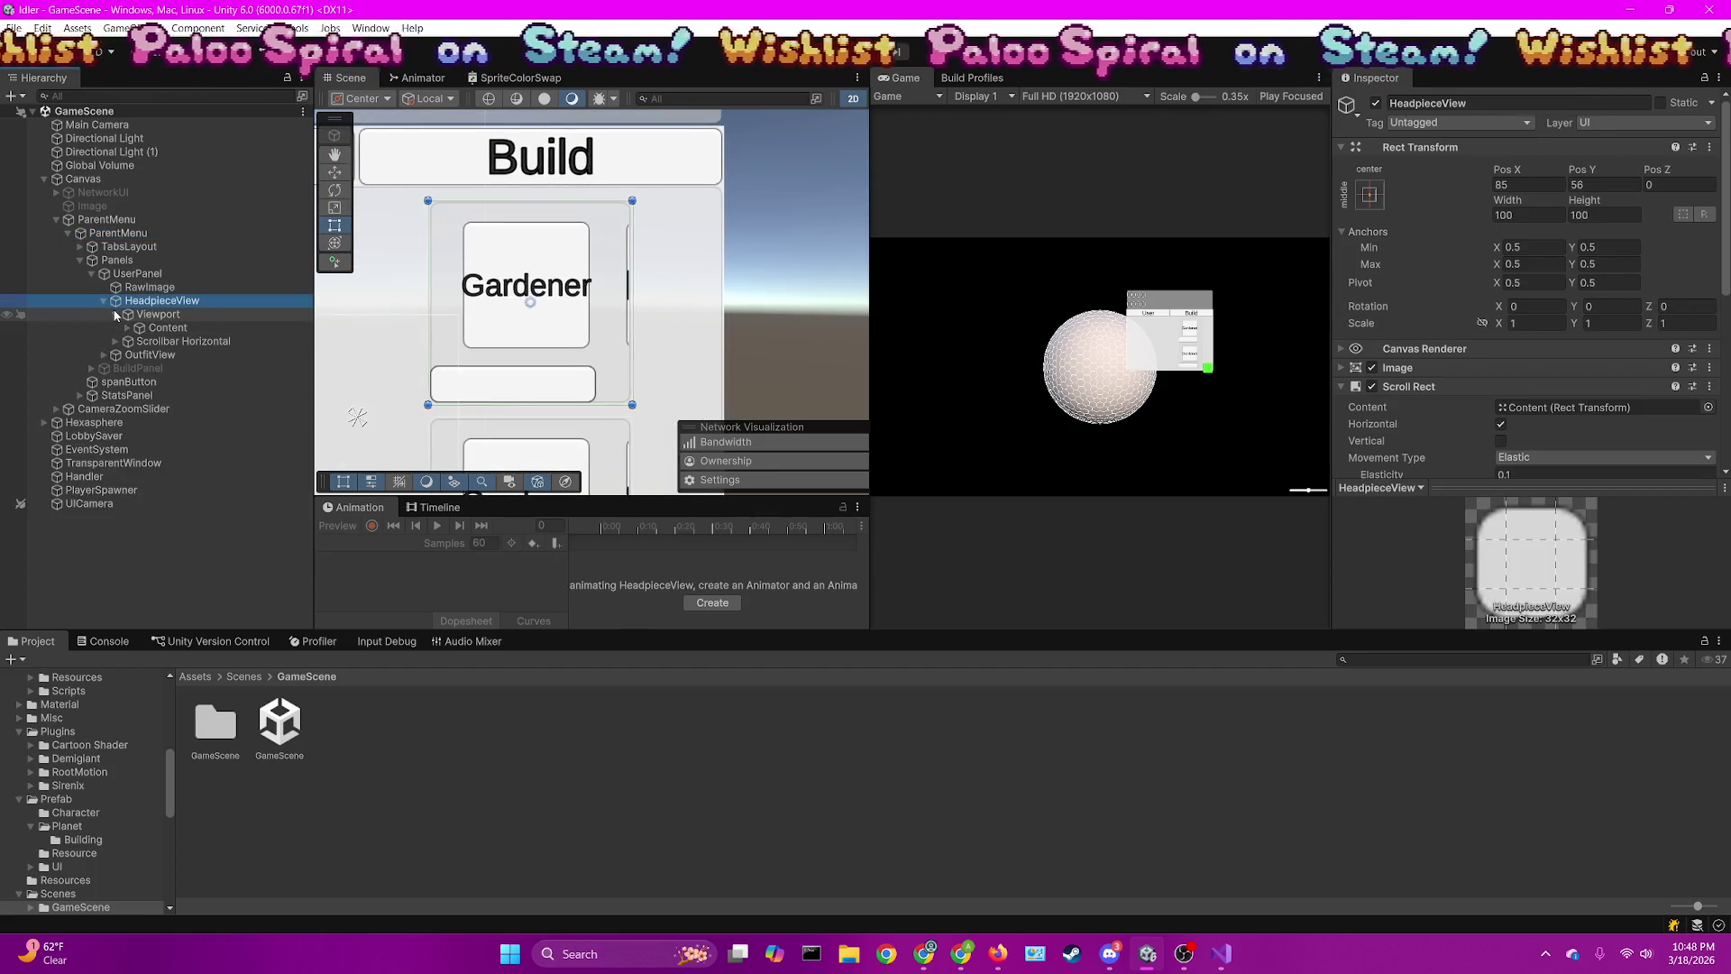
pyautogui.click(155, 327)
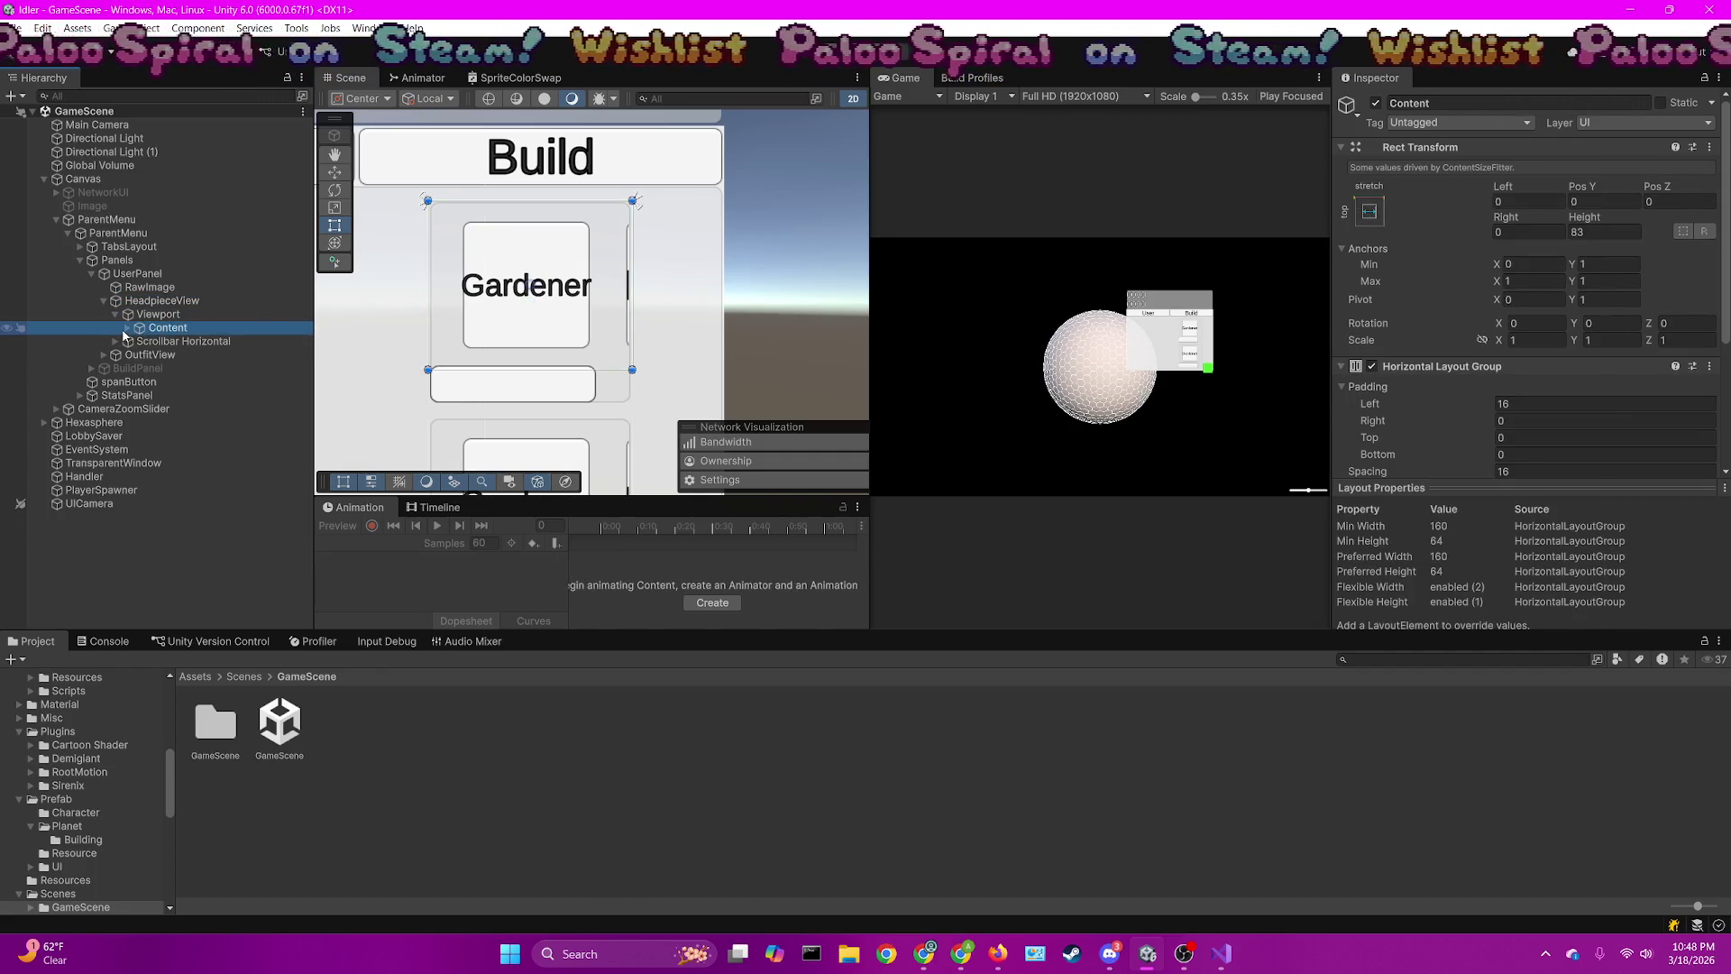
pyautogui.click(127, 328)
pyautogui.click(191, 355)
# Make ColorButton (1) its own On Click target calling HeadpieceRank.CheckOutfitRank, and save GameScene
pyautogui.scroll(-10, 1566, 400)
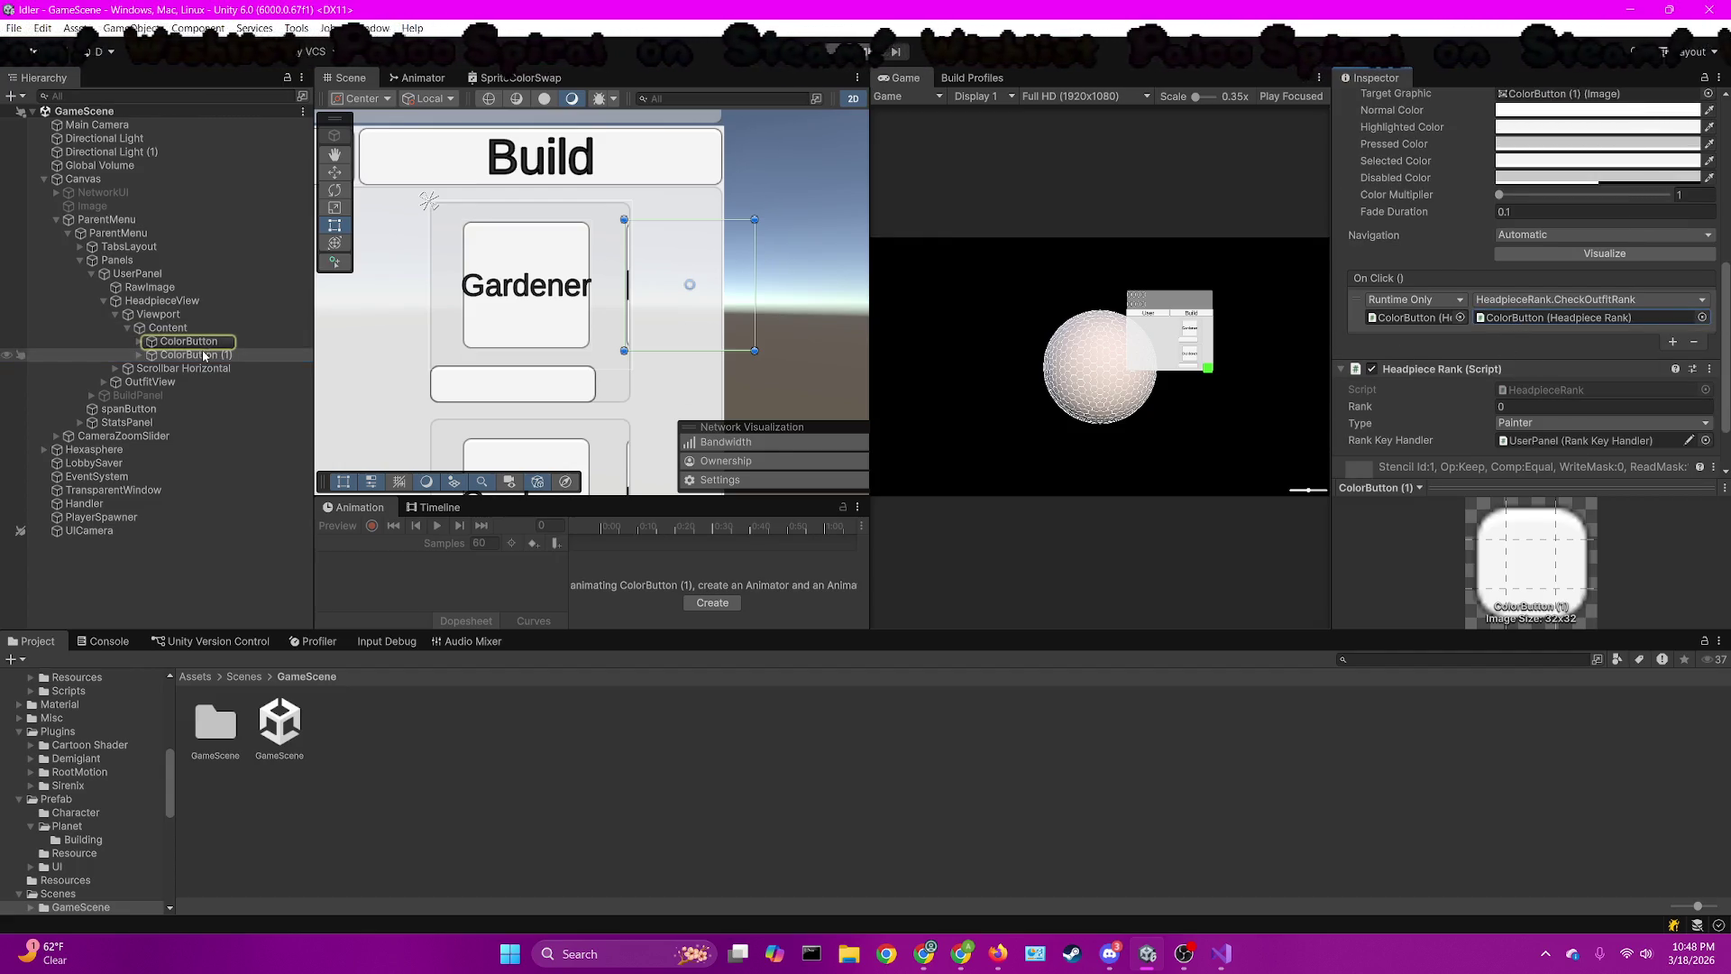
pyautogui.scroll(-3, 1457, 278)
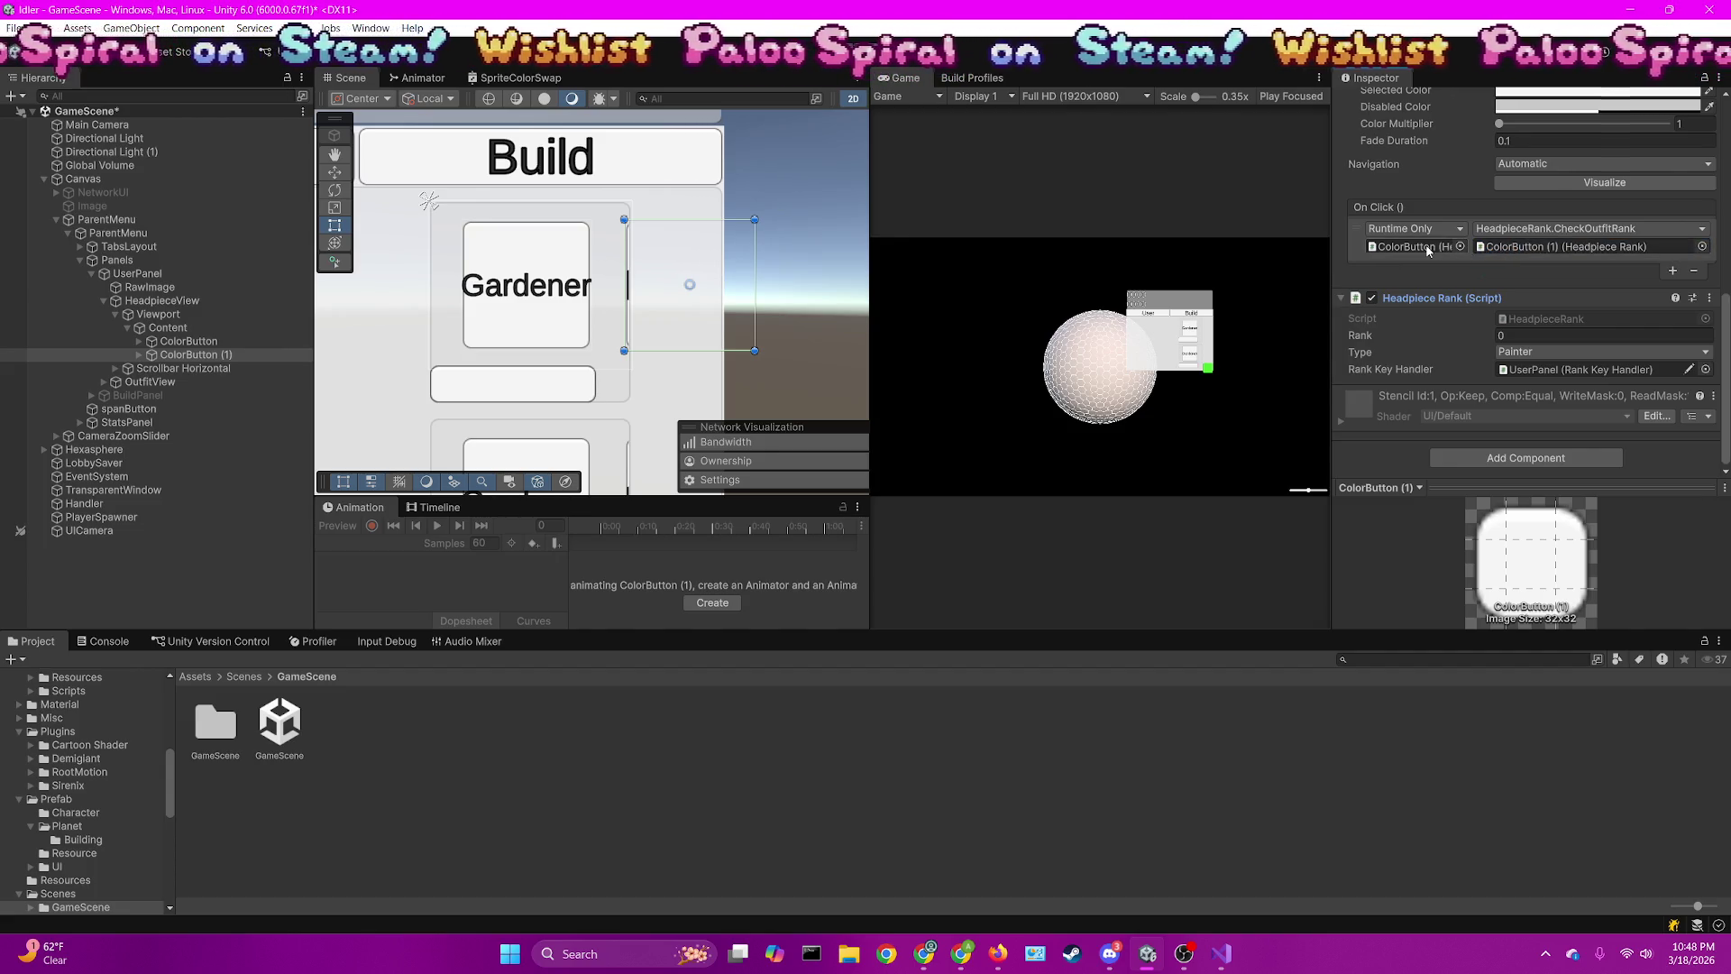
pyautogui.moveTo(1397, 255); pyautogui.dragTo(1407, 255)
pyautogui.click(1504, 231)
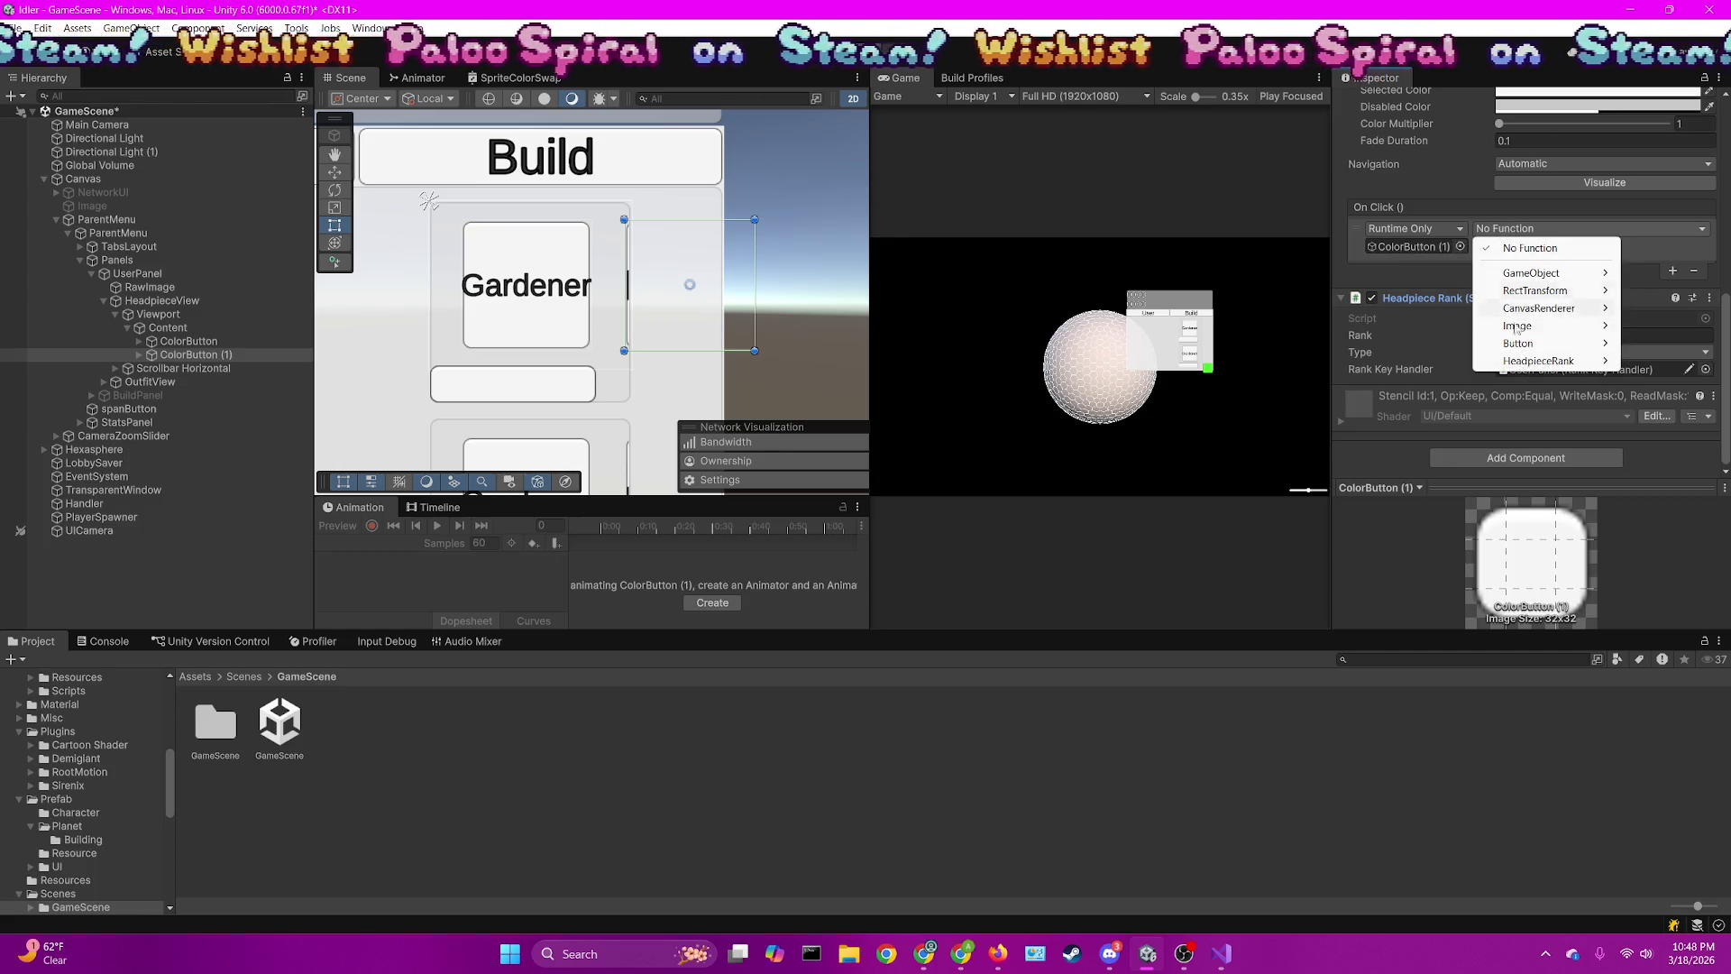
pyautogui.moveTo(1520, 362)
pyautogui.click(1349, 502)
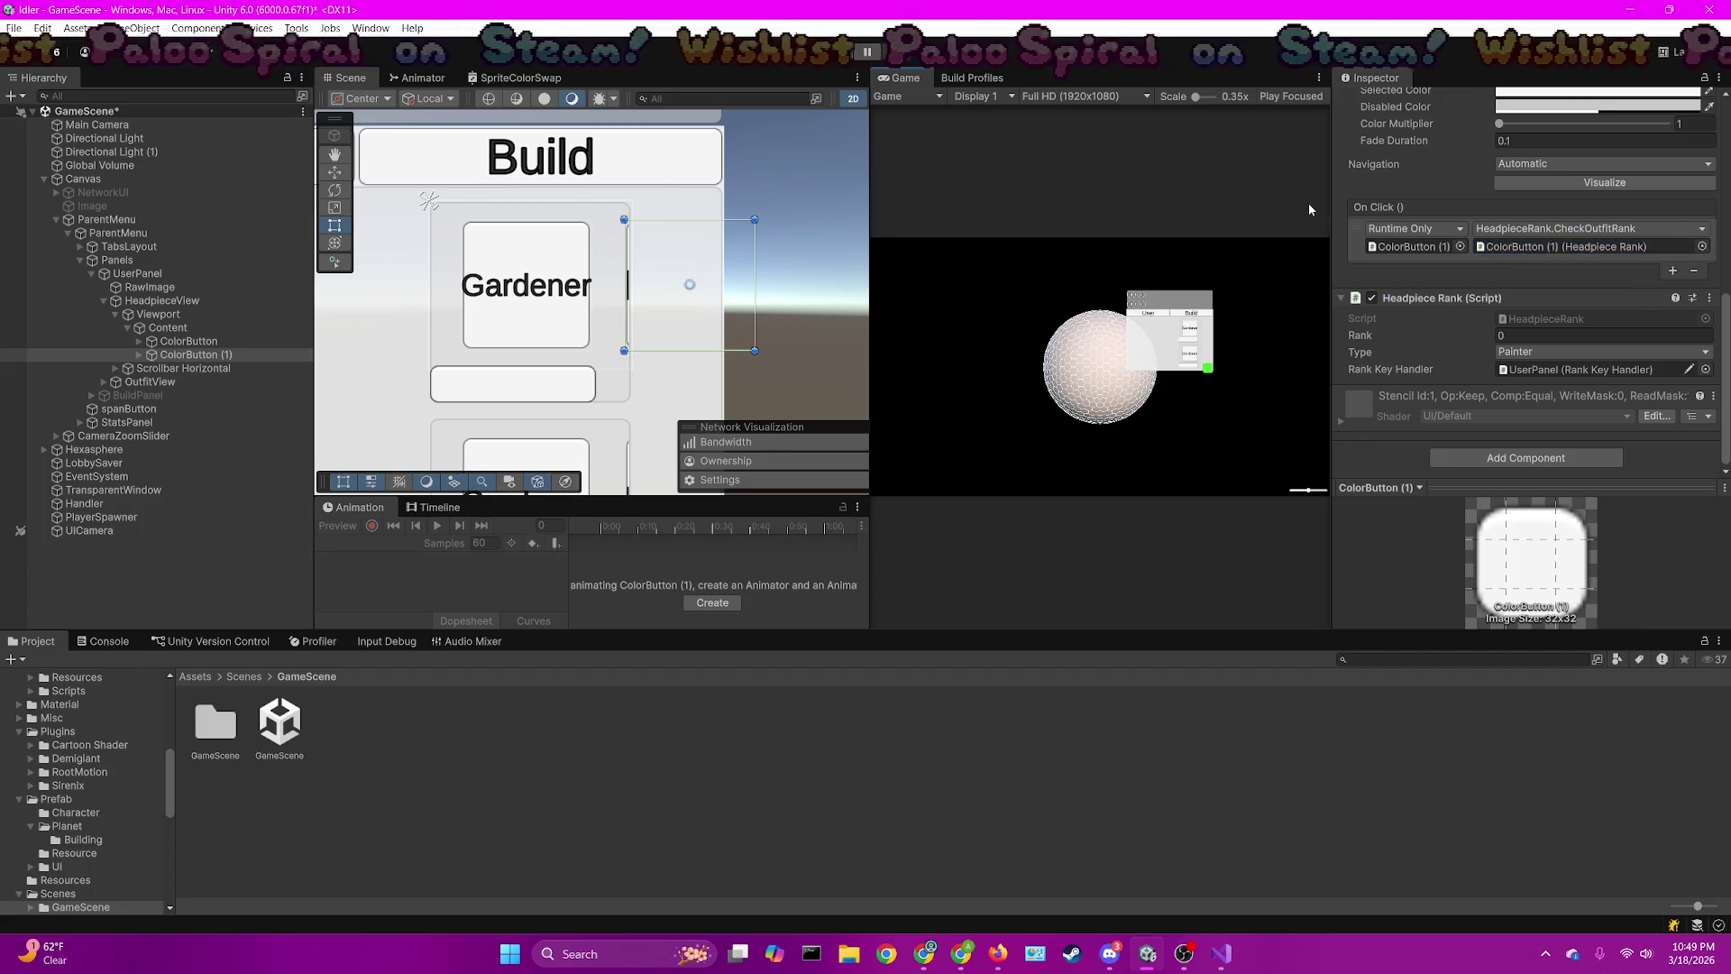
pyautogui.hotkey('ctrl', 's')
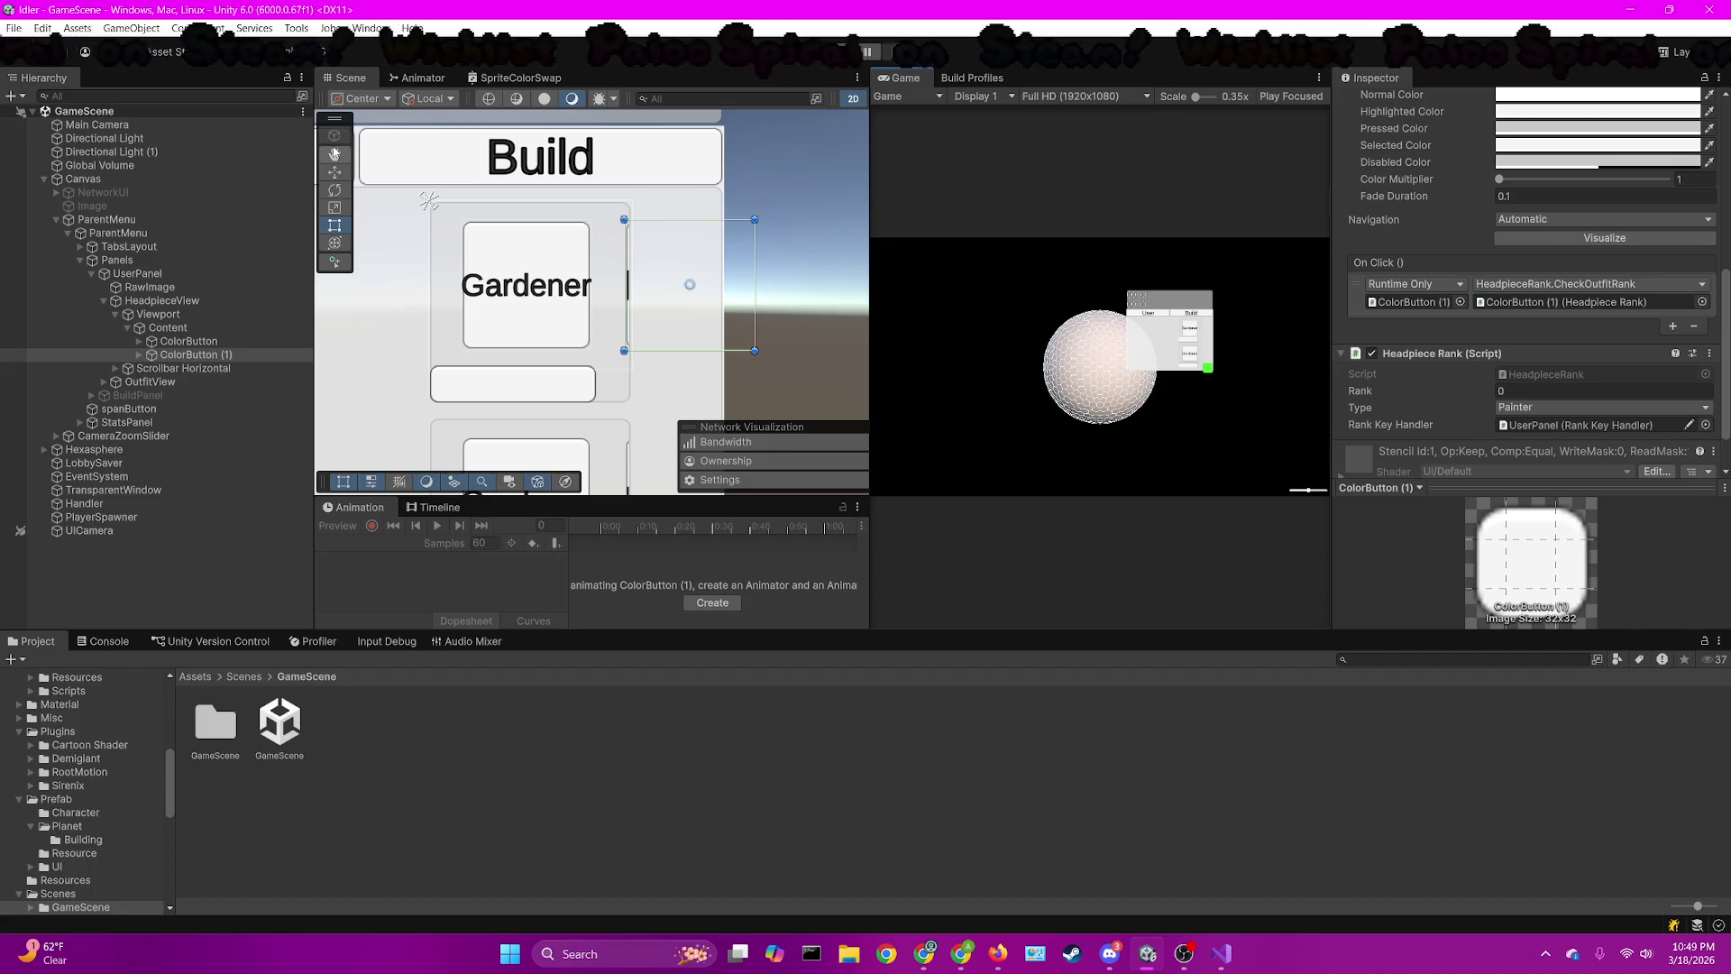
pyautogui.scroll(-5, 656, 317)
pyautogui.click(168, 327)
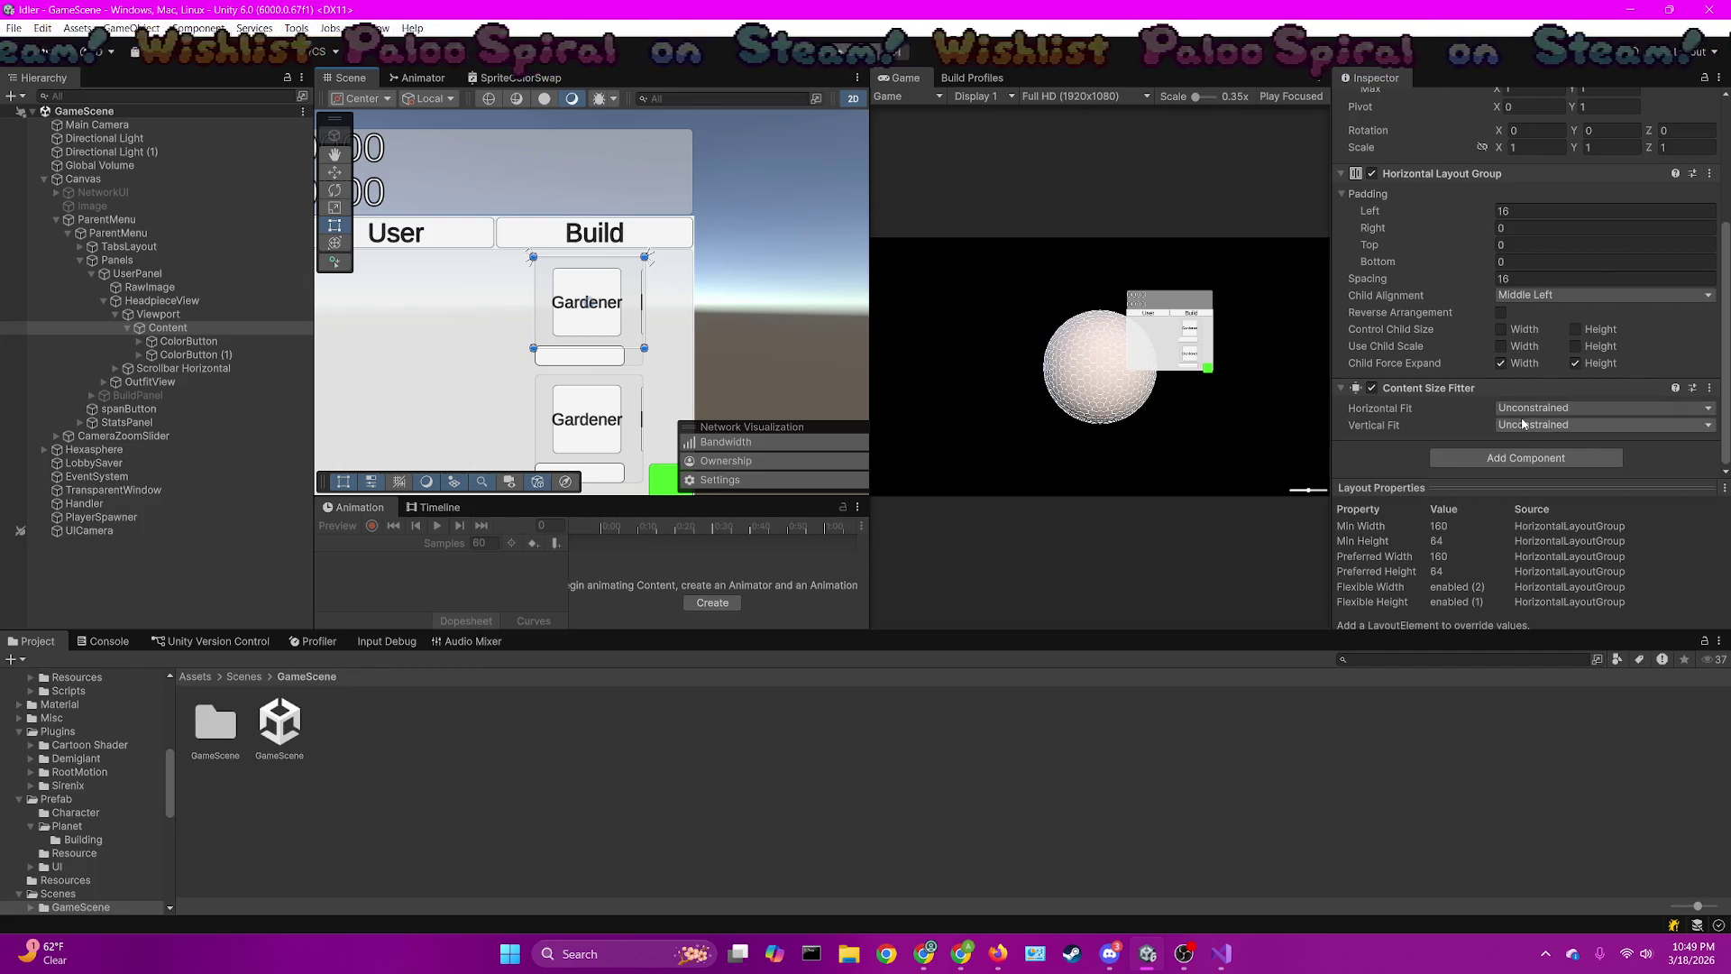
# Set the horizontal fit of both the headpiece and OutfitView Content objects to Preferred Size
pyautogui.click(1523, 410)
pyautogui.click(1547, 462)
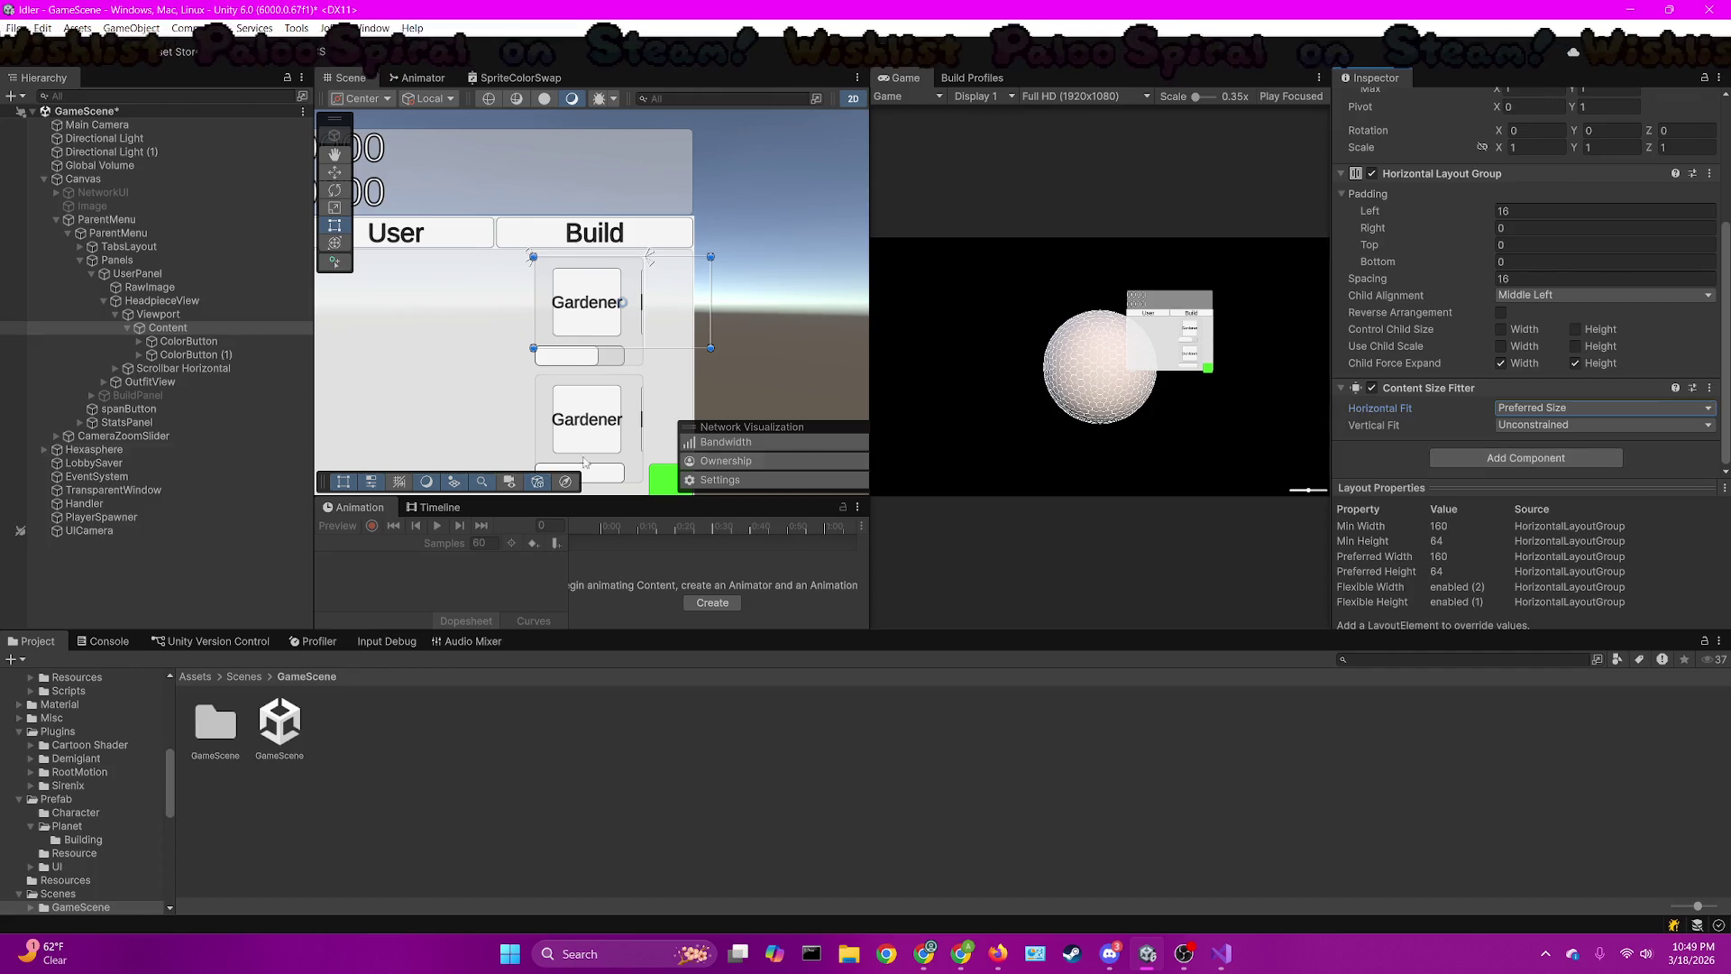
pyautogui.click(105, 381)
pyautogui.click(115, 395)
pyautogui.click(171, 409)
pyautogui.click(1535, 411)
pyautogui.click(1488, 454)
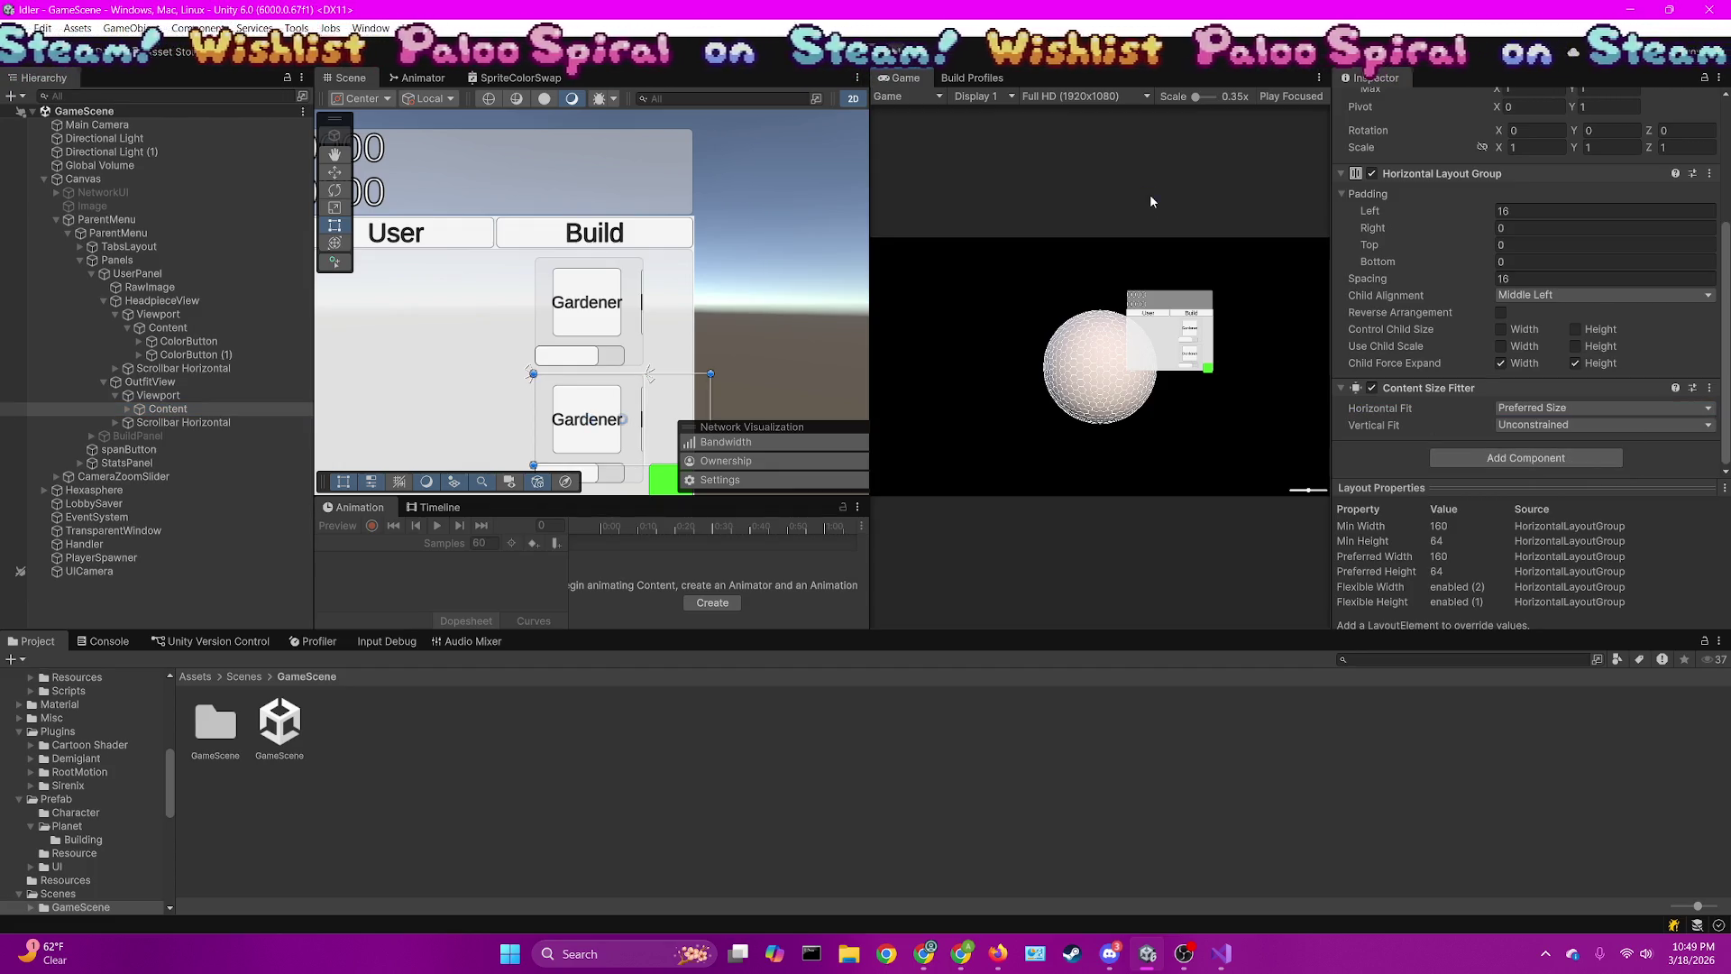
# Open the SceneLoader scene from the Assets > Scenes folder
pyautogui.scroll(-4, 497, 249)
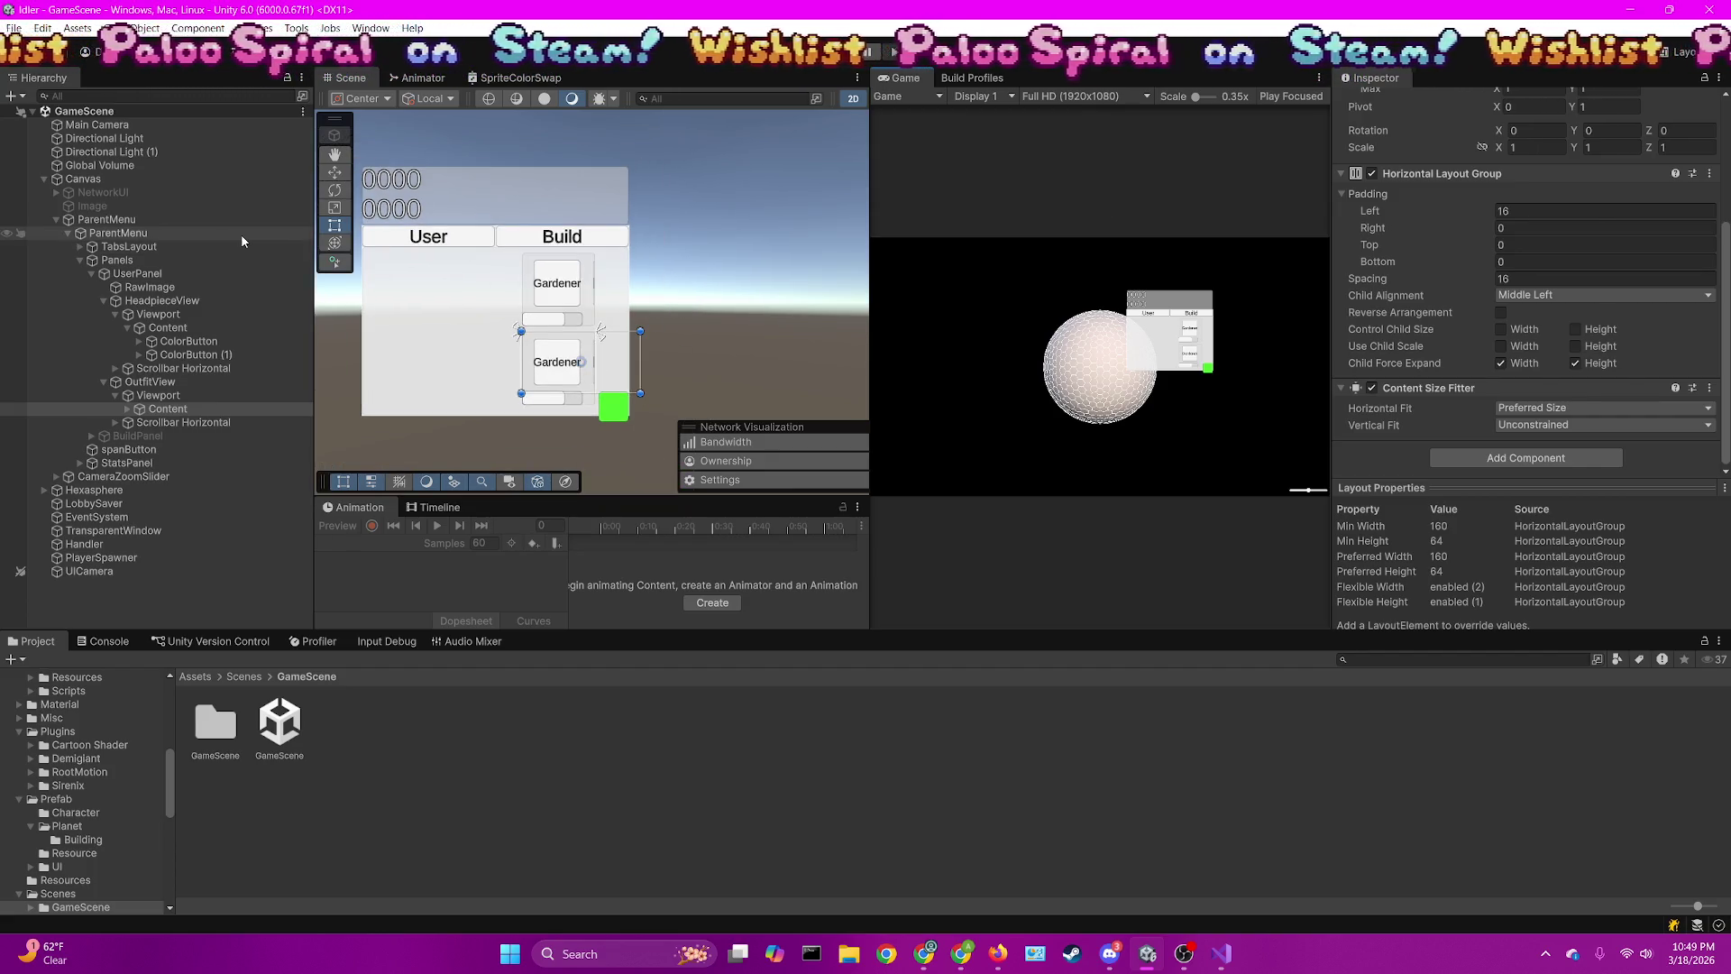
pyautogui.rightClick(214, 668)
pyautogui.click(253, 702)
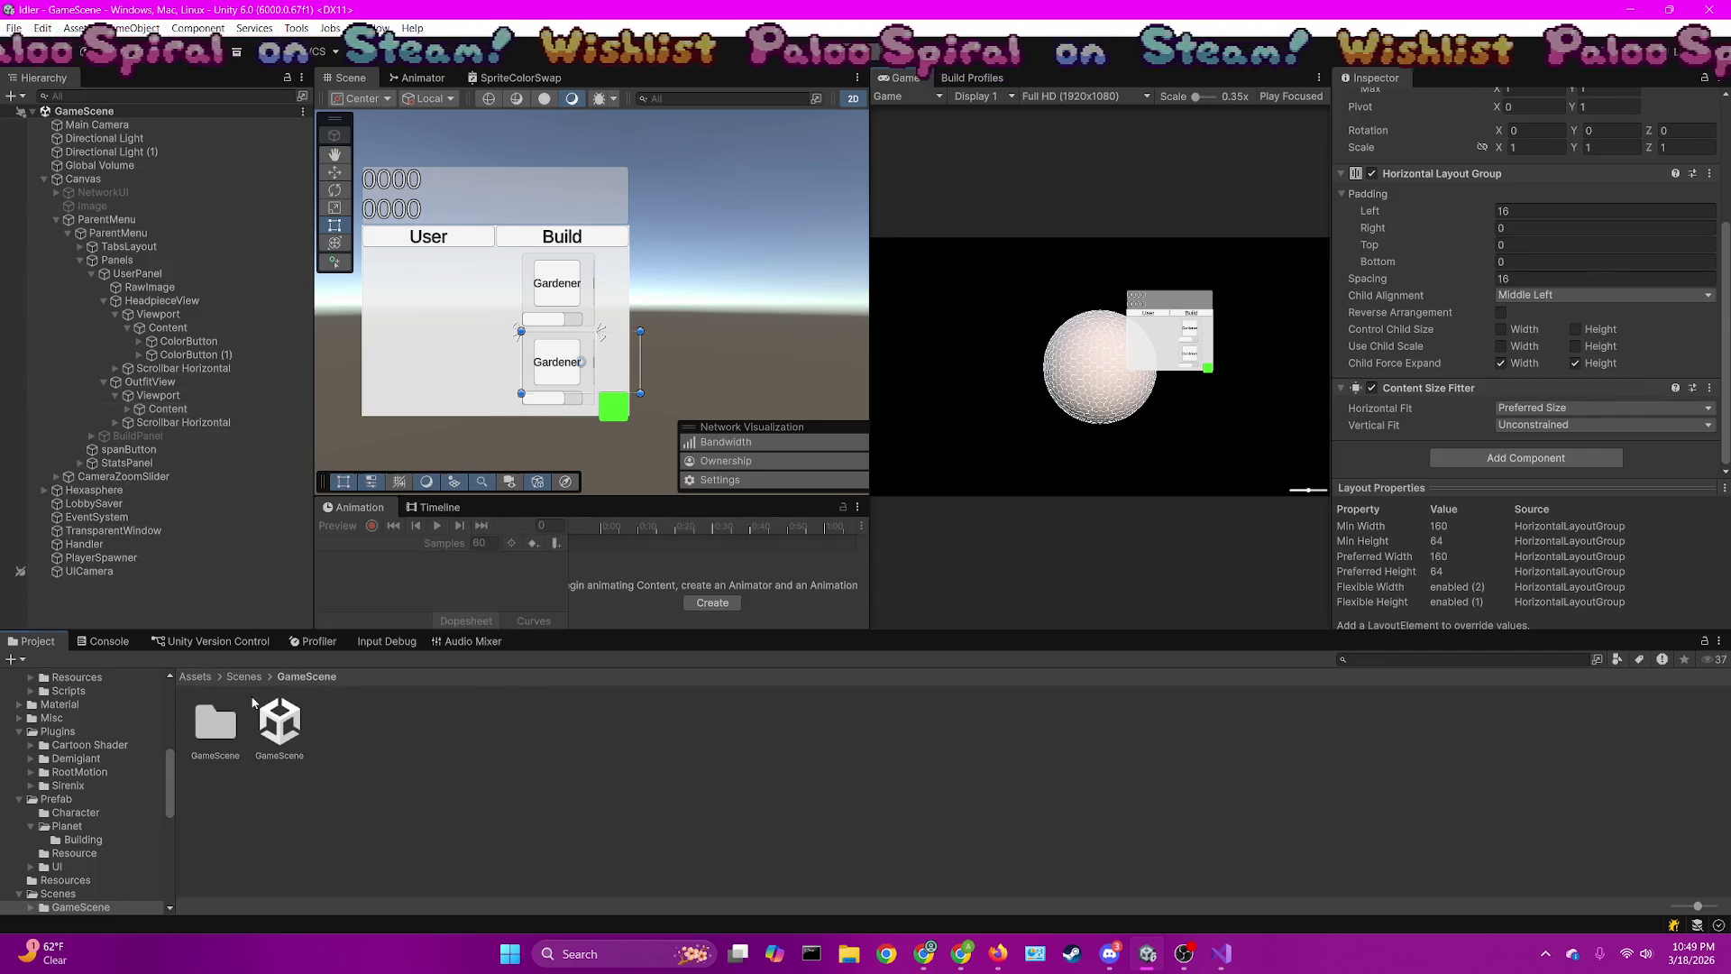
pyautogui.click(245, 677)
pyautogui.doubleClick(347, 721)
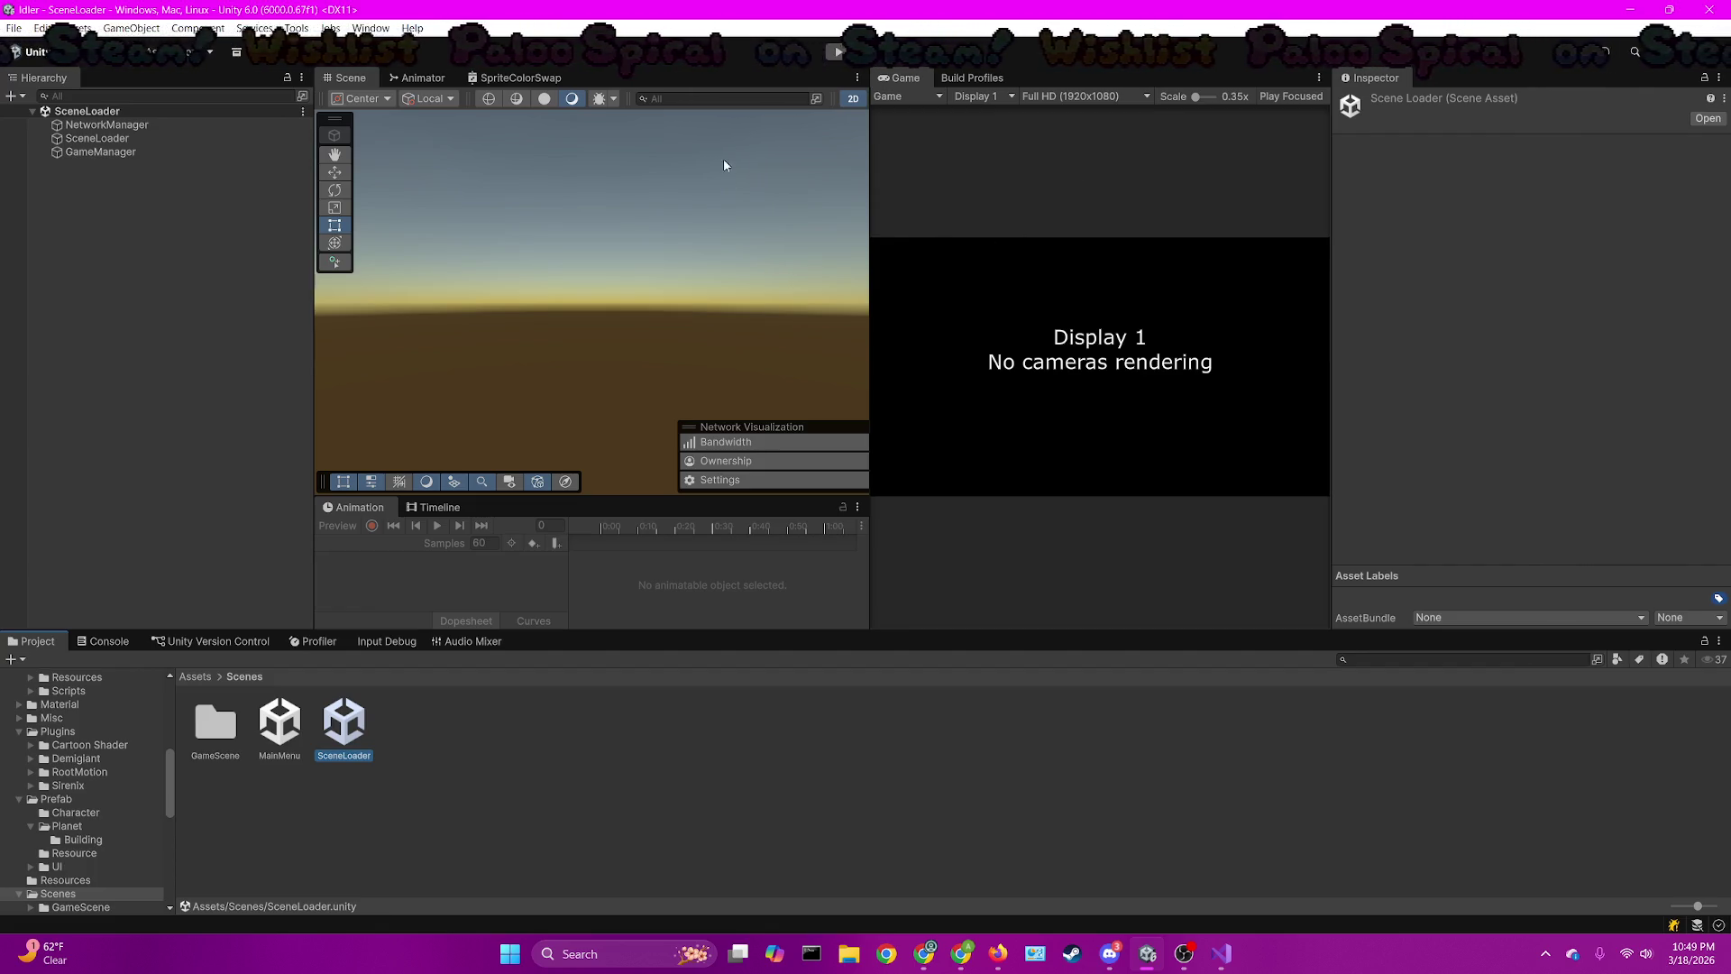
# Play the SceneLoader scene, enlarge the Game view, host a session, and show the User panel
pyautogui.click(843, 52)
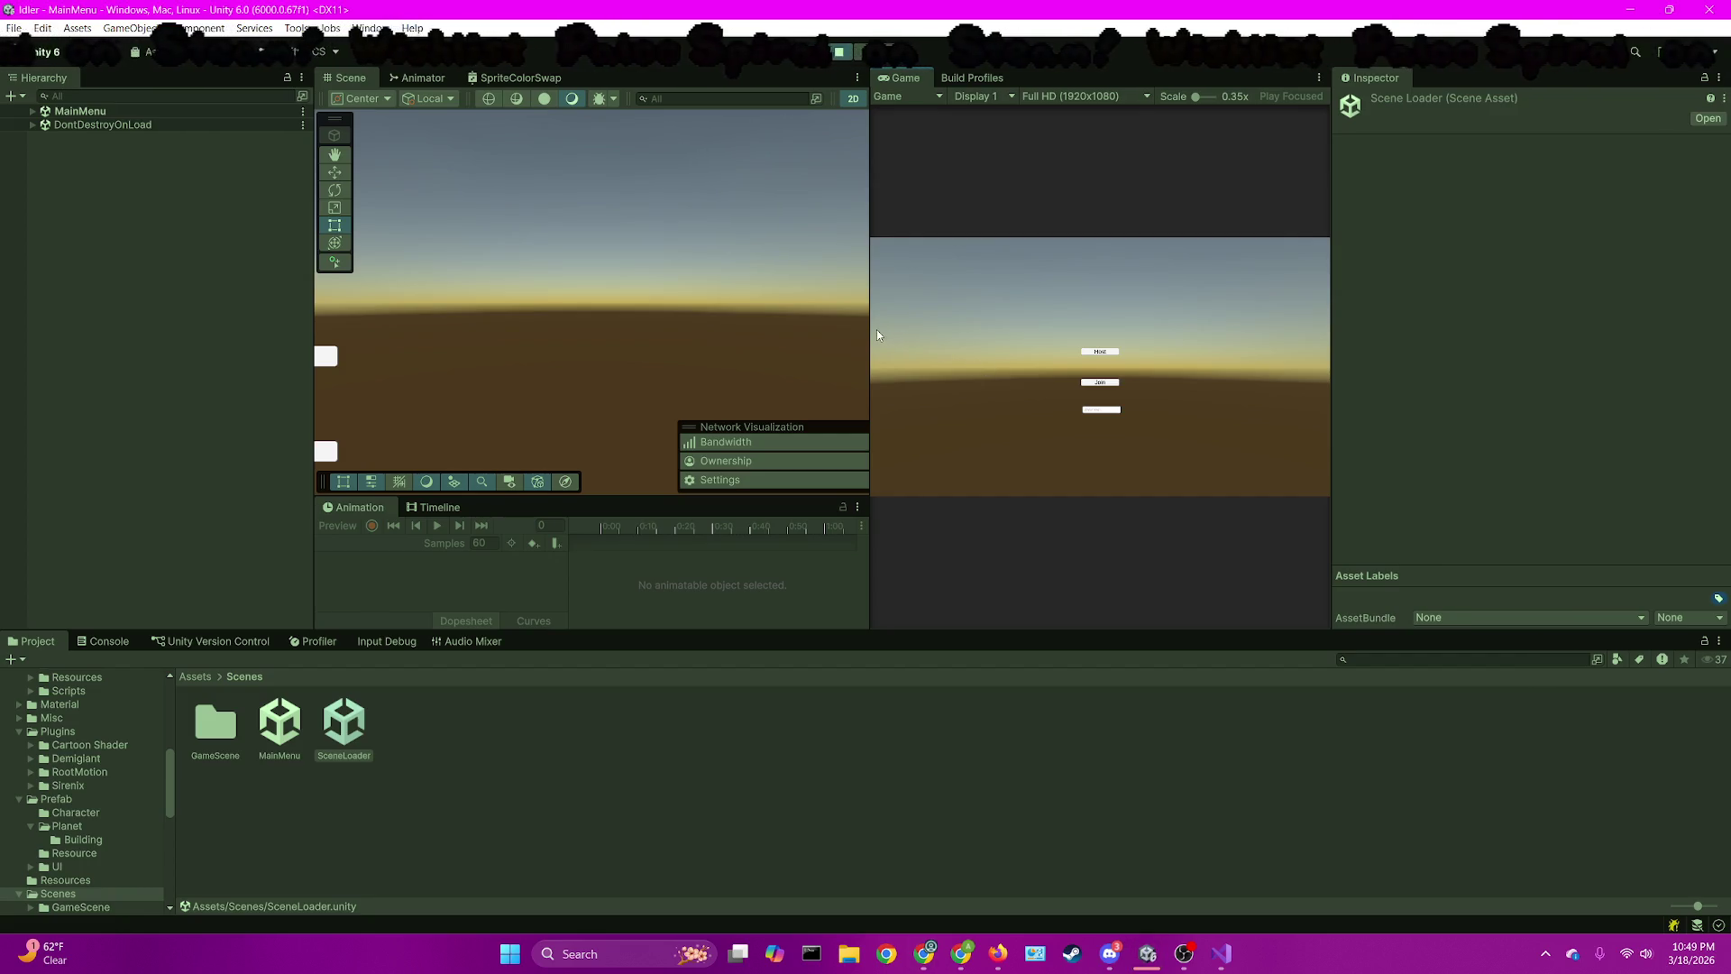
pyautogui.moveTo(870, 330); pyautogui.dragTo(453, 330)
pyautogui.click(898, 351)
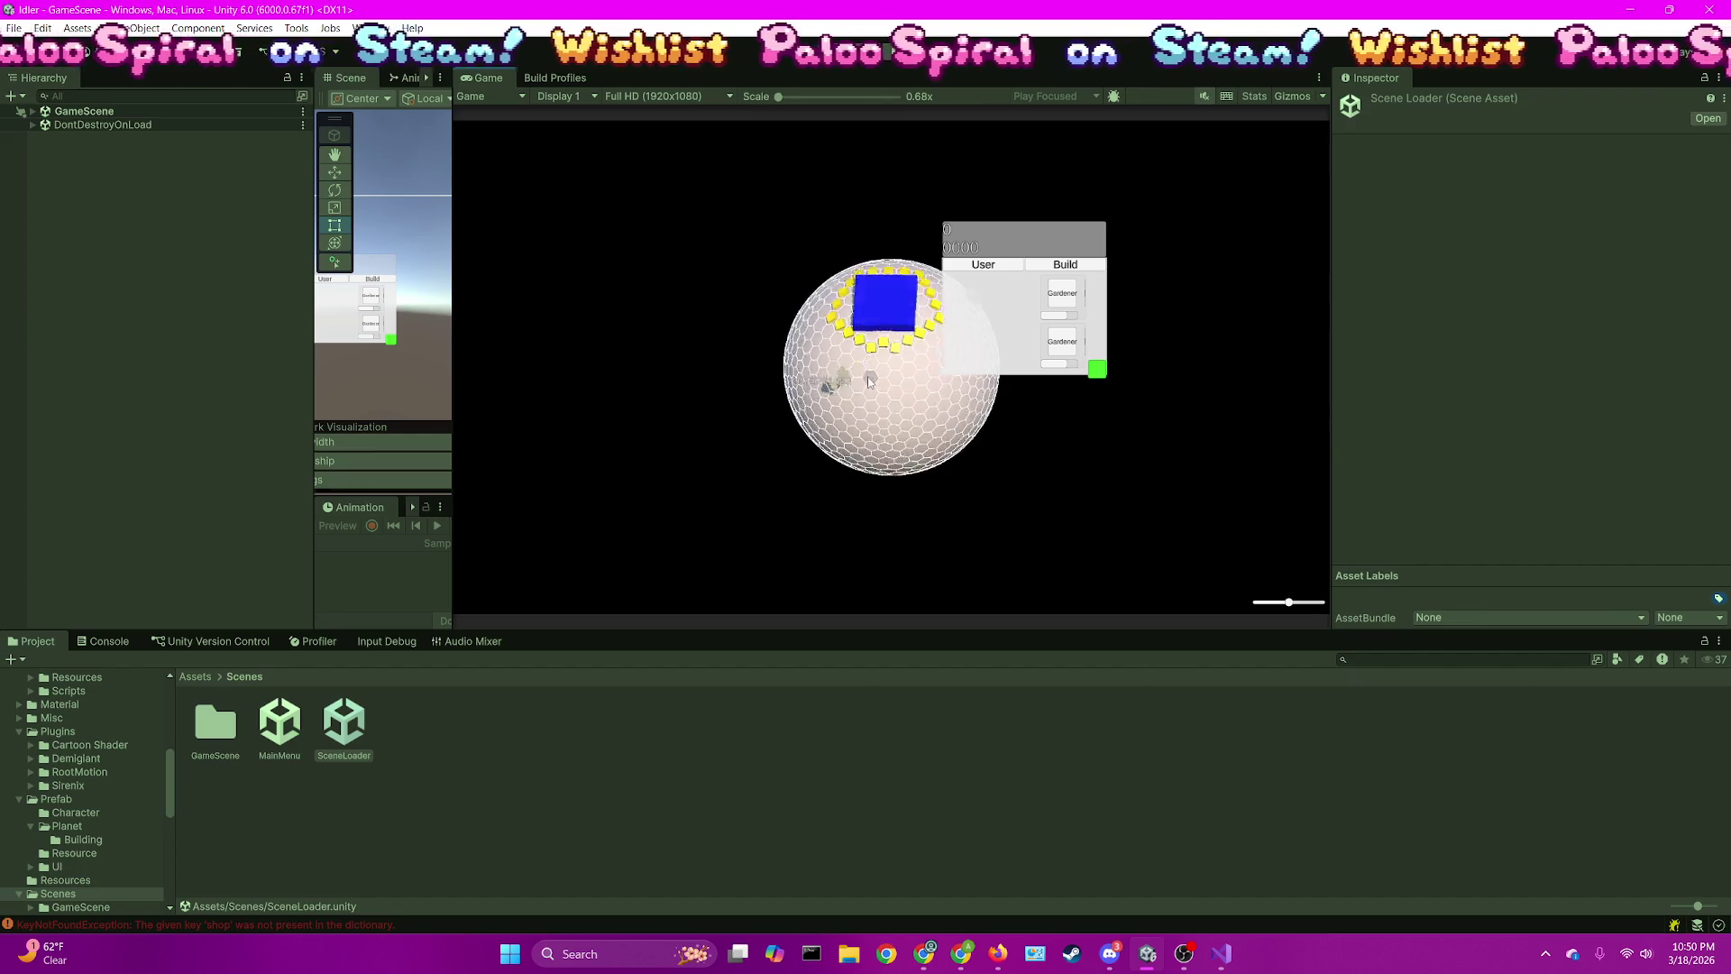
pyautogui.click(961, 267)
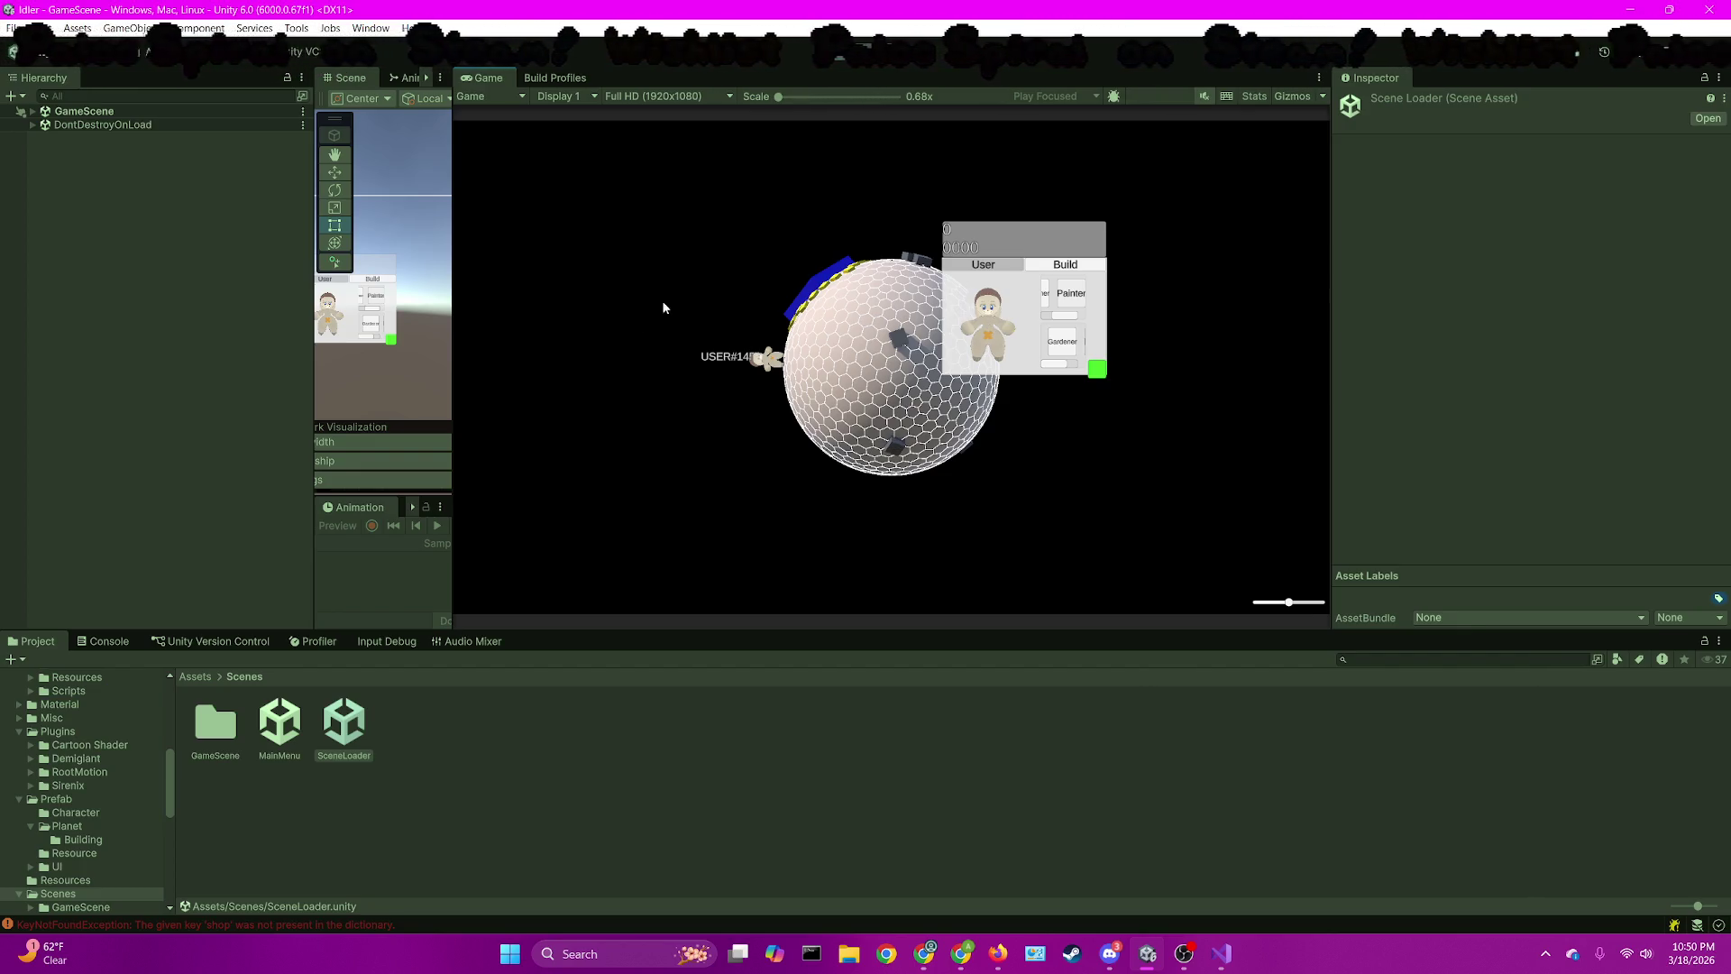
# Expand BunnyPrefab(Clone)'s outfit parts and select the painter_beanie_lp mesh
pyautogui.click(33, 112)
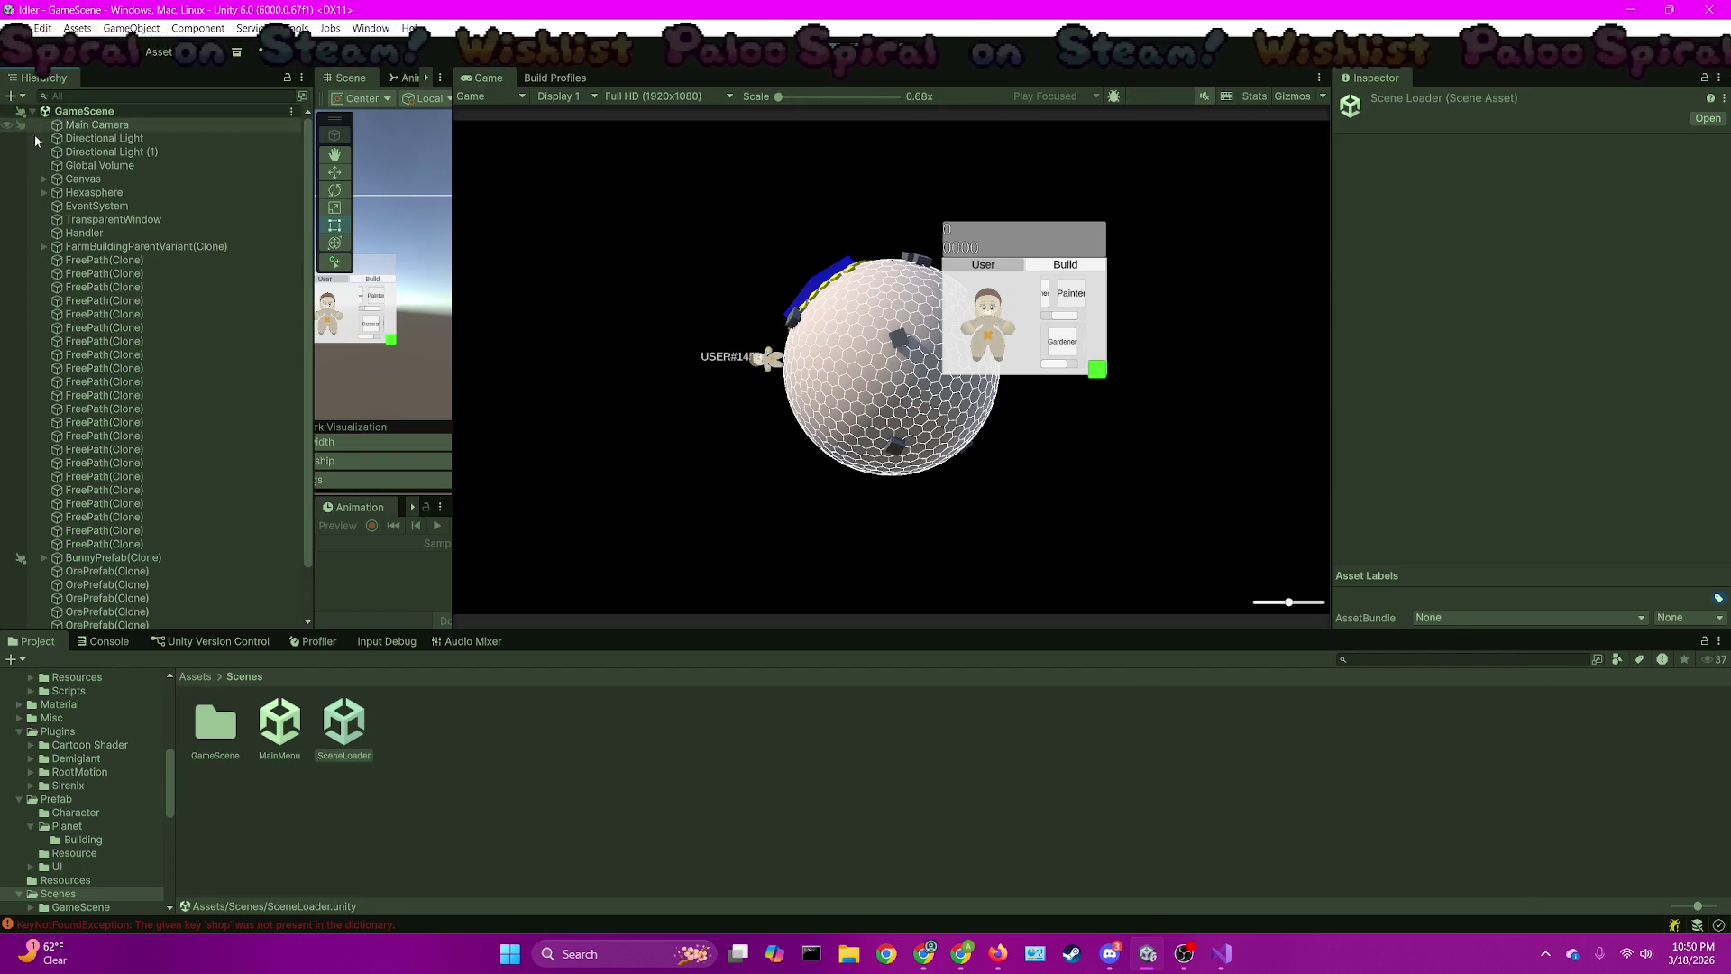
pyautogui.scroll(-2, 45, 505)
pyautogui.click(99, 506)
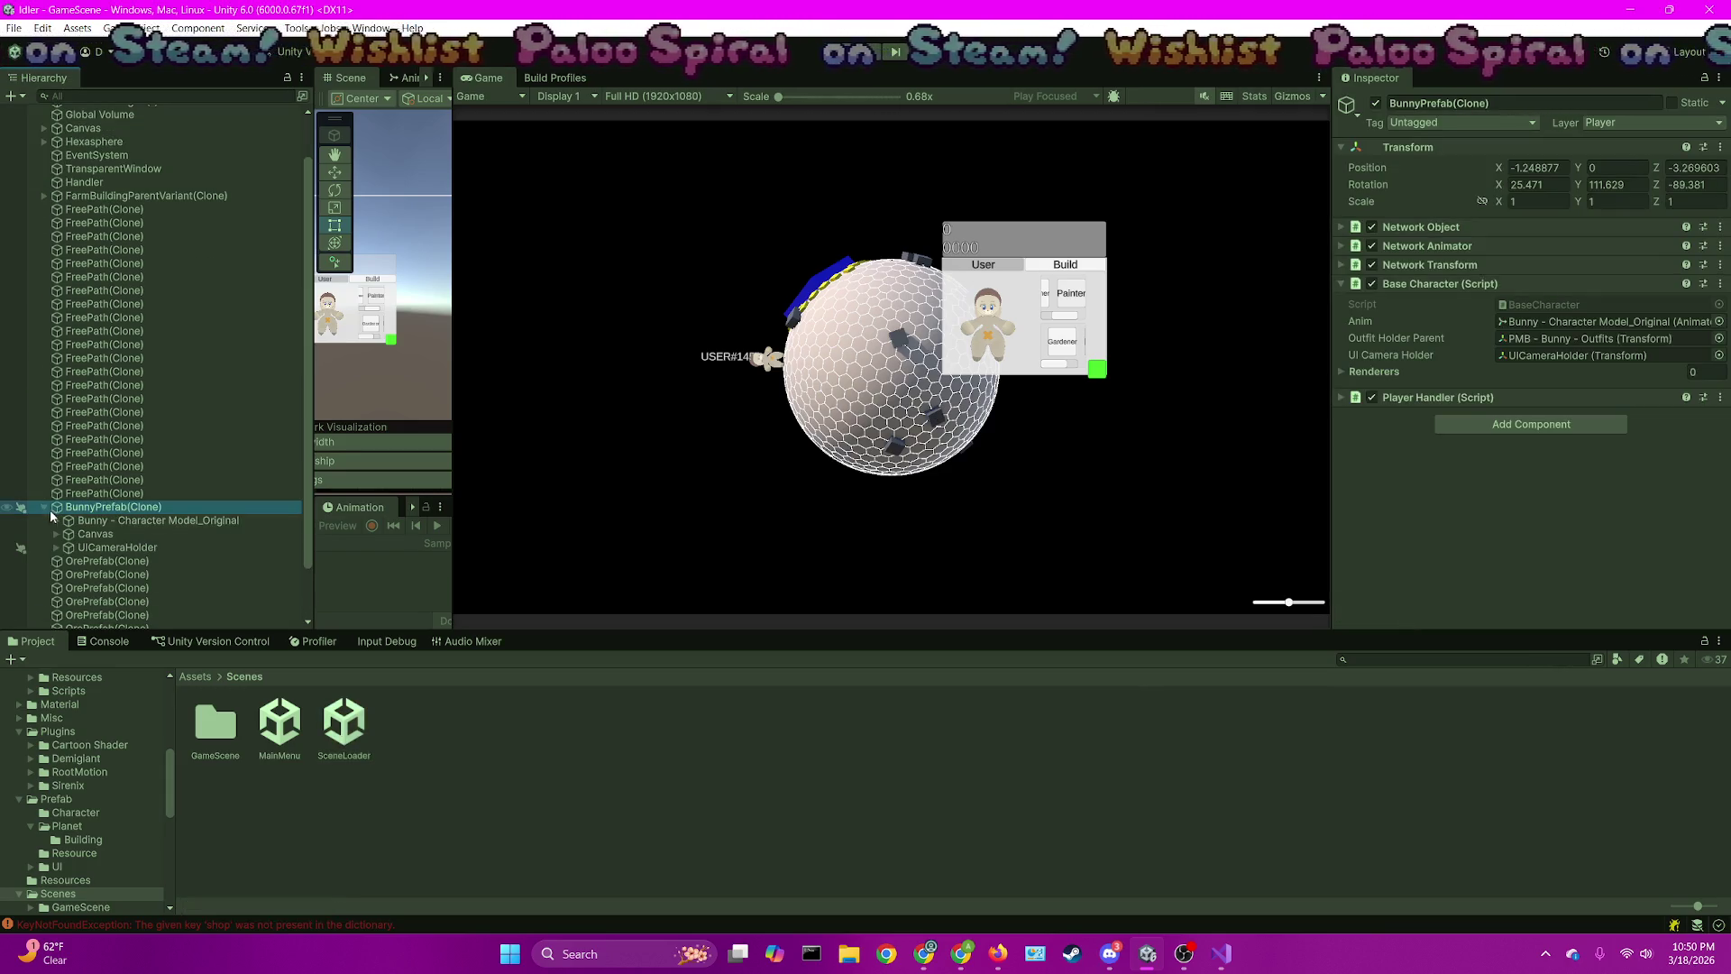
pyautogui.click(57, 522)
pyautogui.scroll(-3, 137, 520)
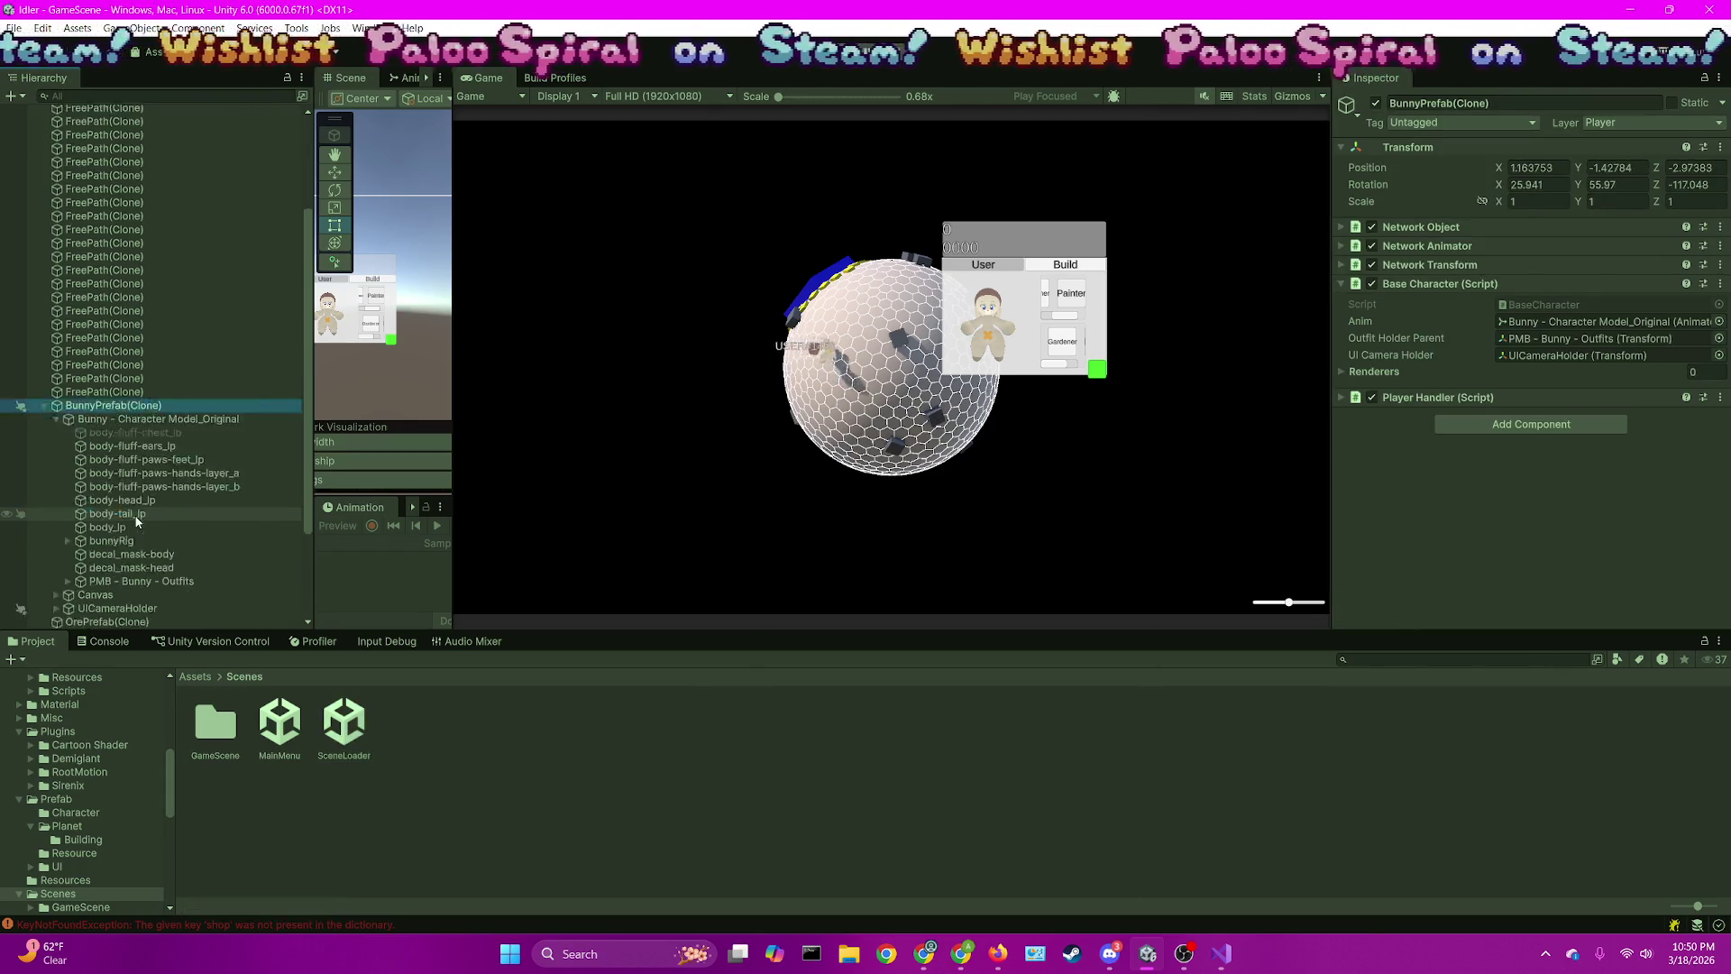
pyautogui.scroll(-3, 137, 520)
pyautogui.click(121, 480)
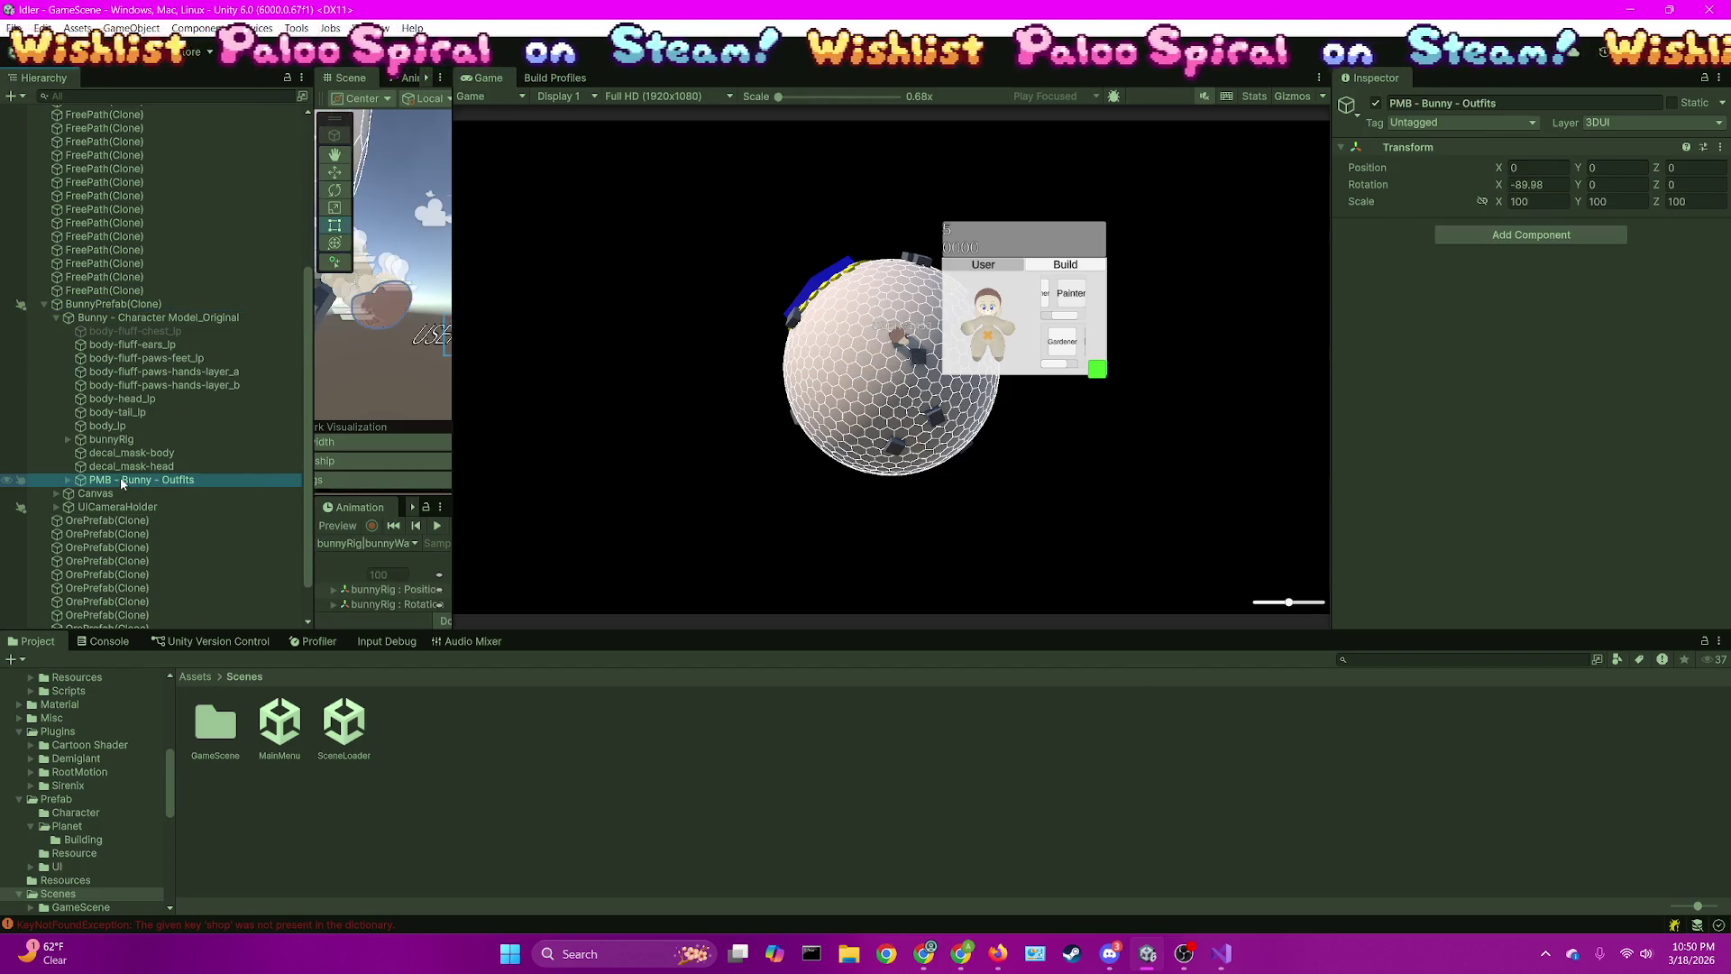
pyautogui.moveTo(455, 299); pyautogui.dragTo(810, 307)
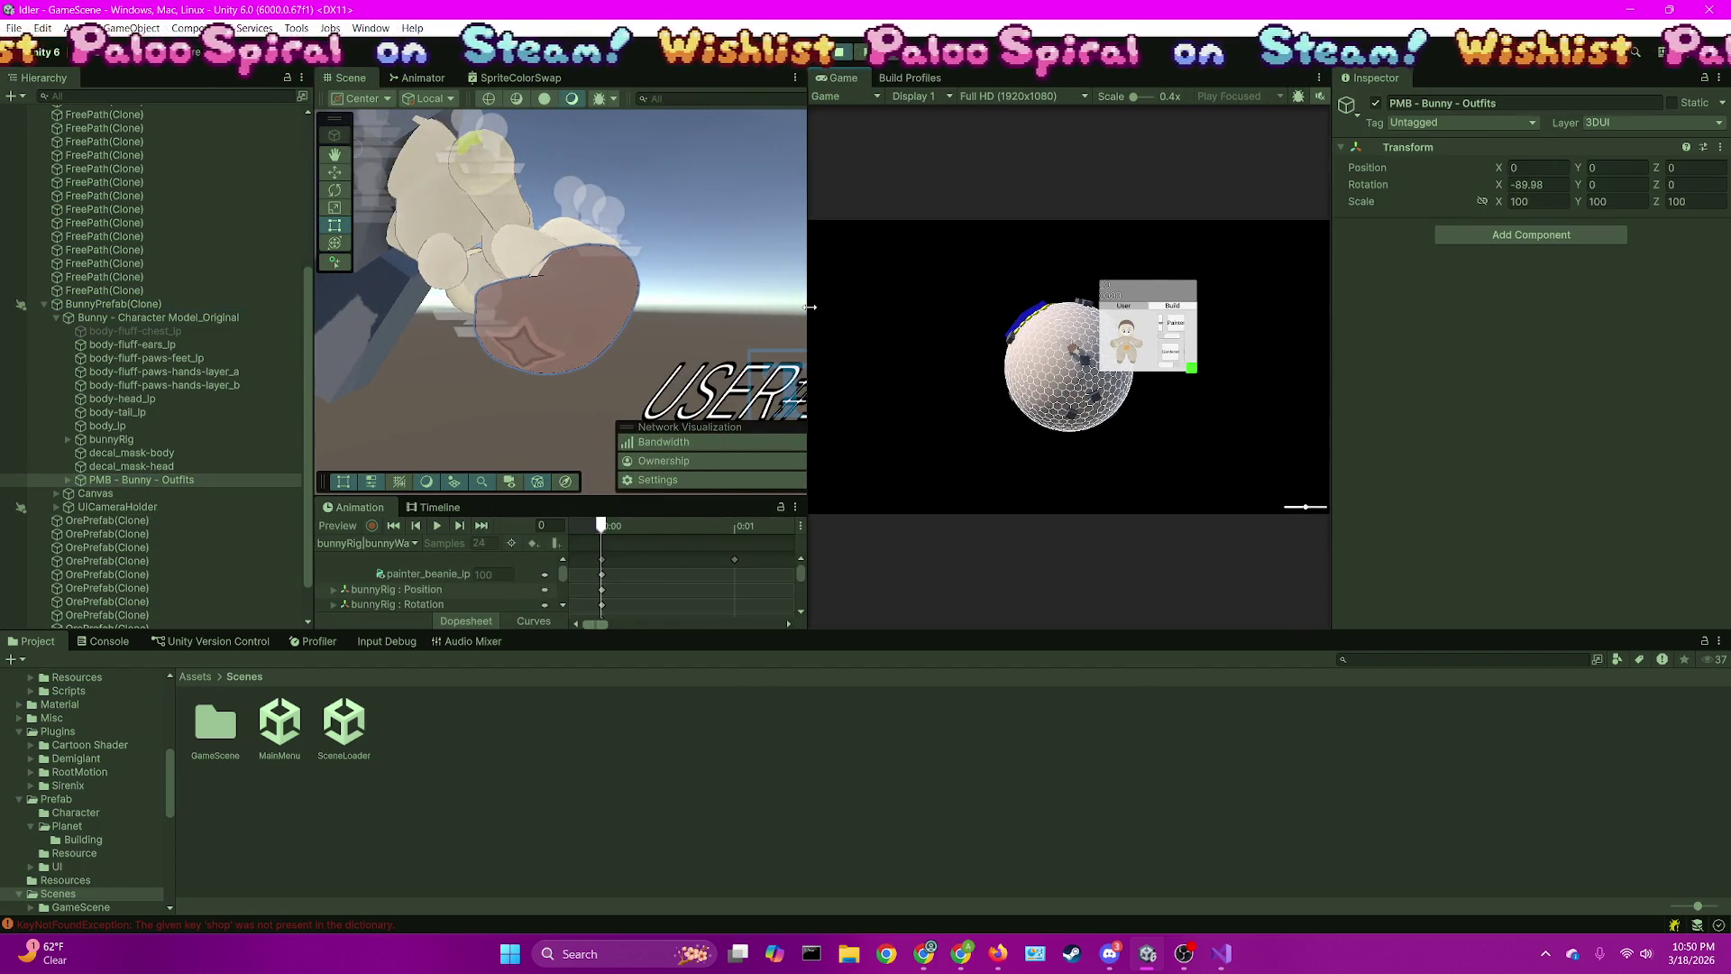
pyautogui.click(580, 290)
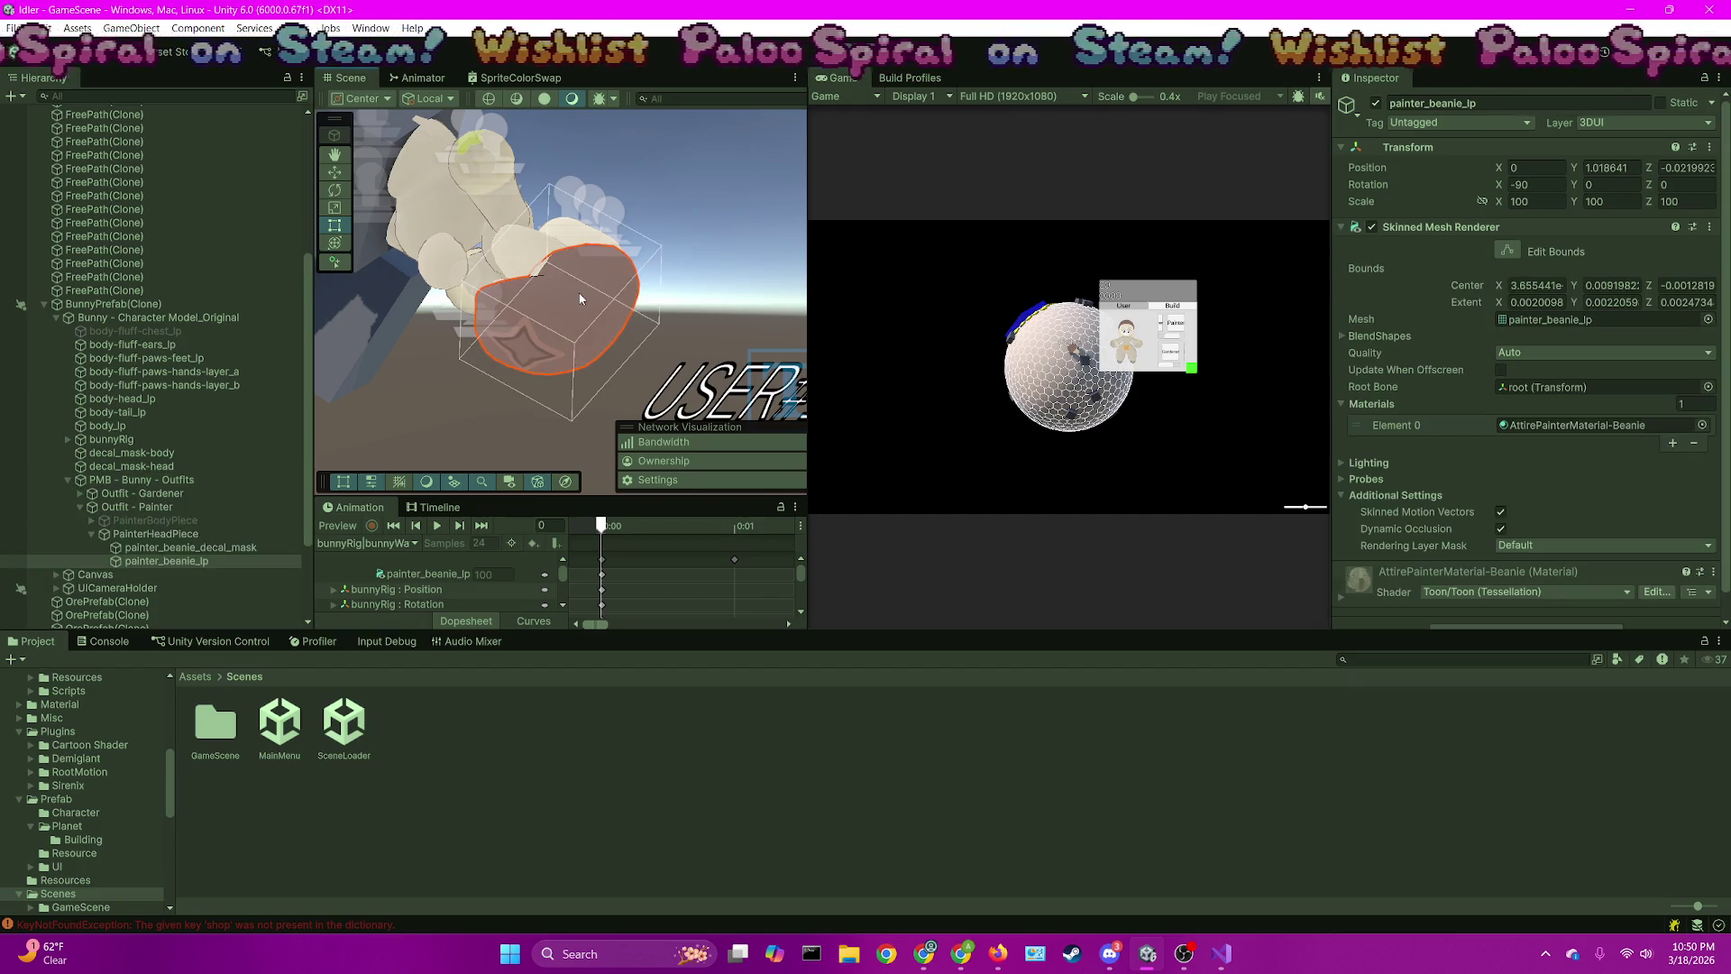
# Set AttirePainterMaterial-Beanie's Base Map colour to deep red BC1E36
pyautogui.click(1532, 427)
pyautogui.click(228, 725)
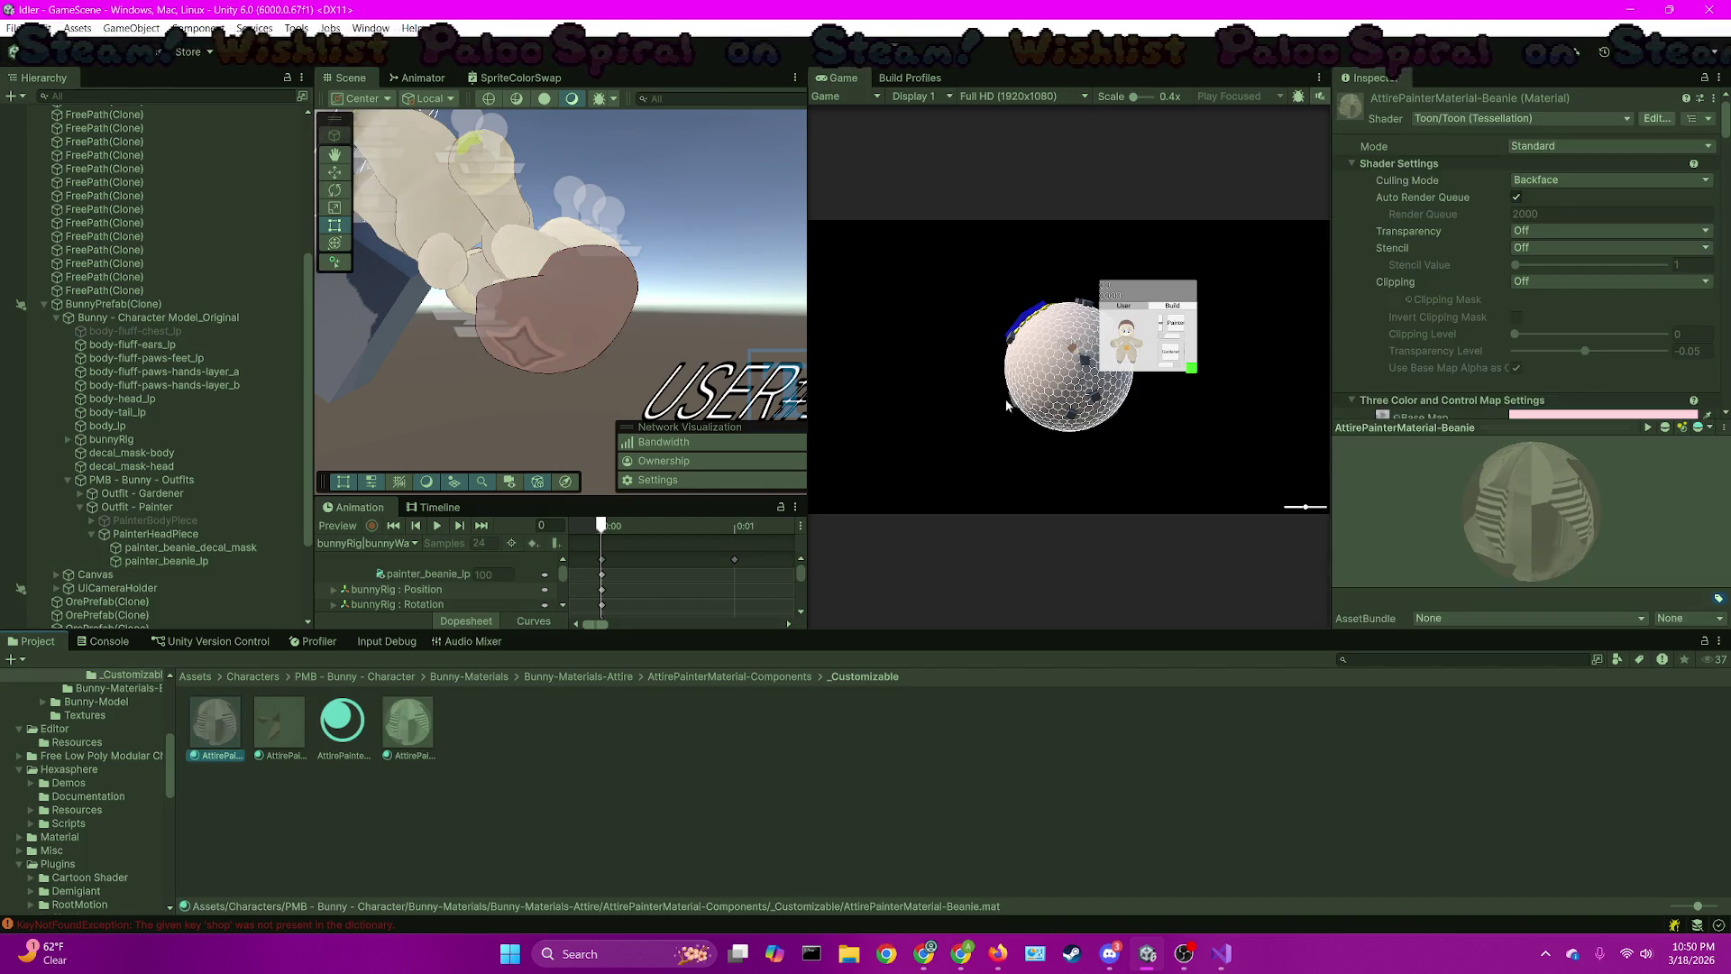
pyautogui.scroll(-5, 1605, 324)
pyautogui.scroll(-5, 1590, 338)
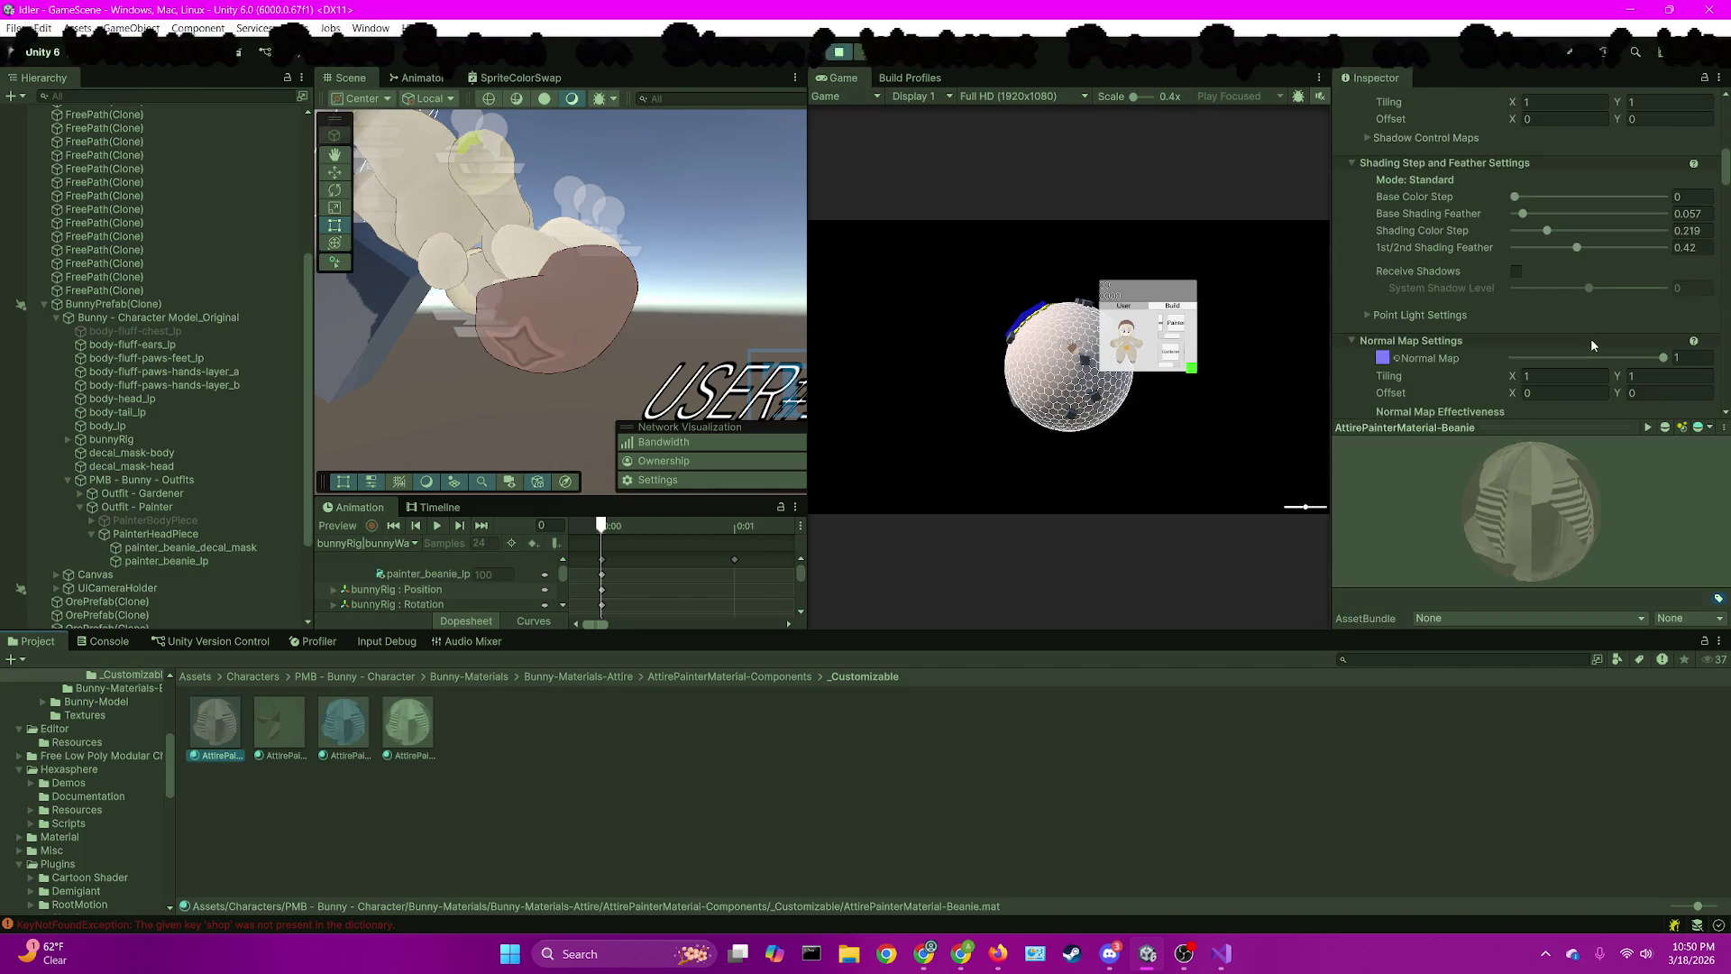
pyautogui.scroll(3, 1591, 338)
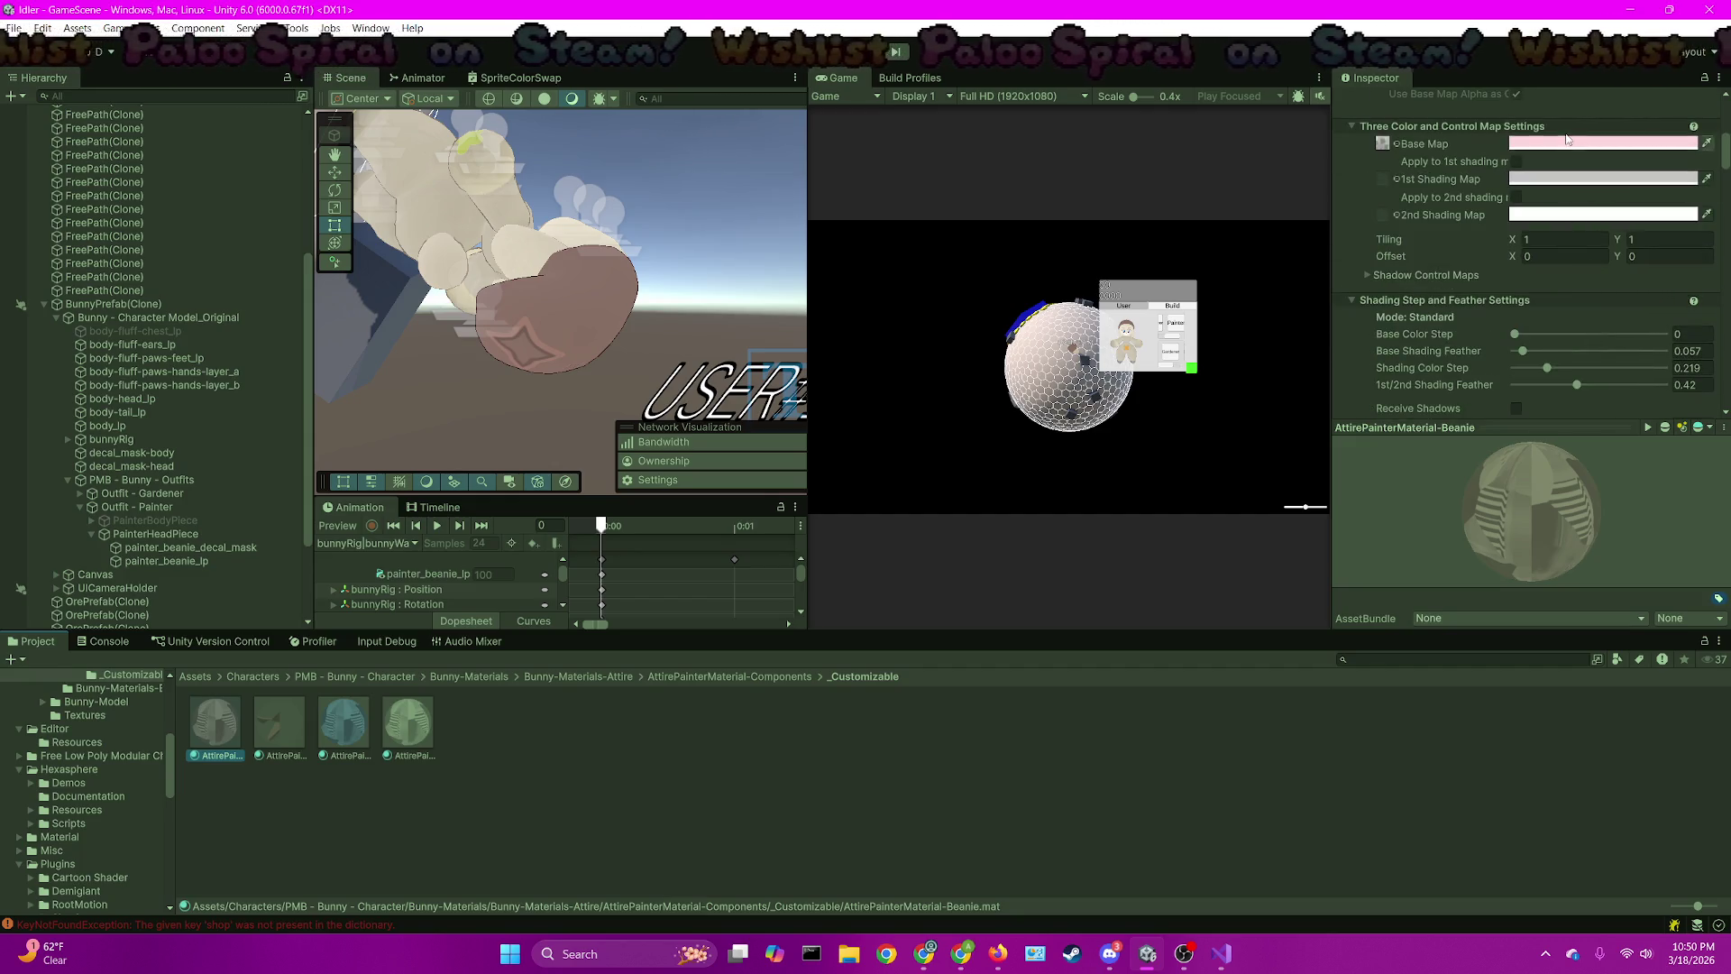
pyautogui.click(1561, 142)
pyautogui.click(1621, 243)
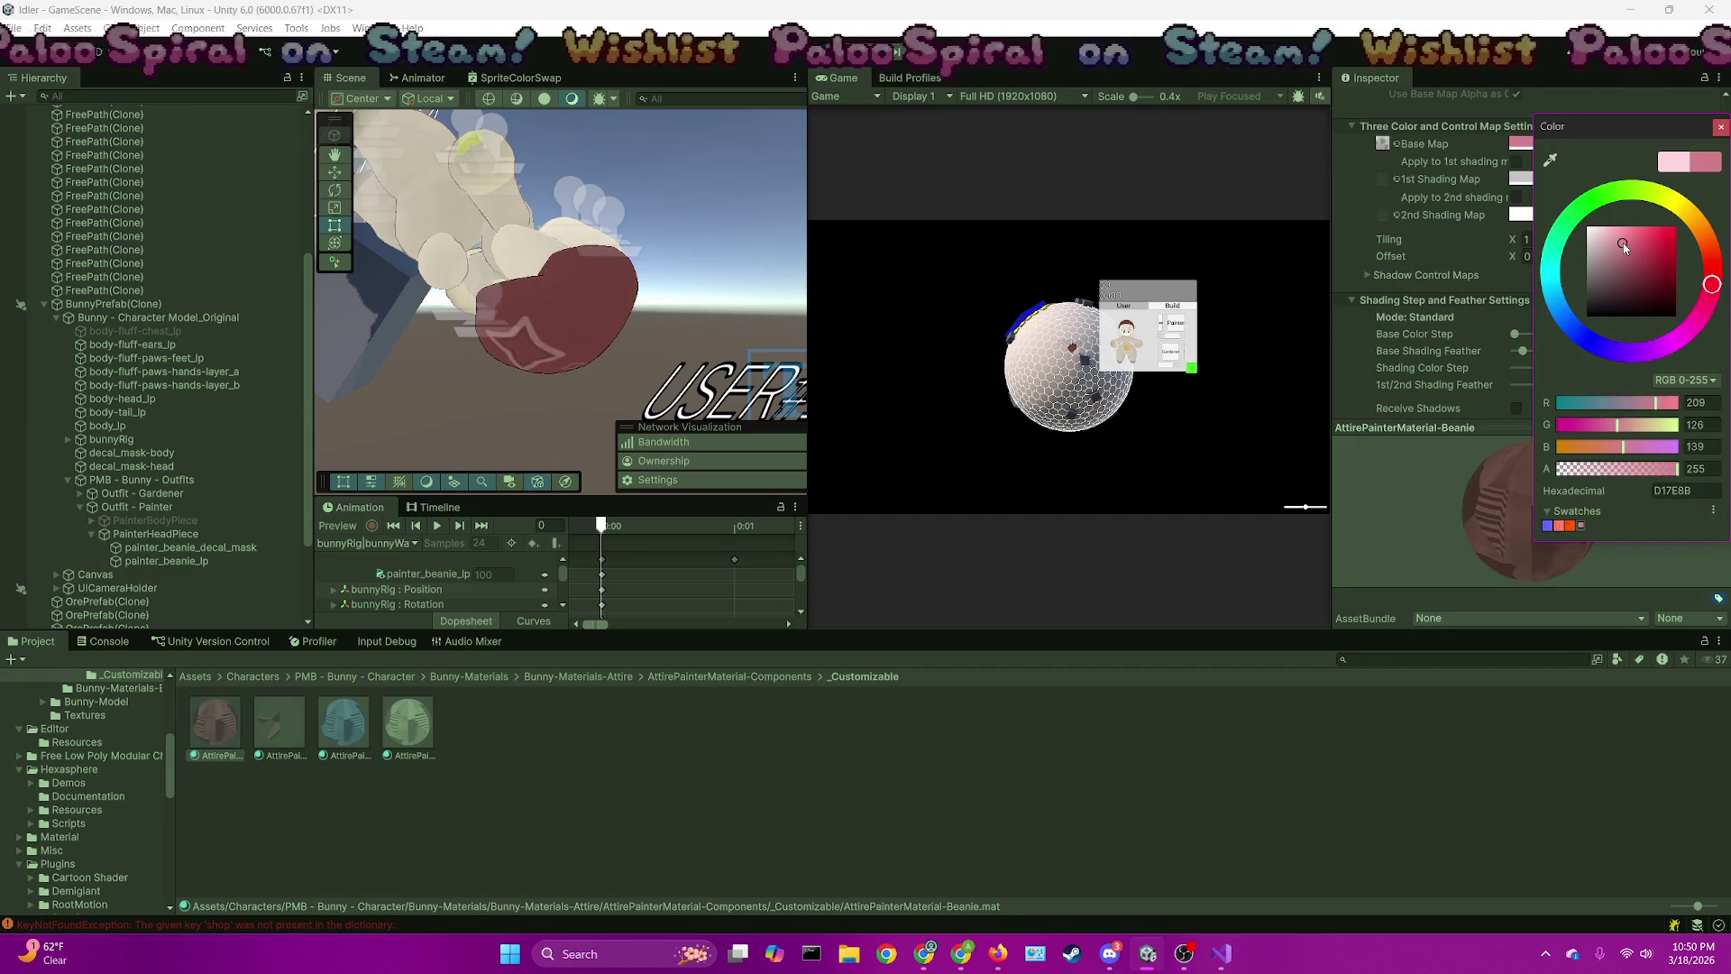
pyautogui.moveTo(1636, 246); pyautogui.dragTo(1665, 256)
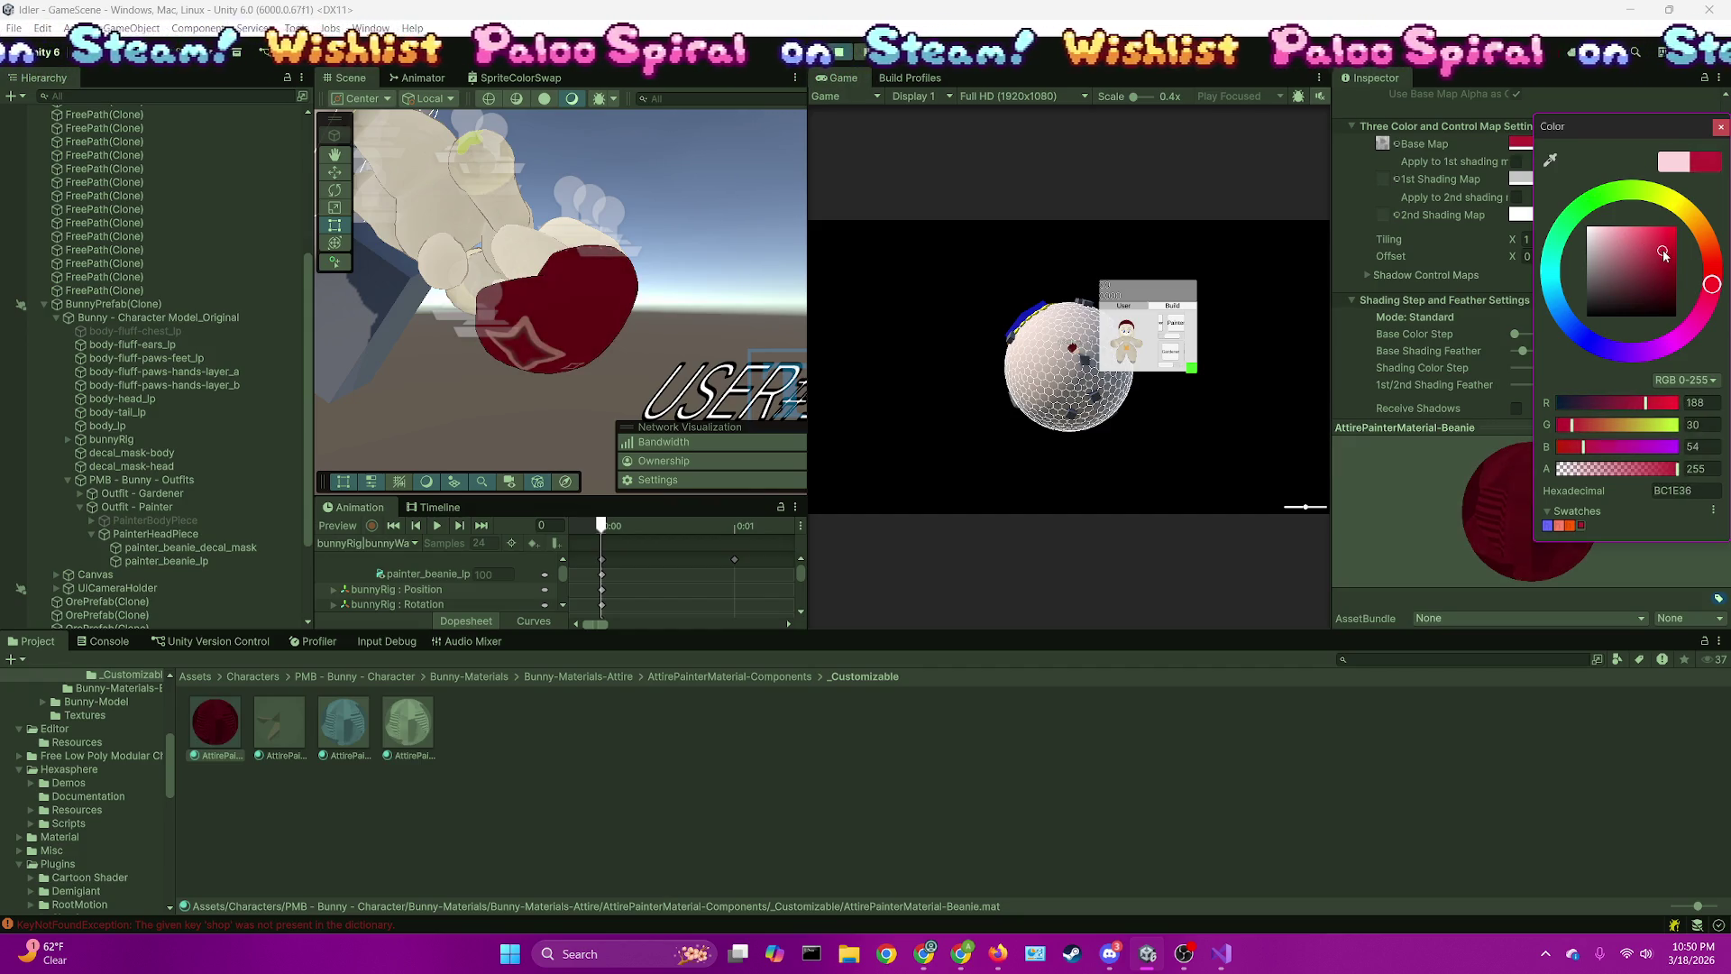
pyautogui.click(1167, 237)
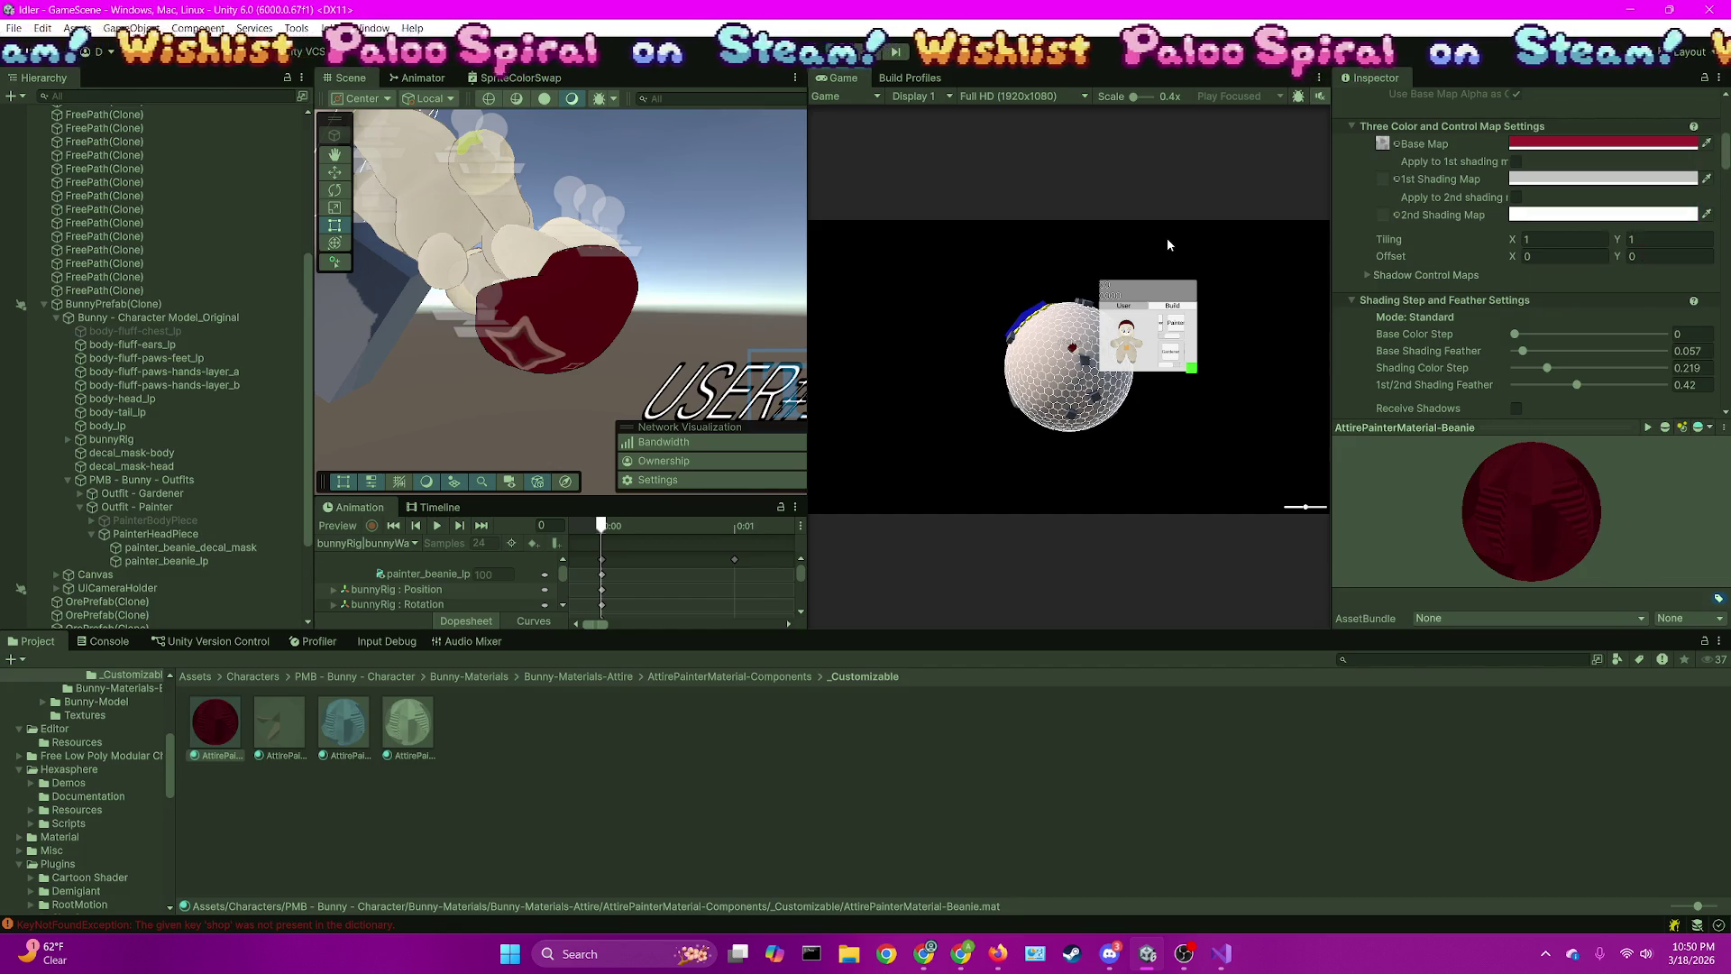
pyautogui.hotkey('ctrl', 's')
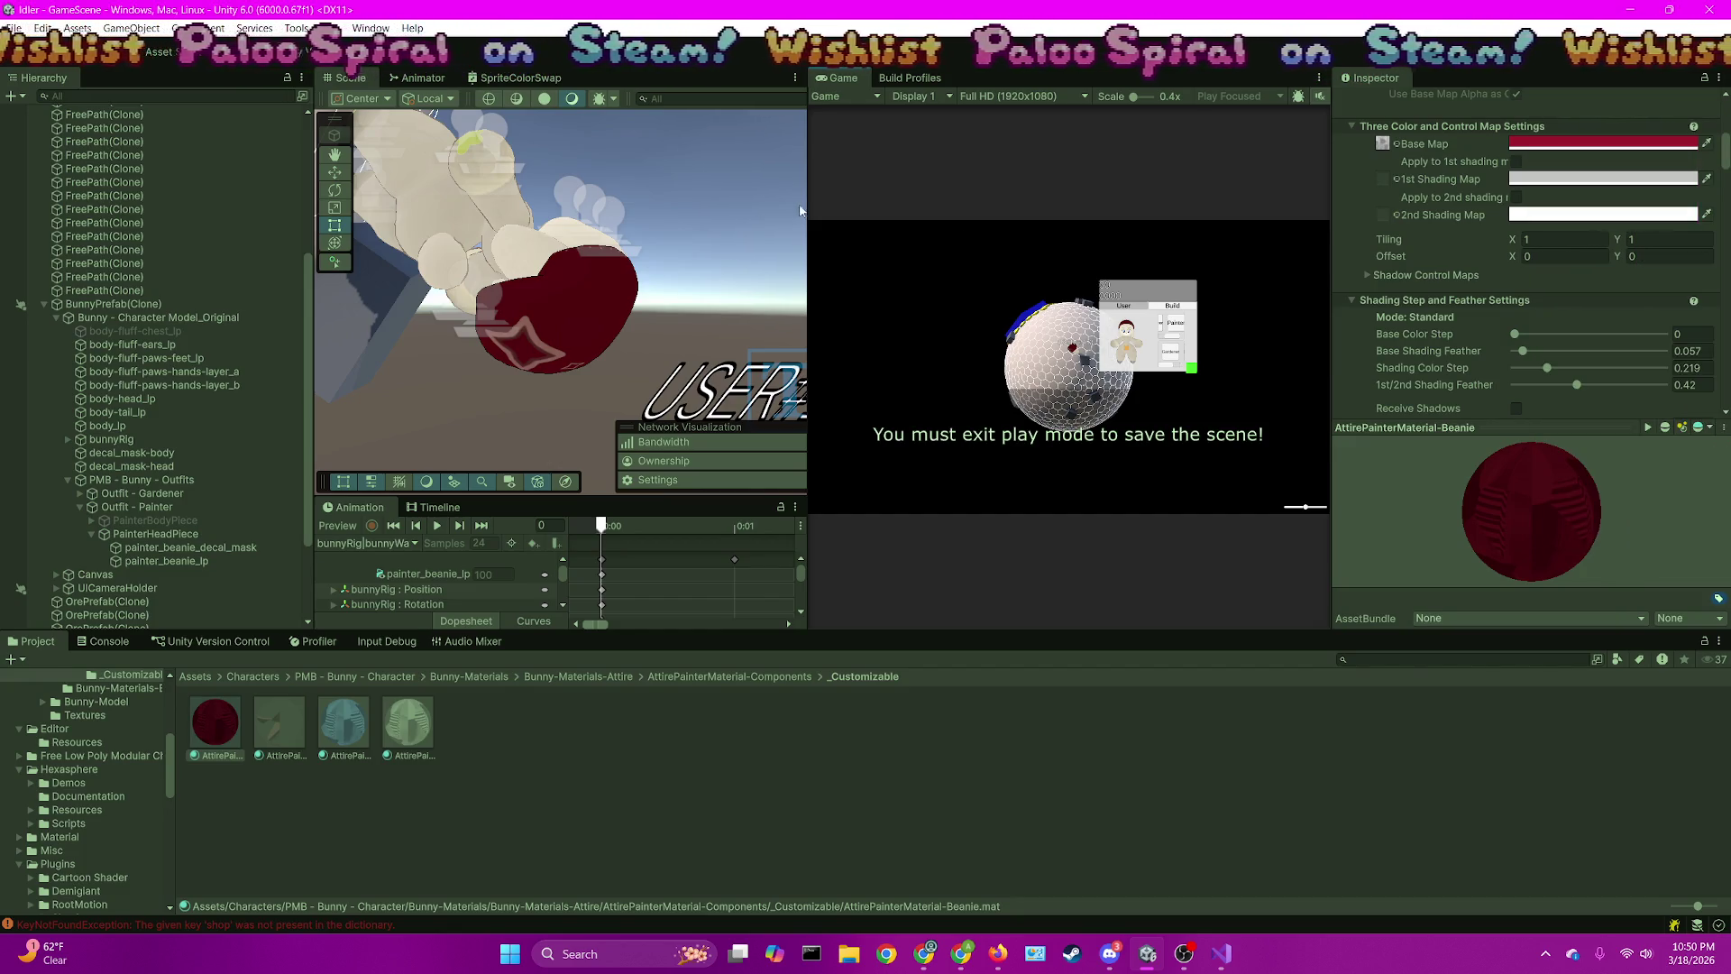
pyautogui.moveTo(808, 206)
pyautogui.mouseDown()
pyautogui.moveTo(270, 205)
pyautogui.moveTo(426, 206)
pyautogui.mouseUp()
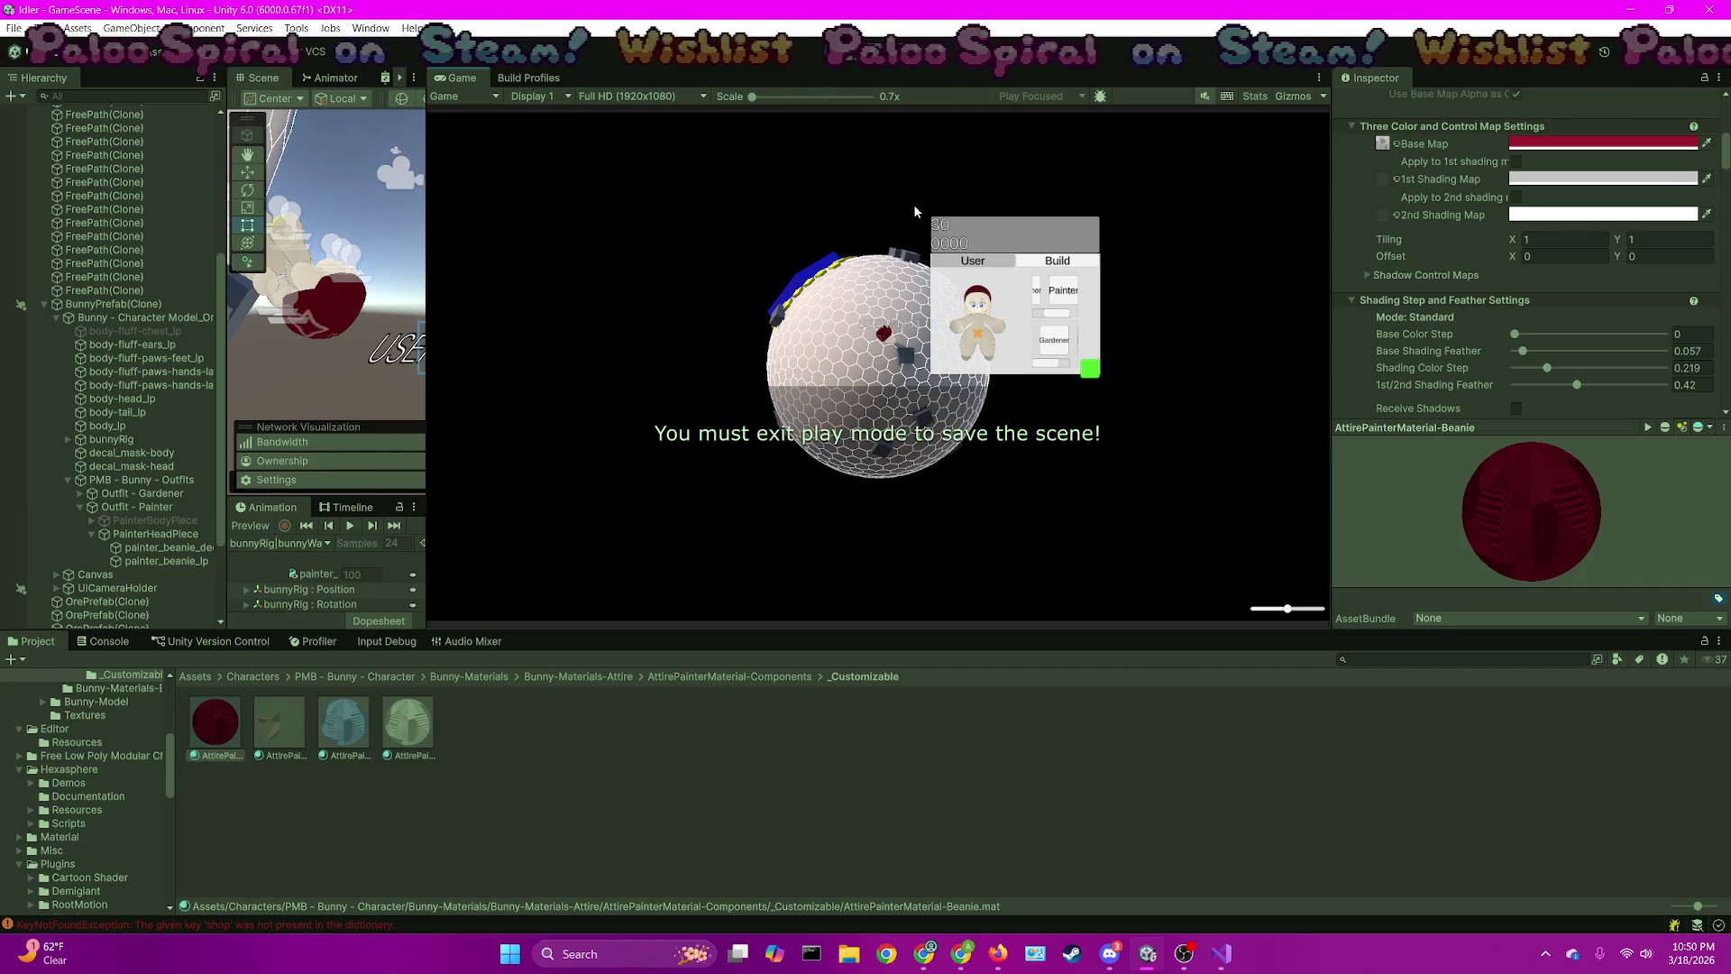
# Swap the bunny's headpiece and outfit between Gardener and Painter using the in-game buttons
pyautogui.click(1073, 340)
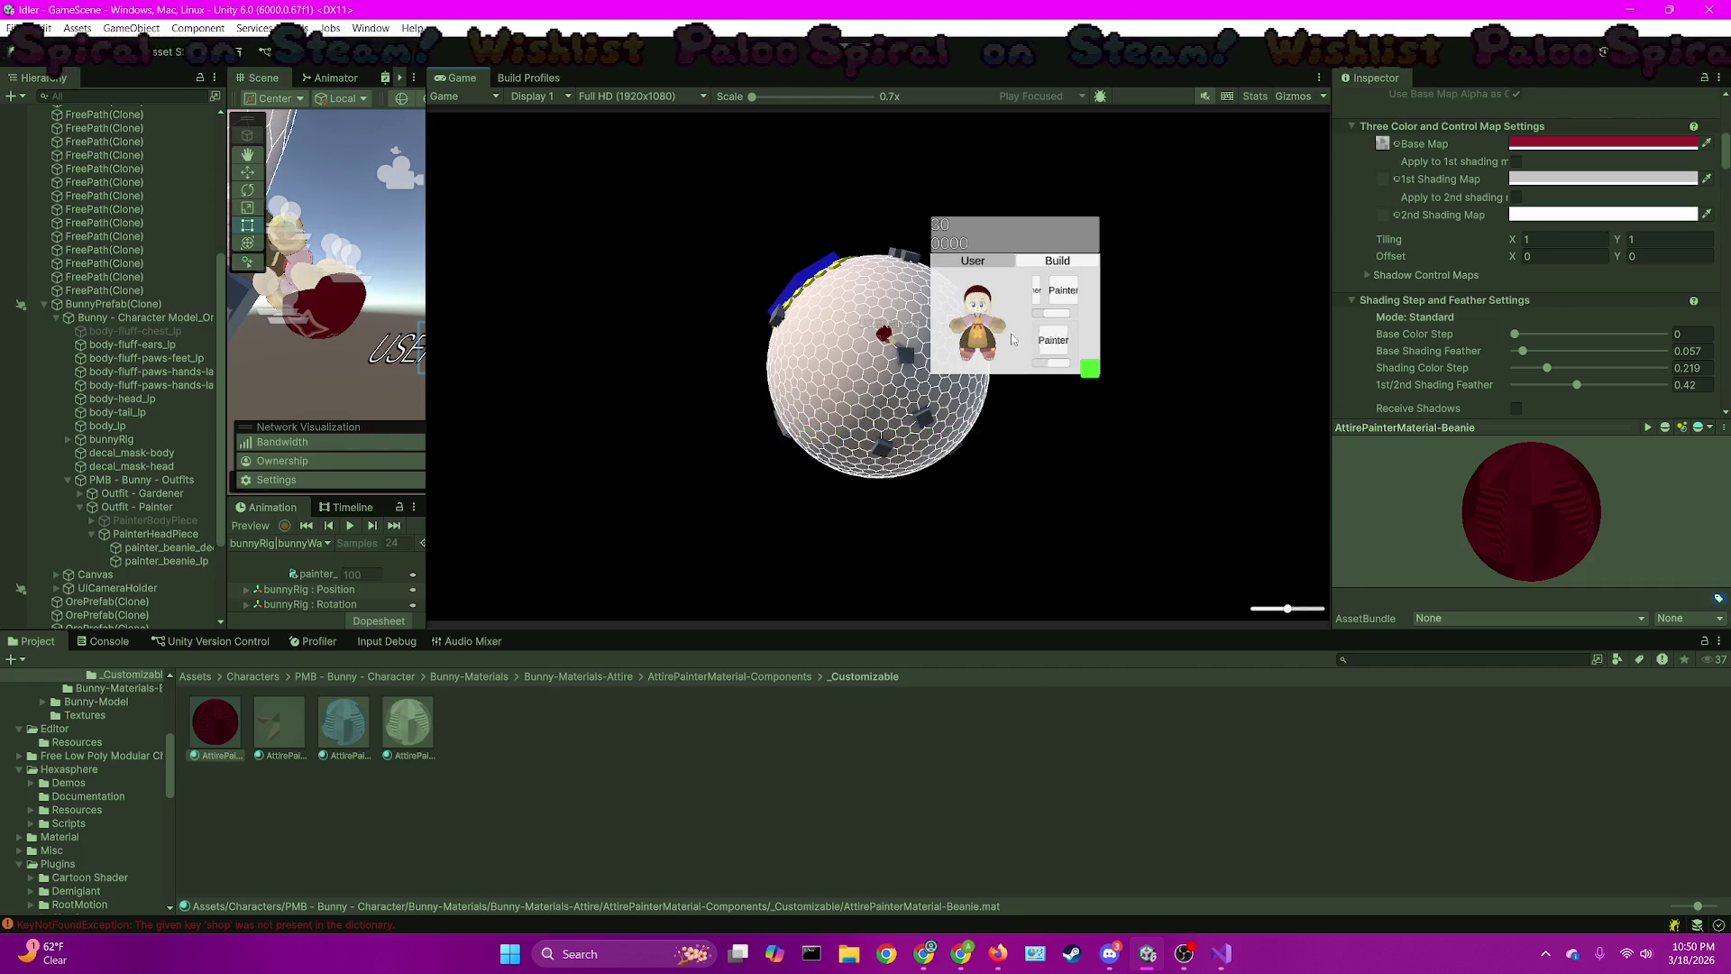
pyautogui.click(1053, 340)
pyautogui.click(1039, 299)
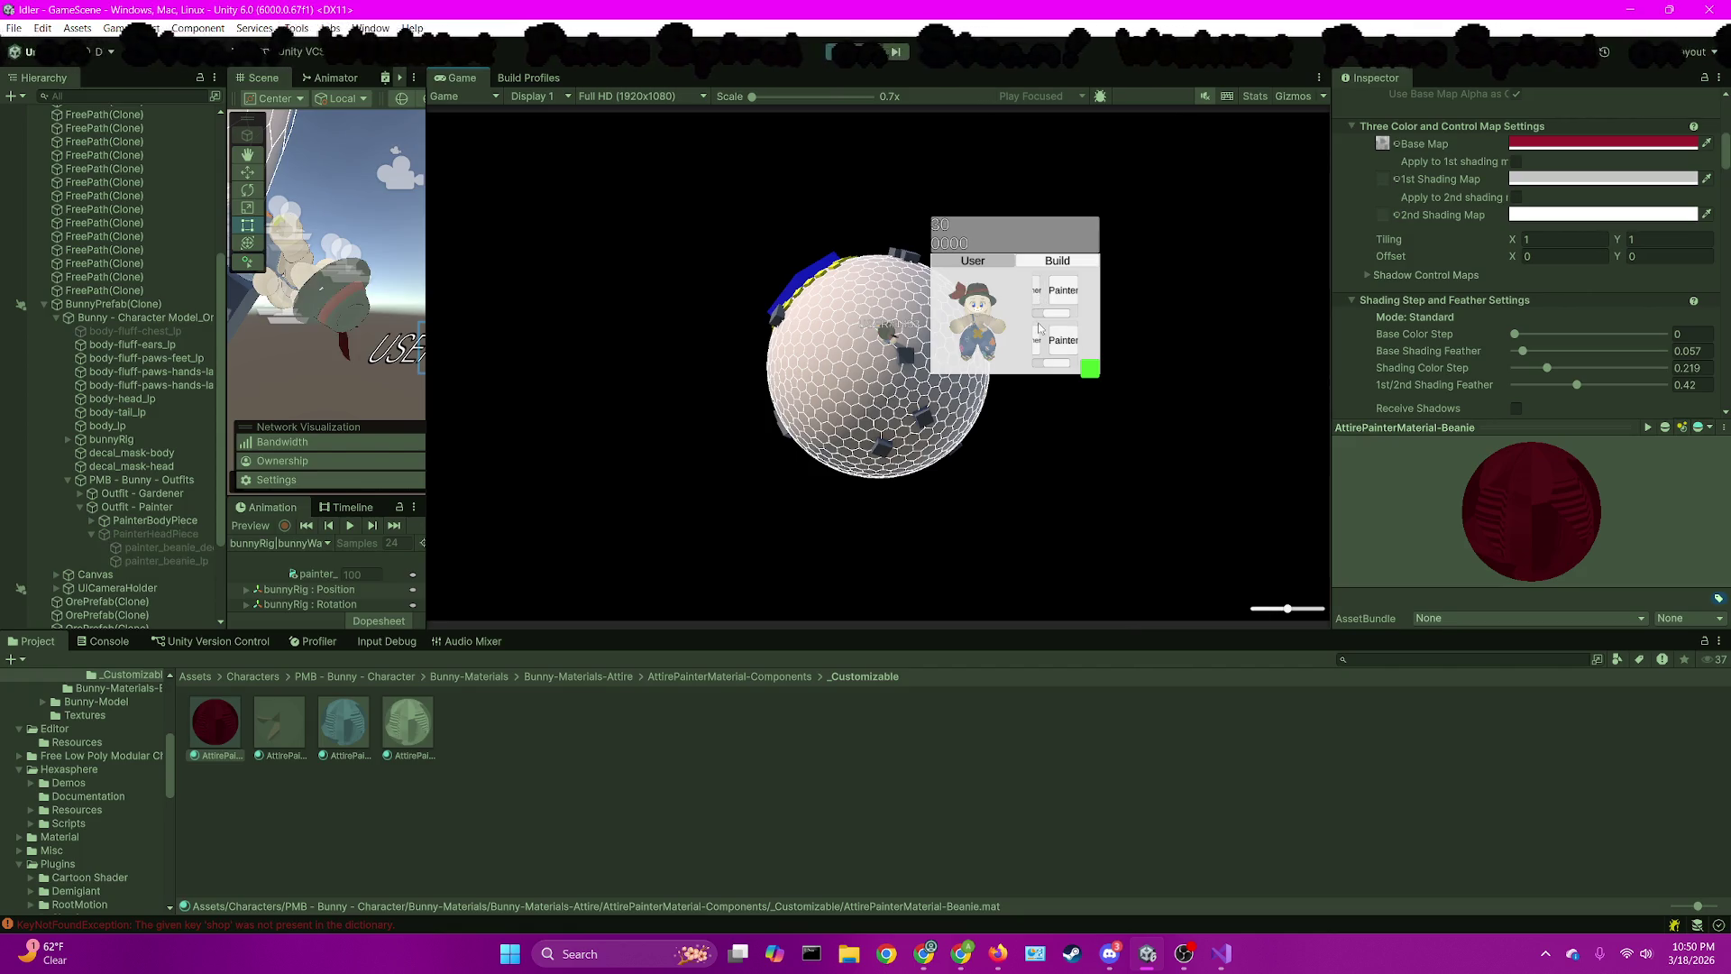
pyautogui.click(1038, 340)
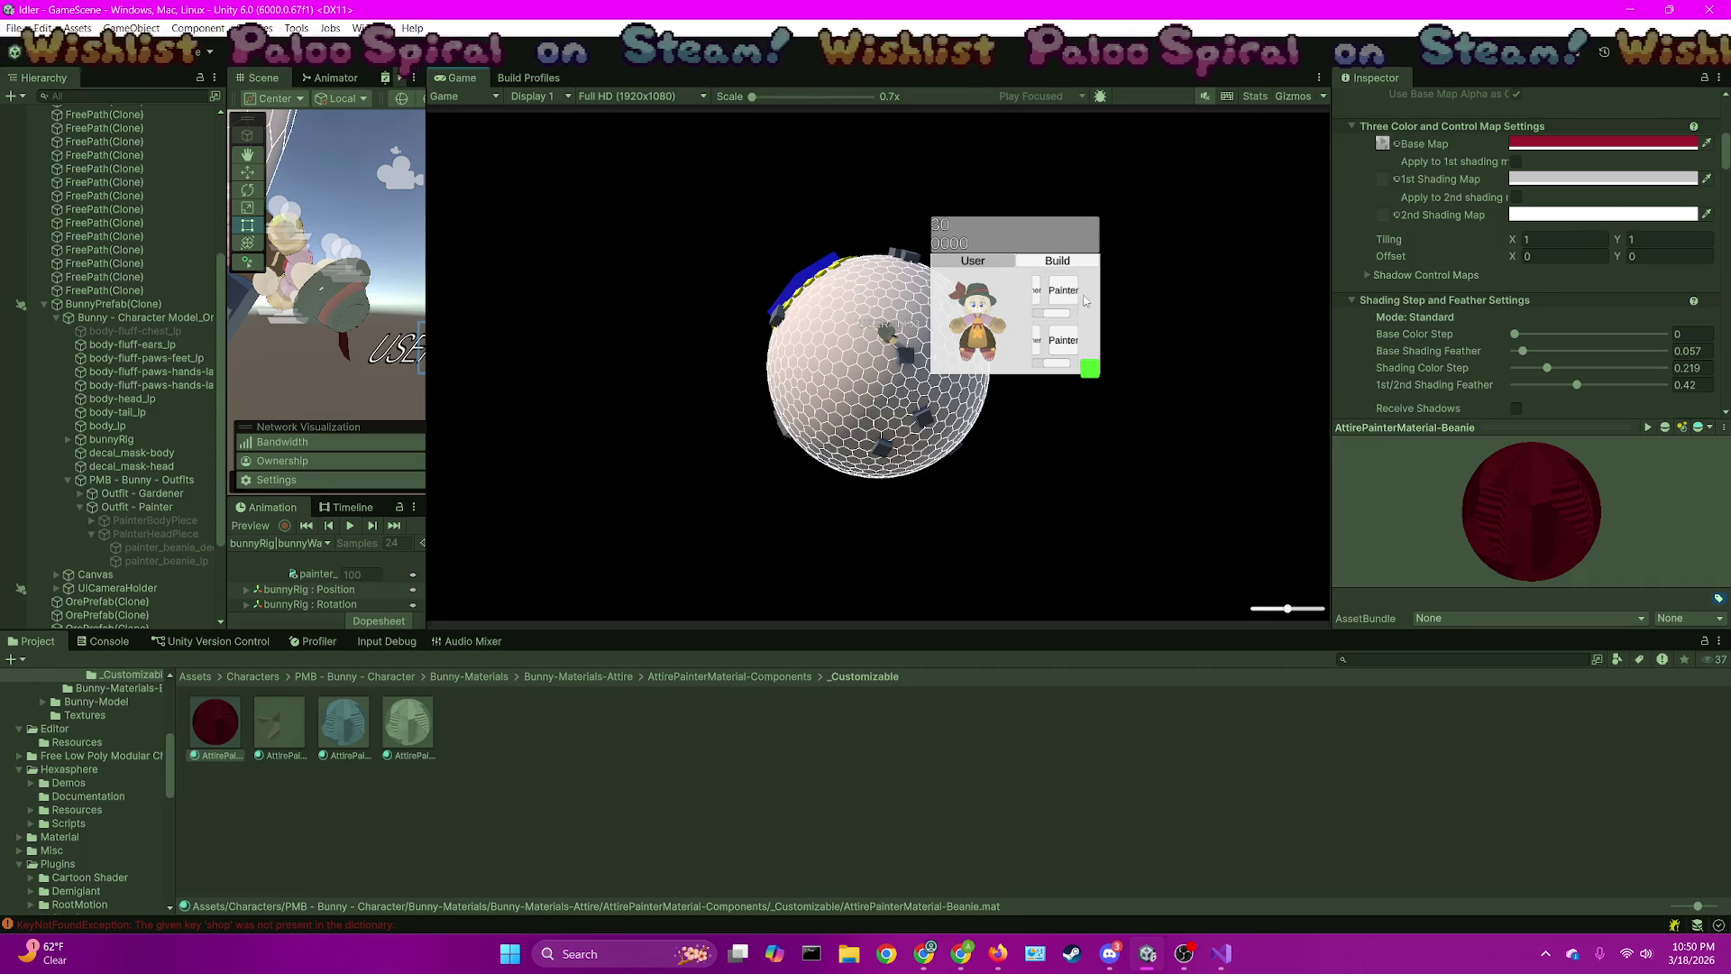
pyautogui.click(1054, 295)
# Toggle between the Build panel (House, Shop) and the User panel, then stop the game
pyautogui.click(1072, 259)
pyautogui.click(1042, 257)
pyautogui.click(1036, 259)
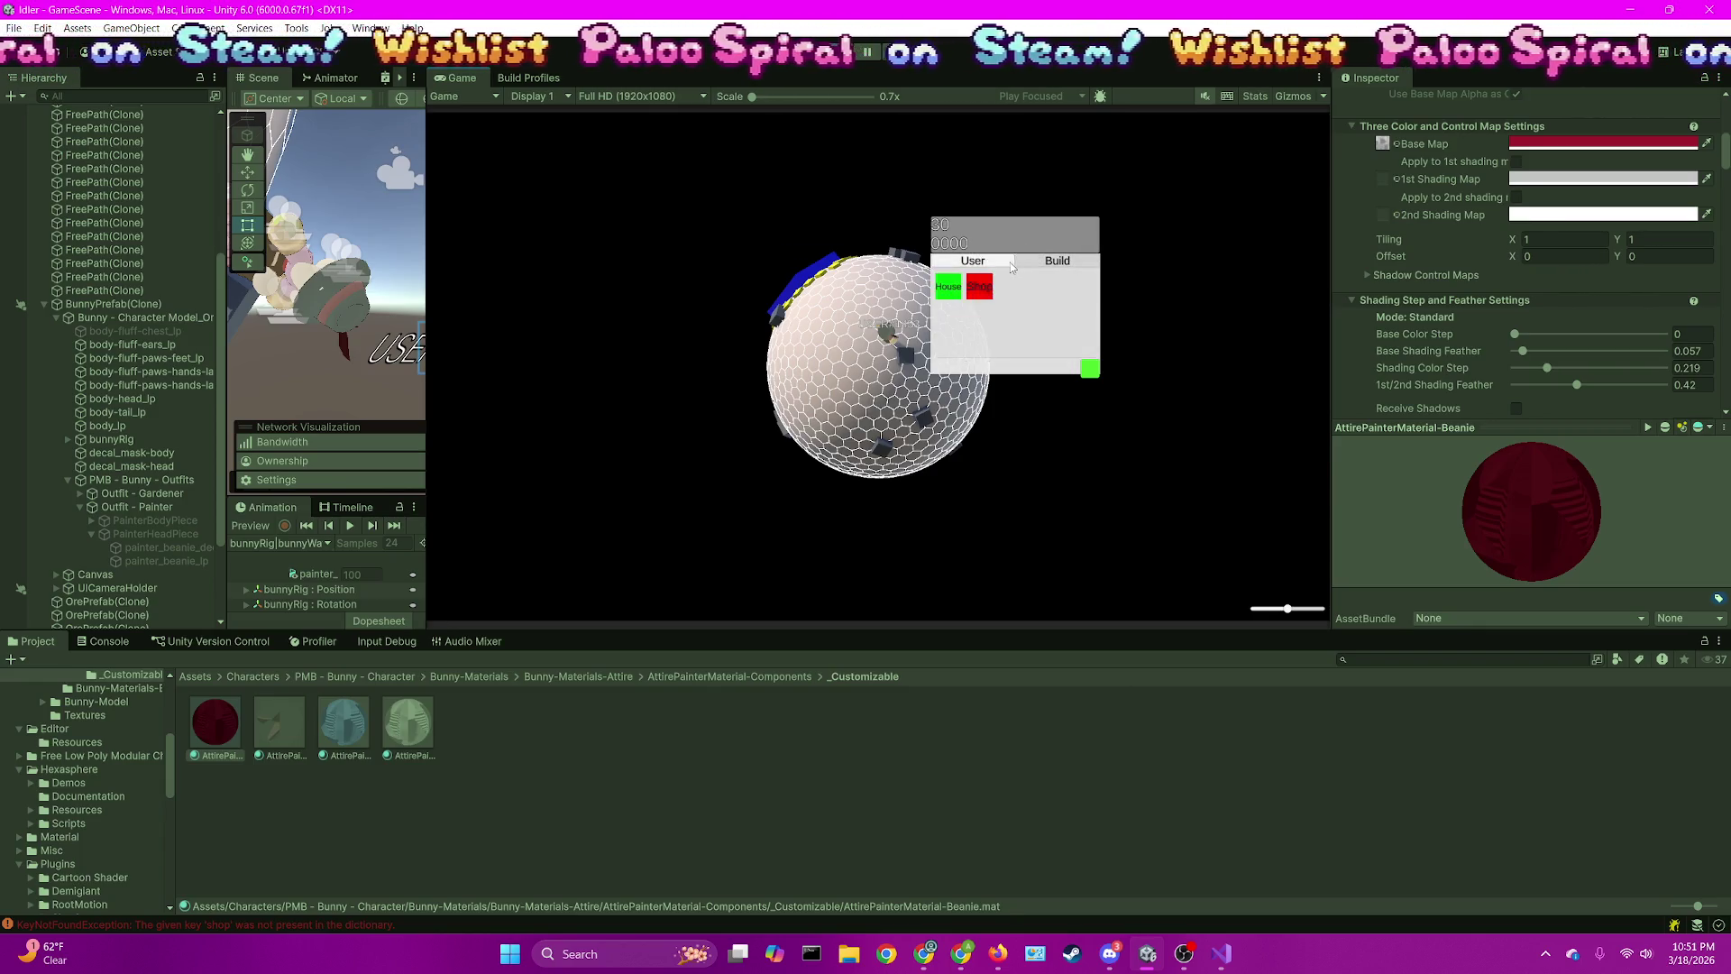
pyautogui.click(973, 261)
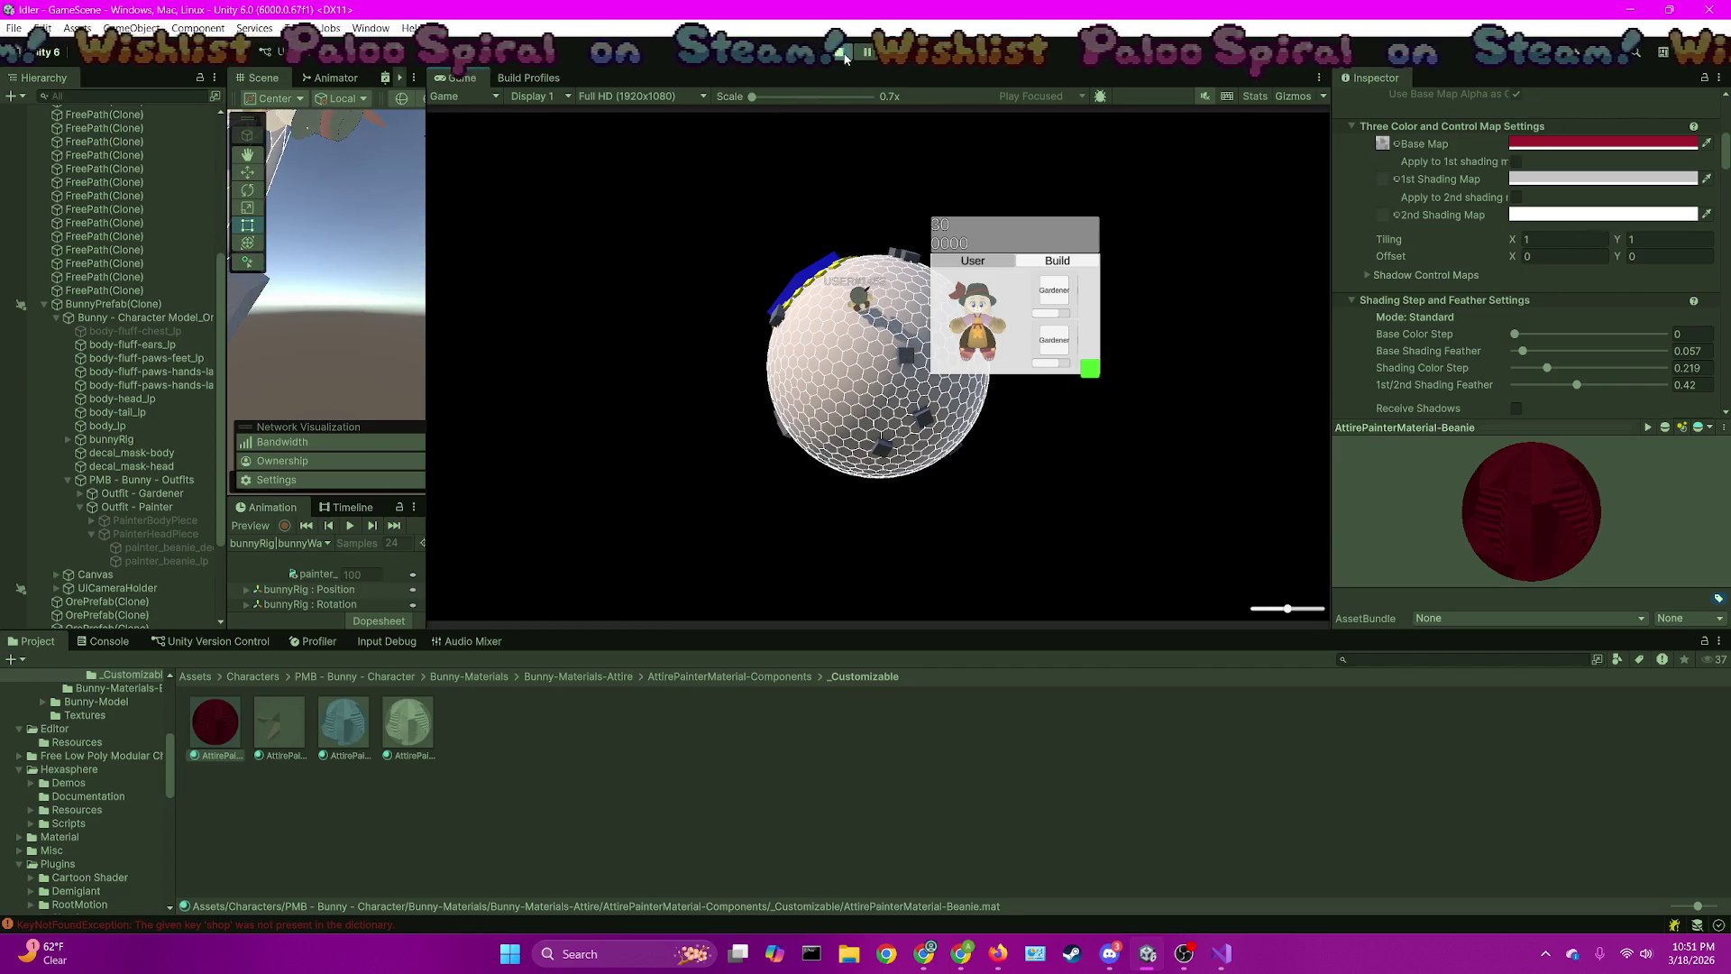
pyautogui.click(845, 56)
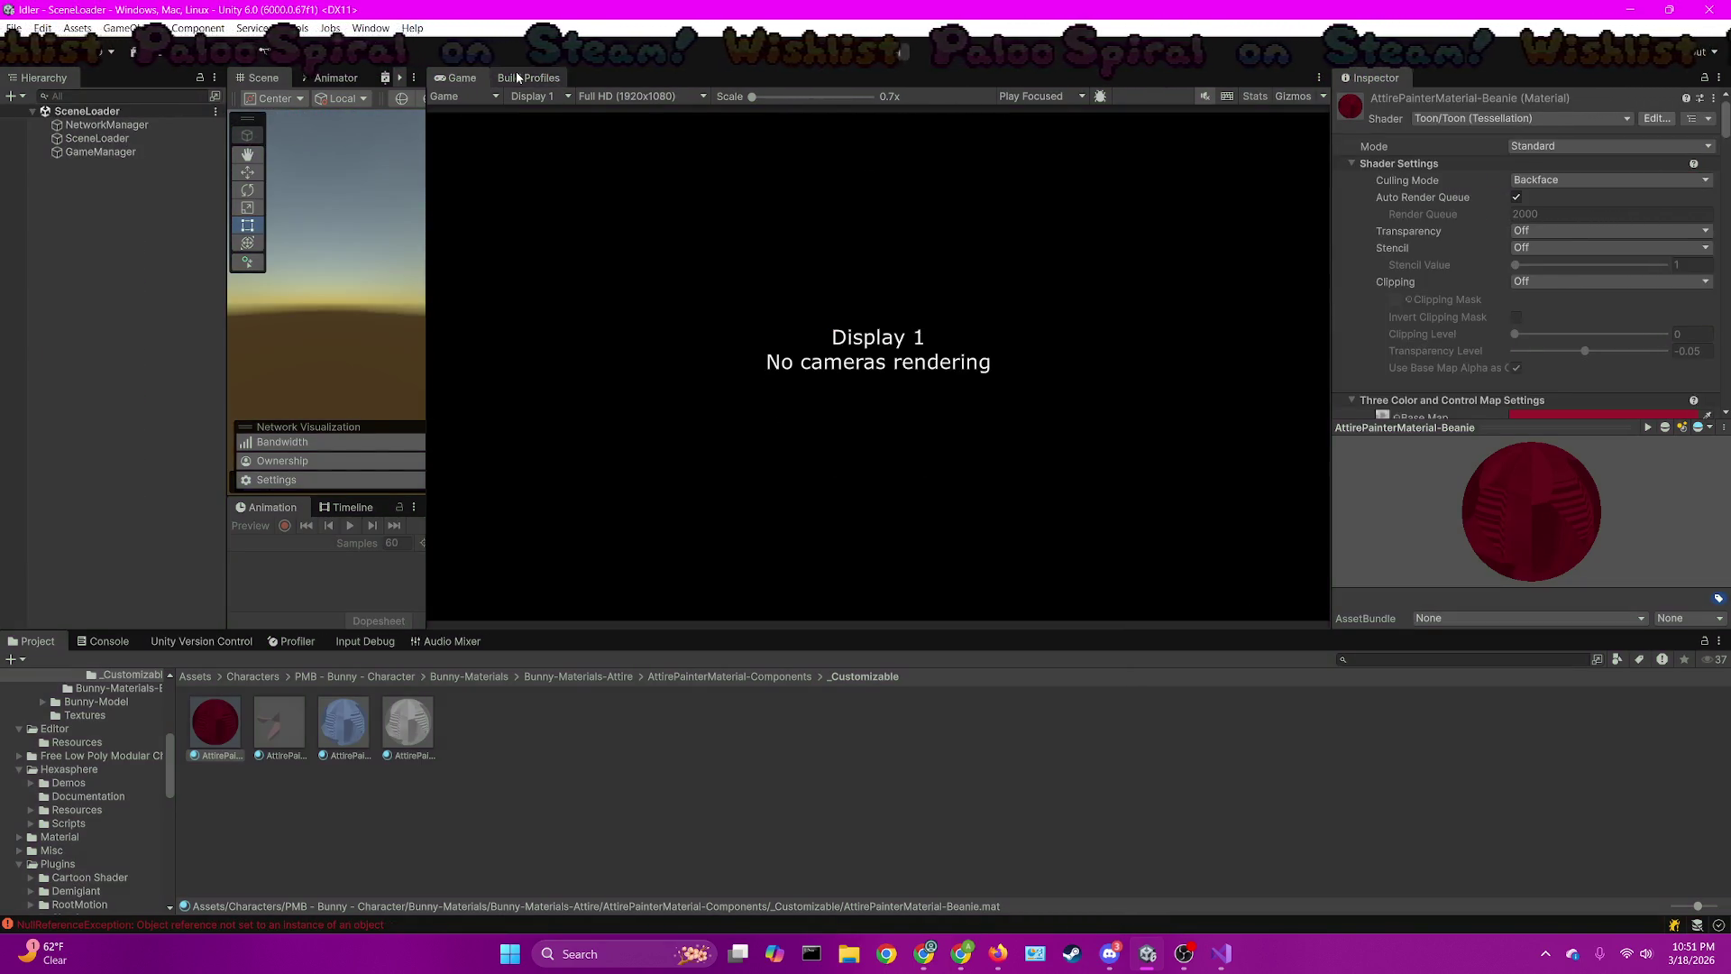
# Build and run the Windows game into the Build/Windows folder
pyautogui.click(517, 78)
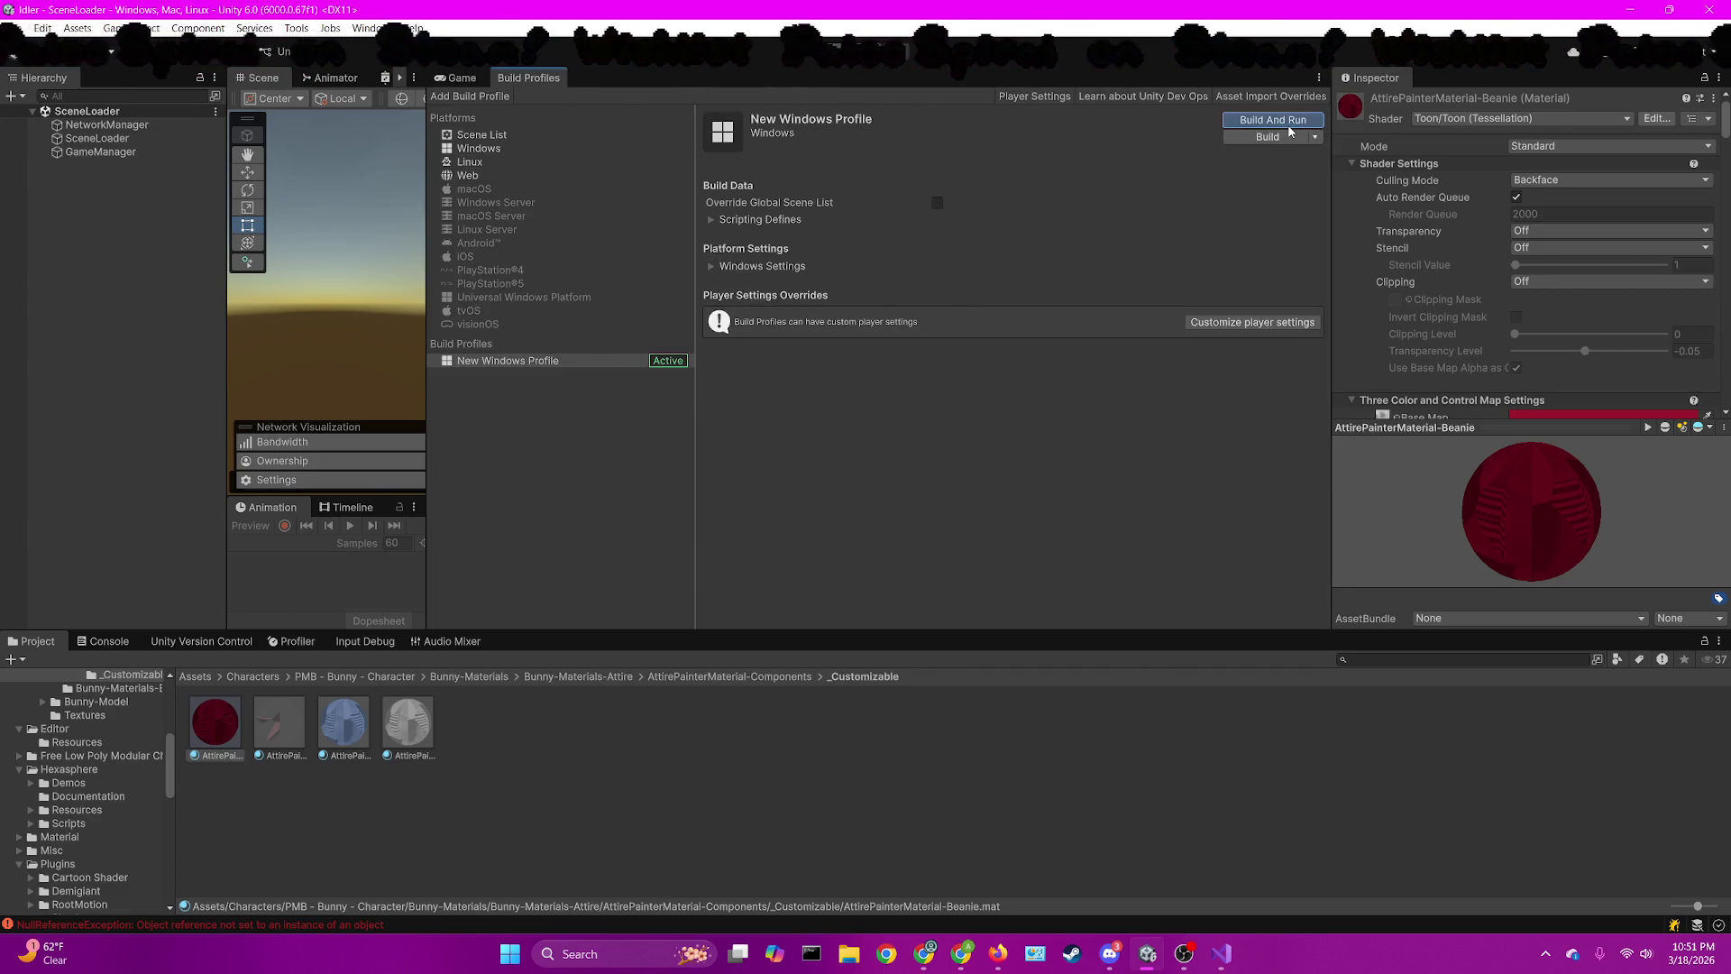
pyautogui.click(1288, 124)
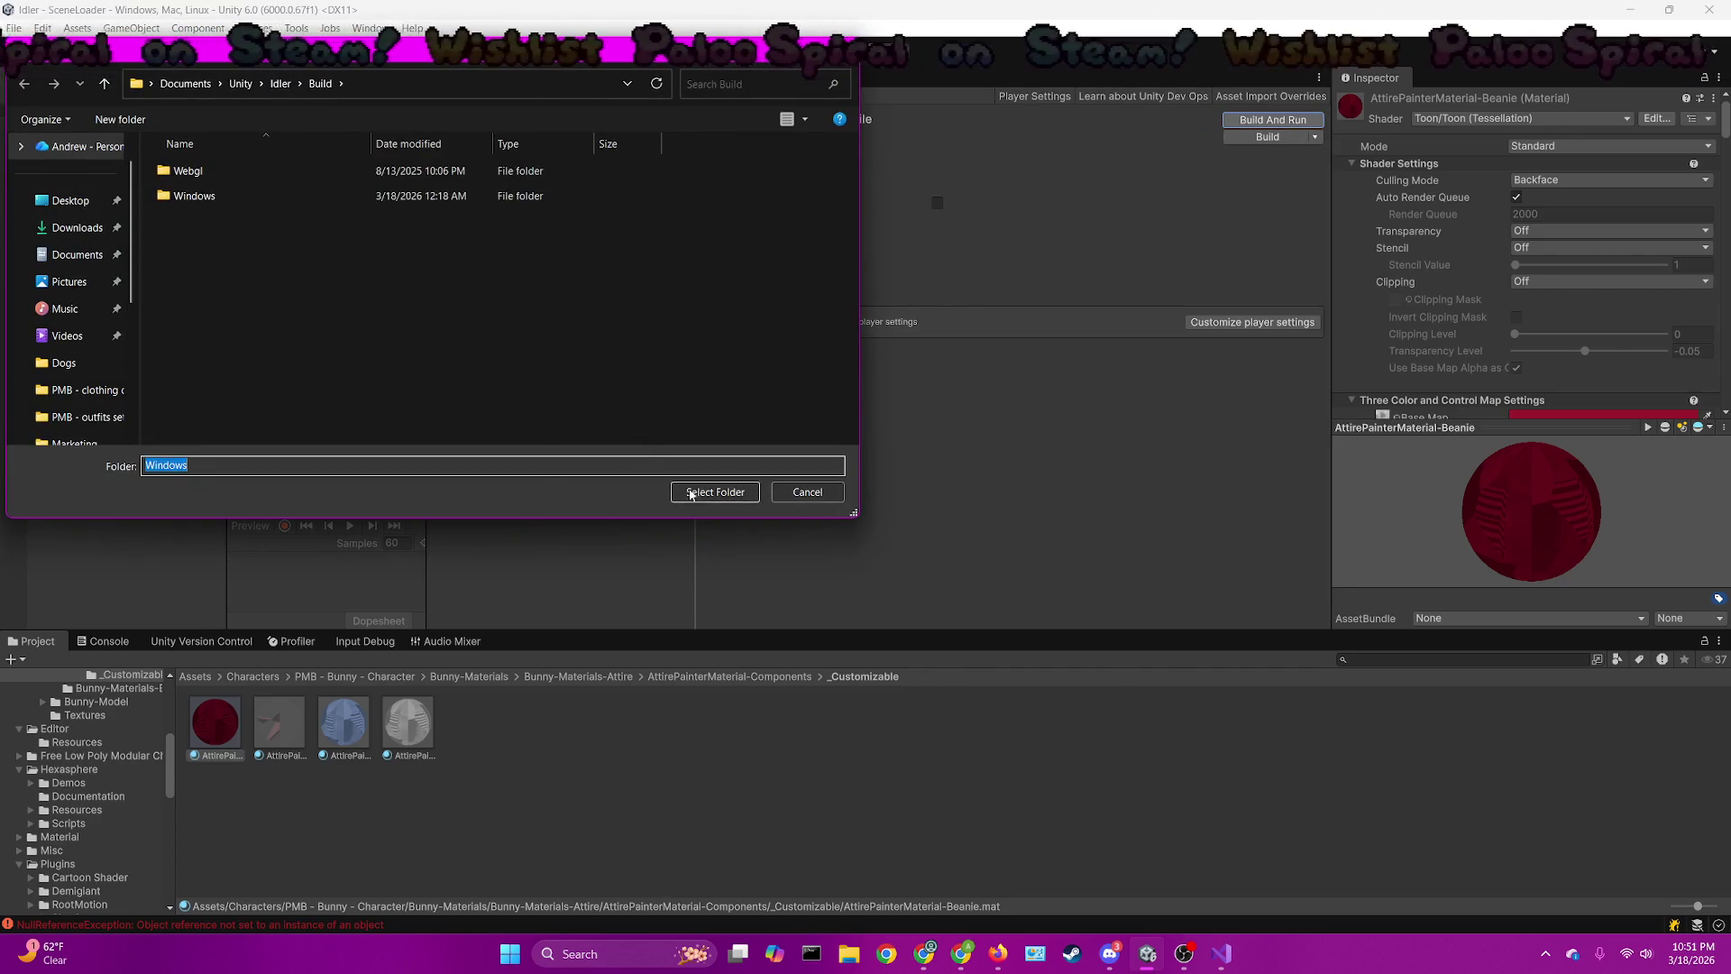
pyautogui.click(692, 492)
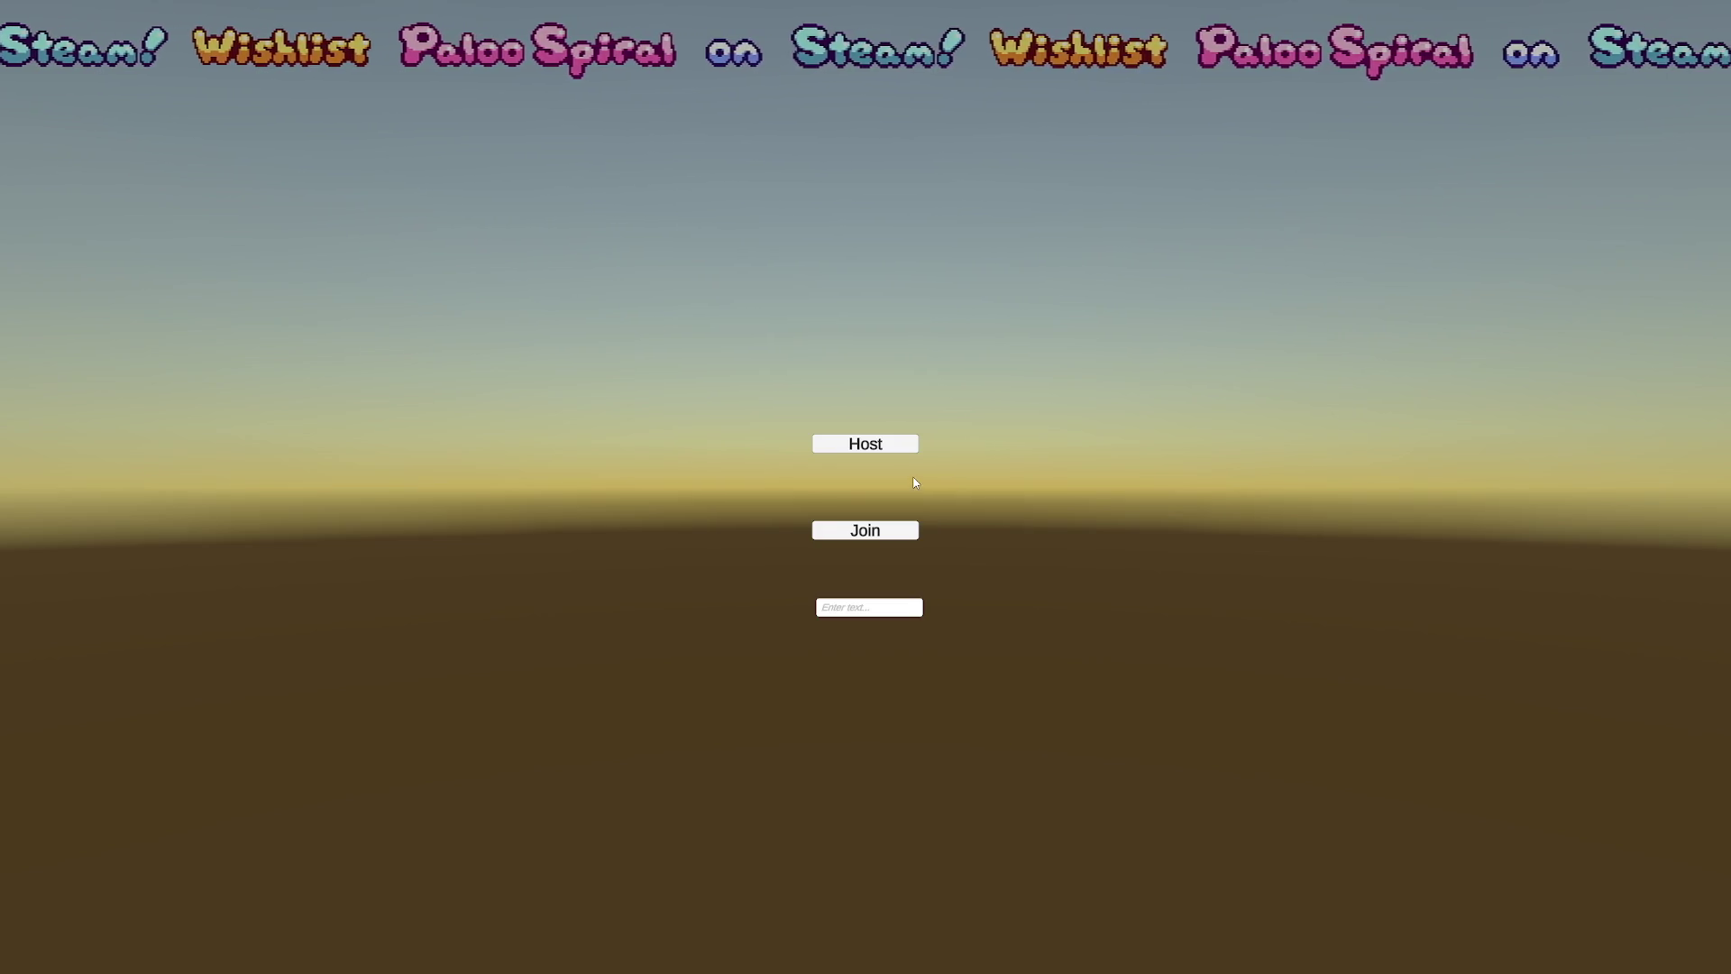
# Start hosting a session in the built game and return to the Game view
pyautogui.click(896, 445)
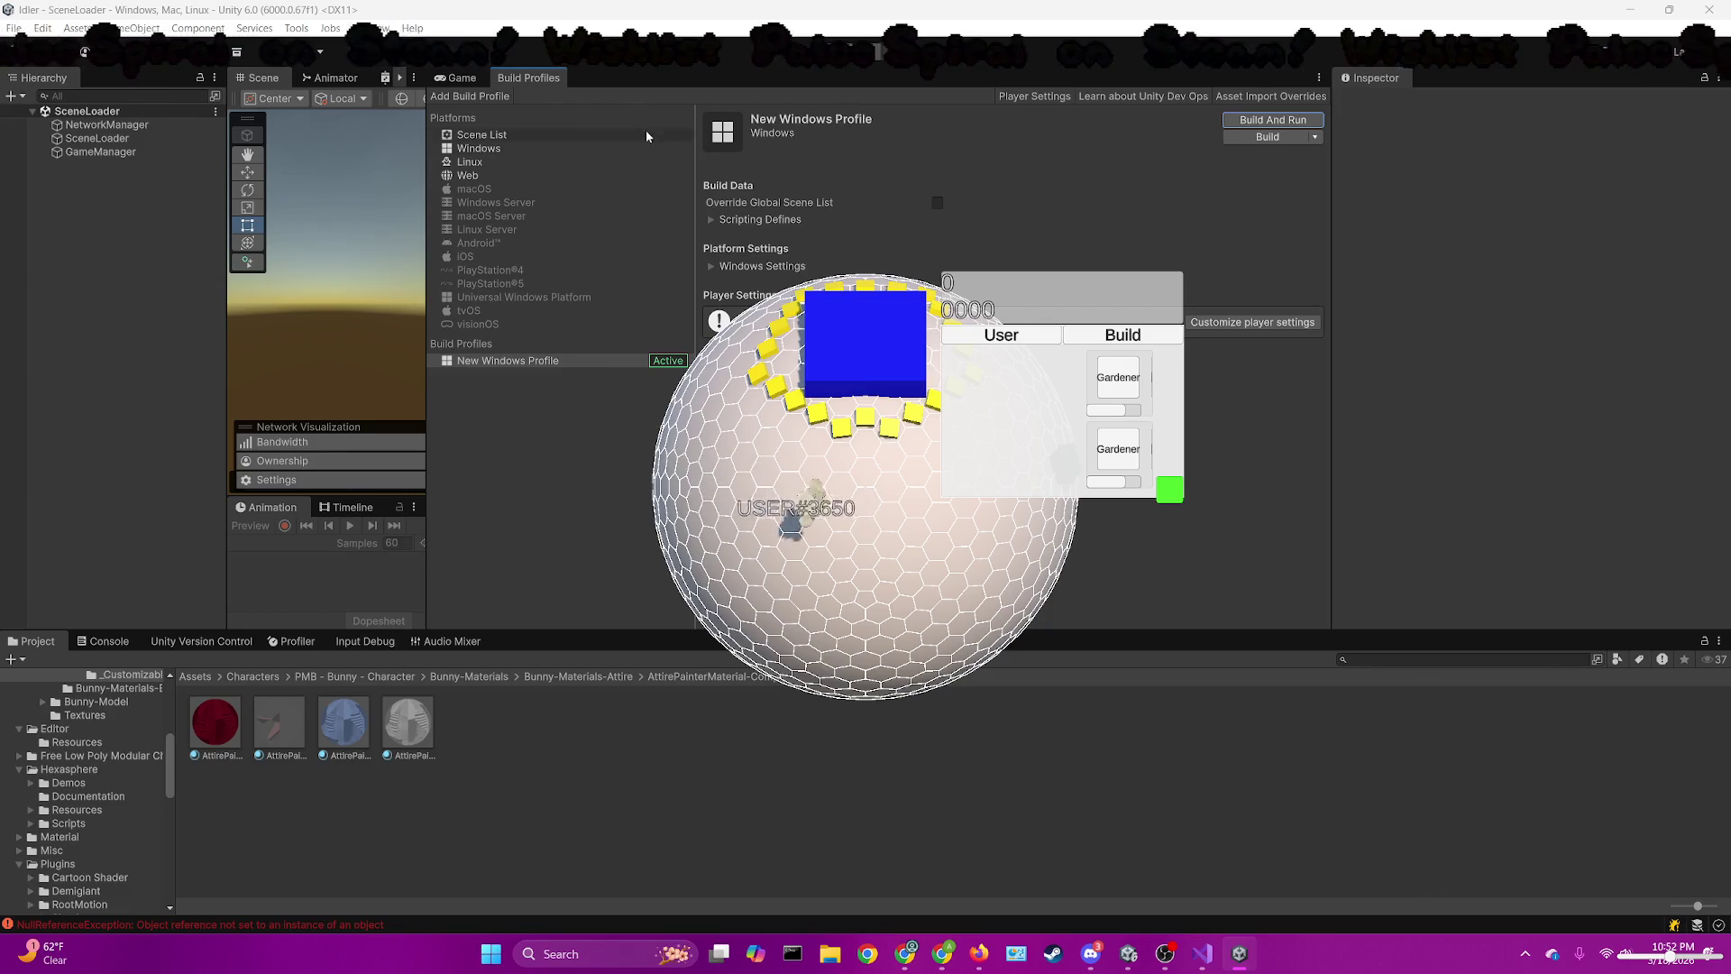
pyautogui.click(499, 91)
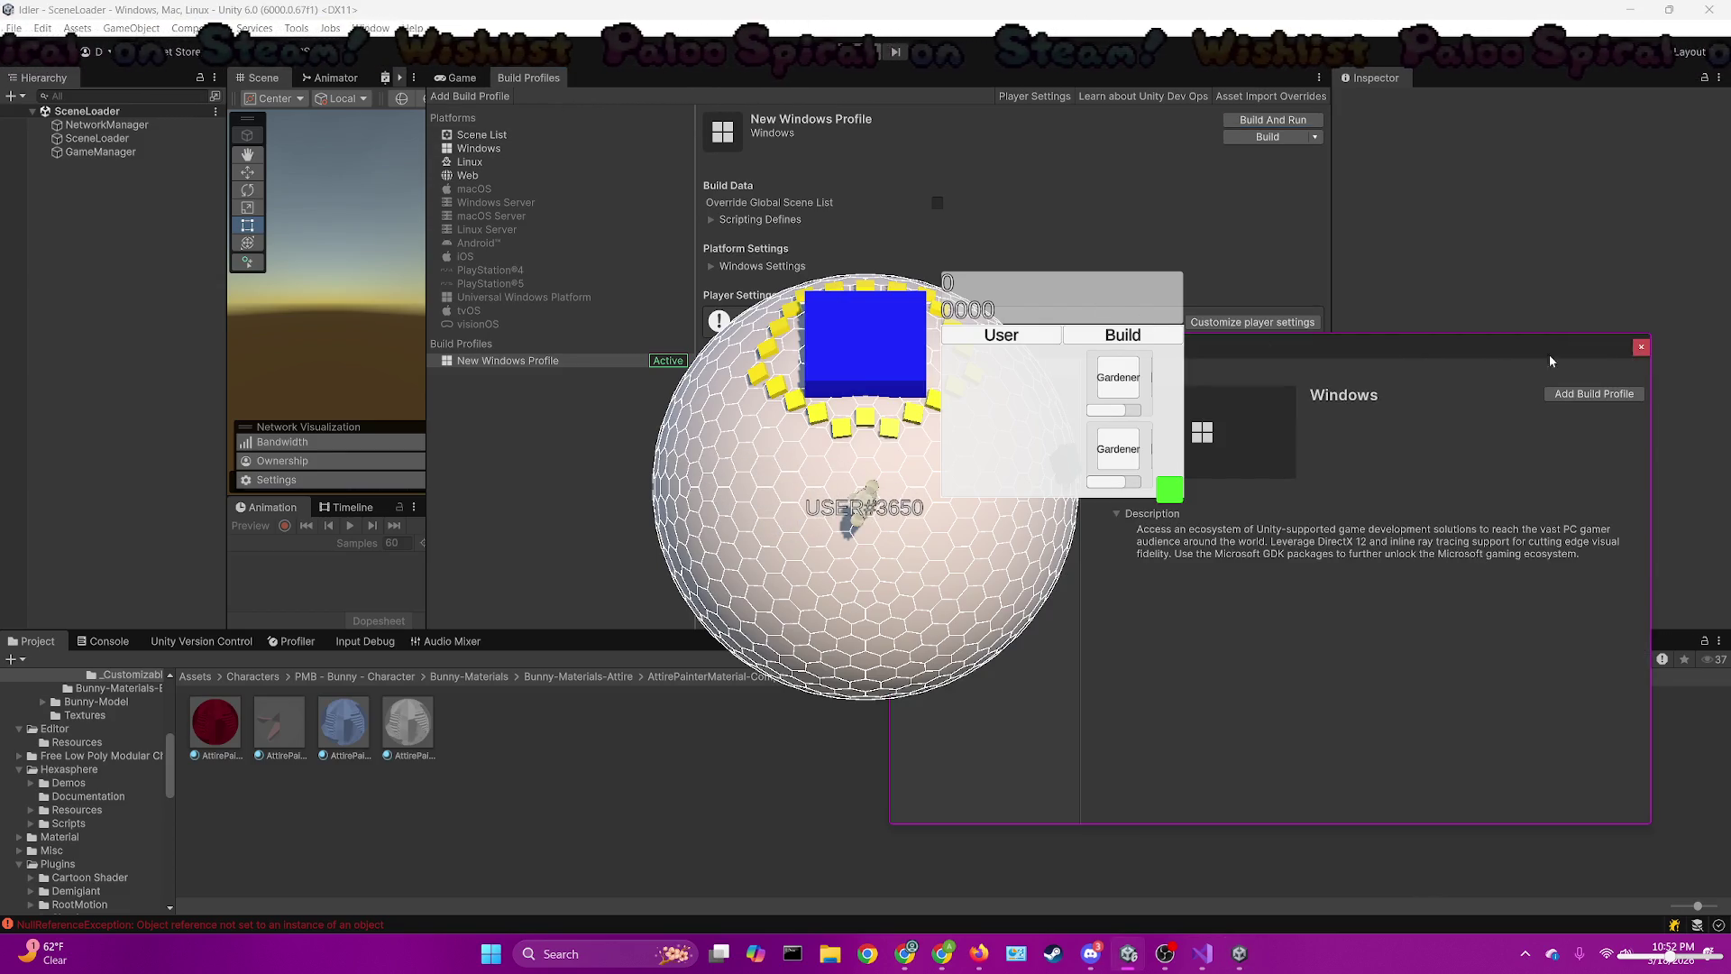
pyautogui.click(1639, 352)
pyautogui.click(457, 78)
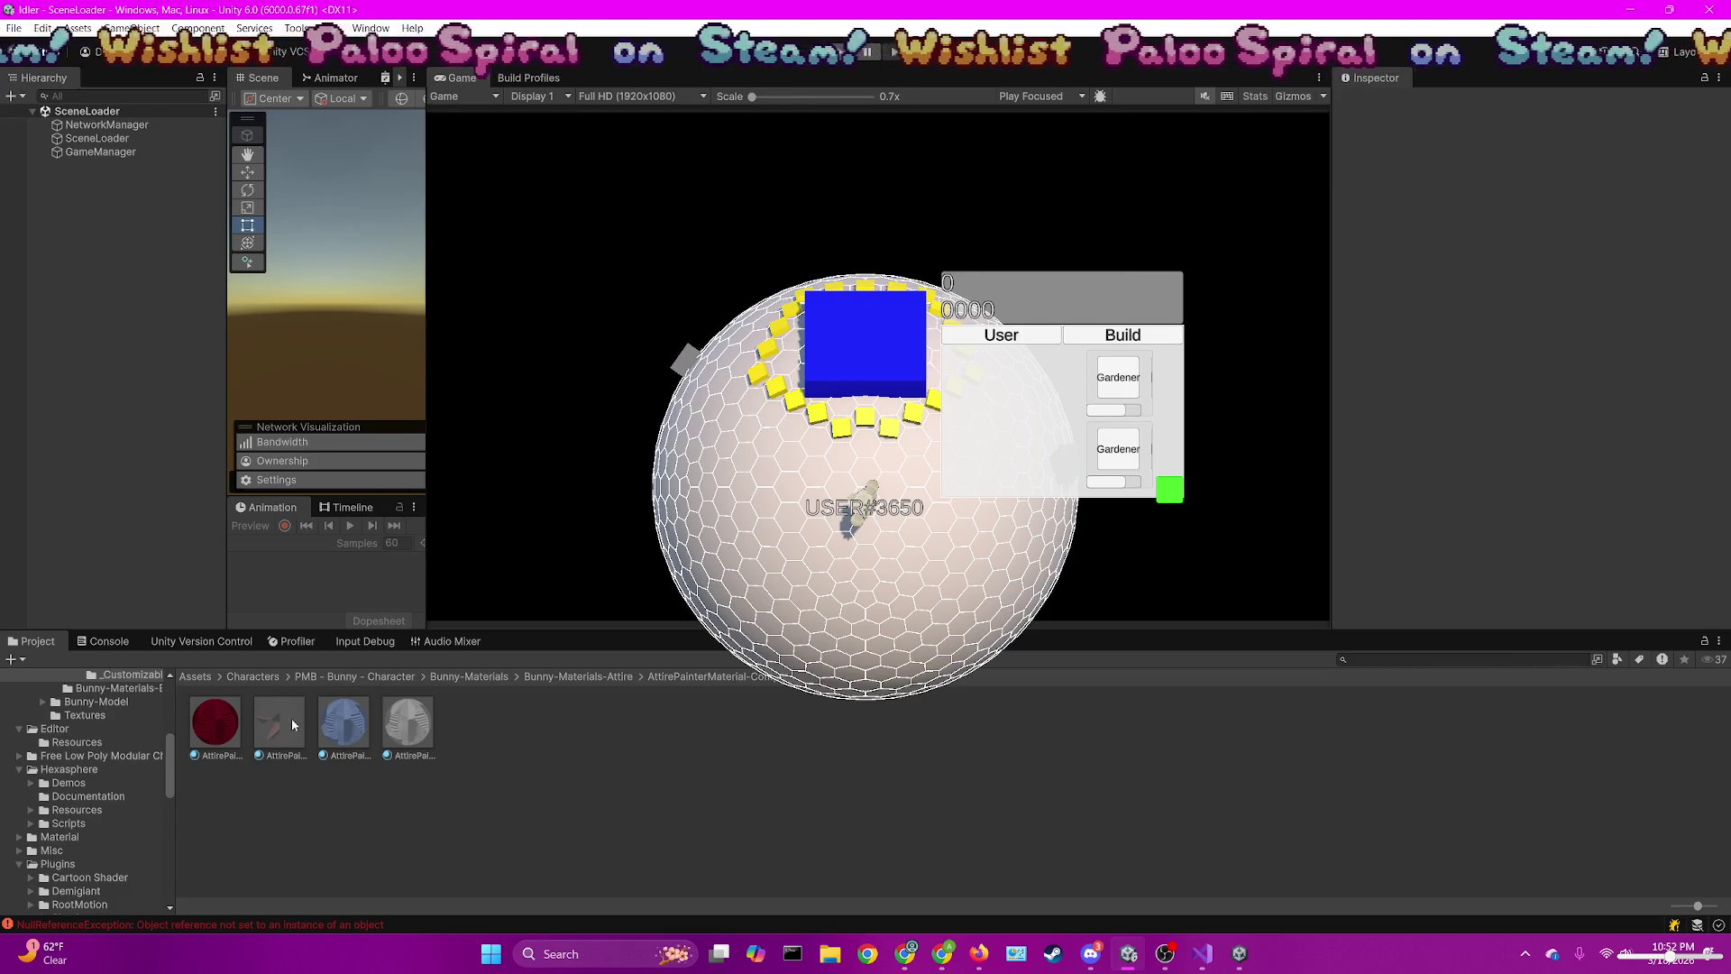
# Open Assets > Scenes in the Project panel, select SceneLoader, and move the built game window aside
pyautogui.click(216, 676)
pyautogui.click(194, 676)
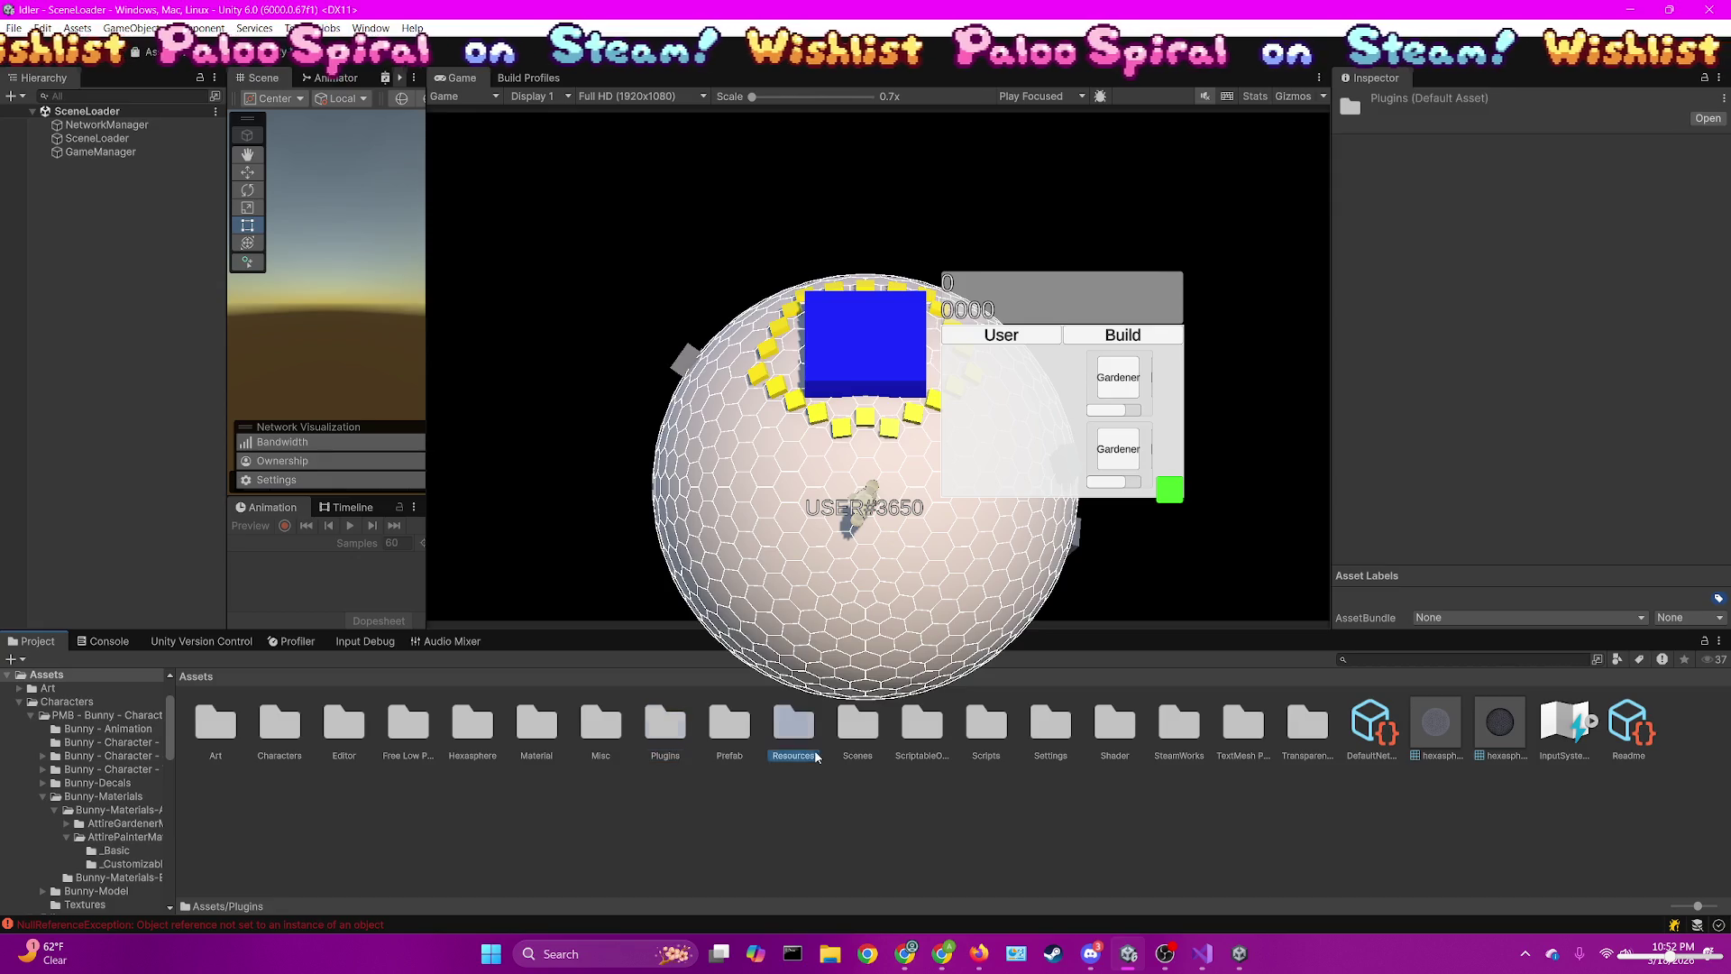
pyautogui.doubleClick(793, 725)
pyautogui.click(344, 726)
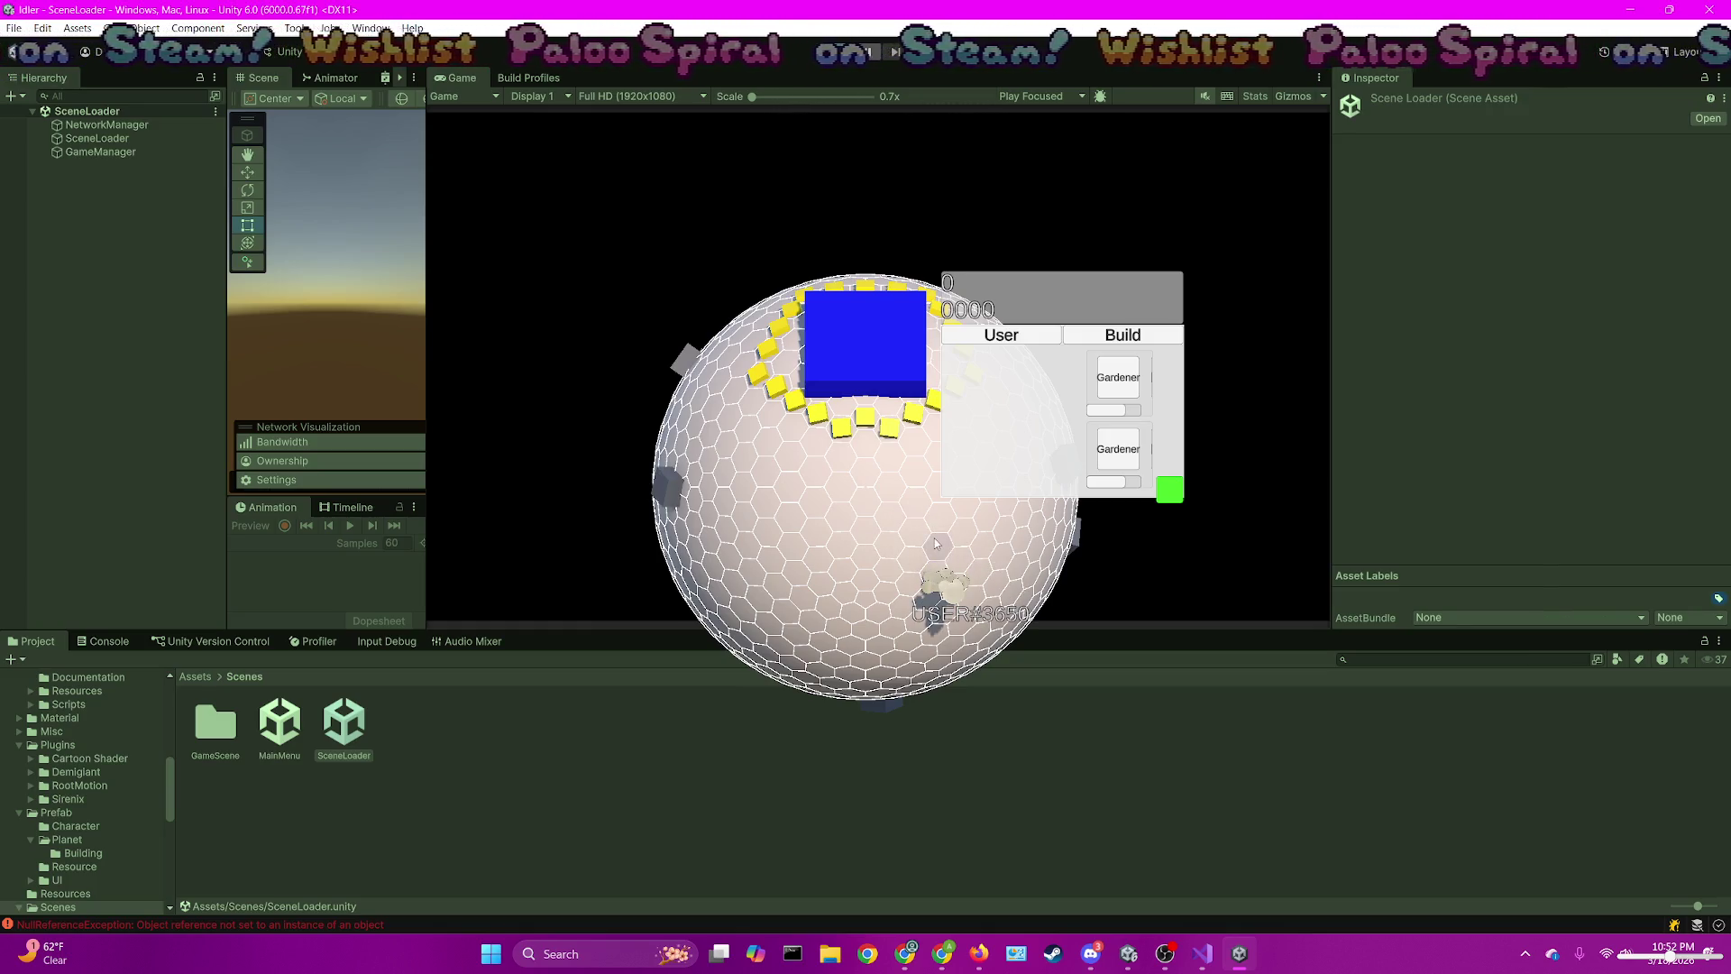
pyautogui.moveTo(1165, 497)
pyautogui.mouseDown()
pyautogui.moveTo(1478, 397)
pyautogui.moveTo(1636, 441)
pyautogui.moveTo(1695, 342)
pyautogui.moveTo(1638, 79)
pyautogui.moveTo(1505, 118)
pyautogui.moveTo(1722, 198)
pyautogui.moveTo(1713, 81)
pyautogui.moveTo(1706, 221)
pyautogui.moveTo(1686, 176)
pyautogui.moveTo(1668, 288)
pyautogui.moveTo(1440, 221)
pyautogui.moveTo(397, 368)
pyautogui.moveTo(222, 445)
pyautogui.moveTo(491, 925)
pyautogui.moveTo(1067, 766)
pyautogui.moveTo(1129, 669)
pyautogui.moveTo(1716, 660)
pyautogui.moveTo(1578, 473)
pyautogui.moveTo(1602, 447)
pyautogui.mouseUp()
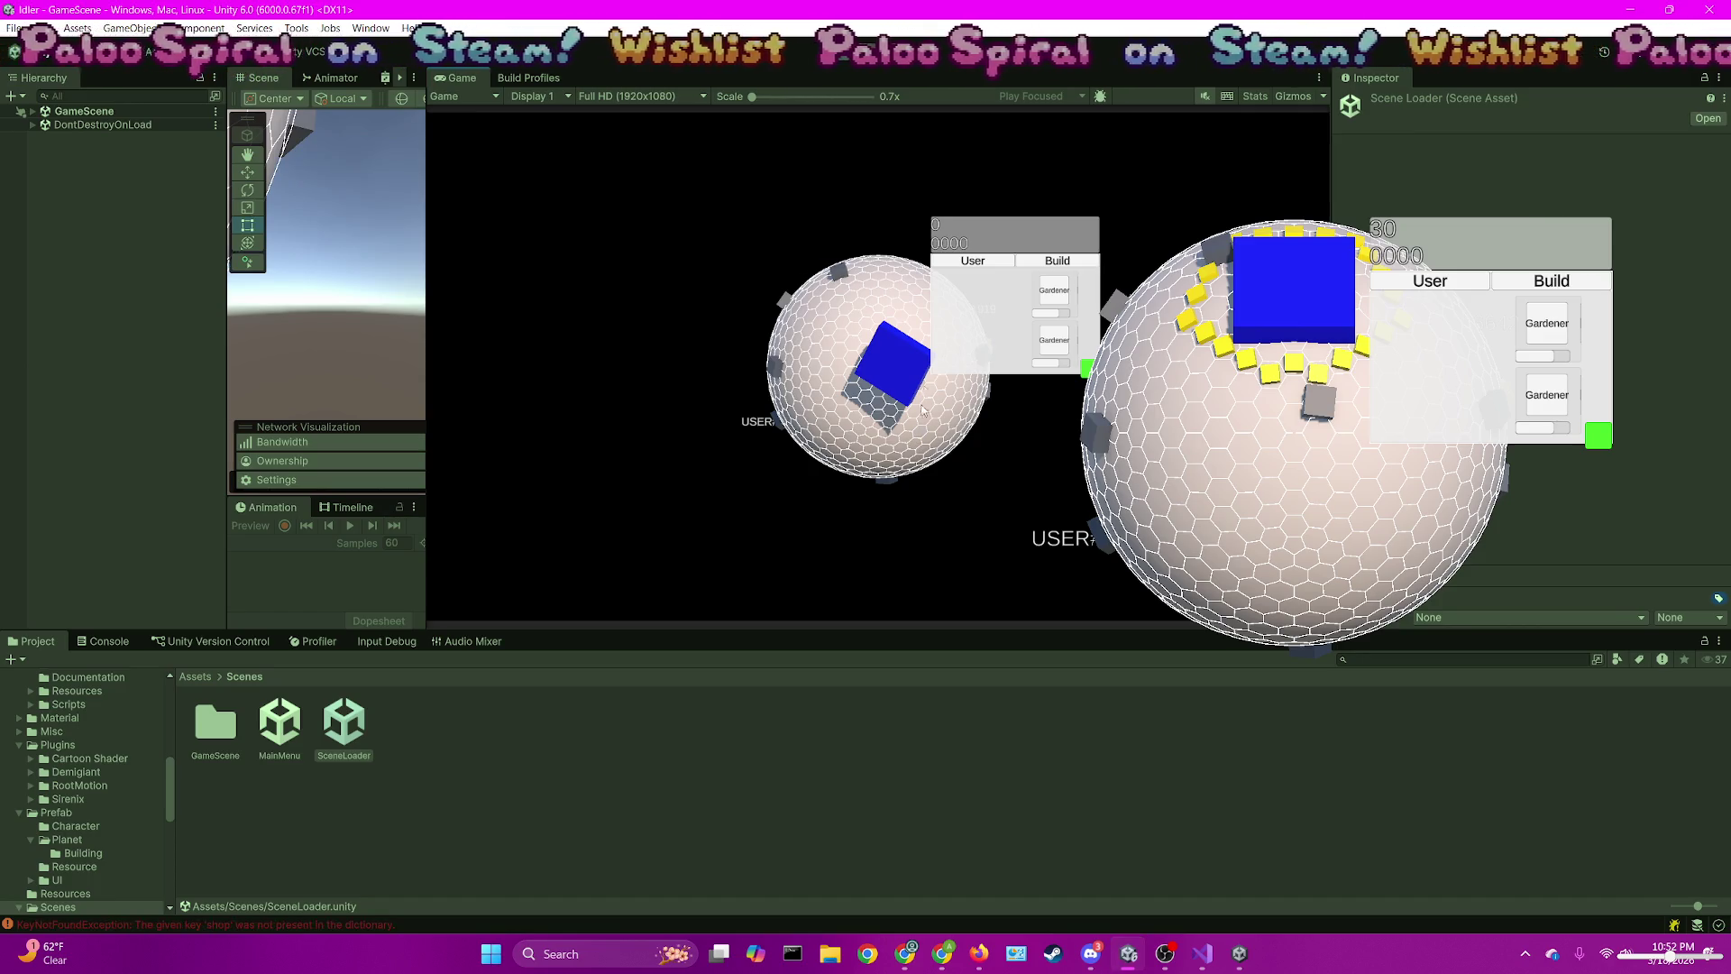
# Shift the built game window left and spin the left planet to reveal the connected players
pyautogui.moveTo(1088, 370); pyautogui.dragTo(836, 351)
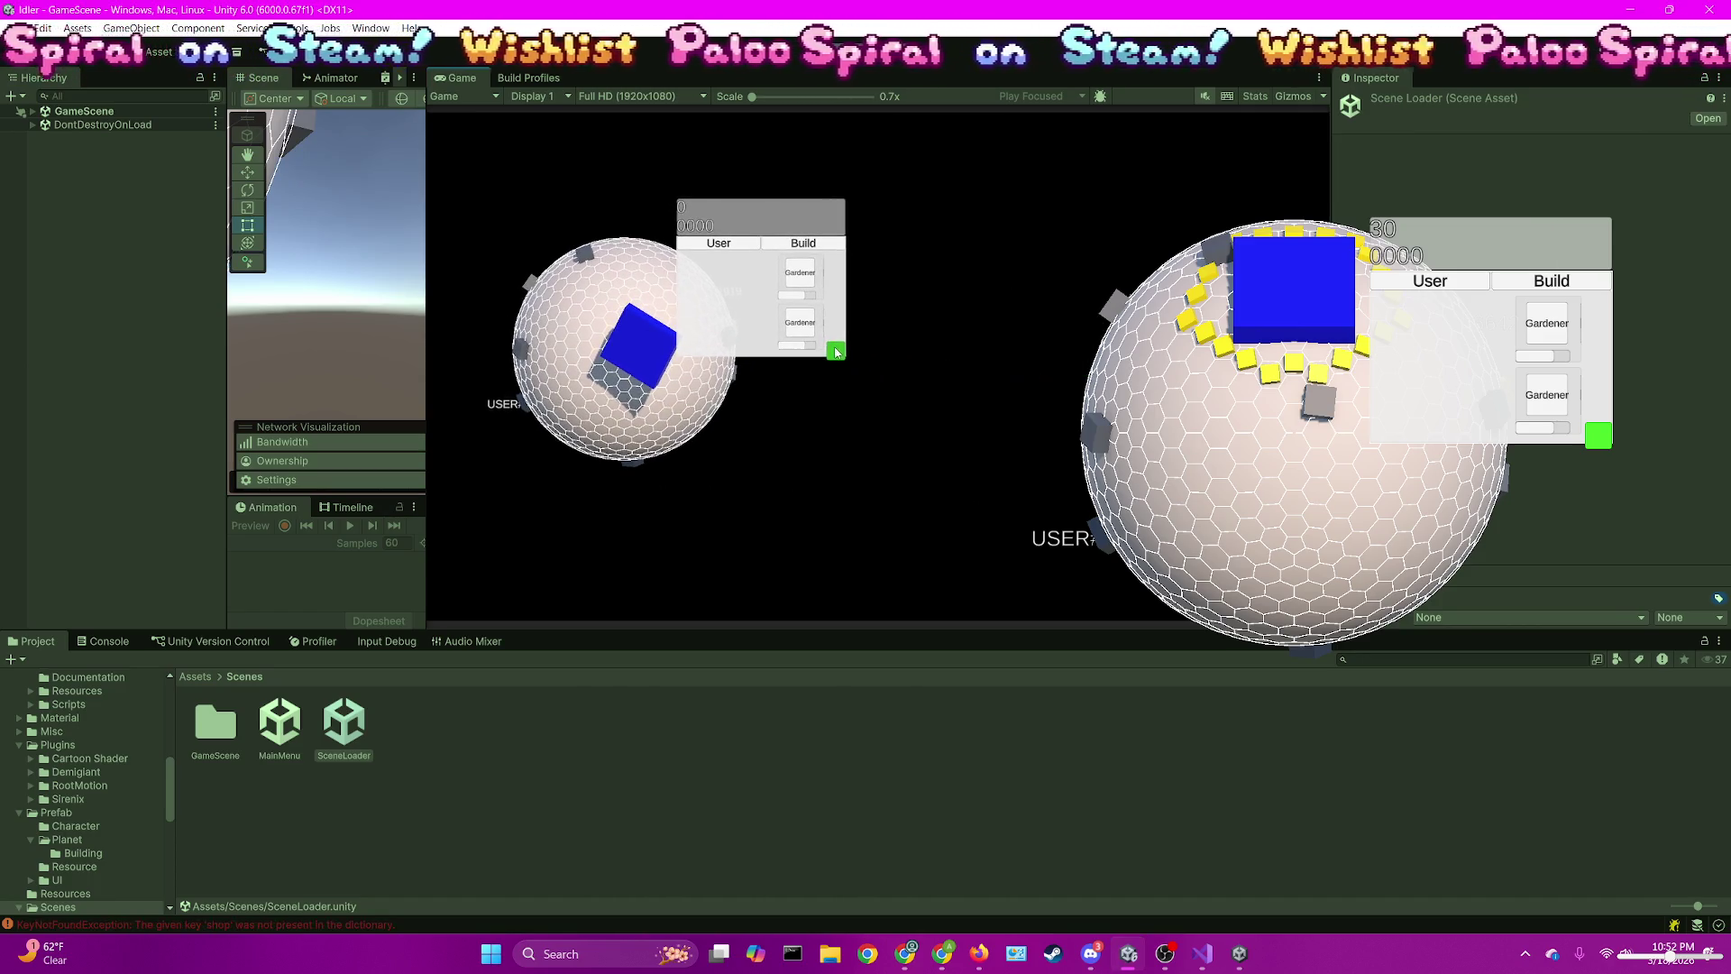
pyautogui.moveTo(600, 285); pyautogui.dragTo(574, 251)
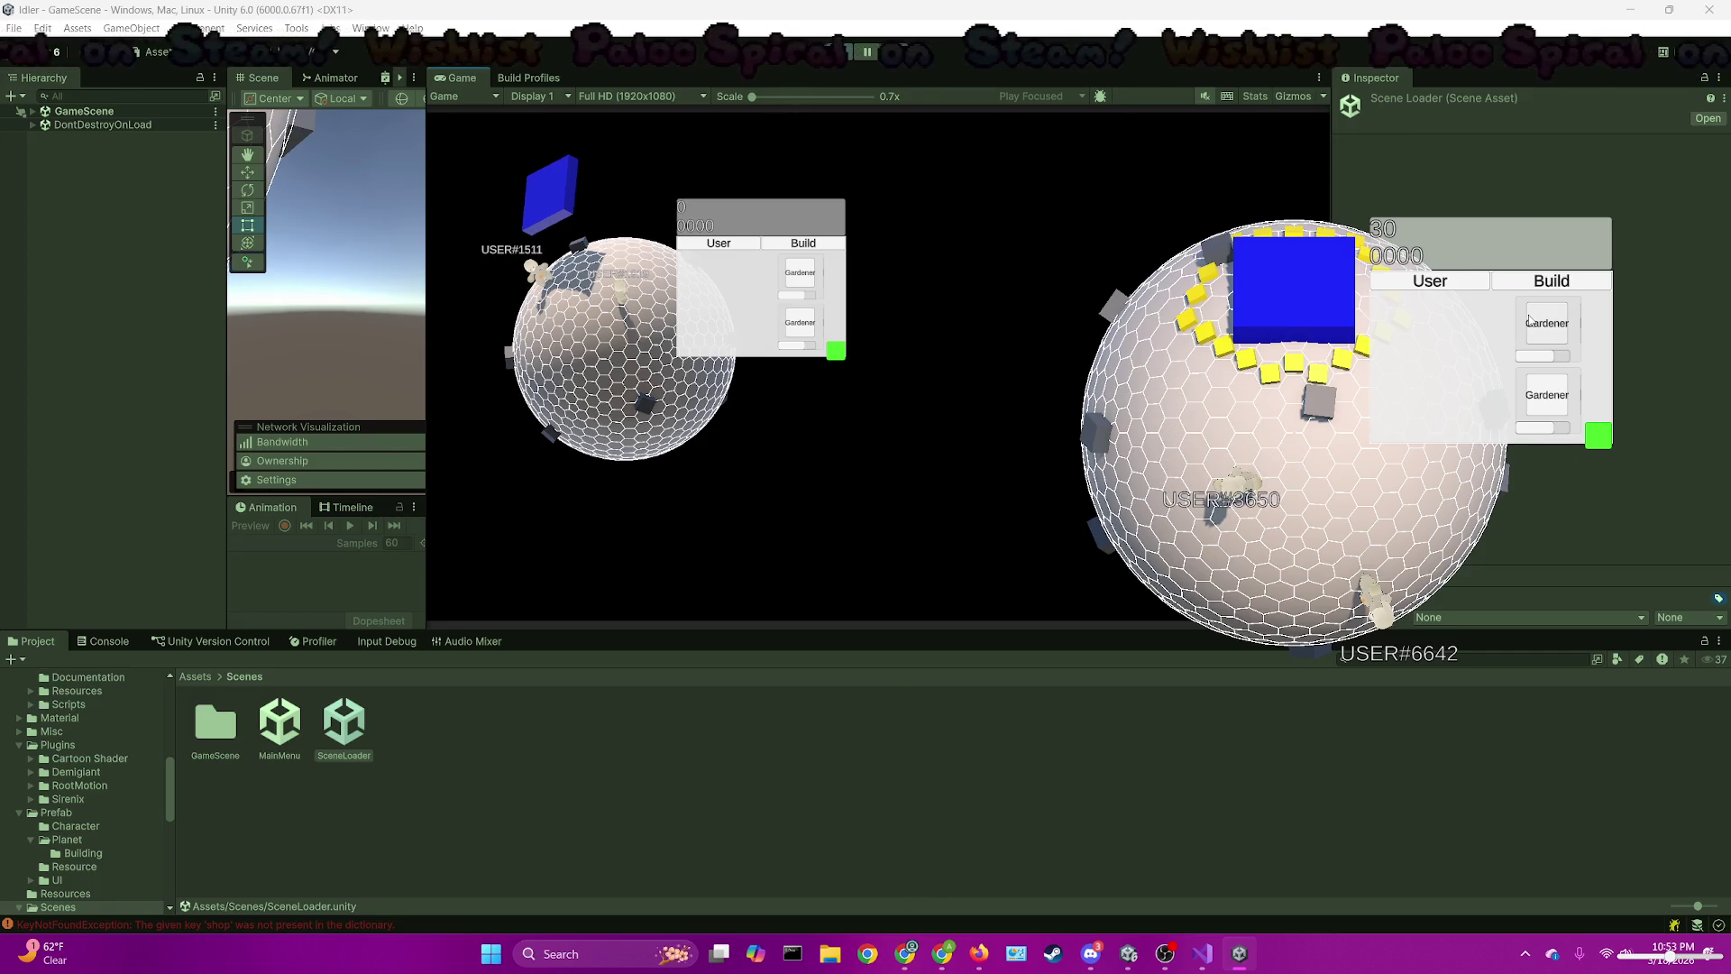
pyautogui.moveTo(687, 377); pyautogui.dragTo(595, 370)
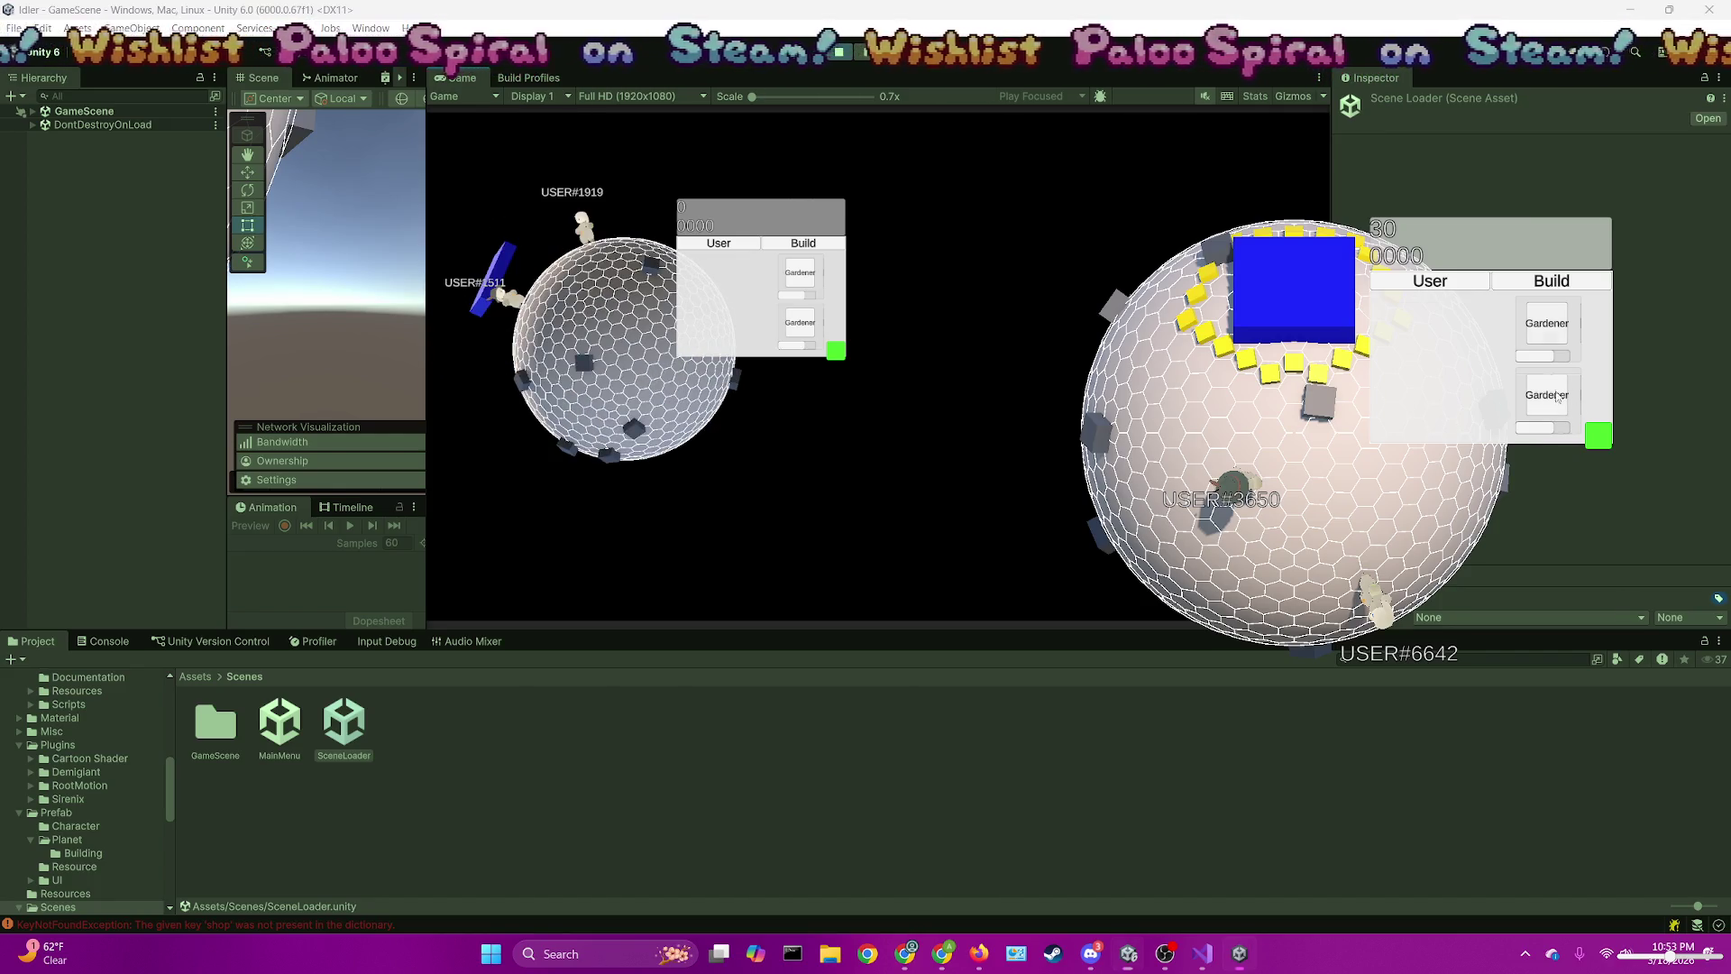
# Rotate the right planet to show the players and drag the divider to widen the Scene view
pyautogui.moveTo(1189, 467); pyautogui.dragTo(1216, 535)
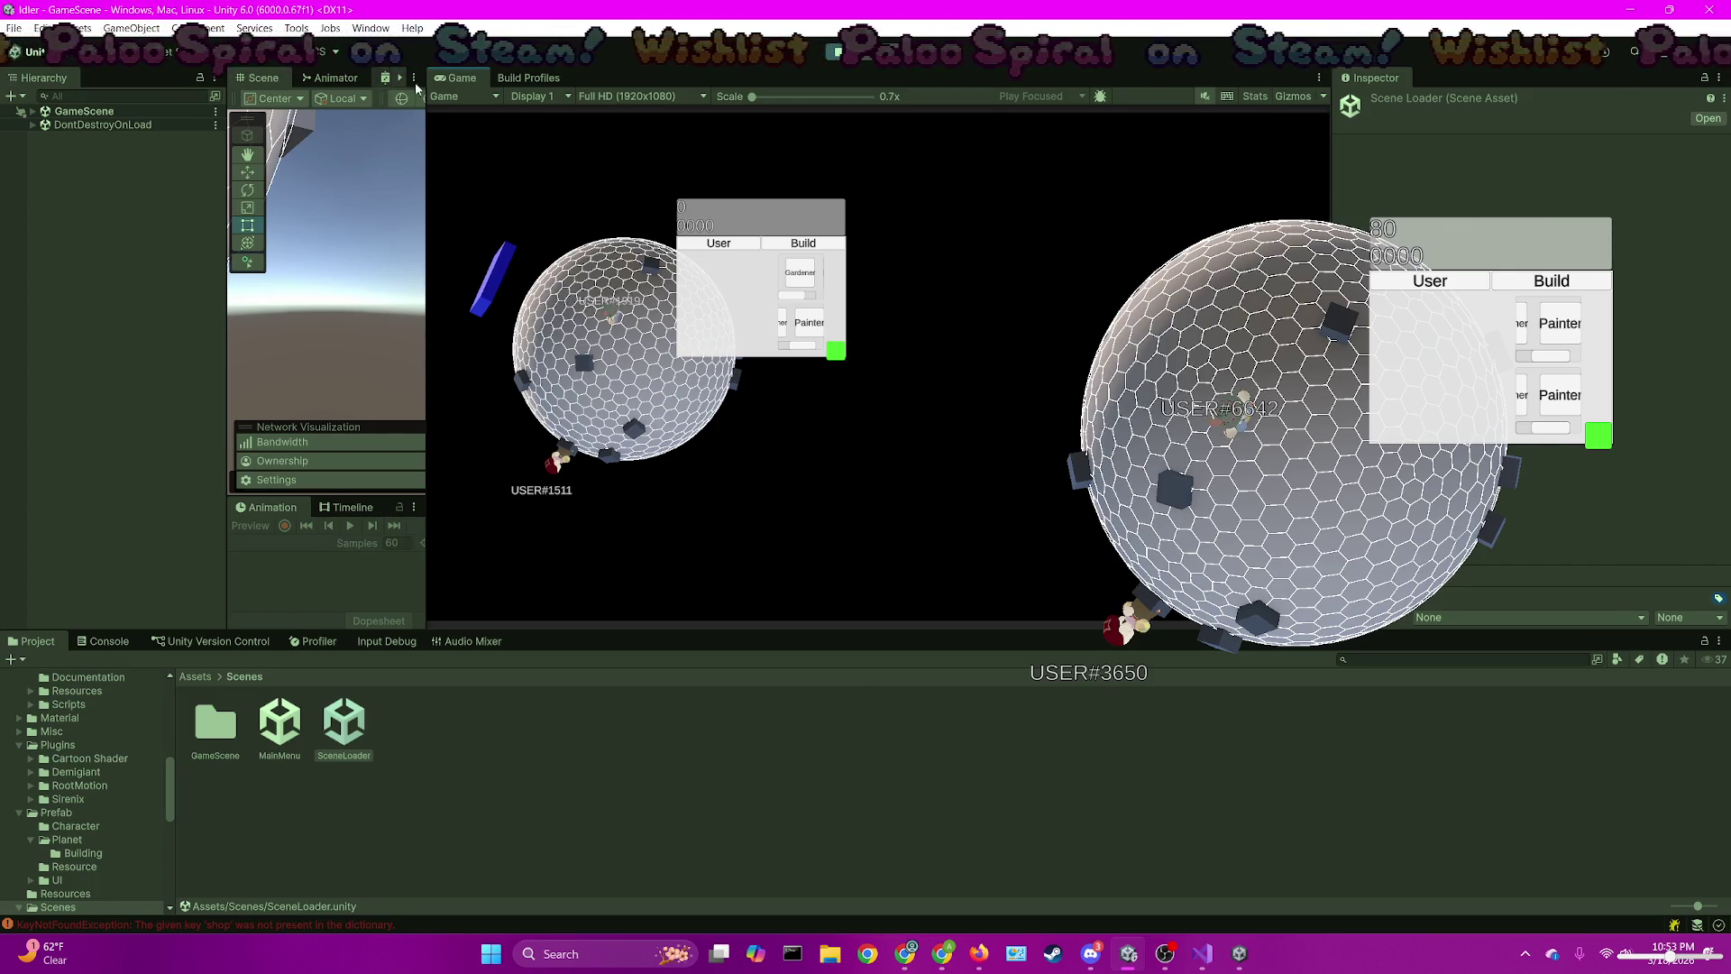
pyautogui.moveTo(433, 173); pyautogui.dragTo(830, 176)
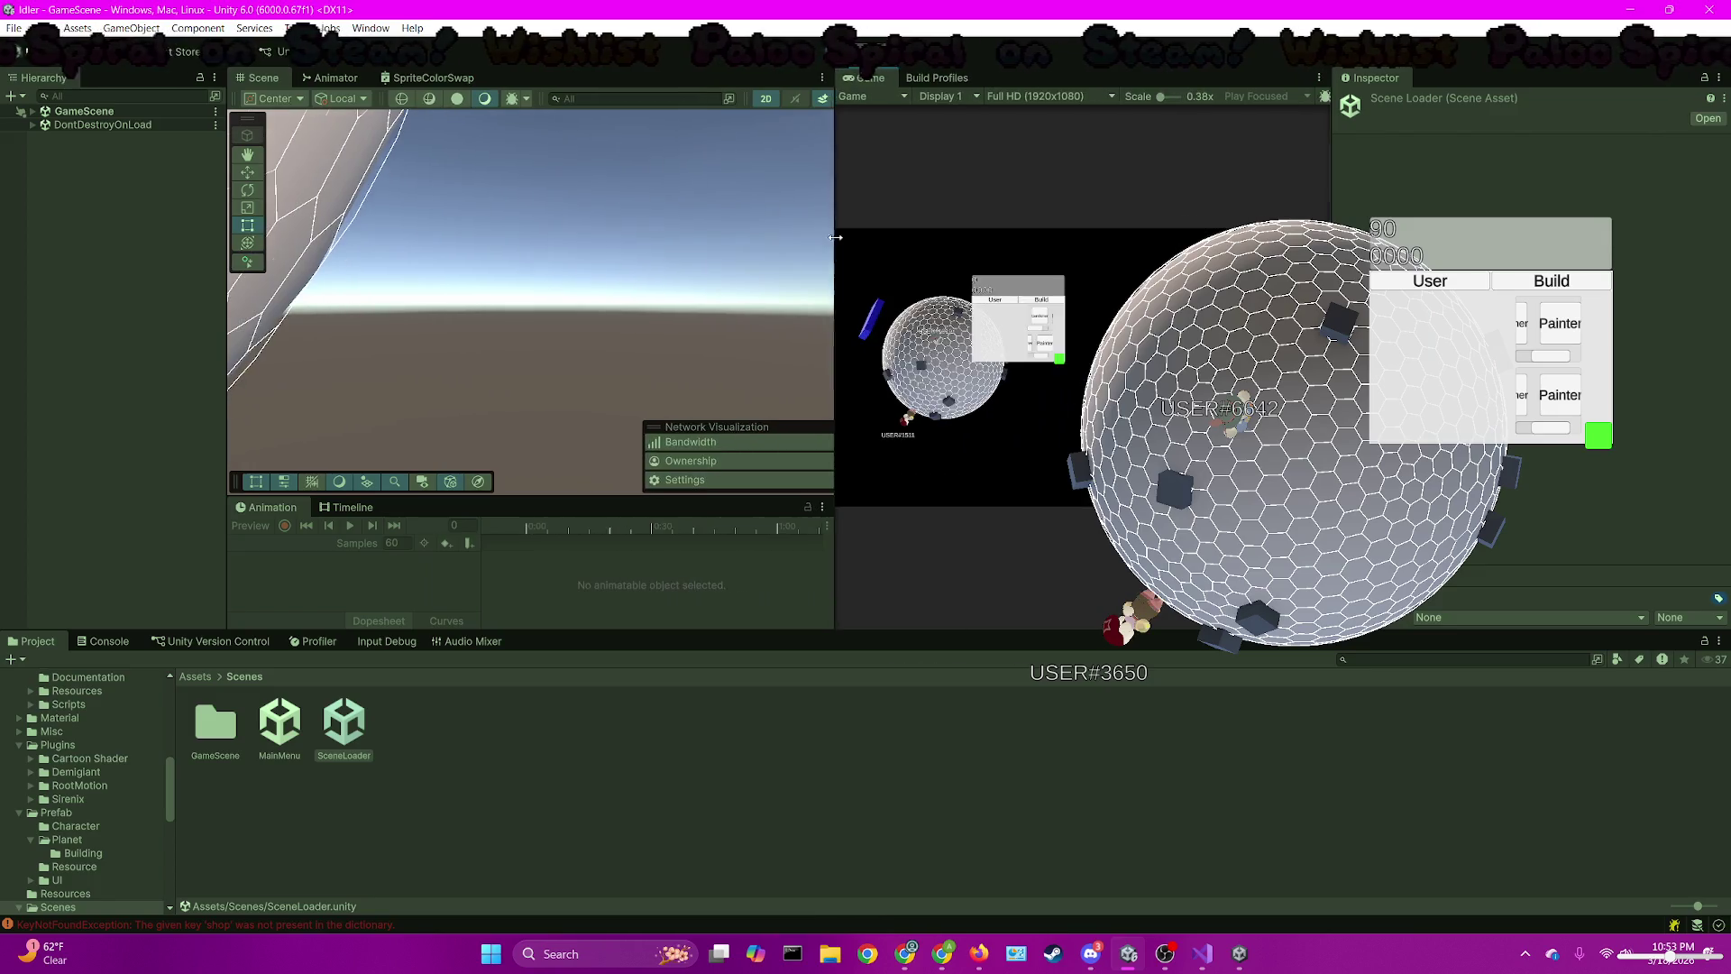
# Center a bunny in the Scene view, select its Decal - Torso and Character Model_Original, and preview its animation
pyautogui.scroll(-10, 428, 267)
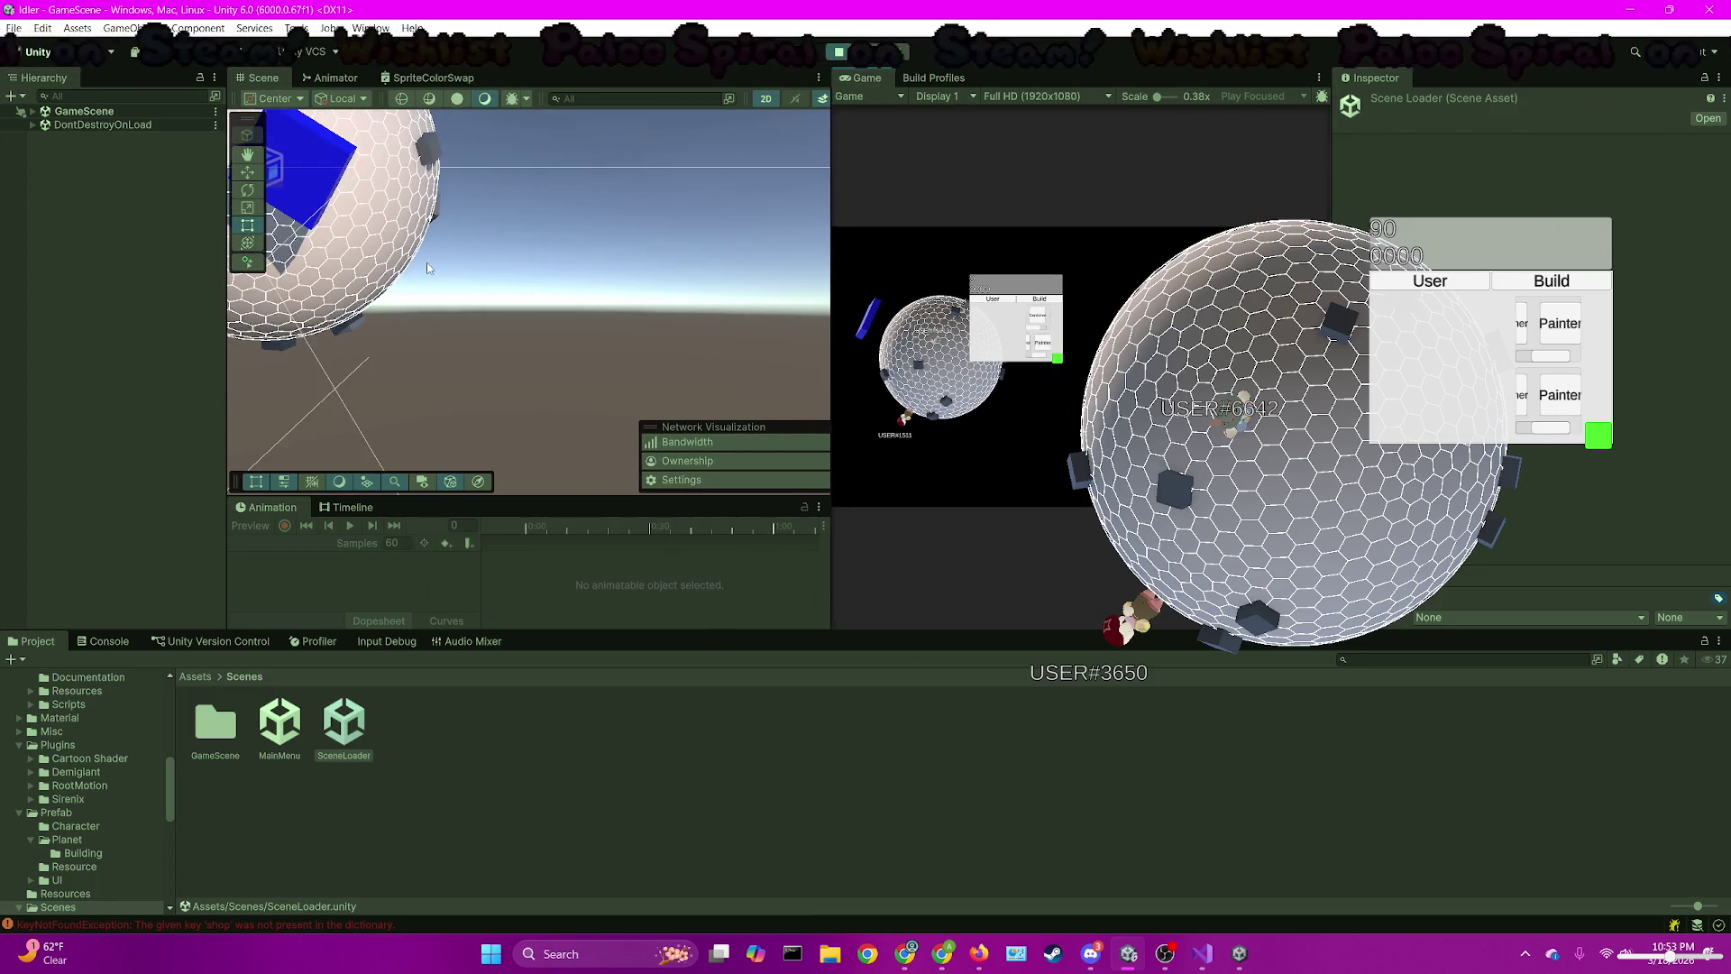
pyautogui.moveTo(428, 268); pyautogui.dragTo(773, 320)
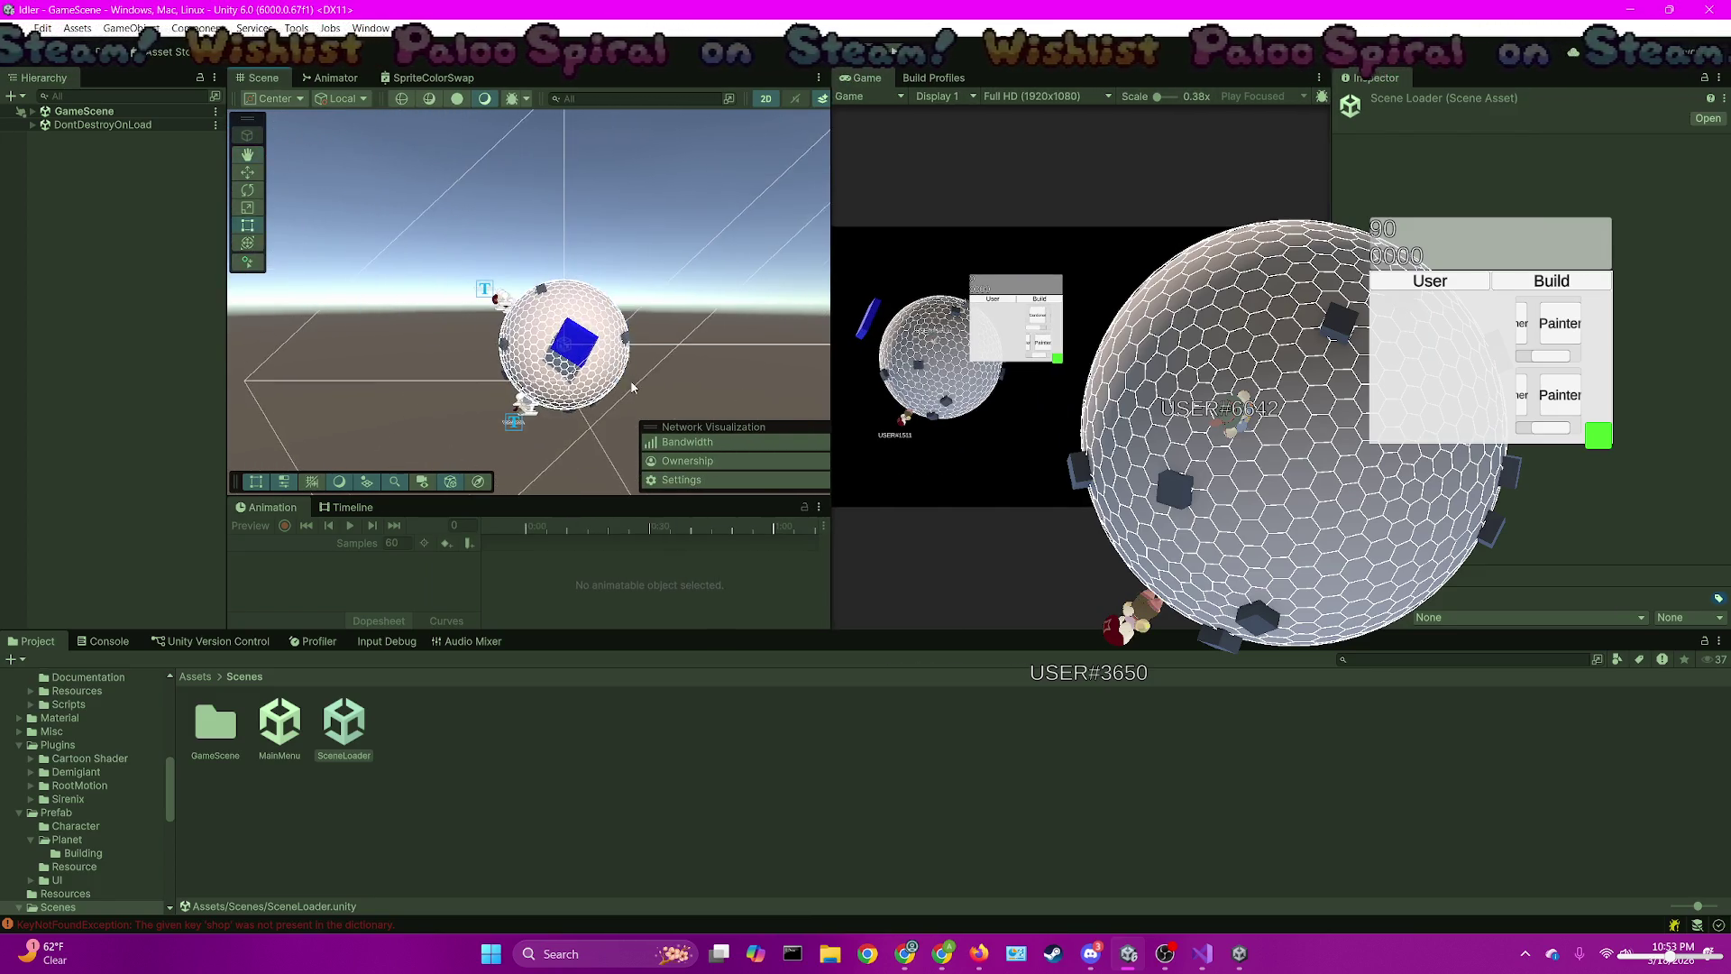
pyautogui.scroll(5, 586, 283)
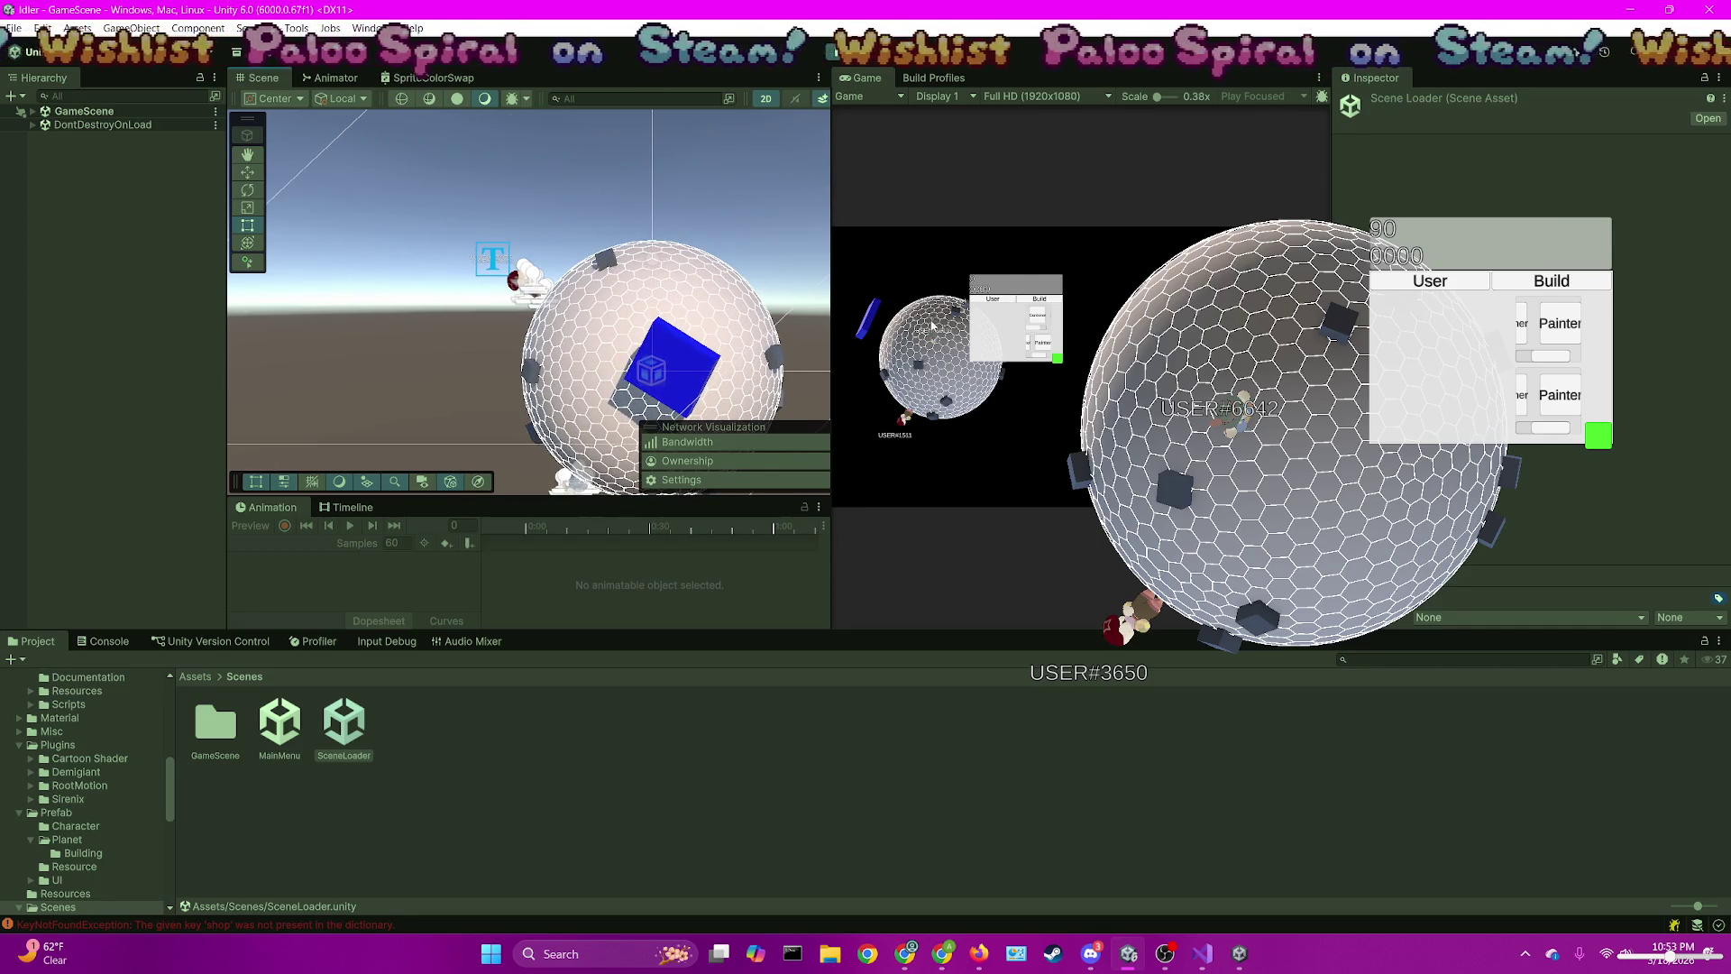
pyautogui.moveTo(550, 297); pyautogui.dragTo(603, 385)
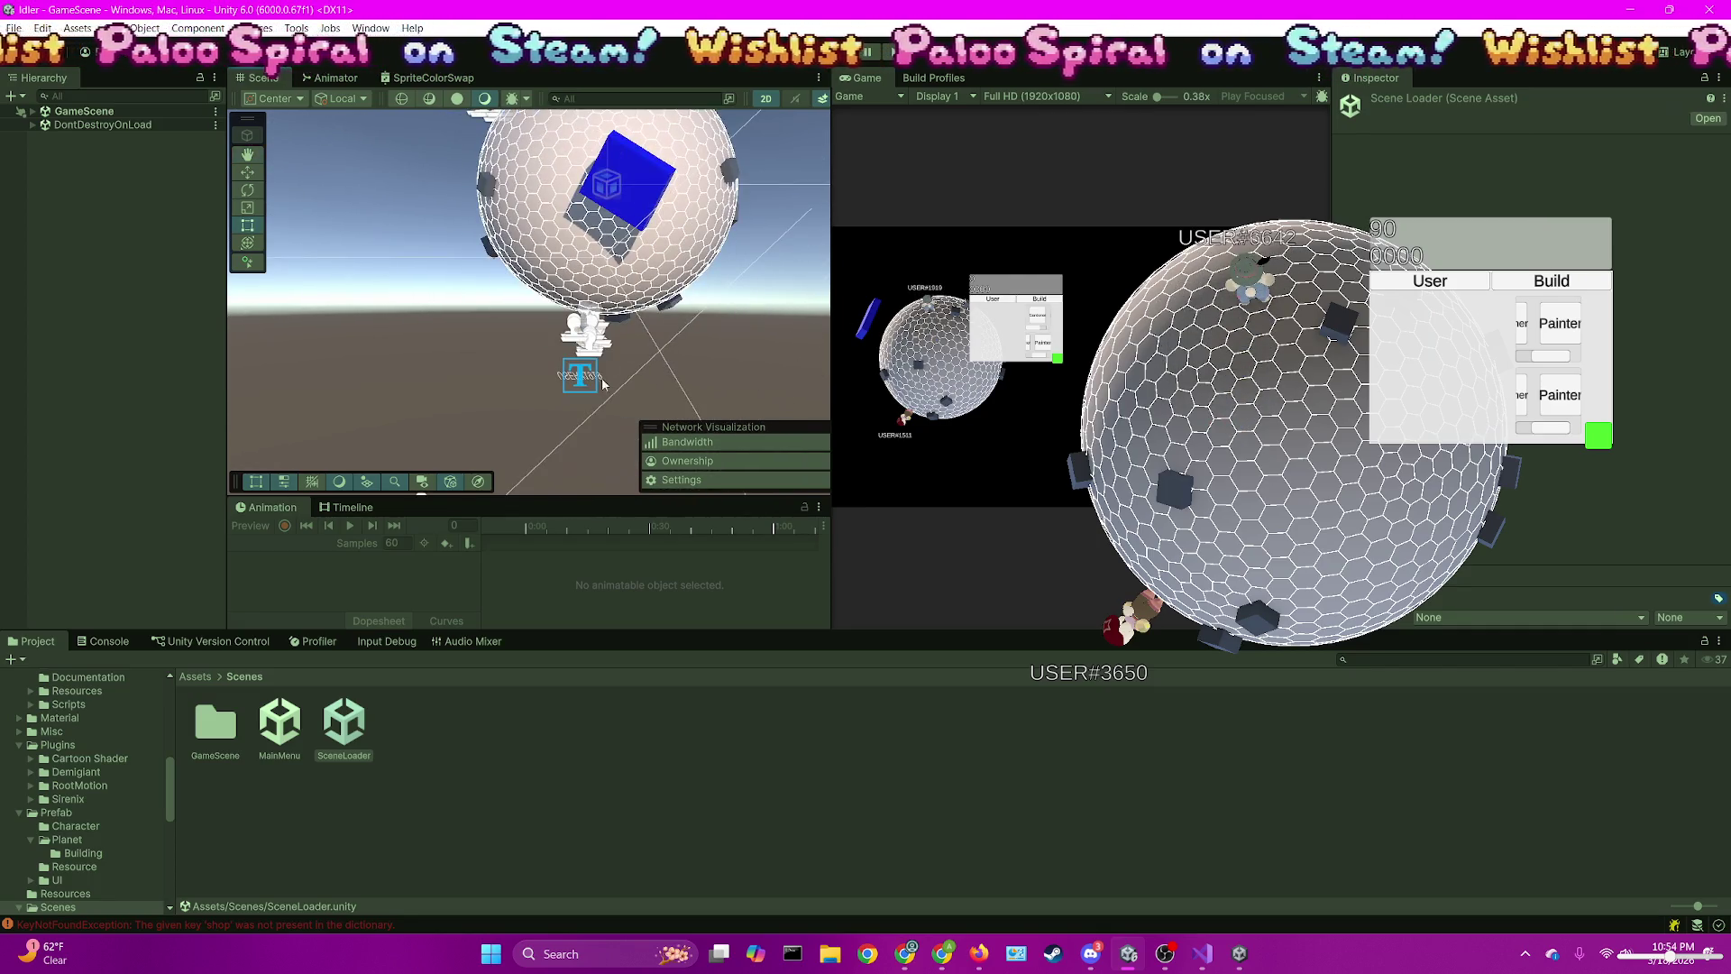
pyautogui.click(588, 321)
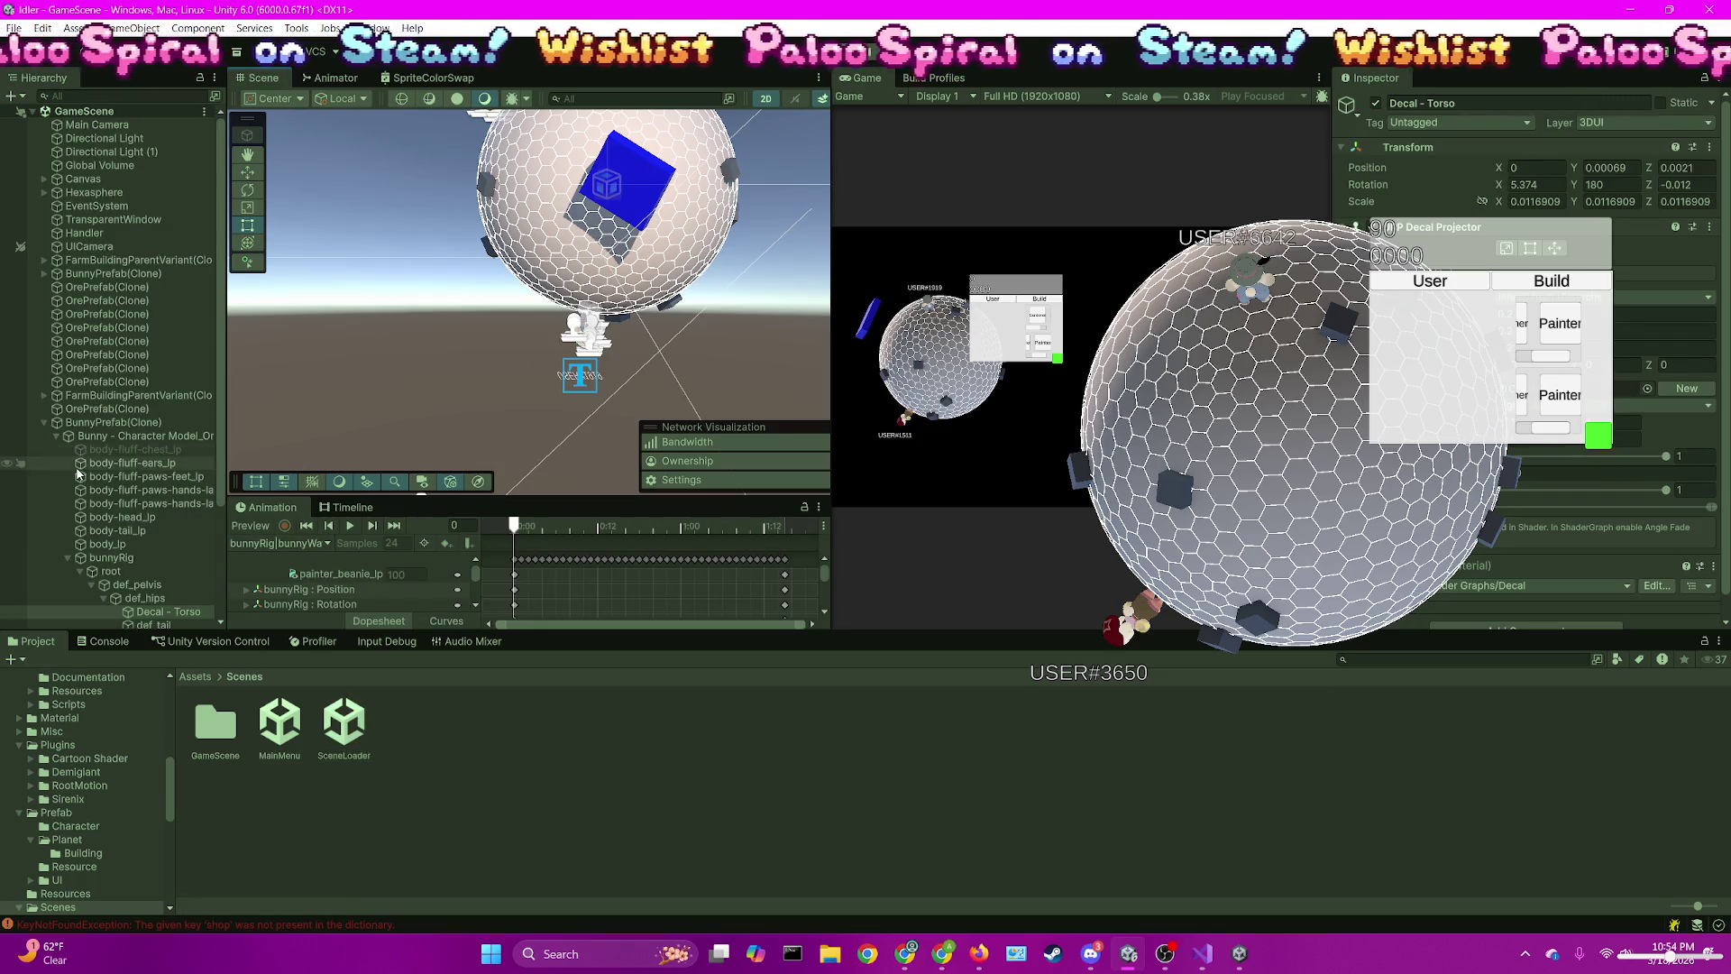
pyautogui.click(107, 438)
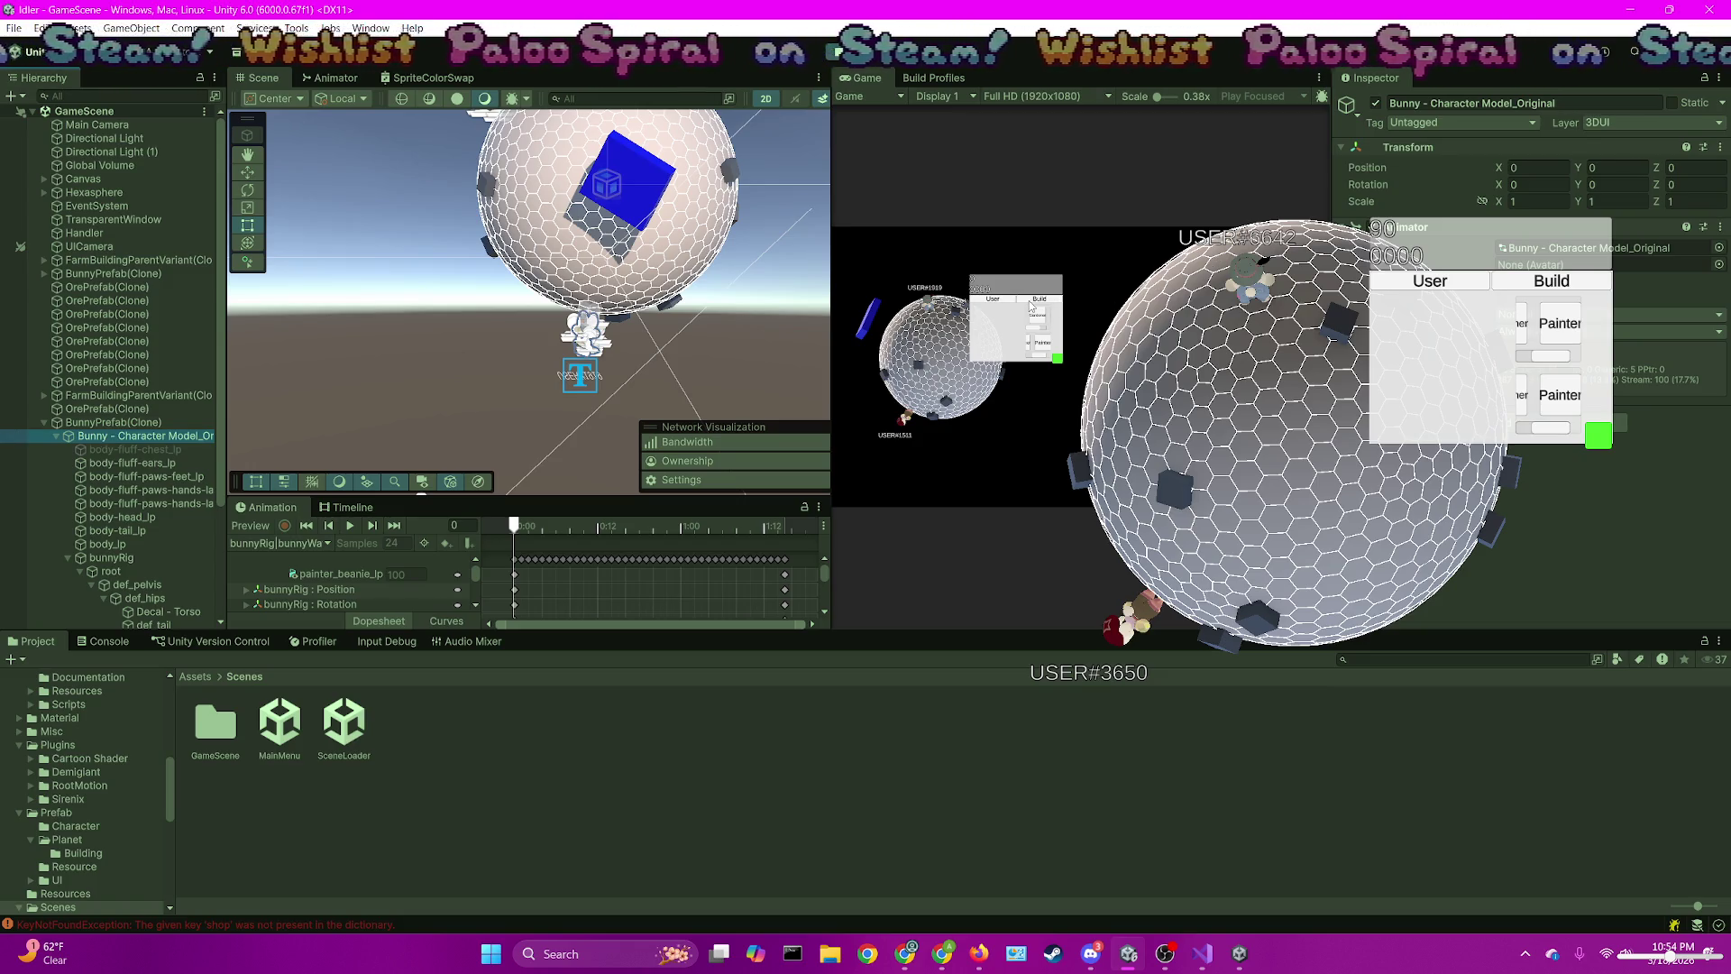
pyautogui.click(350, 525)
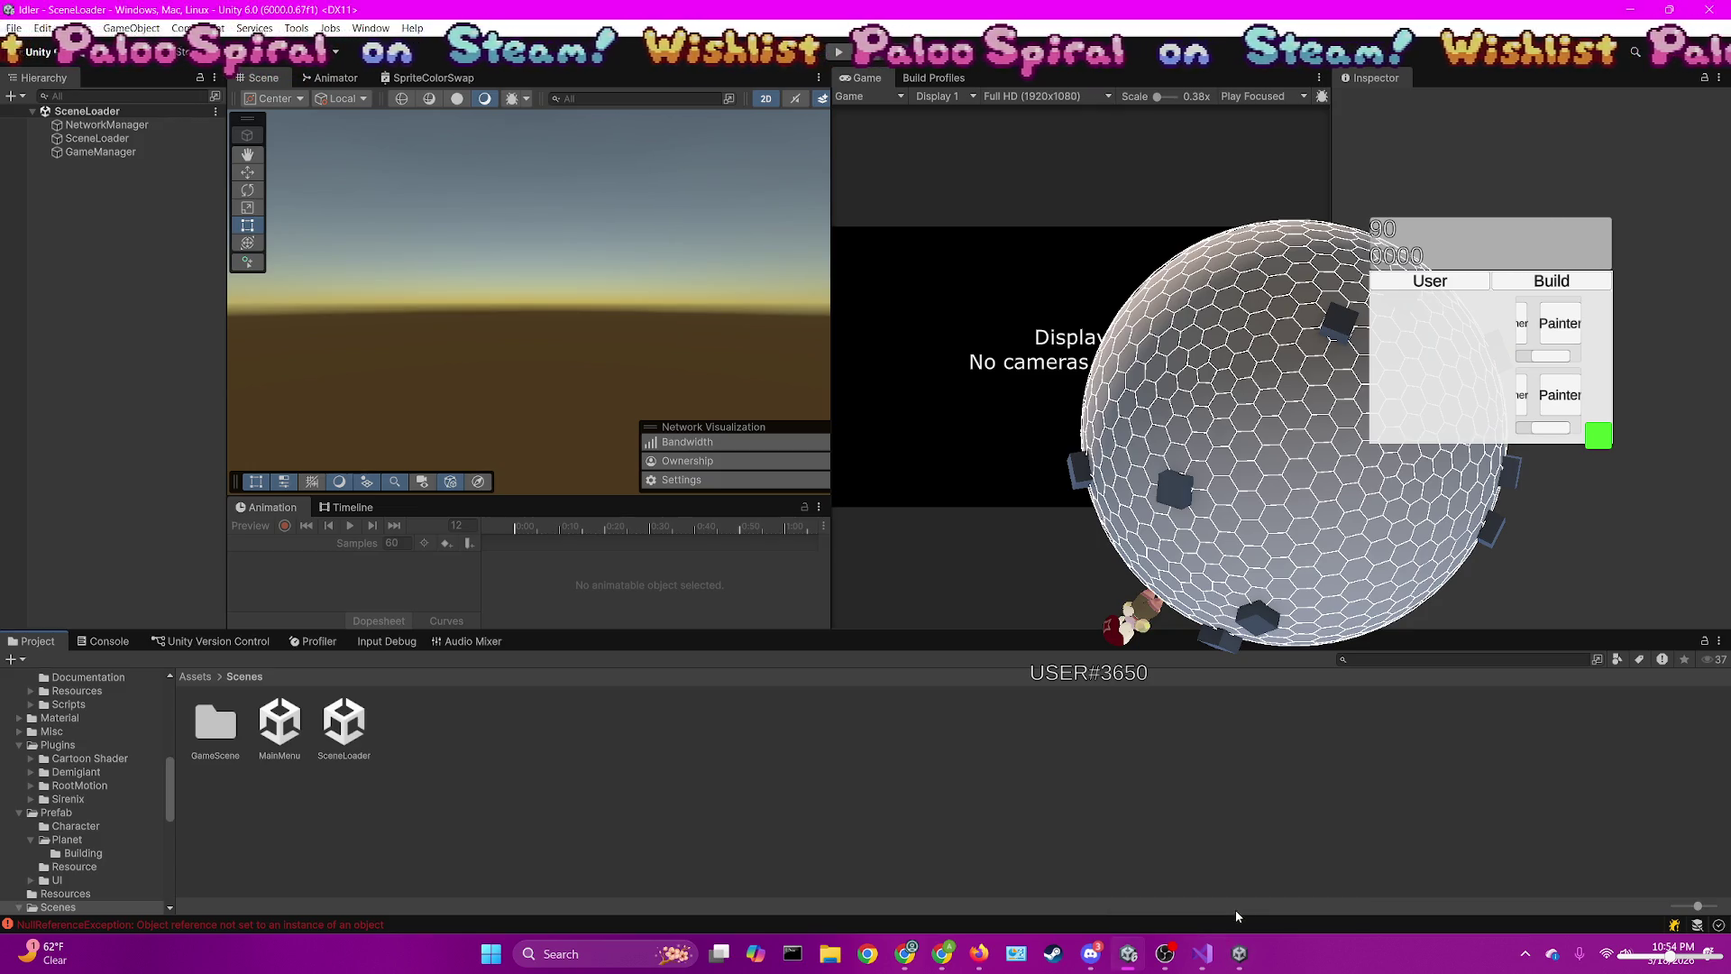
# Close the built game window from its taskbar icon and switch to another application
pyautogui.rightClick(1239, 951)
pyautogui.click(1237, 915)
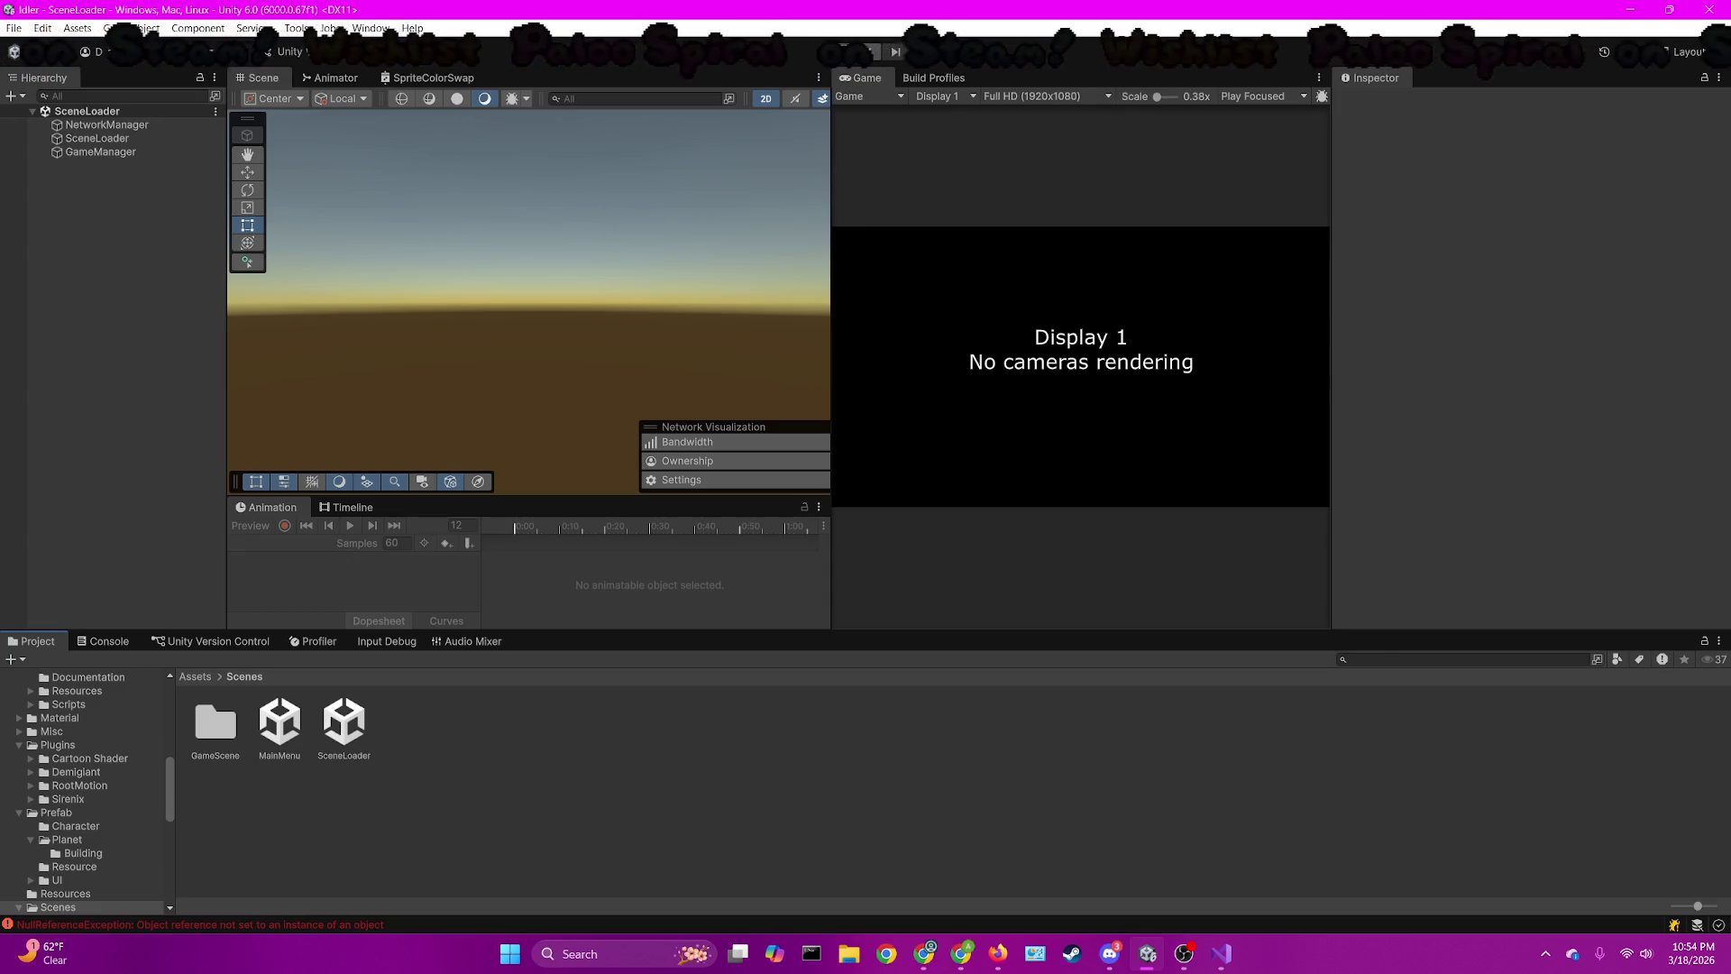
pyautogui.click(895, 50)
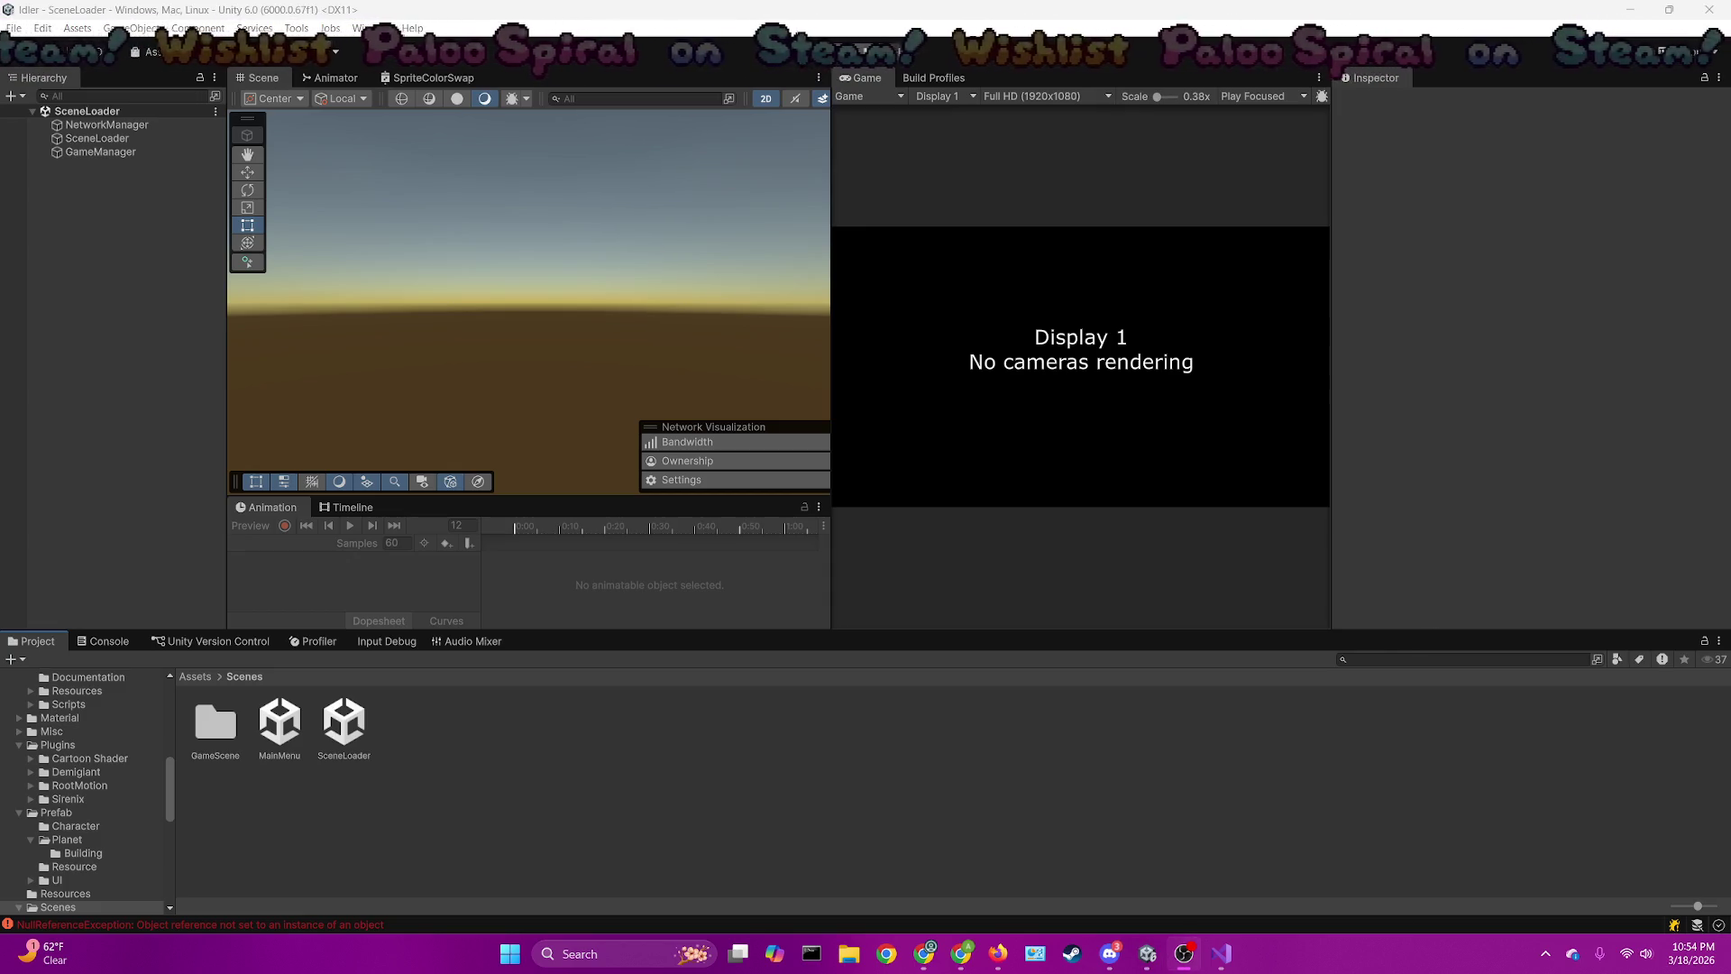
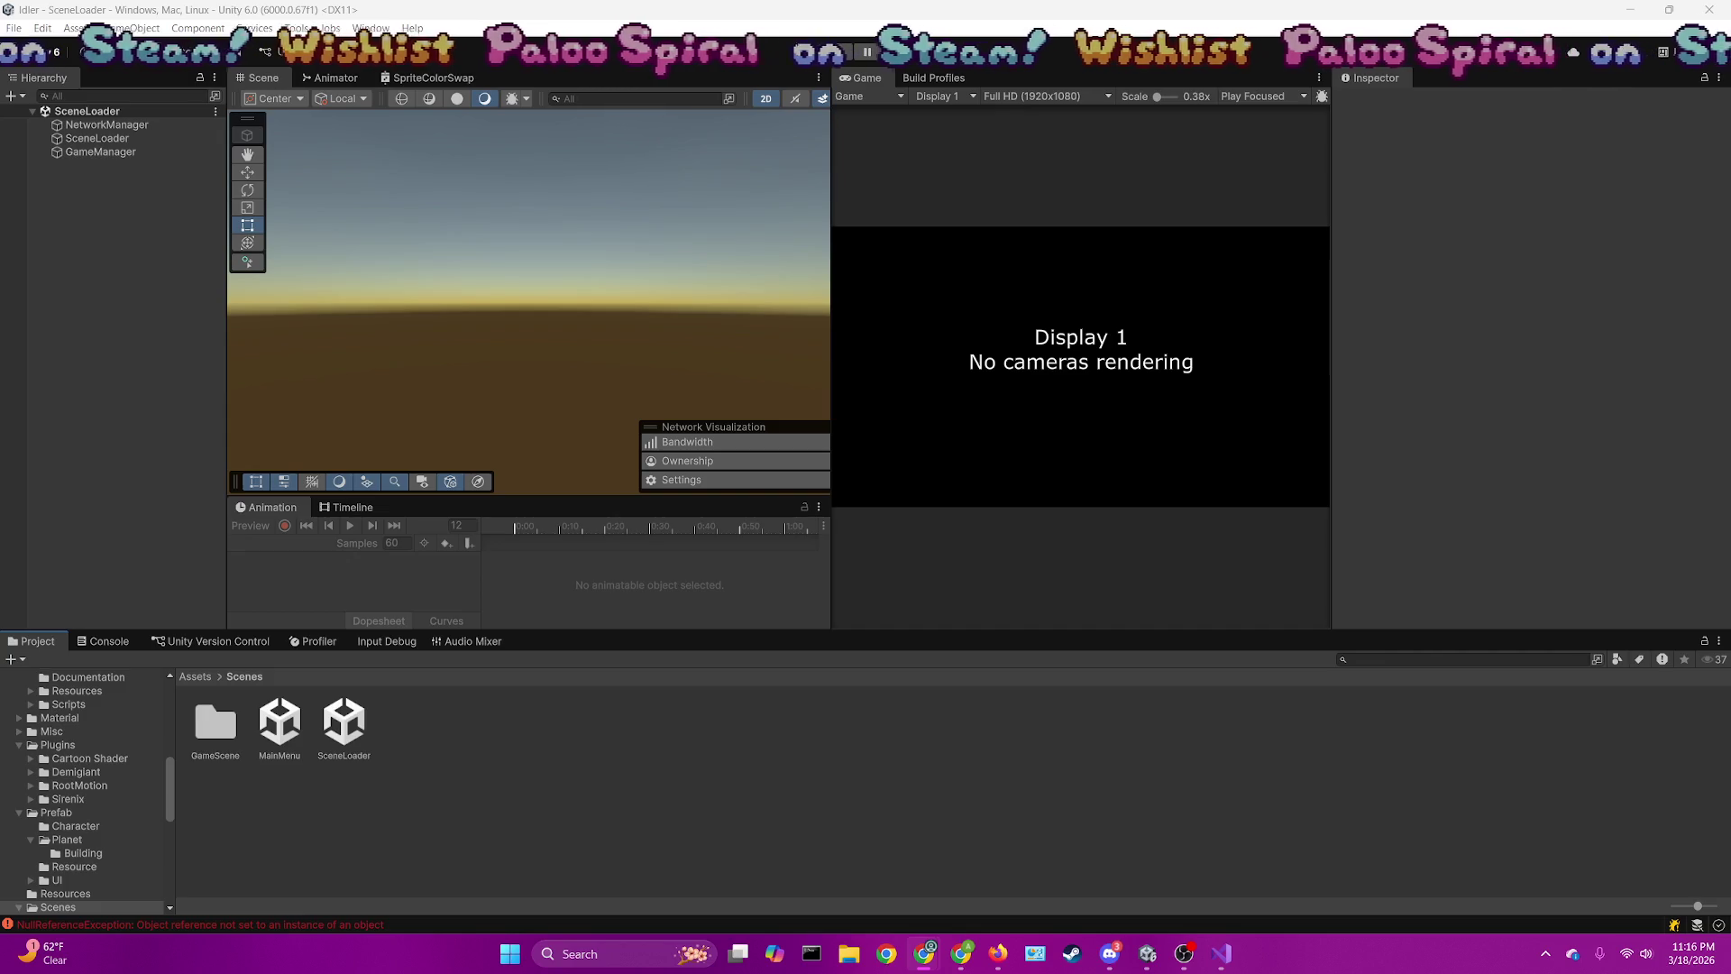
pyautogui.click(1377, 77)
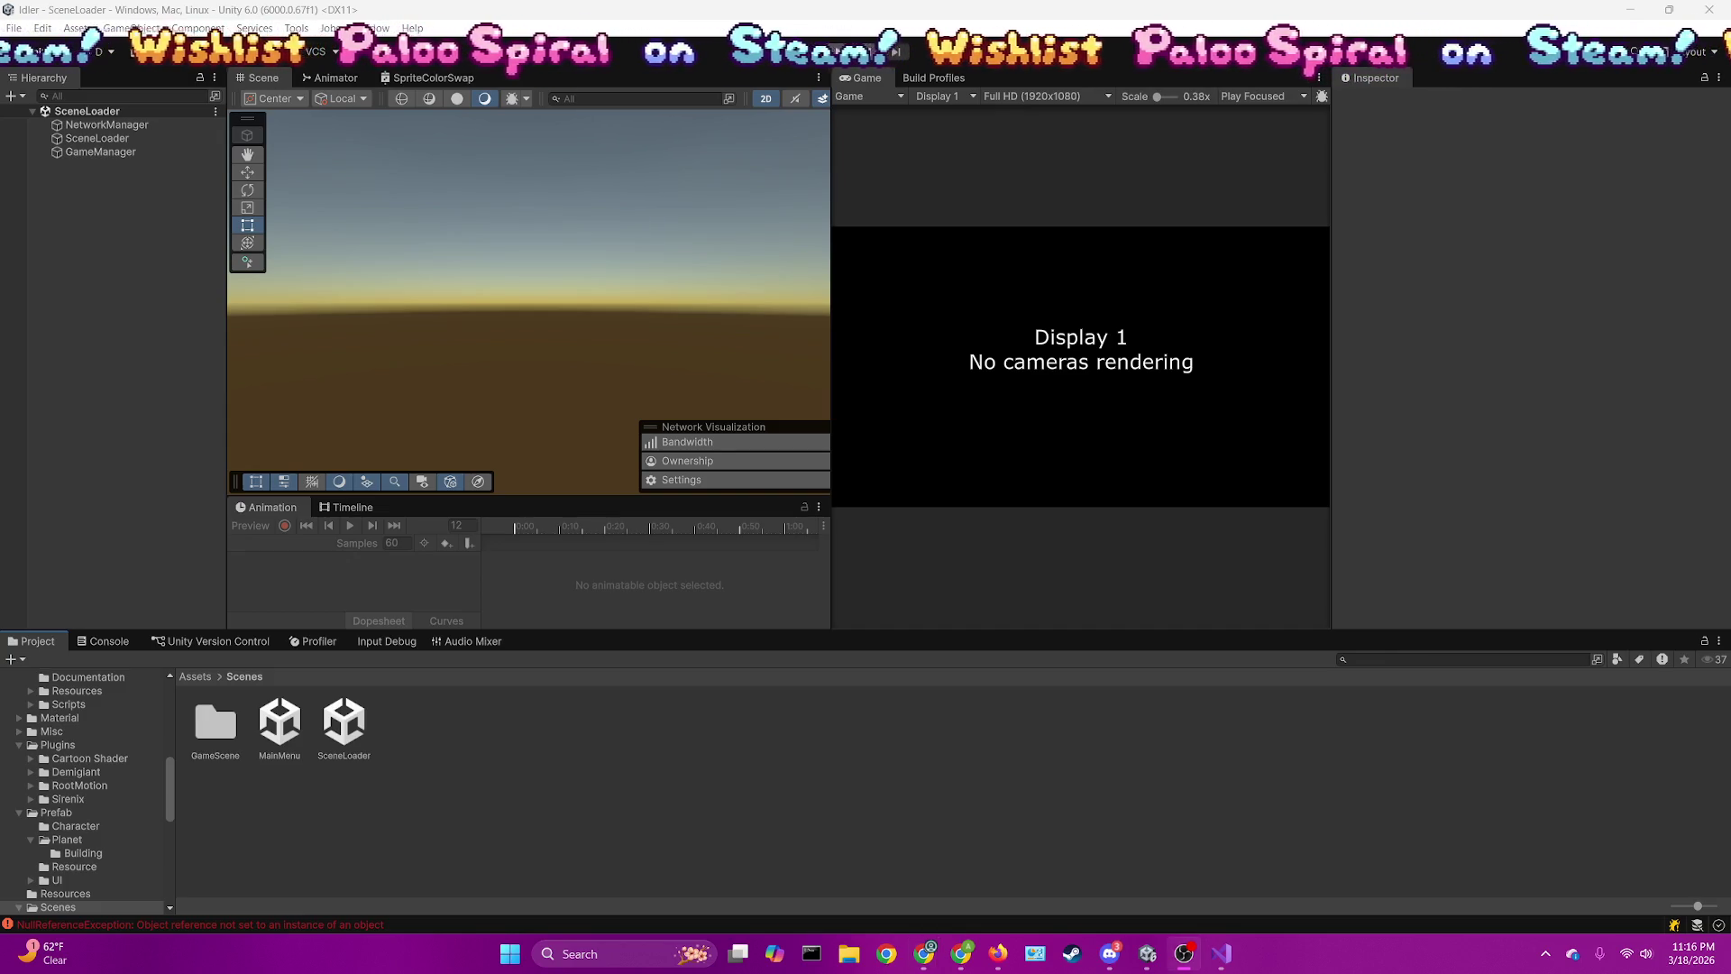